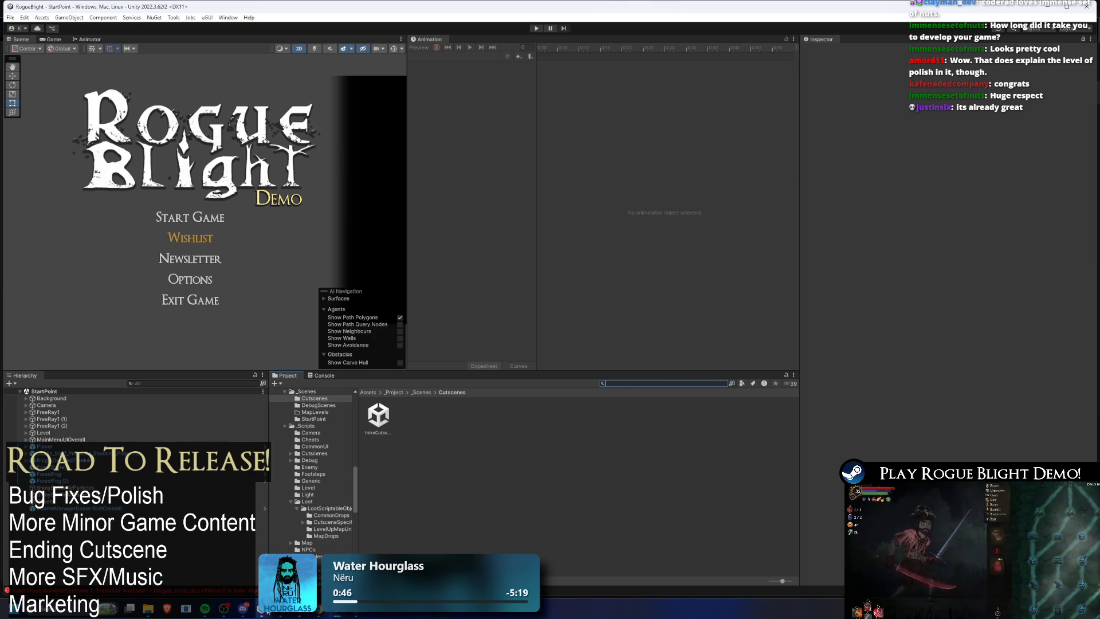
# Glance at the patch notes, return to Unity and enter play mode at the demo title menu.
pyautogui.hotkey('alt', 'Tab')
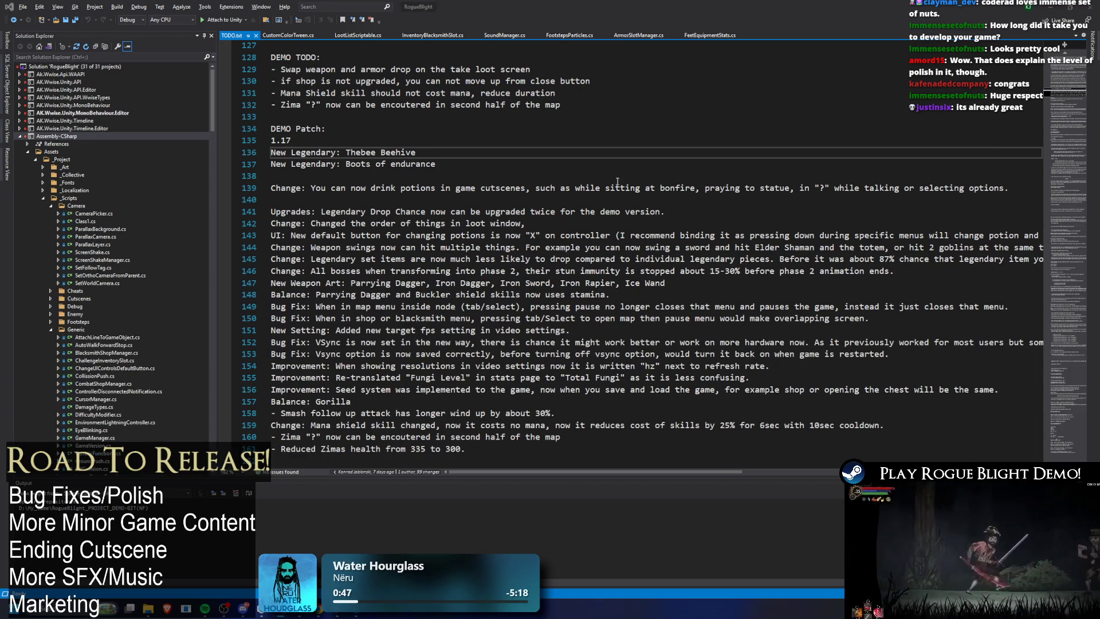
pyautogui.hotkey('alt', 'Tab')
pyautogui.click(537, 28)
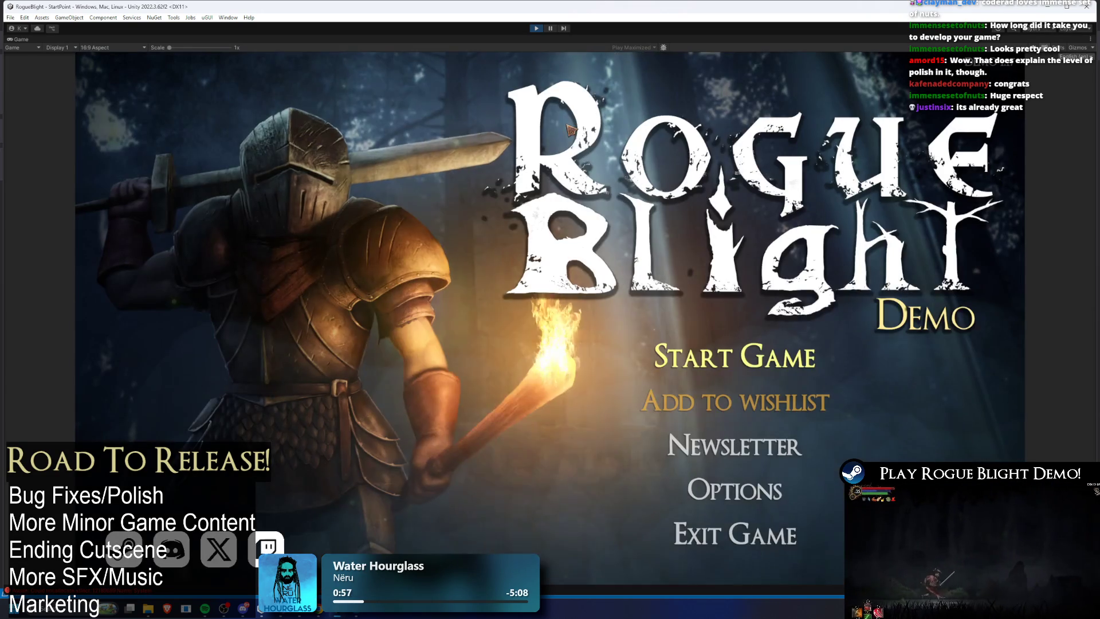
# Load the first save slot, end the tutorial and take the Wooden Chest into Waywood Forest.
pyautogui.click(649, 344)
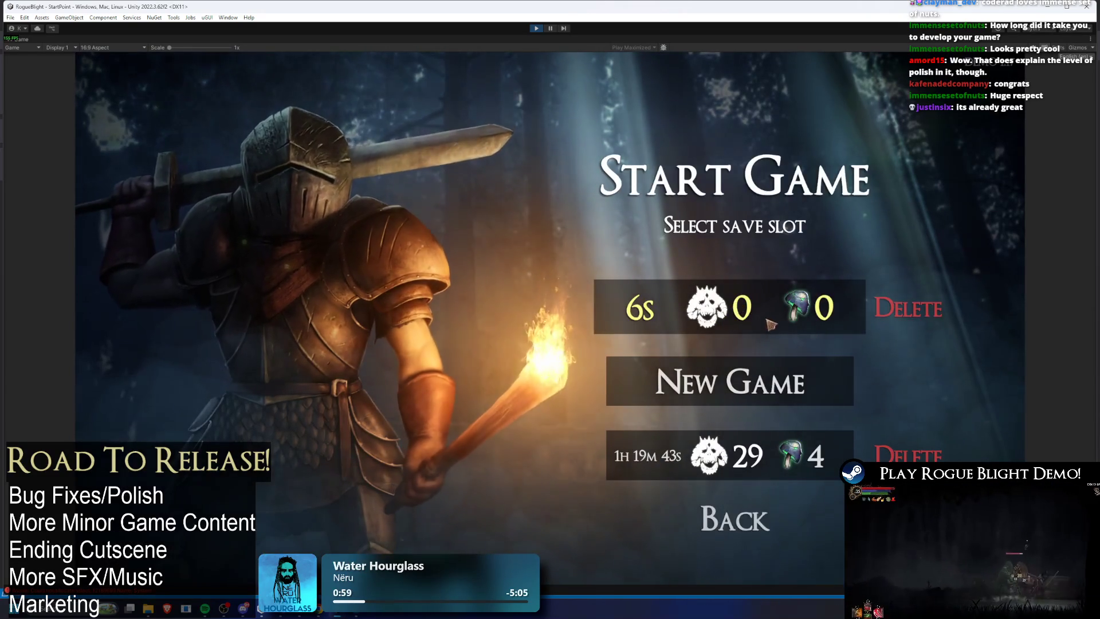
pyautogui.click(756, 316)
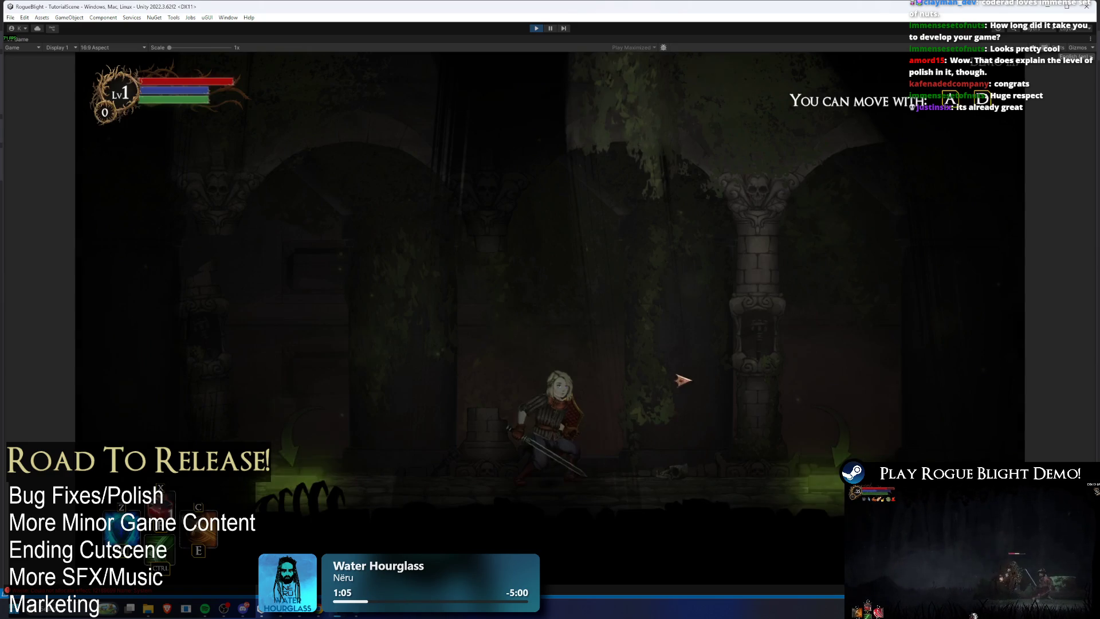
pyautogui.press('Escape')
pyautogui.click(547, 336)
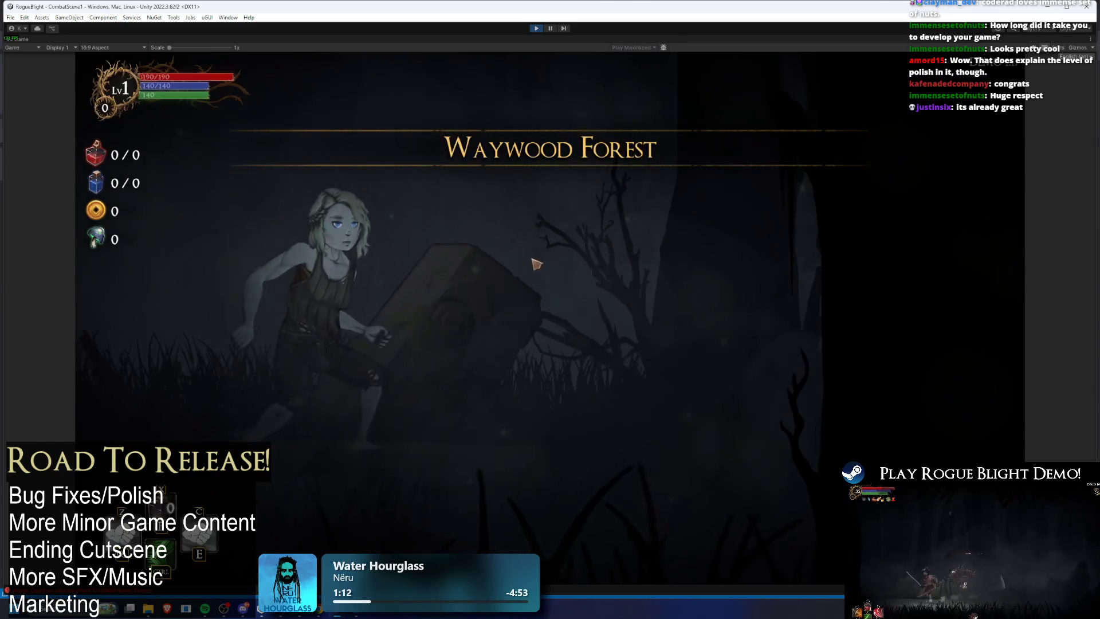
pyautogui.click(528, 288)
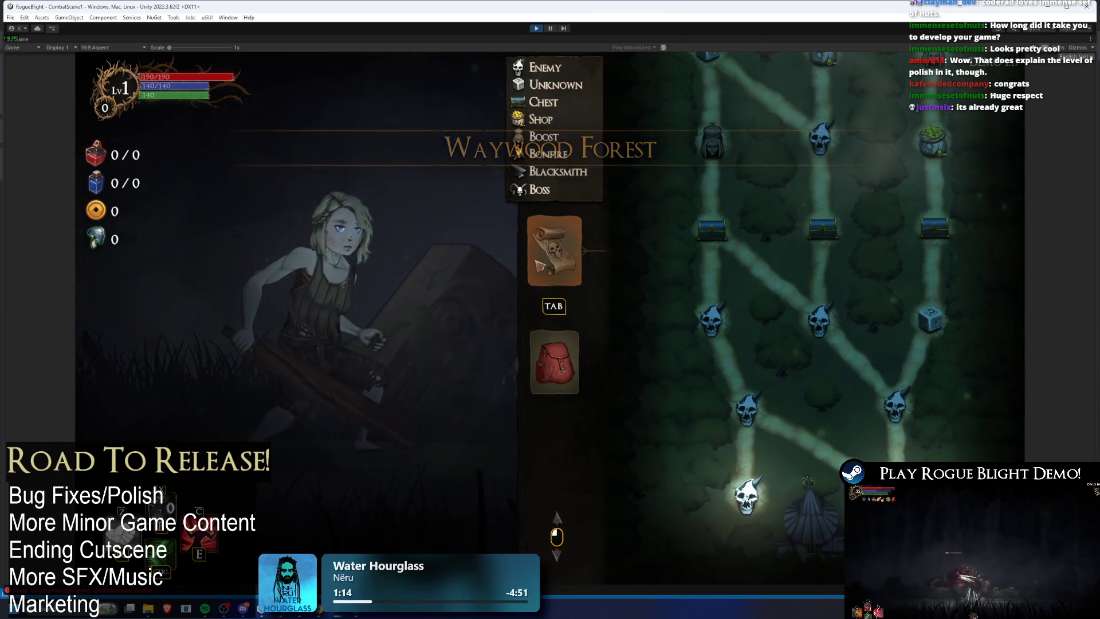
# View Thebe's Beehive in the headgear inventory, then switch to the patch notes.
pyautogui.press('Tab')
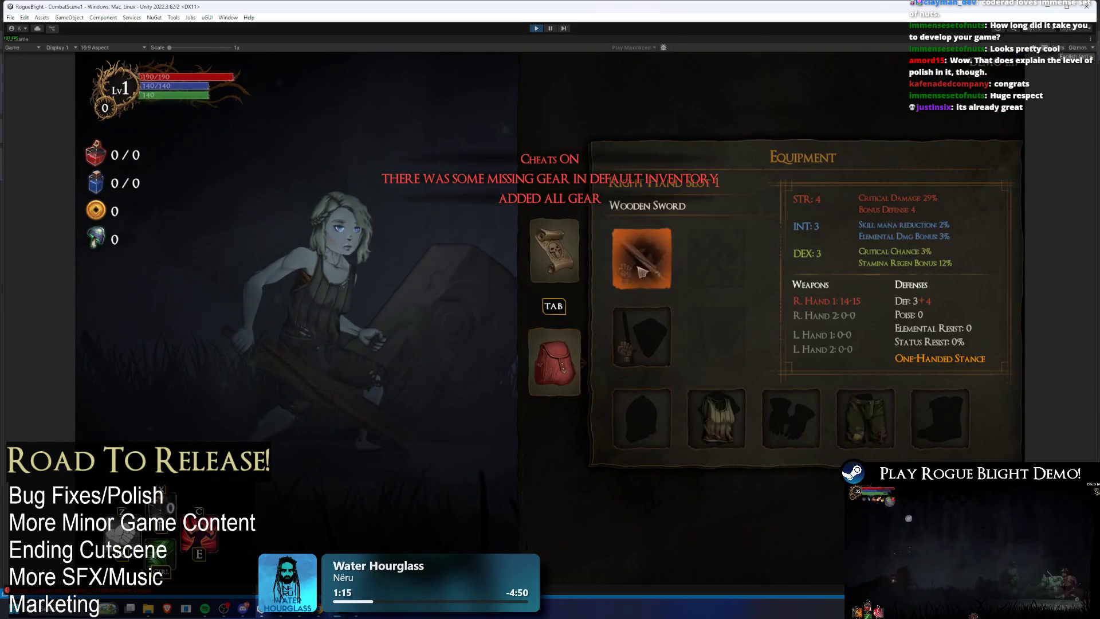
pyautogui.click(905, 301)
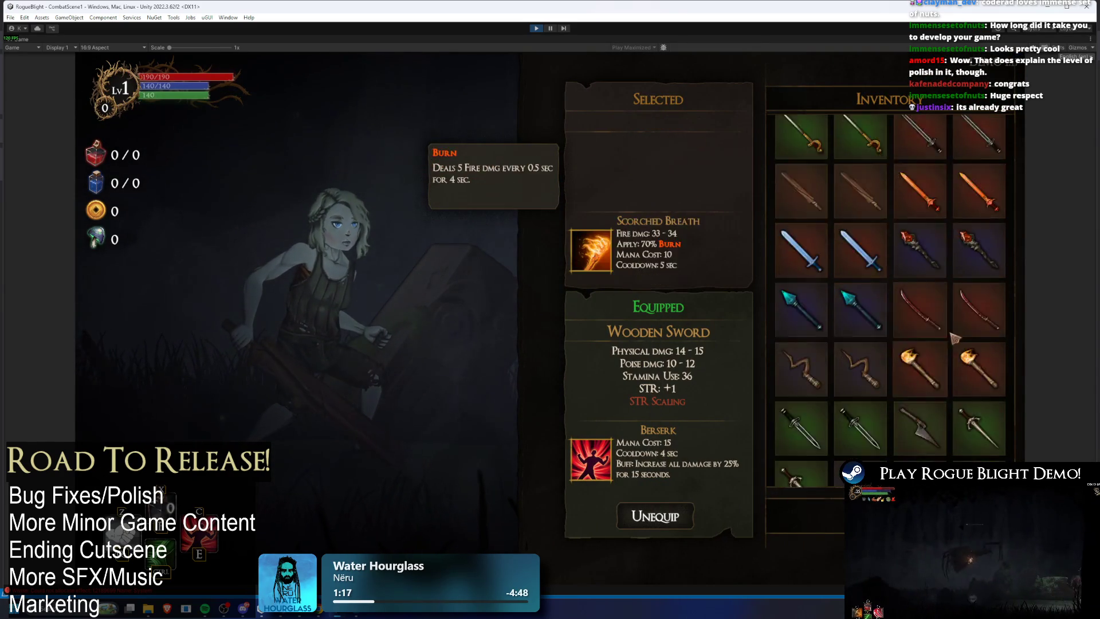
pyautogui.press('Tab')
pyautogui.click(642, 418)
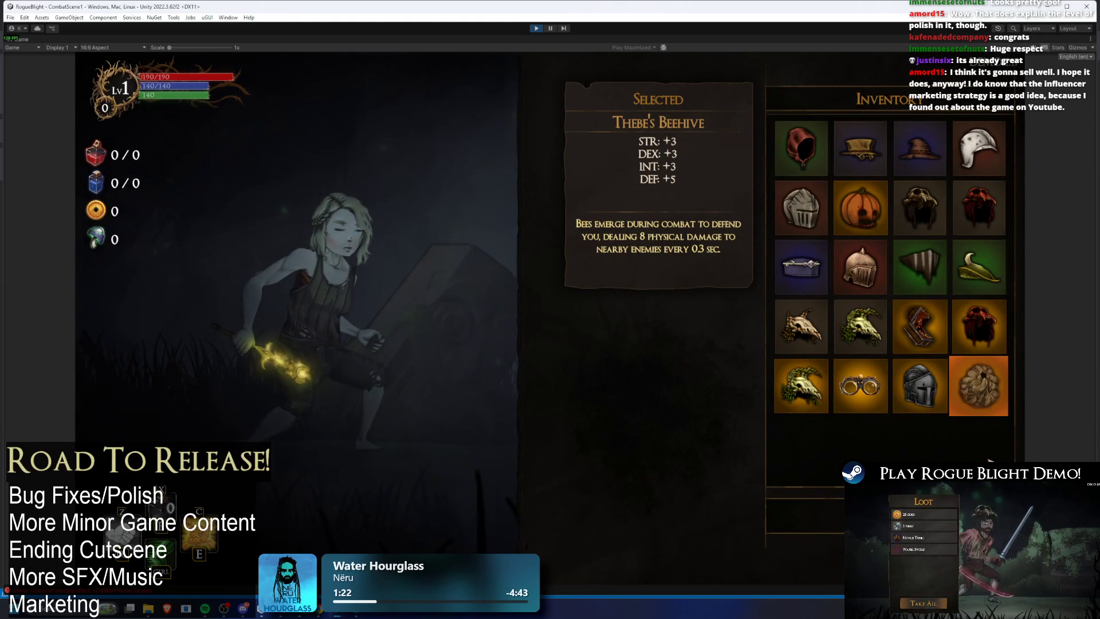
pyautogui.hotkey('alt', 'Tab')
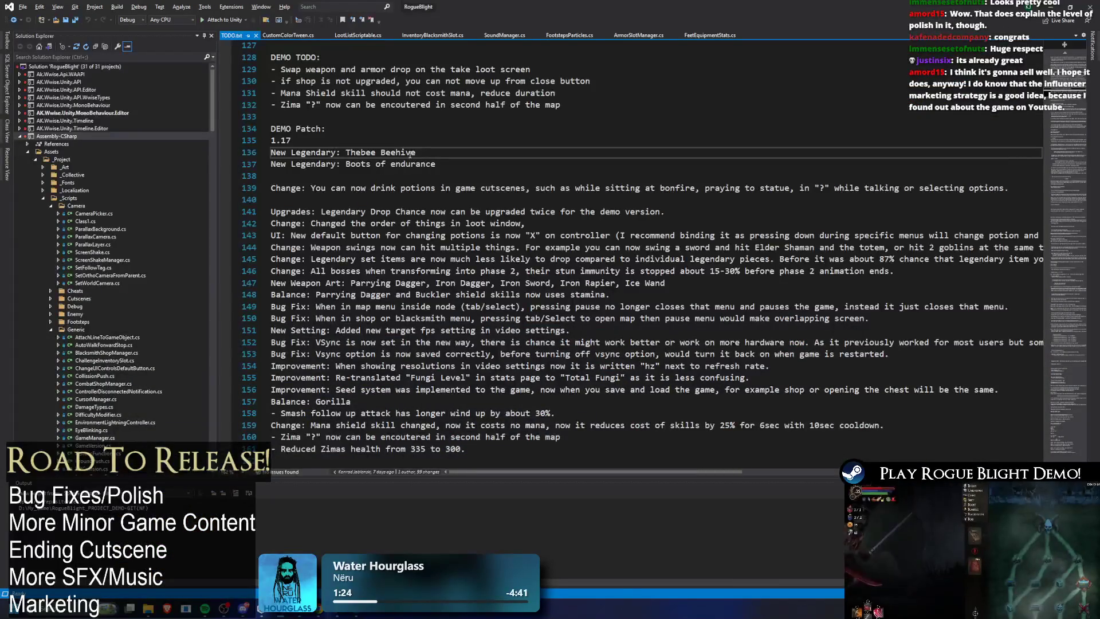
# Compare the in-game names of Thebe's Beehive and Boots of Endurance against the notes.
pyautogui.hotkey('alt', 'Tab')
pyautogui.hotkey('alt', 'Tab')
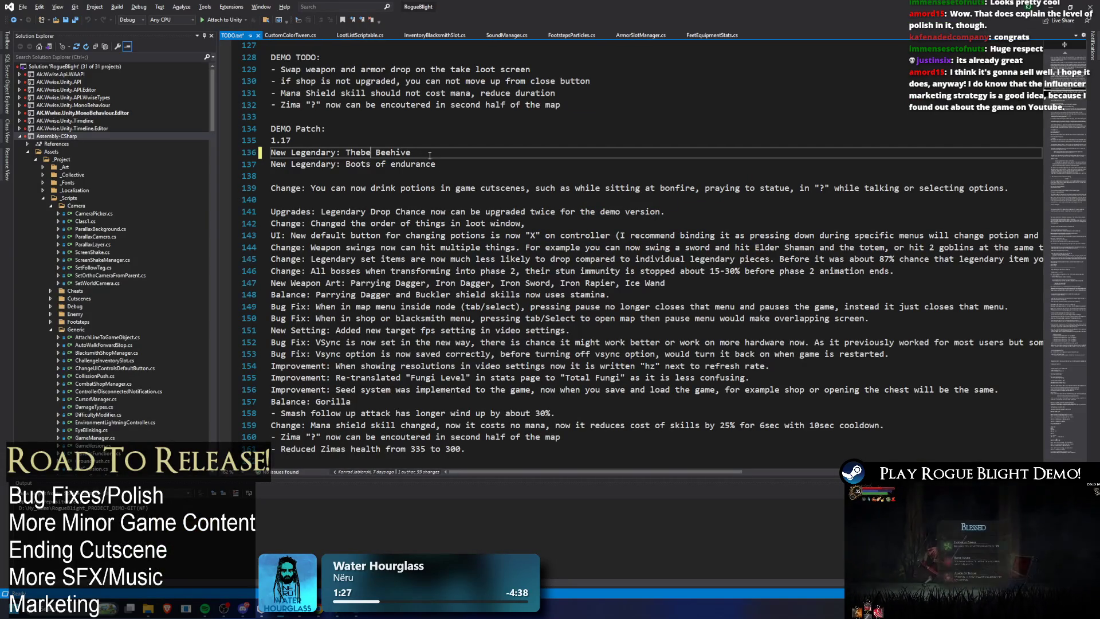
pyautogui.hotkey('alt', 'Tab')
pyautogui.hotkey('alt', 'Tab')
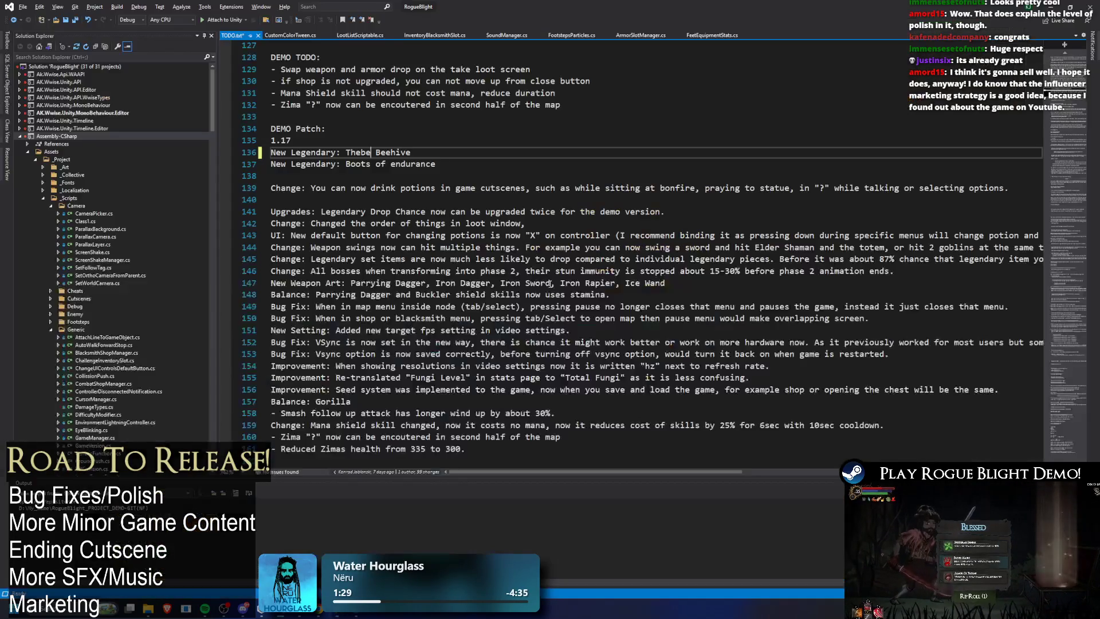
pyautogui.hotkey('alt', 'Tab')
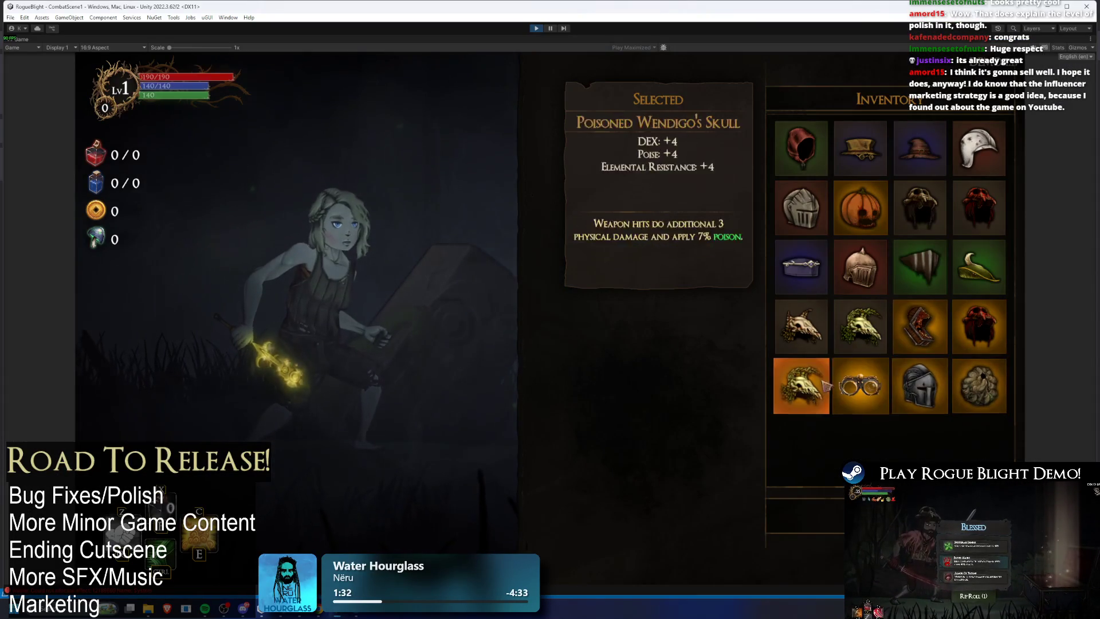
pyautogui.press('Tab')
pyautogui.press('Right')
pyautogui.press('Return')
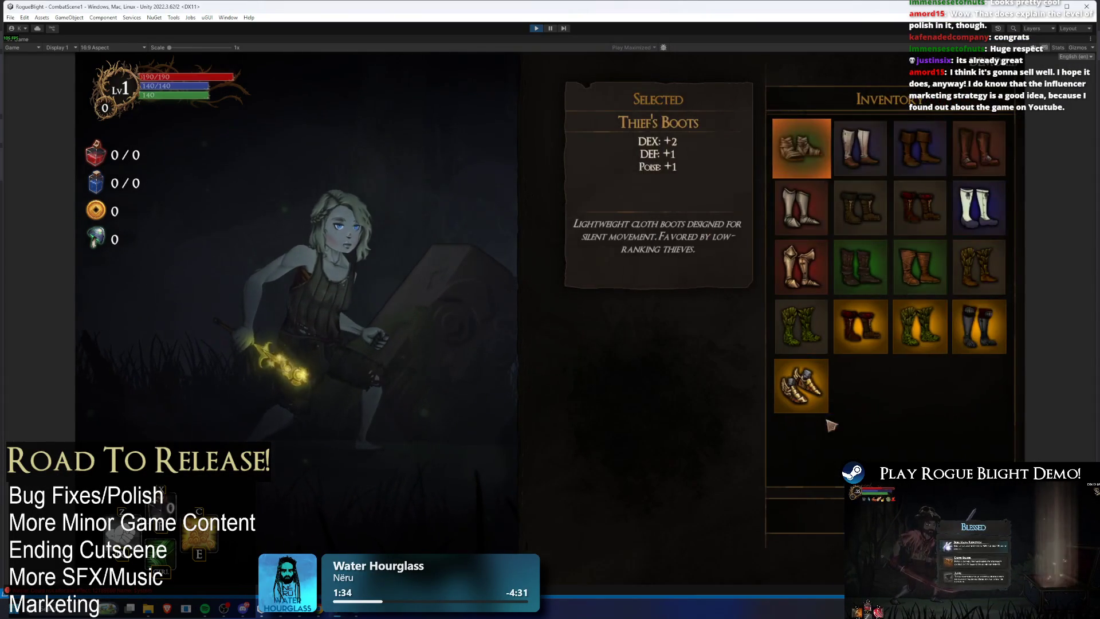
pyautogui.hotkey('alt', 'Tab')
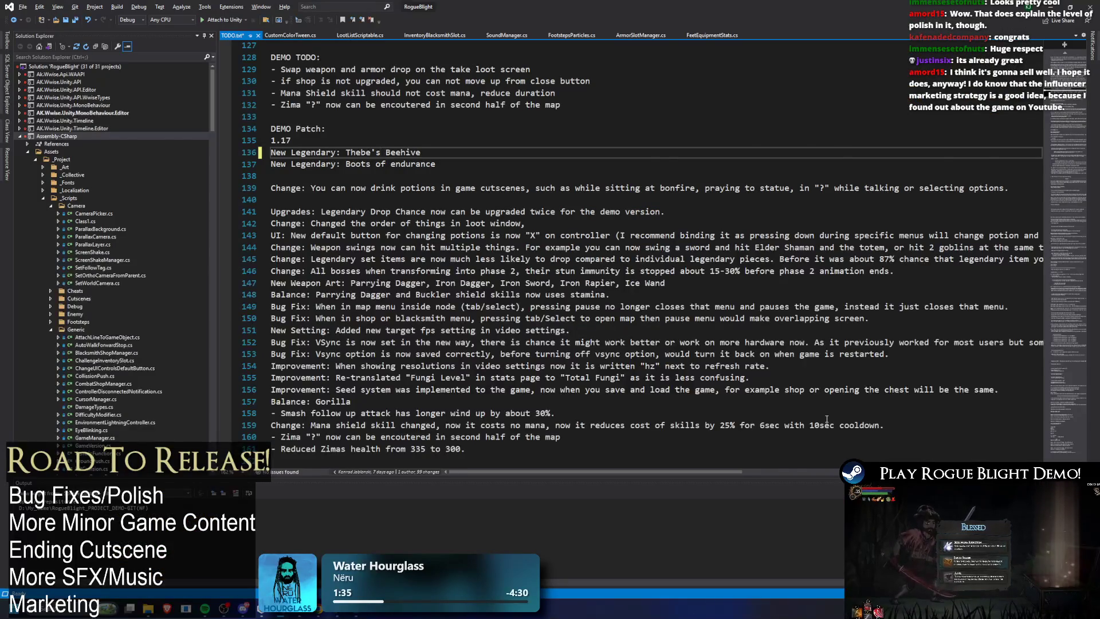
pyautogui.hotkey('alt', 'Tab')
pyautogui.hotkey('alt', 'Tab')
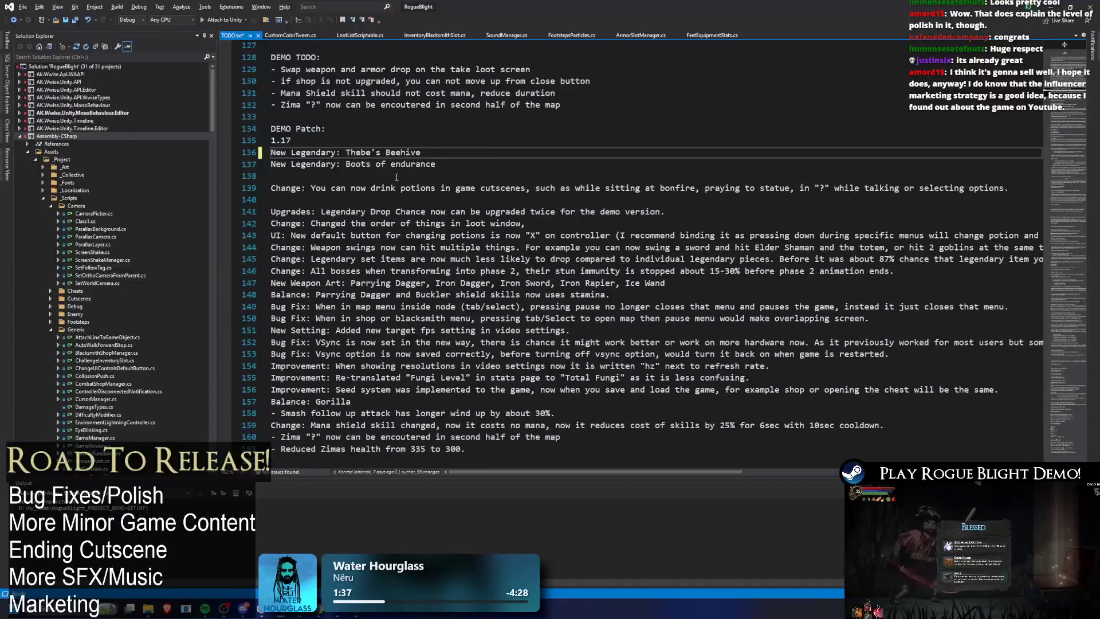
# Capitalize Endurance in the Boots of Endurance entry and jump further down the notes.
pyautogui.click(396, 163)
pyautogui.press('BackSpace')
pyautogui.write('E')
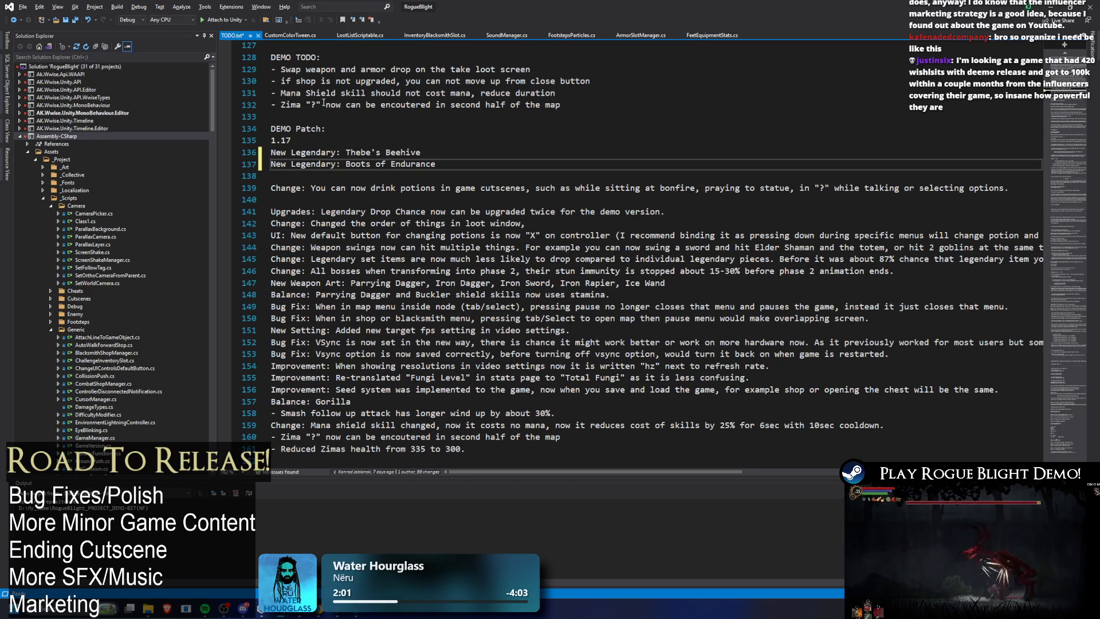
pyautogui.click(1069, 142)
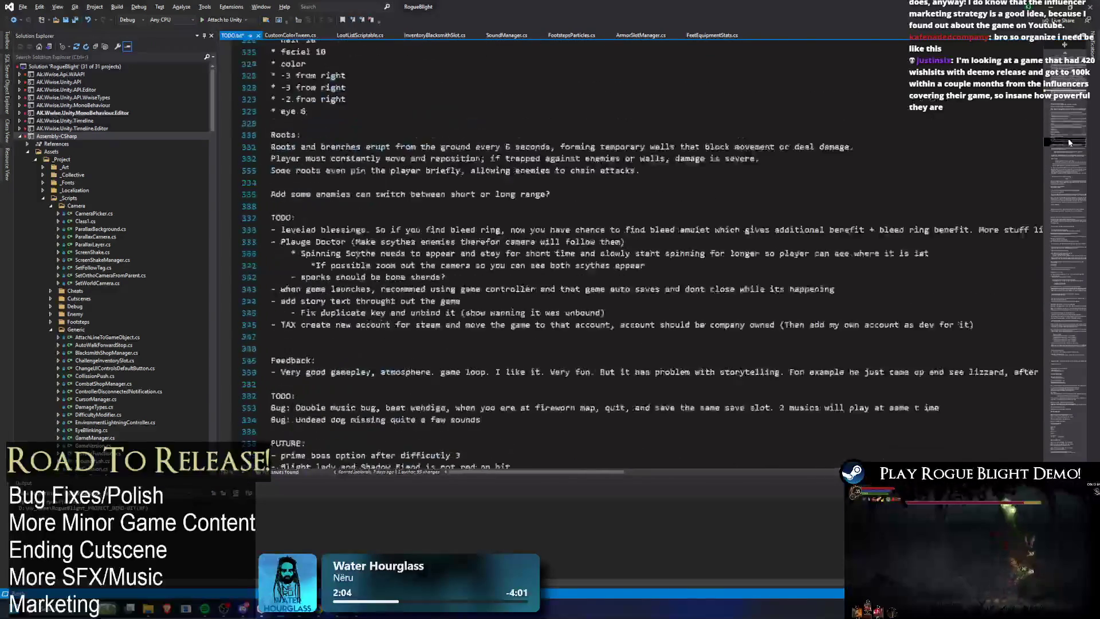
# Skim the rest of TODO.txt via the minimap, then switch to the browser demo video.
pyautogui.moveTo(1069, 141)
pyautogui.mouseDown()
pyautogui.moveTo(1077, 451)
pyautogui.moveTo(1077, 61)
pyautogui.mouseUp()
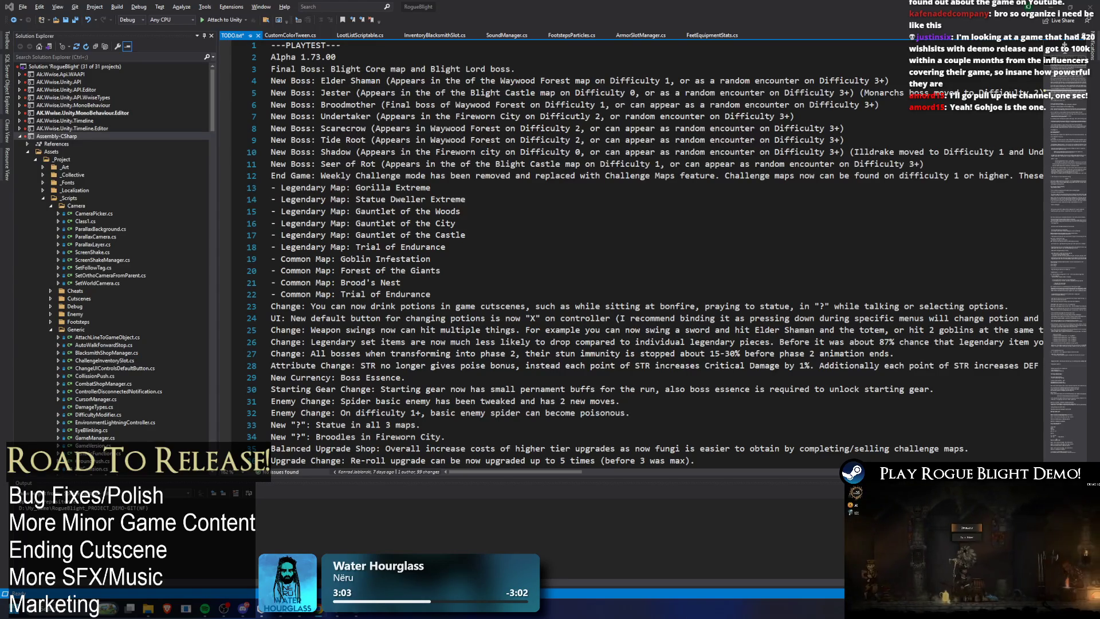
pyautogui.hotkey('alt', 'Tab')
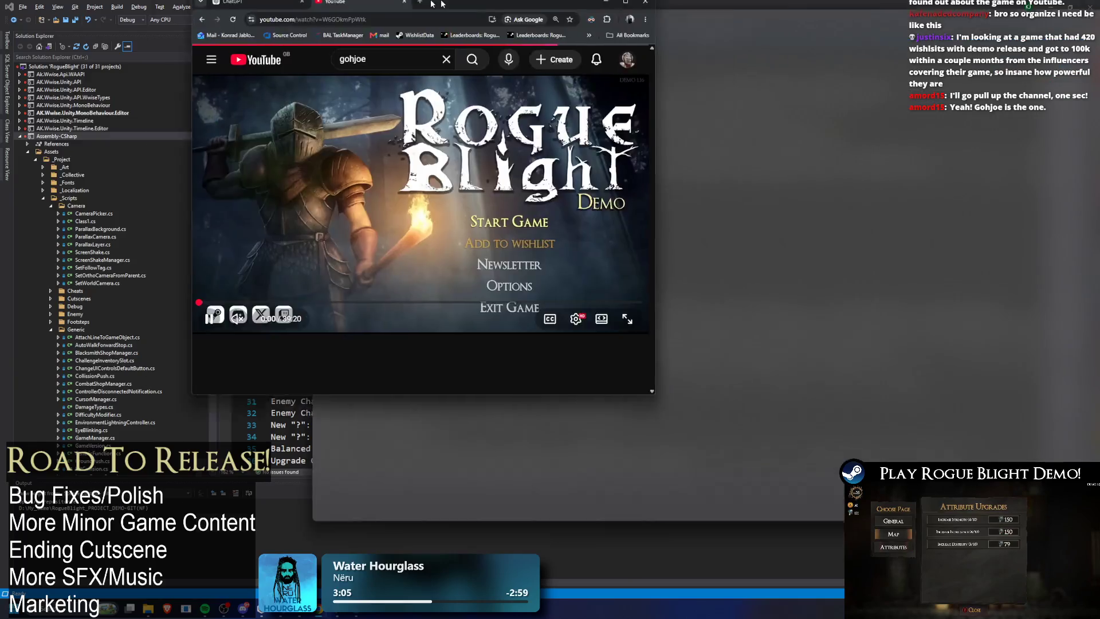
pyautogui.scroll(-2, 475, 135)
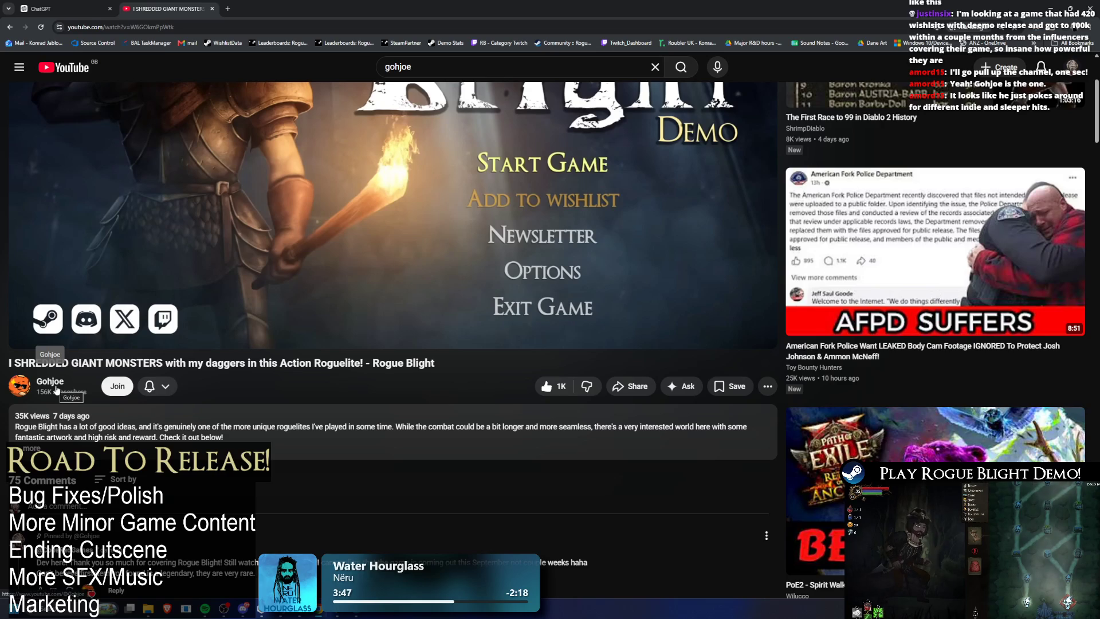
pyautogui.scroll(3, 69, 391)
pyautogui.scroll(-4, 86, 392)
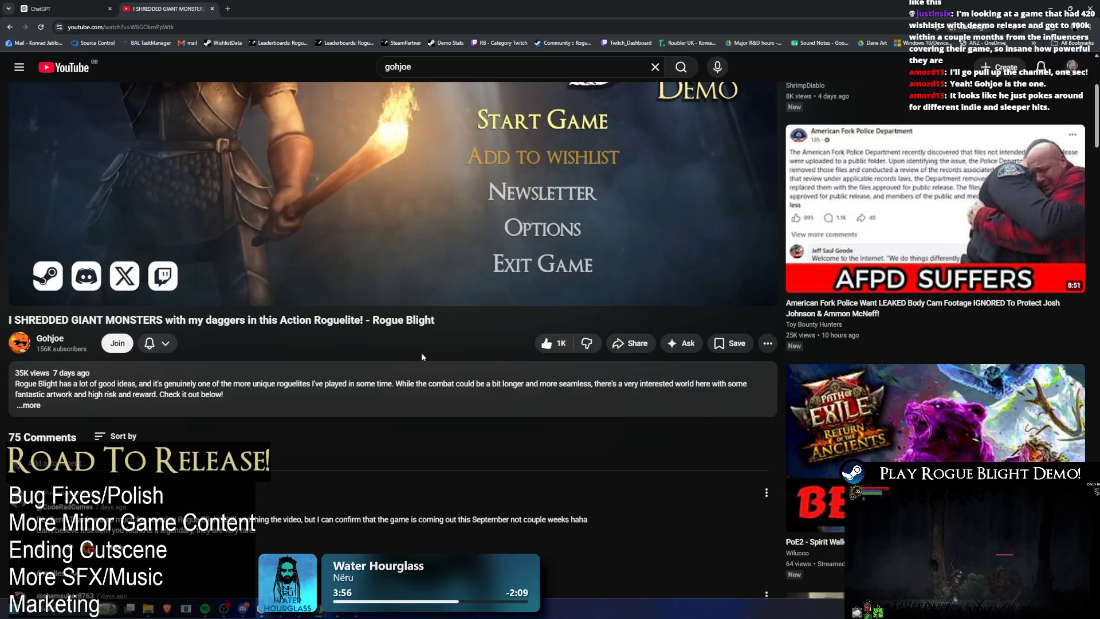
# Open the Gohjoe channel page and select the search text for a new Iron Pineapple query.
pyautogui.moveTo(37, 318); pyautogui.dragTo(55, 341)
pyautogui.click(51, 339)
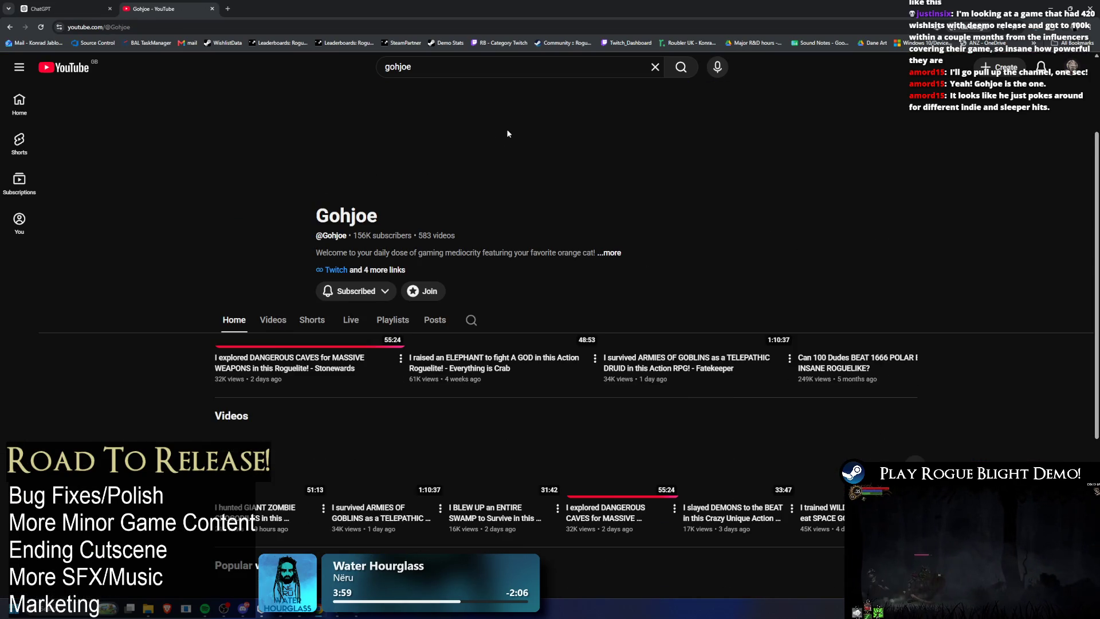
pyautogui.scroll(-2, 1020, 238)
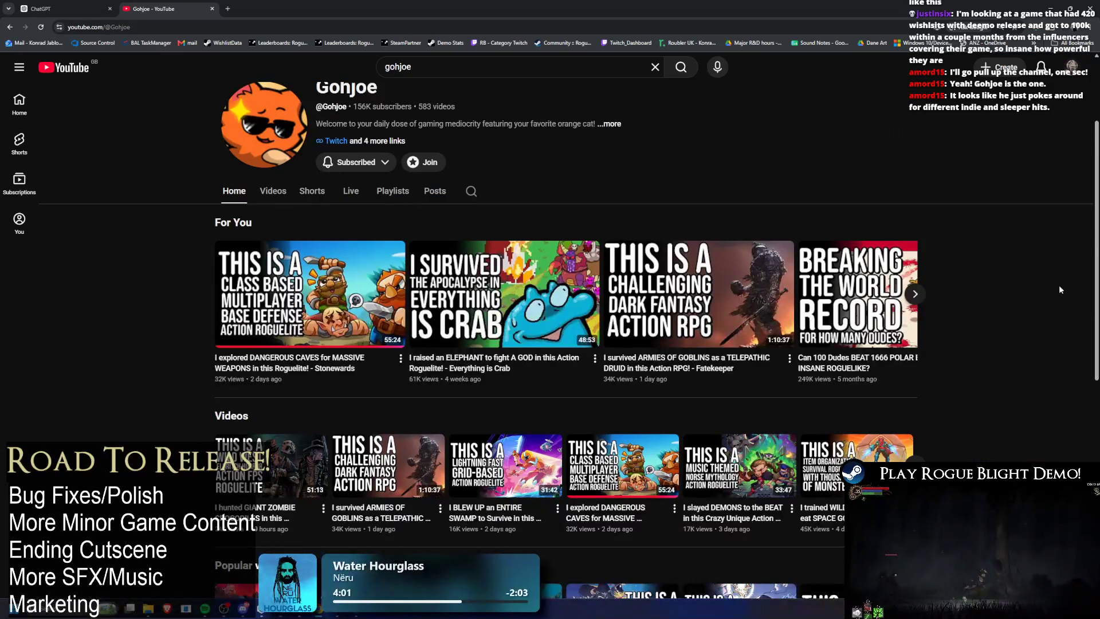
pyautogui.scroll(-1, 980, 221)
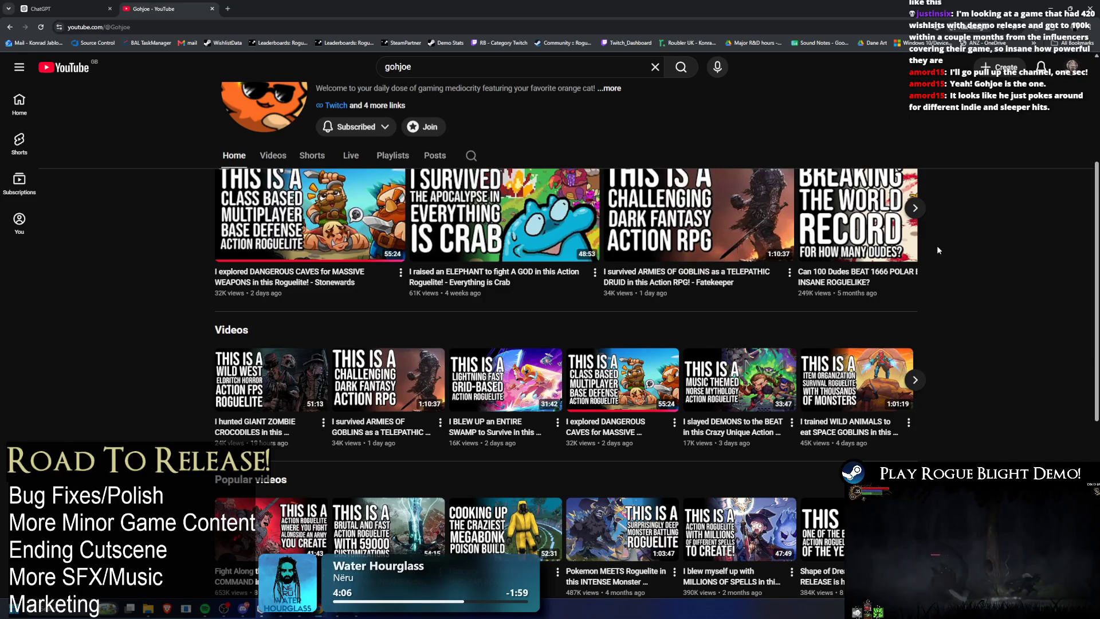
pyautogui.scroll(-2, 938, 245)
pyautogui.scroll(5, 936, 245)
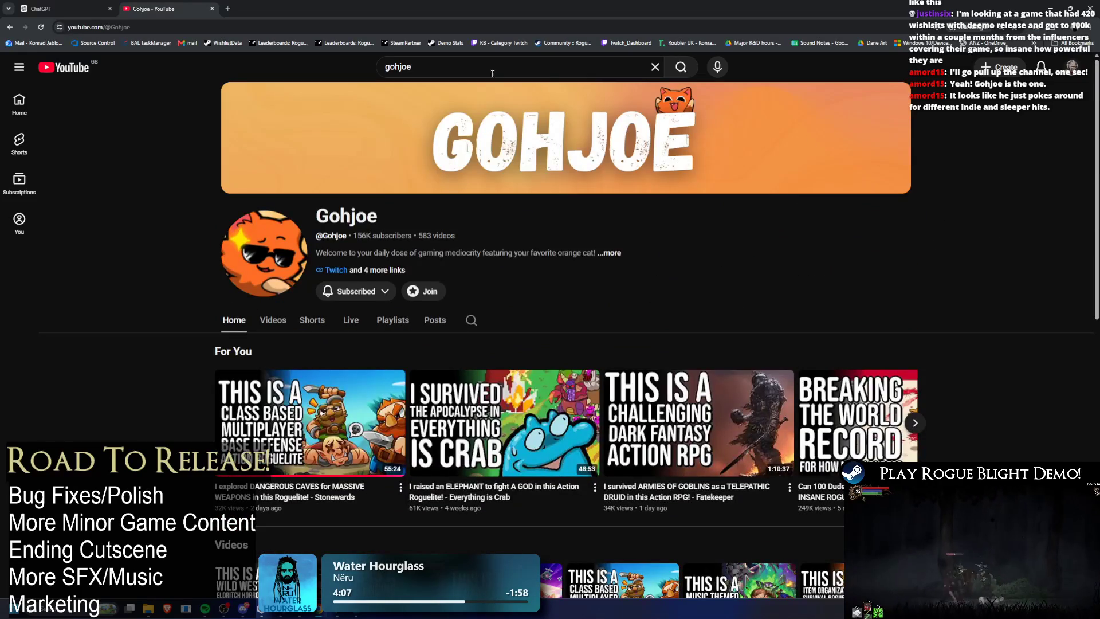
pyautogui.doubleClick(516, 67)
pyautogui.write('iron pineapple rogue bligh')
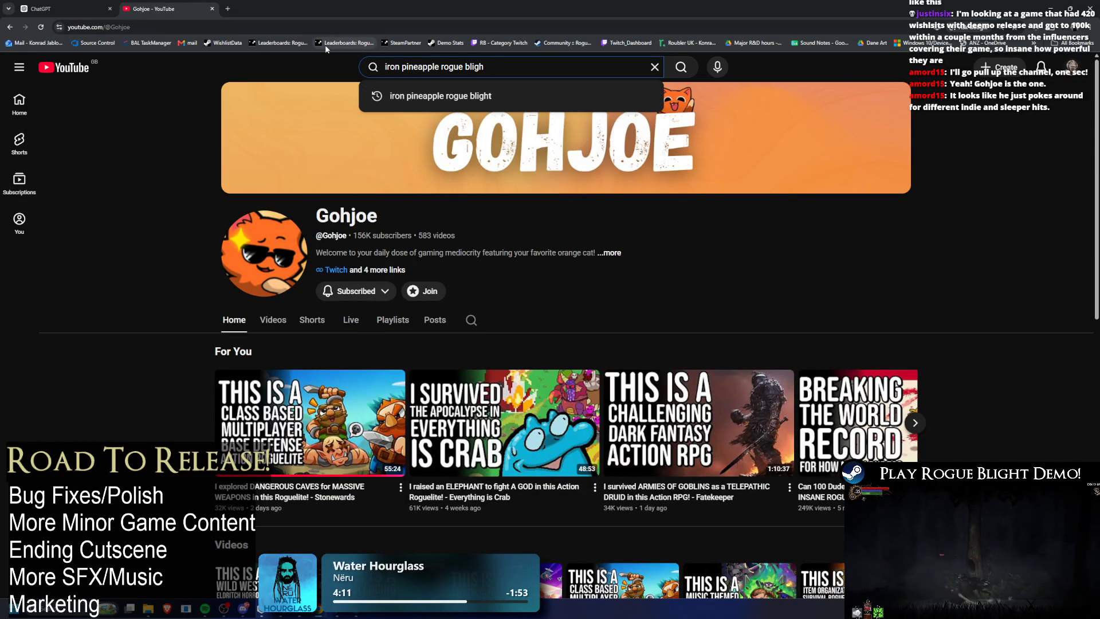
# Search iron pineapple, browse that channel's Videos list, then return to the TODO notes.
pyautogui.press('BackSpace')
pyautogui.press('BackSpace')
pyautogui.press('BackSpace')
pyautogui.press('Return')
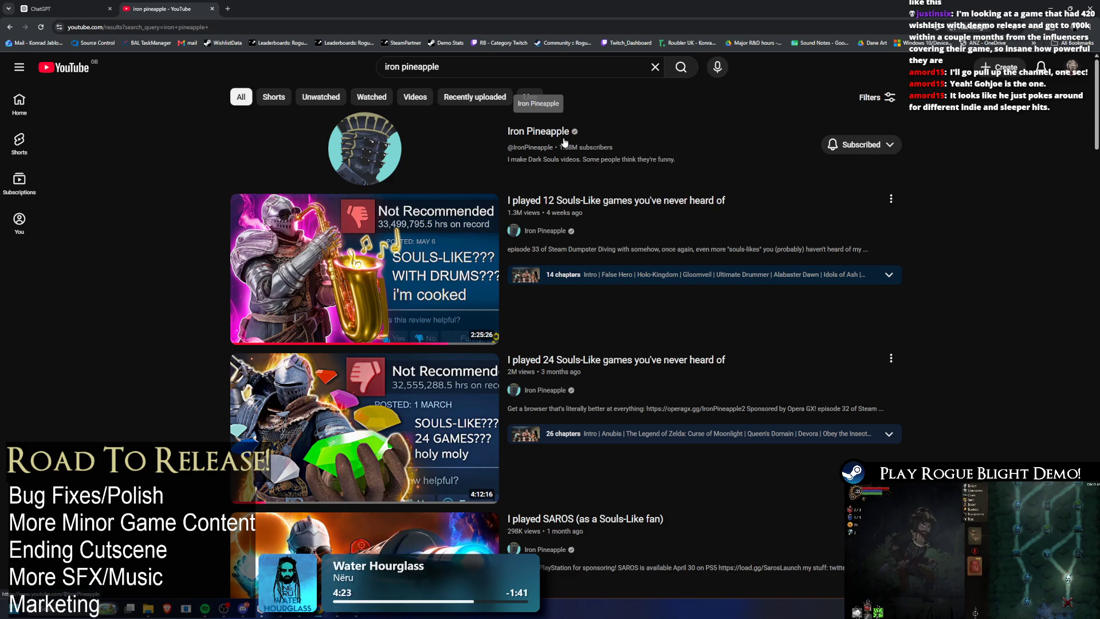
pyautogui.click(563, 140)
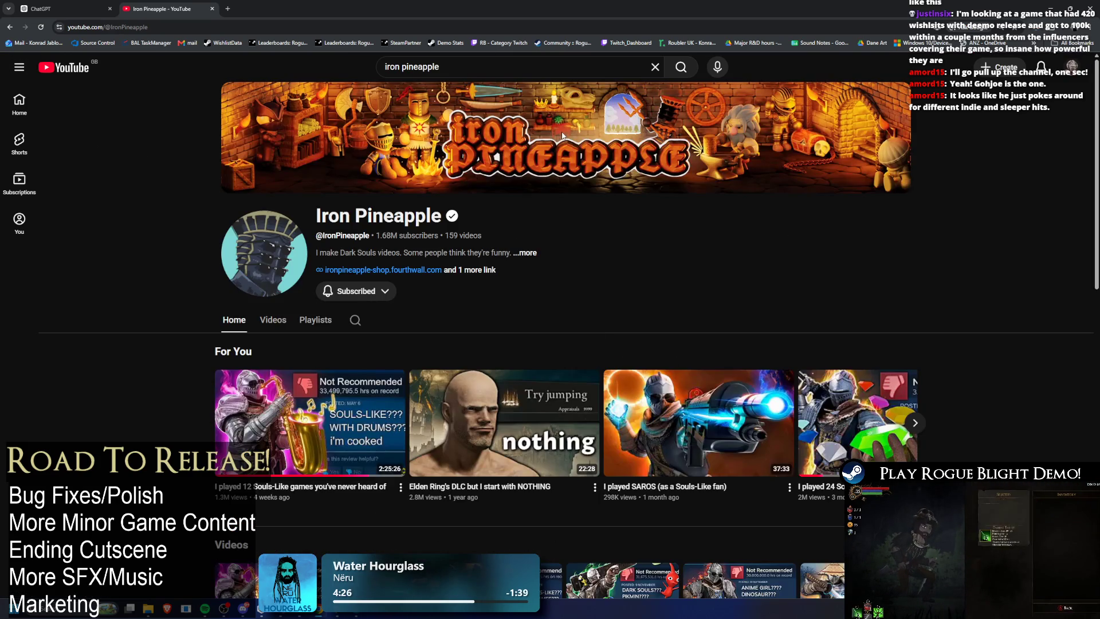
pyautogui.scroll(-1, 562, 136)
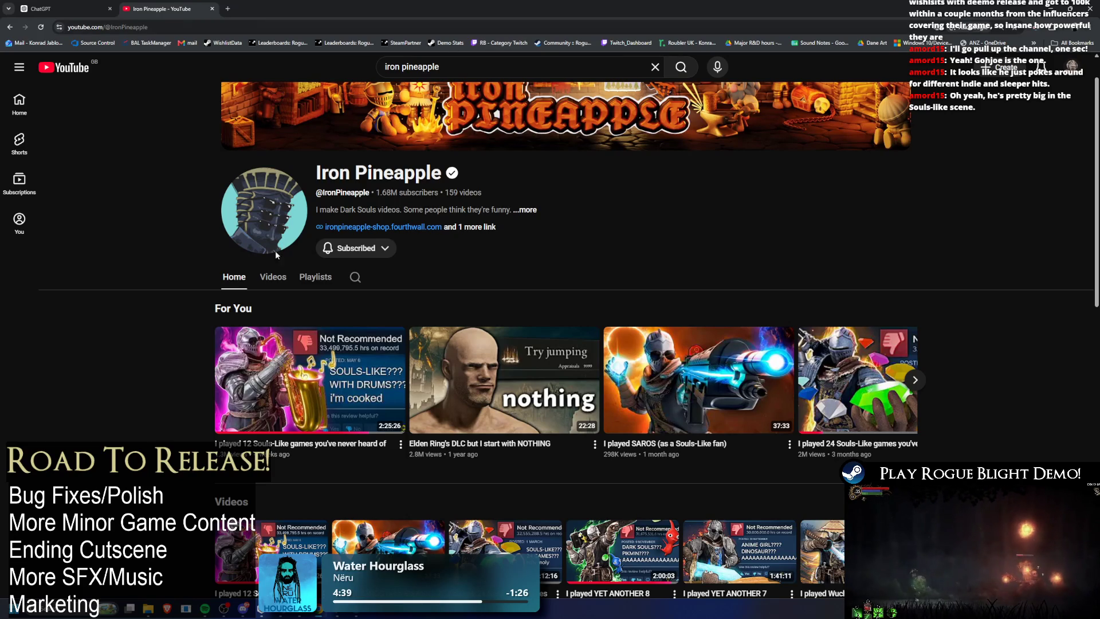
pyautogui.click(273, 277)
pyautogui.scroll(-3, 602, 216)
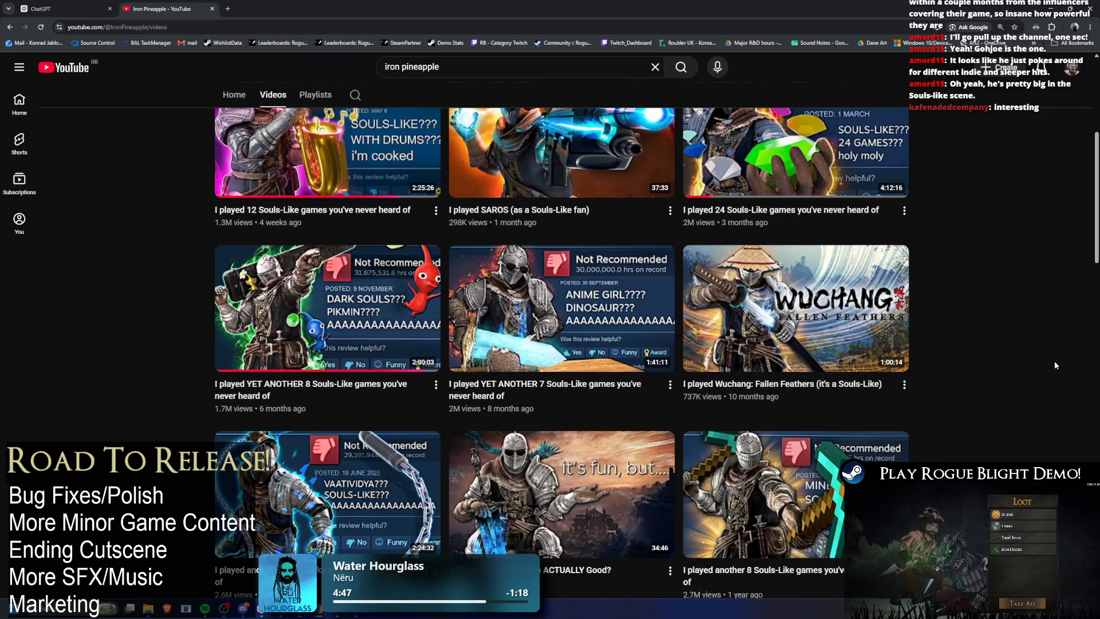
pyautogui.scroll(2, 1056, 366)
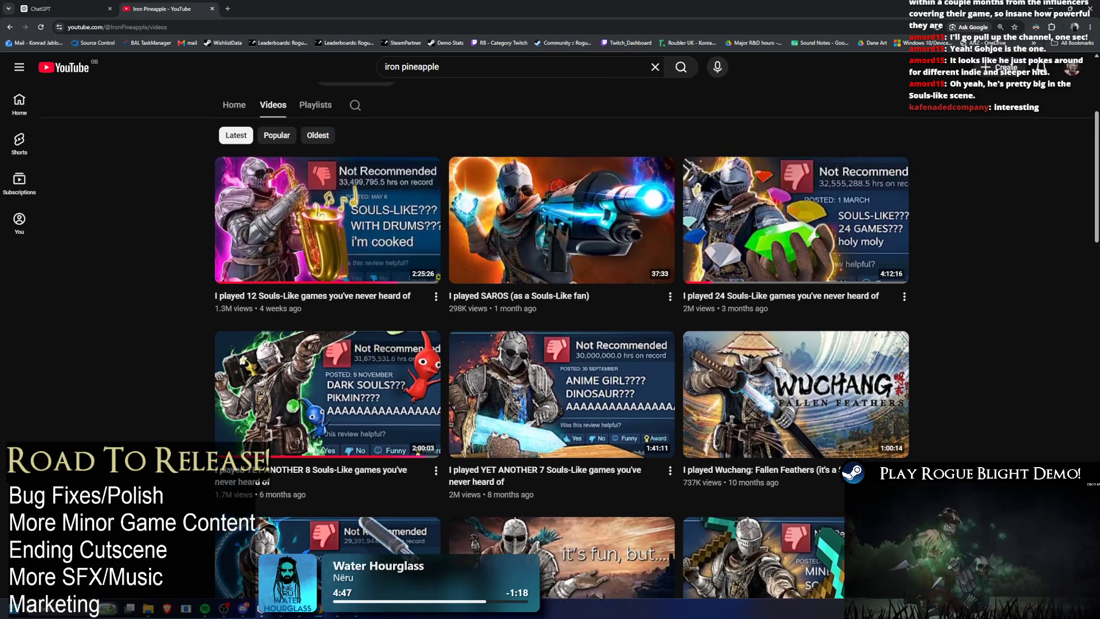
pyautogui.scroll(-3, 1073, 282)
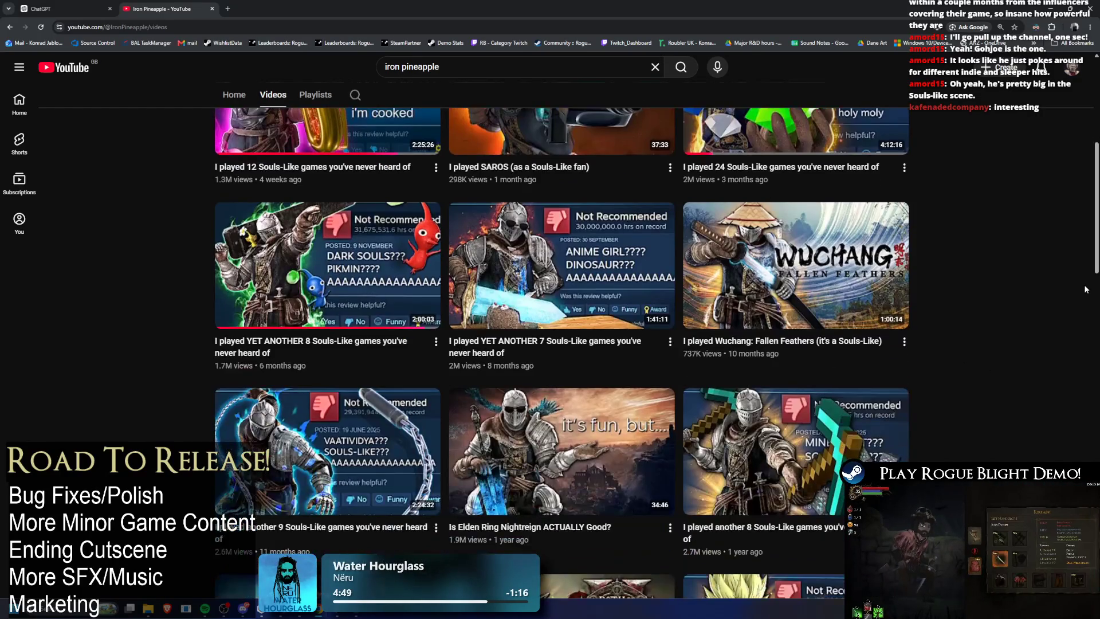
pyautogui.scroll(5, 1061, 231)
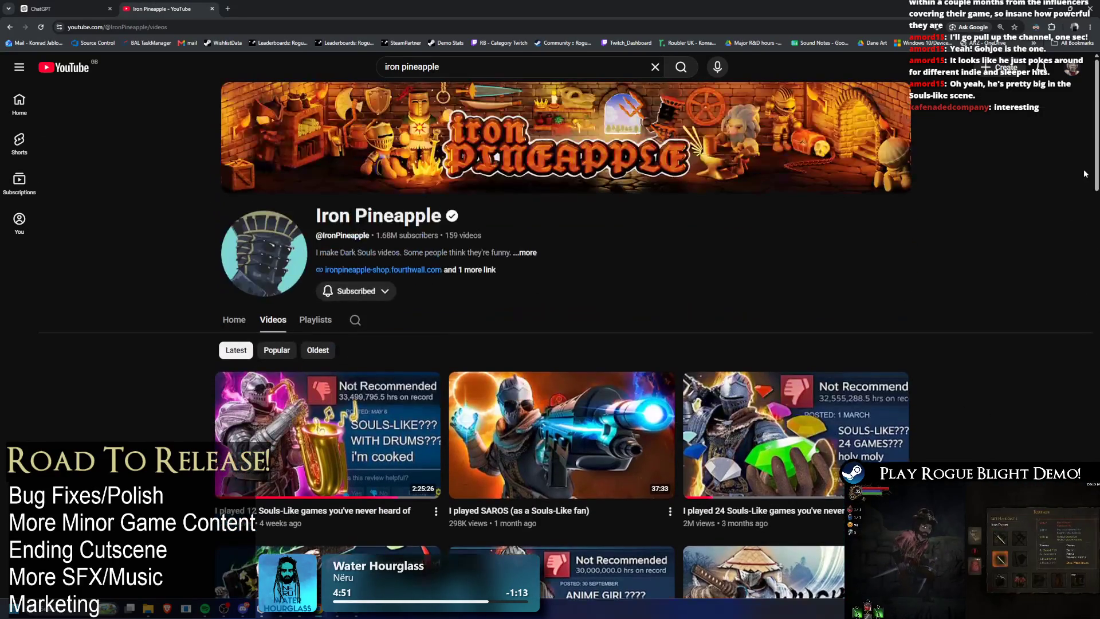
pyautogui.hotkey('alt', 'Tab')
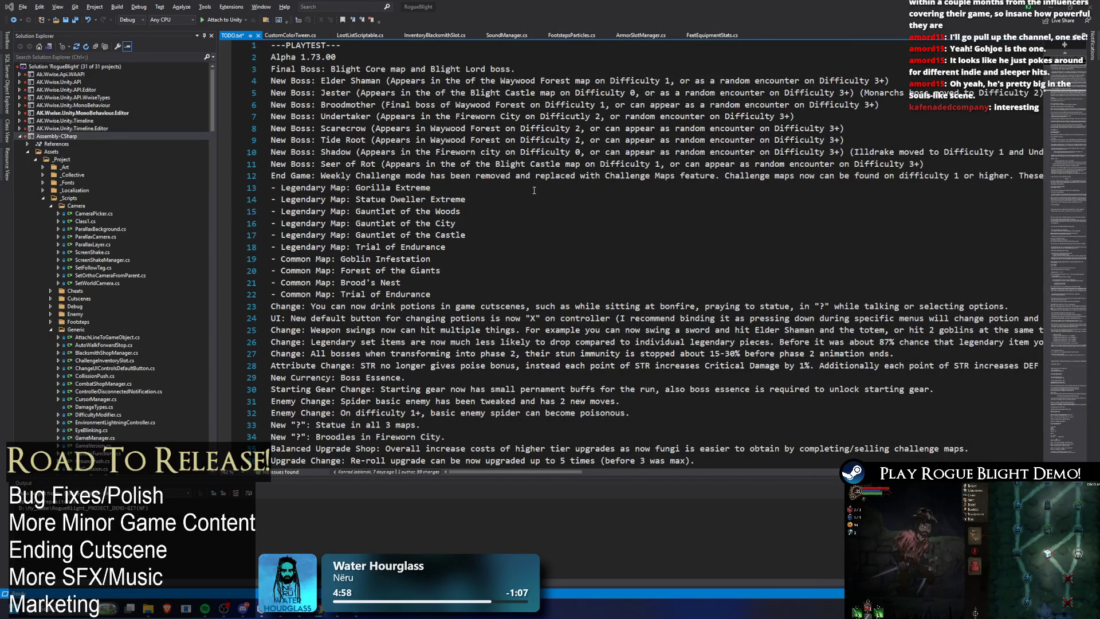
pyautogui.scroll(-5, 532, 189)
pyautogui.scroll(-10, 541, 177)
pyautogui.scroll(-12, 554, 160)
pyautogui.scroll(-13, 554, 158)
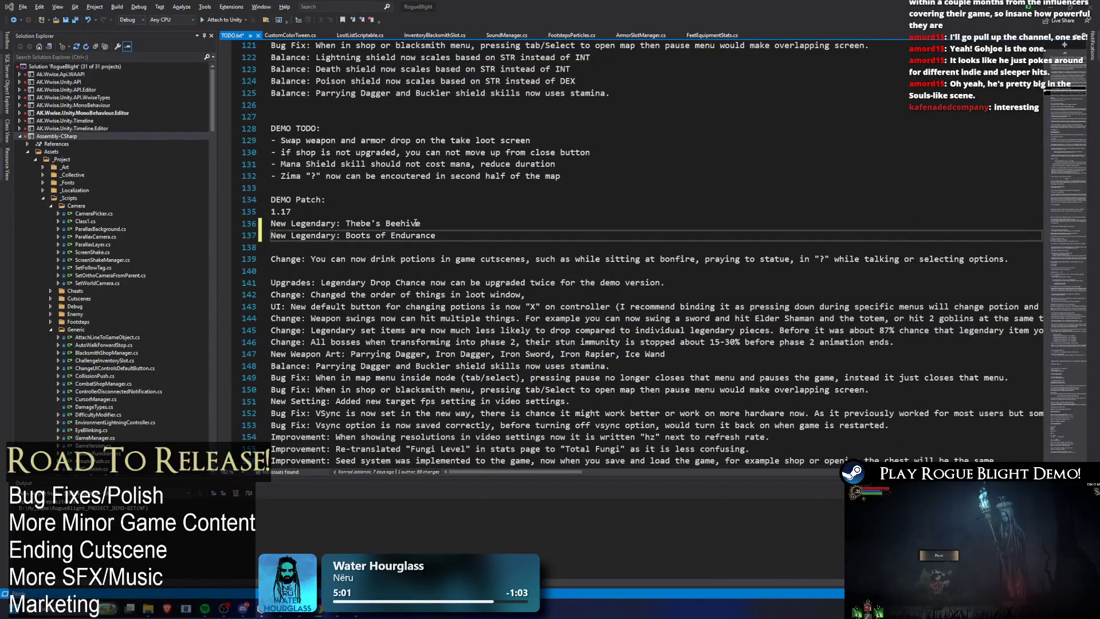
# Place the cursor on the empty line below Boots of Endurance in the DEMO Patch section.
pyautogui.click(332, 249)
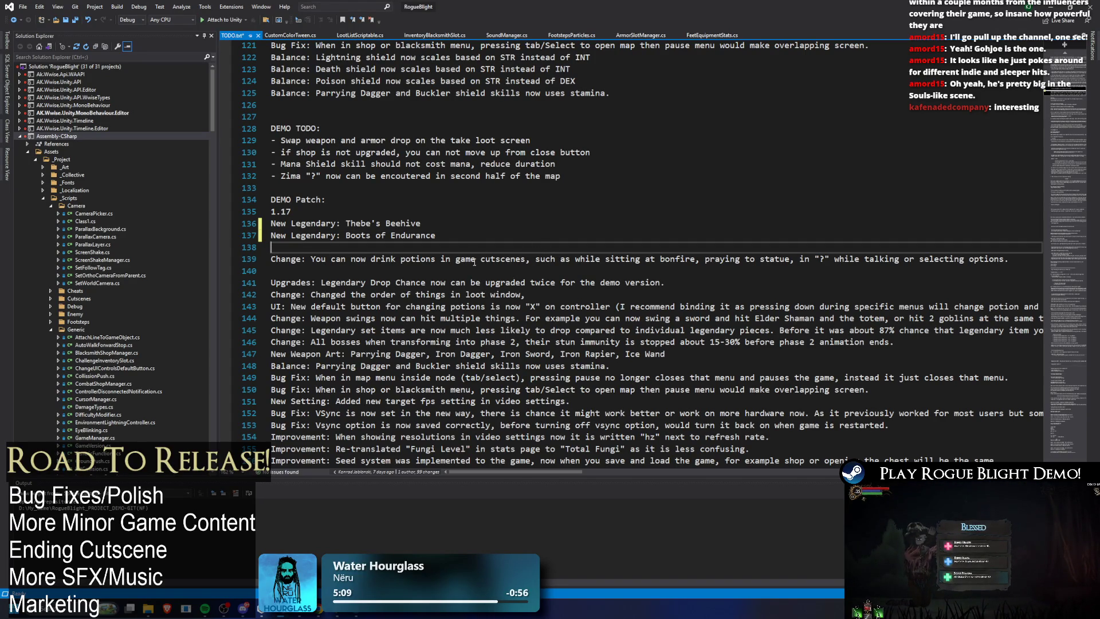
# Note on line 139 that potions can be switched/drunk in the map, and fix line 137's typo.
pyautogui.click(371, 258)
pyautogui.write('switch/drink')
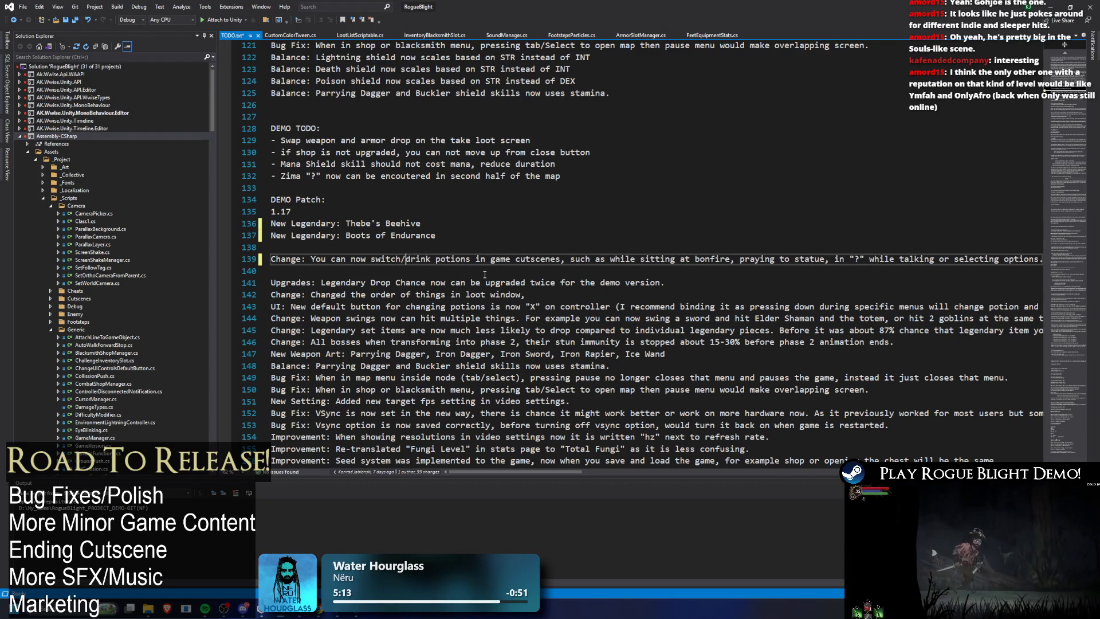
pyautogui.write(' potions in the map an')
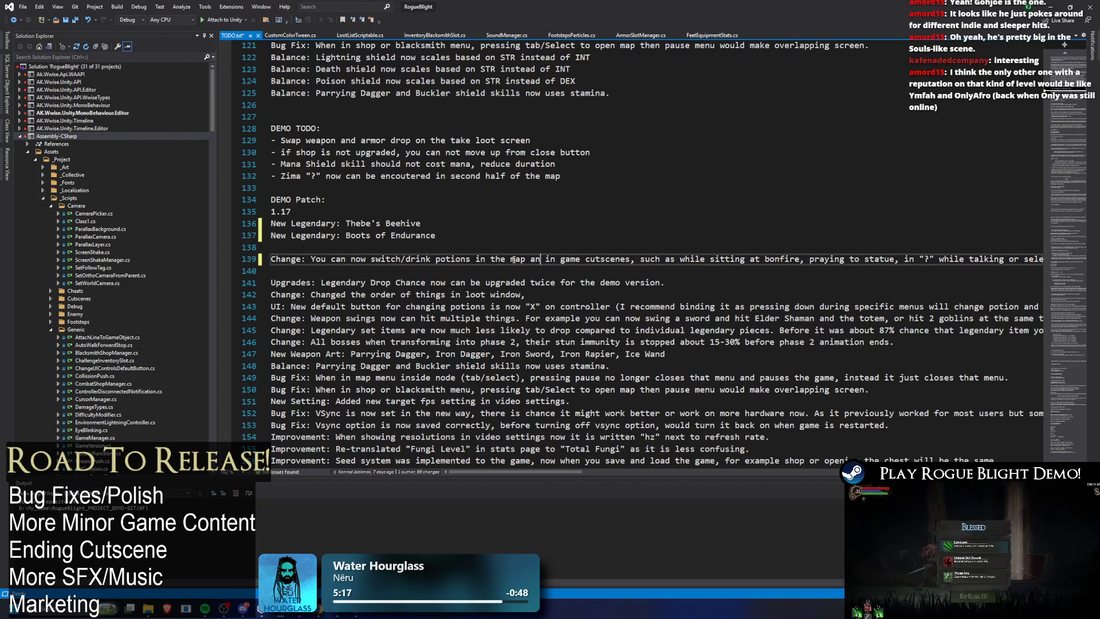
pyautogui.write('d')
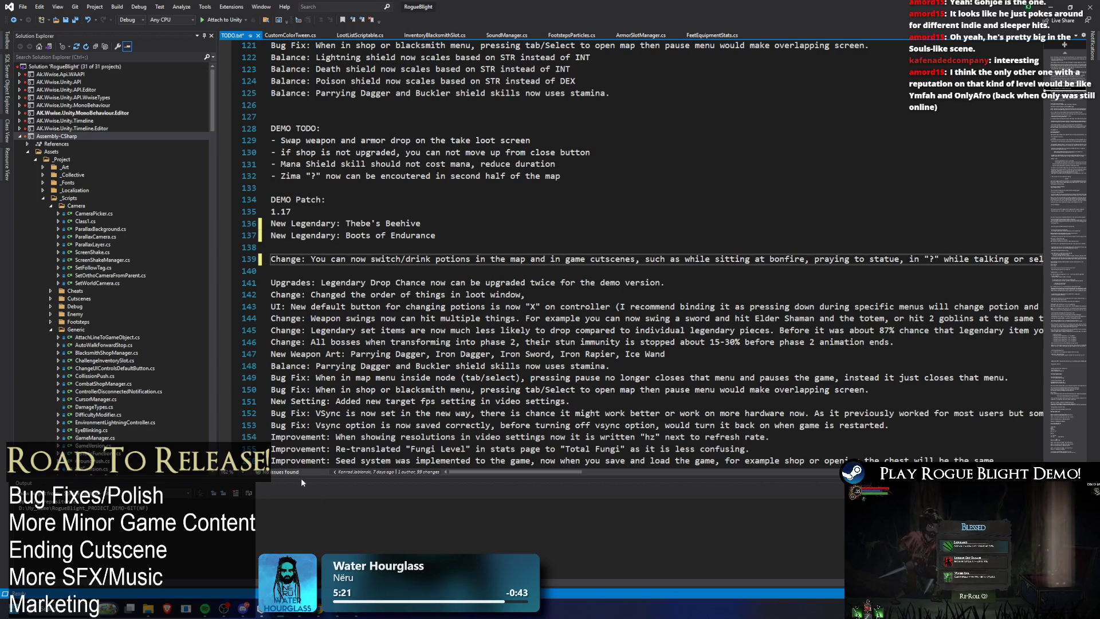
pyautogui.moveTo(544, 474)
pyautogui.mouseDown()
pyautogui.moveTo(578, 474)
pyautogui.moveTo(361, 473)
pyautogui.mouseUp()
pyautogui.click(316, 240)
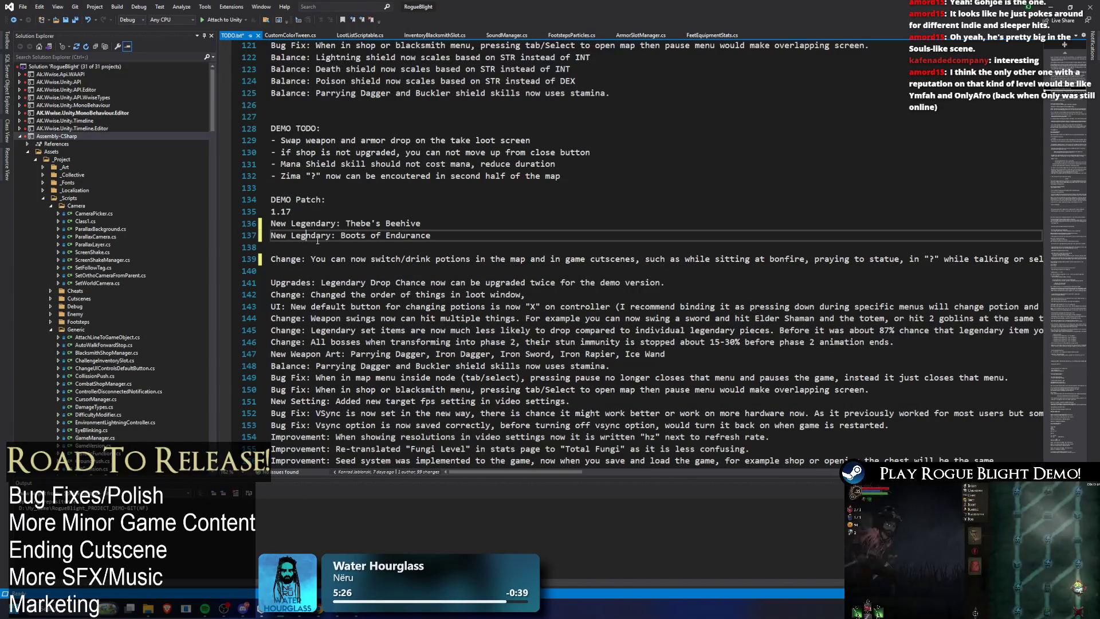
pyautogui.write('e')
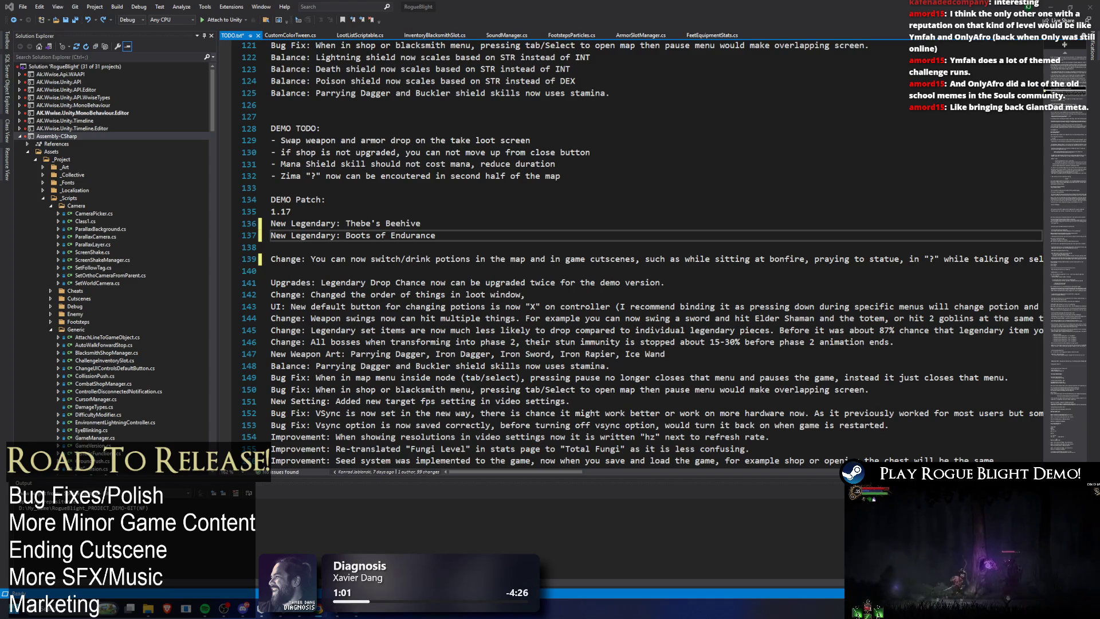
# Delete the blank lines after the new legendary entries and switch to the running game.
pyautogui.click(324, 249)
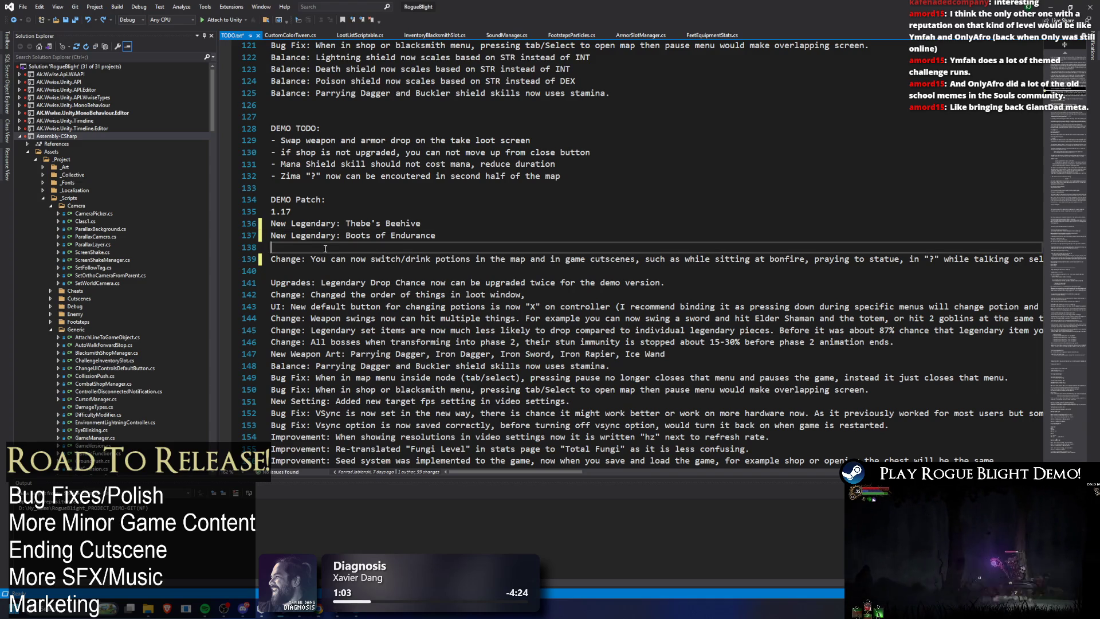
pyautogui.press('BackSpace')
pyautogui.press('Down')
pyautogui.press('Down')
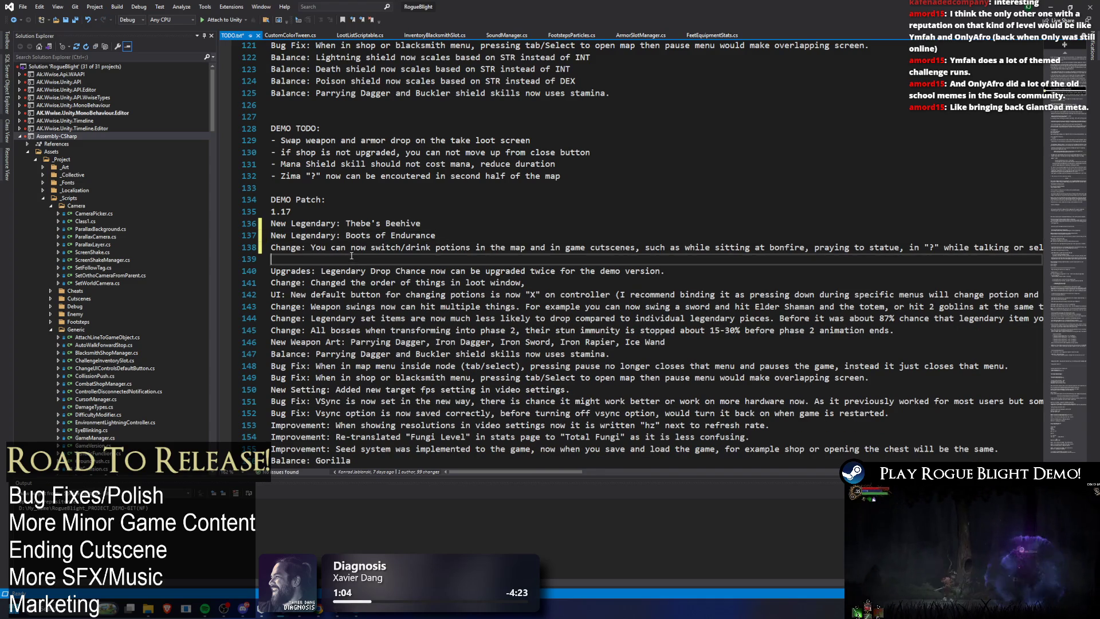
pyautogui.press('BackSpace')
pyautogui.click(465, 272)
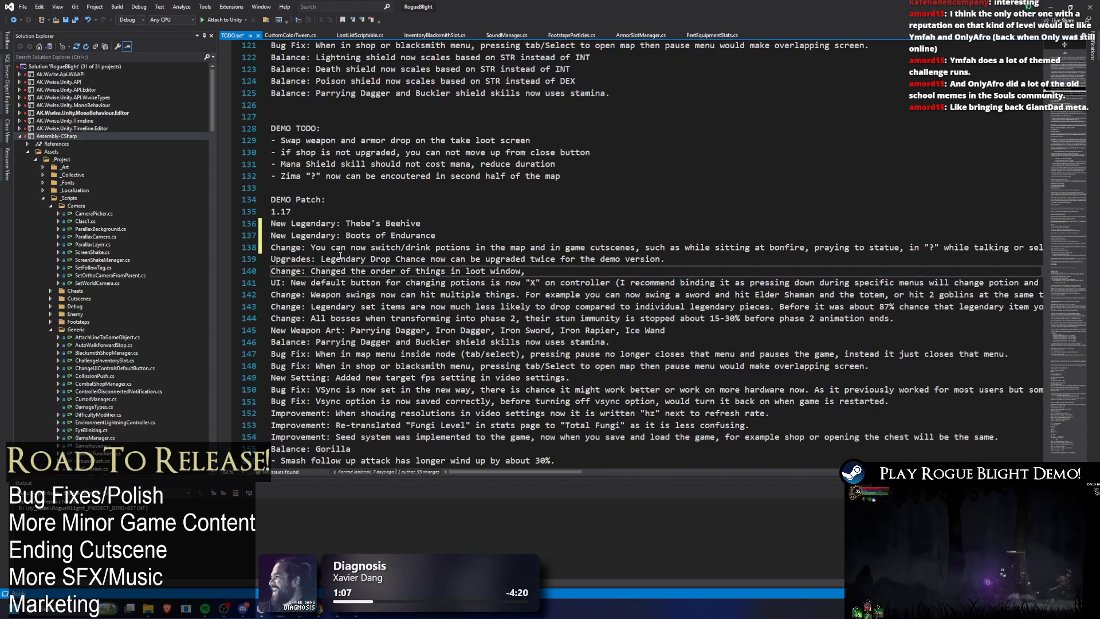
pyautogui.hotkey('alt', 'Tab')
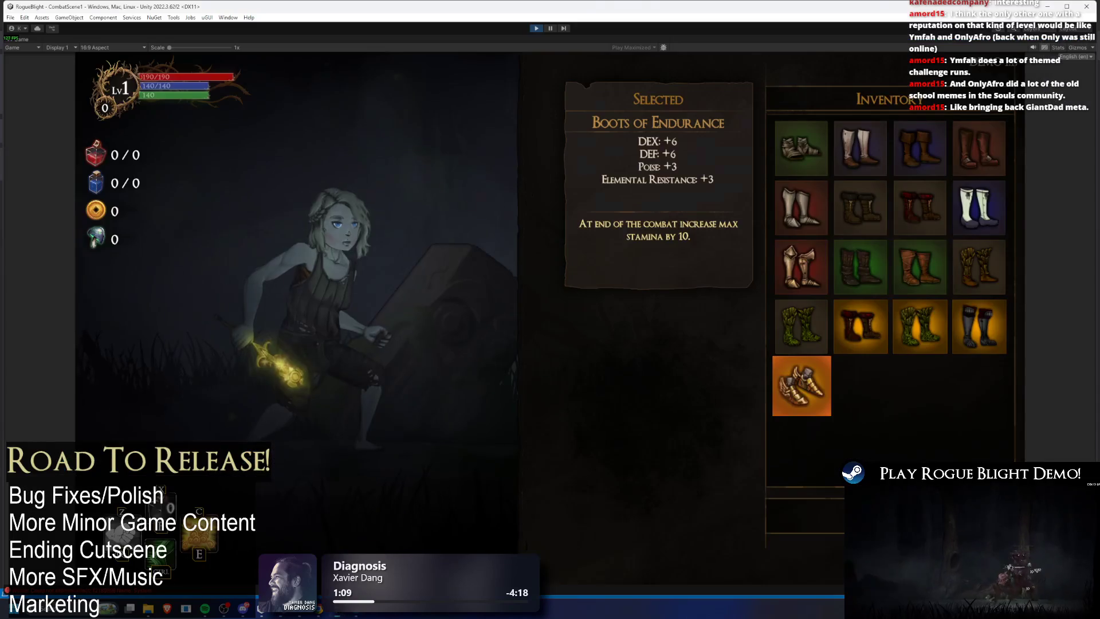
# Abandon the run, return to camp and talk to Thebe to reach the General Upgrades page.
pyautogui.press('Escape')
pyautogui.click(542, 338)
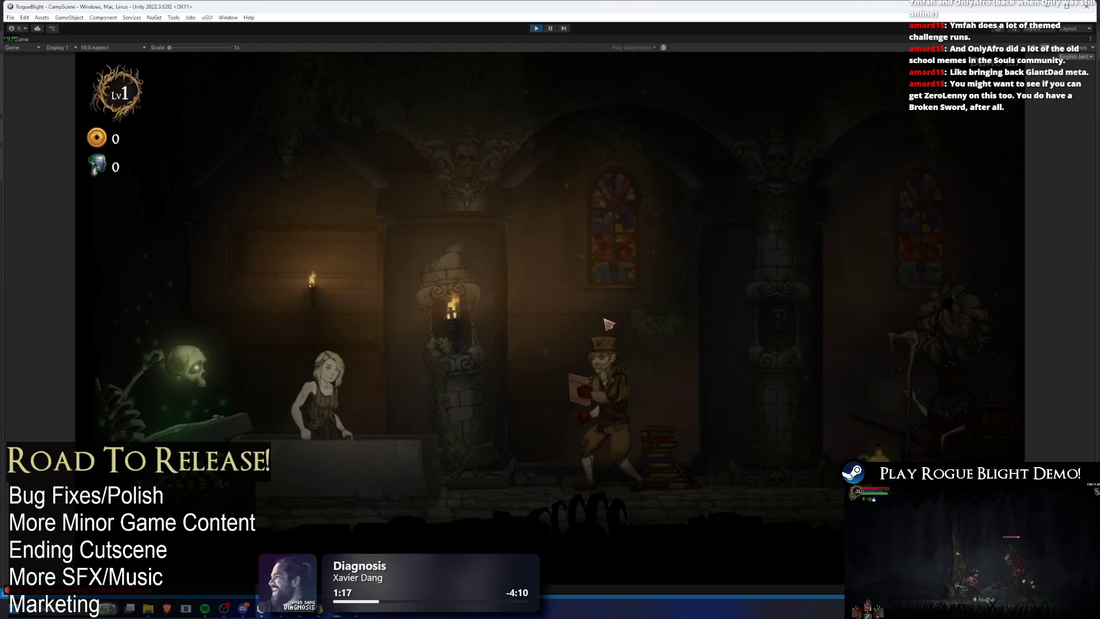
pyautogui.press('d')
pyautogui.press('d')
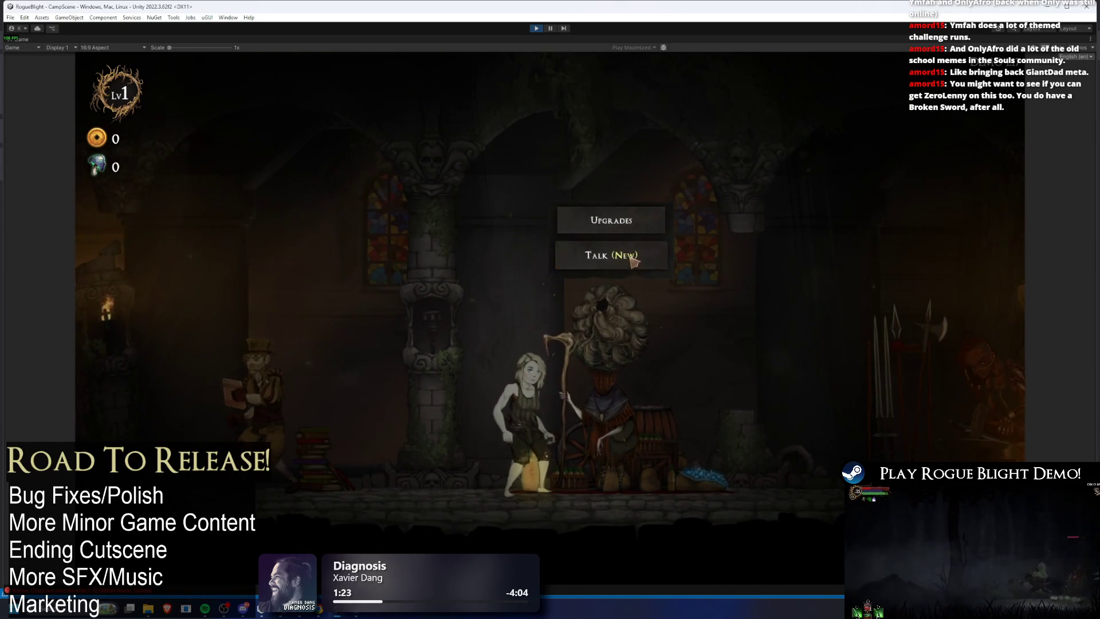
pyautogui.click(610, 255)
pyautogui.click(655, 265)
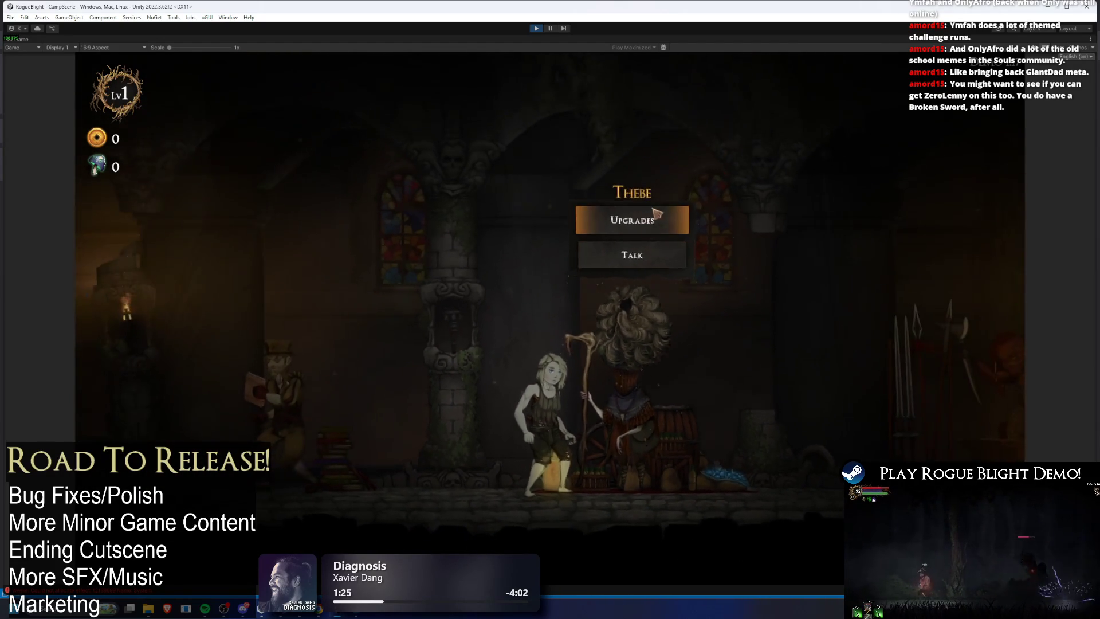
pyautogui.press('Return')
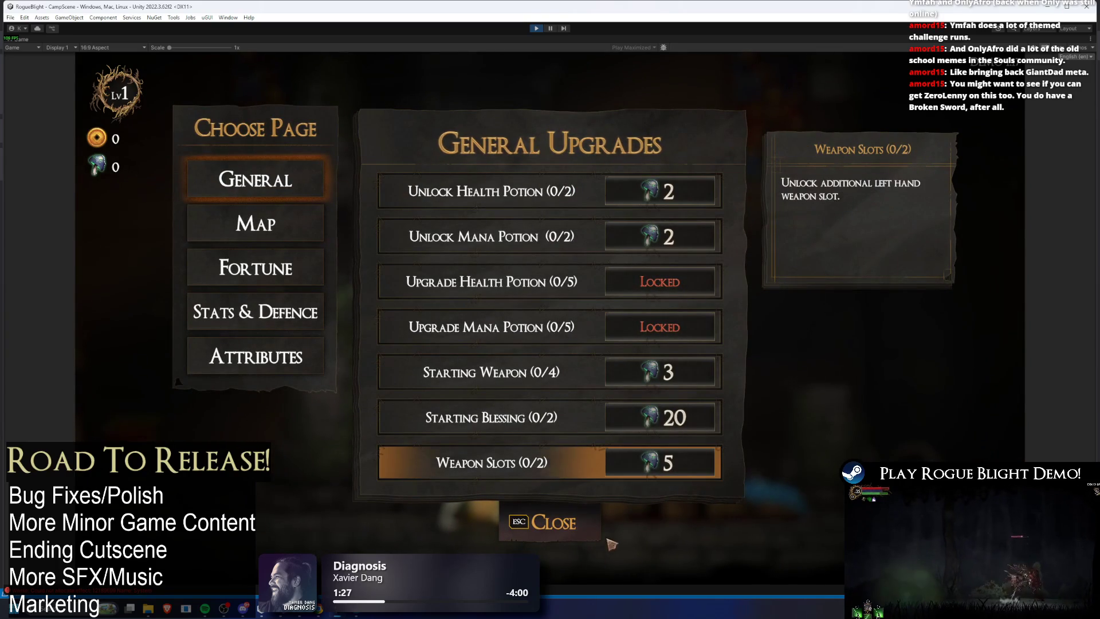
# Flip through the Fortune, Map and General Upgrades pages, then return to the patch notes.
pyautogui.click(303, 267)
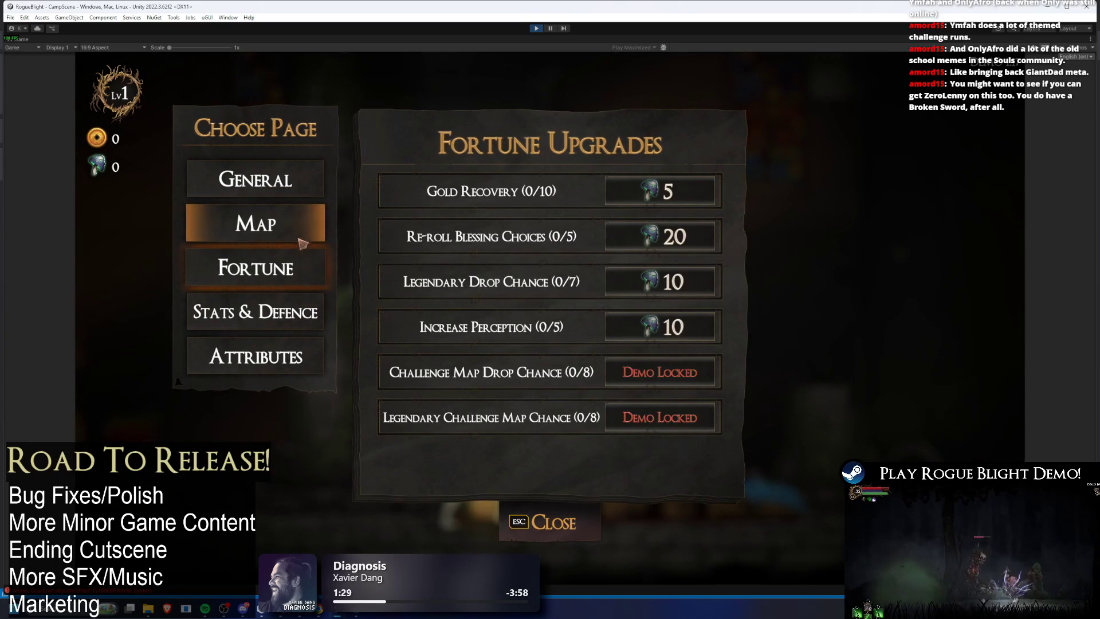
pyautogui.click(304, 231)
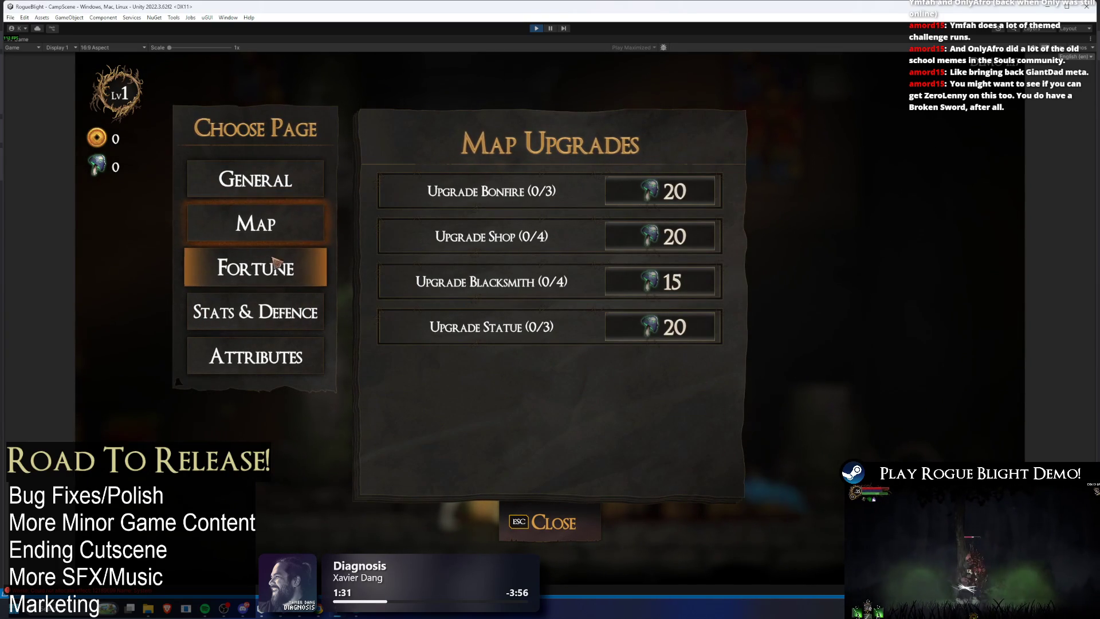
pyautogui.click(303, 267)
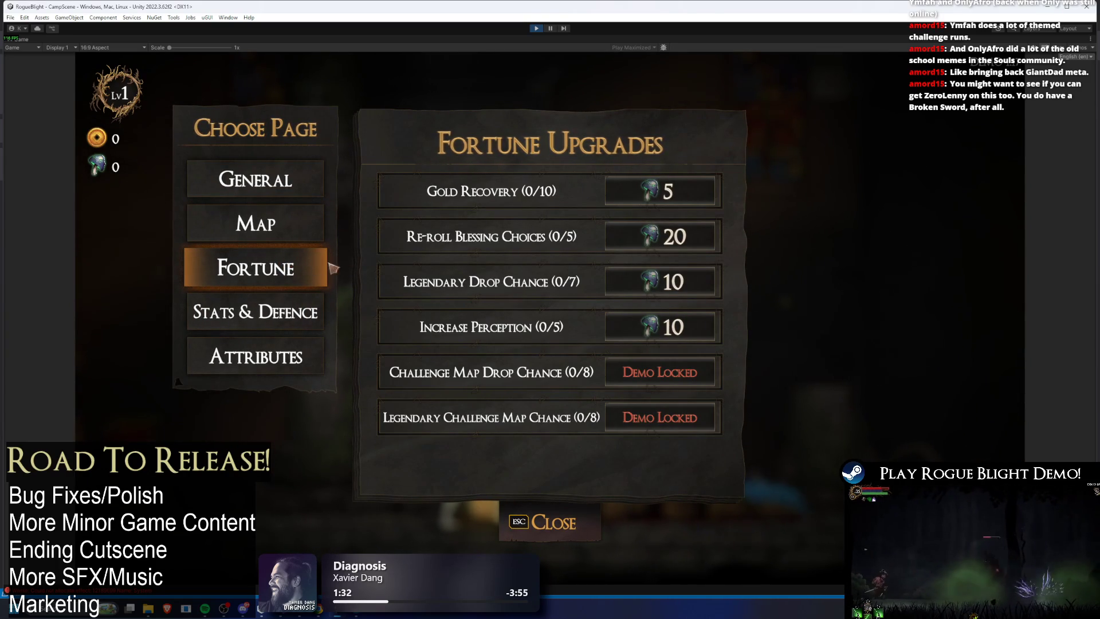
pyautogui.moveTo(491, 282)
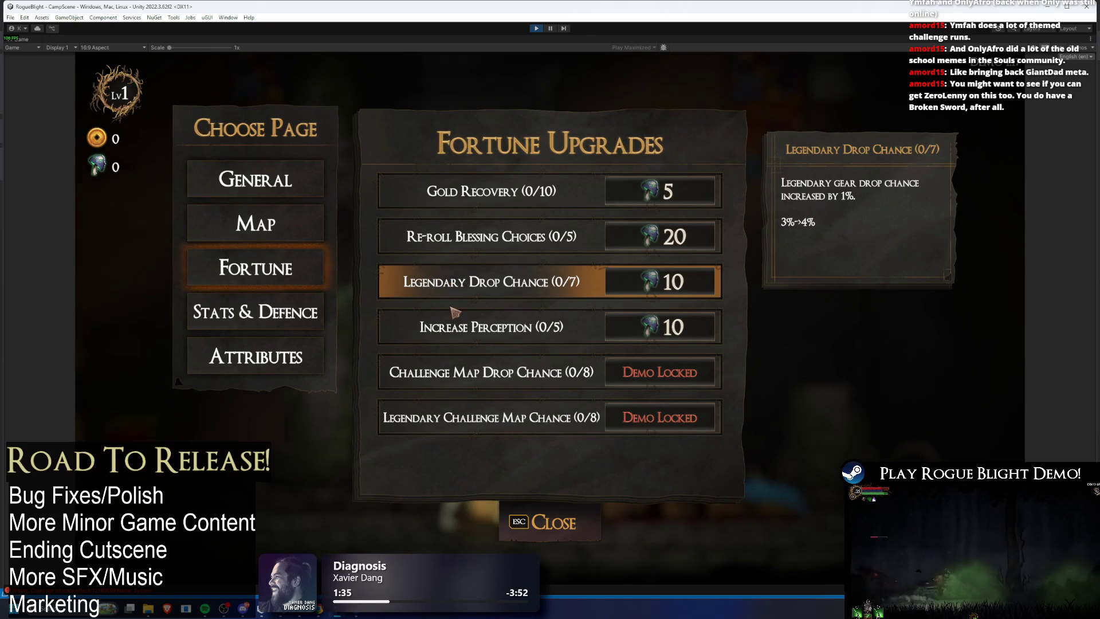
pyautogui.click(251, 182)
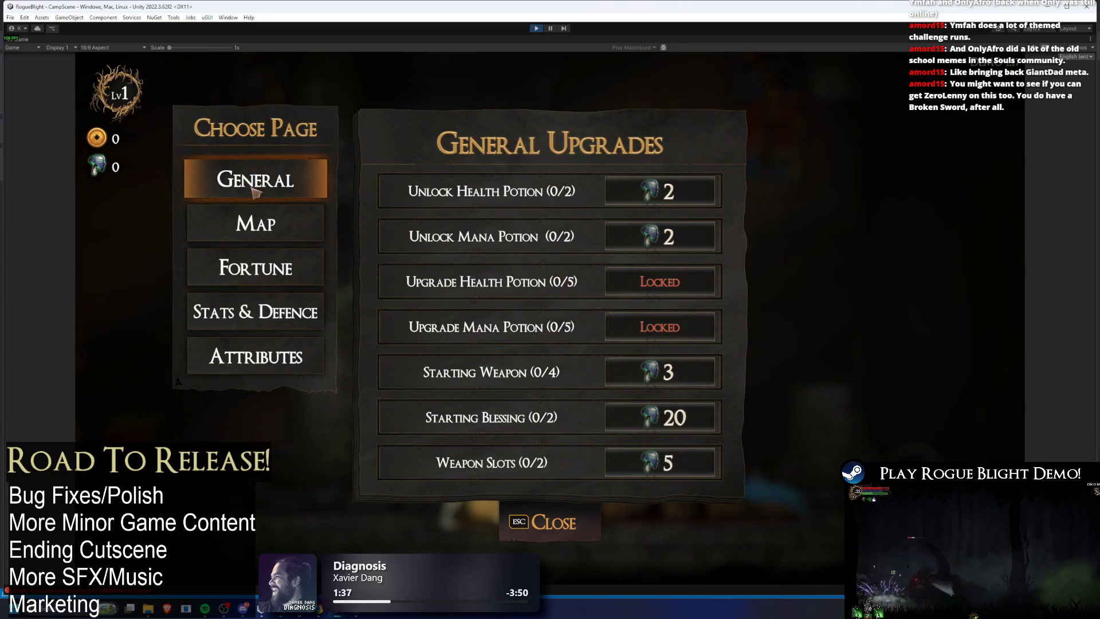
pyautogui.click(325, 233)
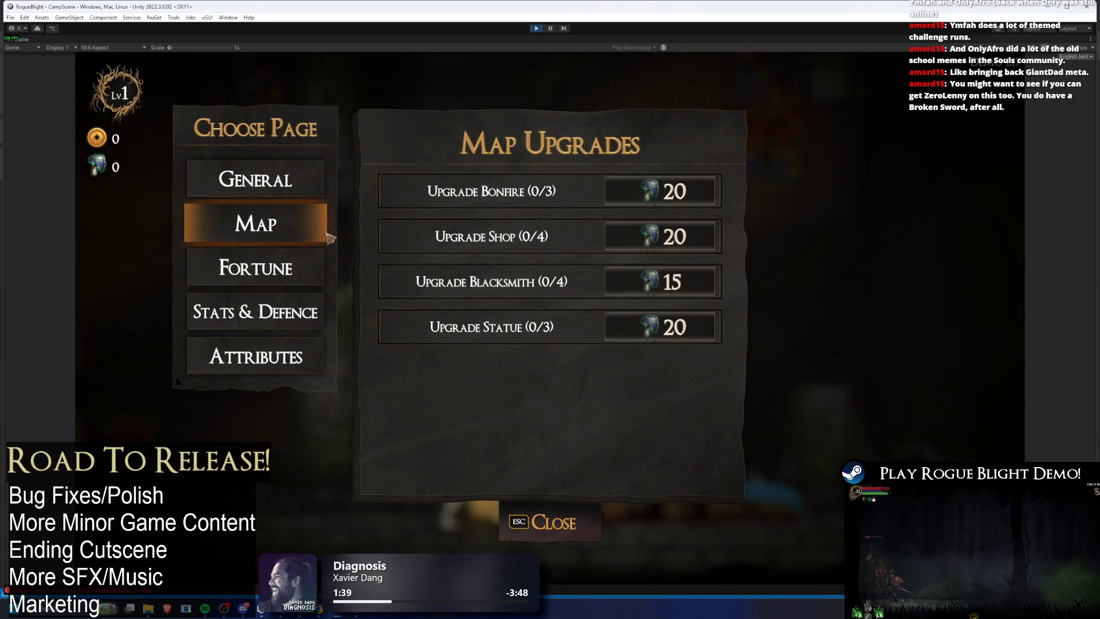
pyautogui.click(313, 269)
pyautogui.click(284, 226)
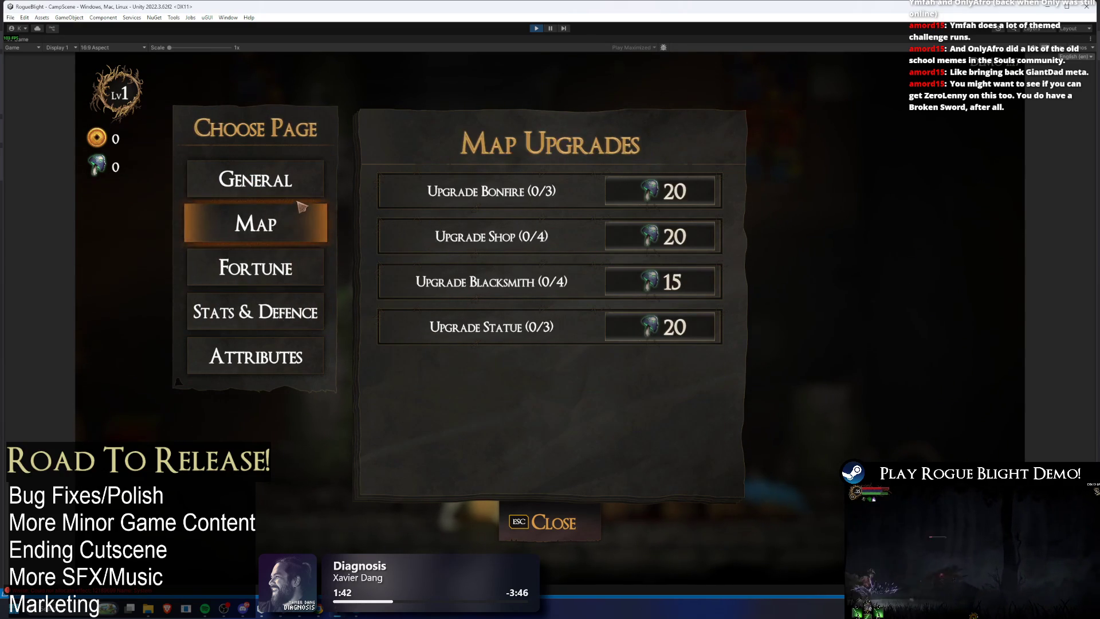
pyautogui.click(255, 180)
pyautogui.moveTo(490, 283)
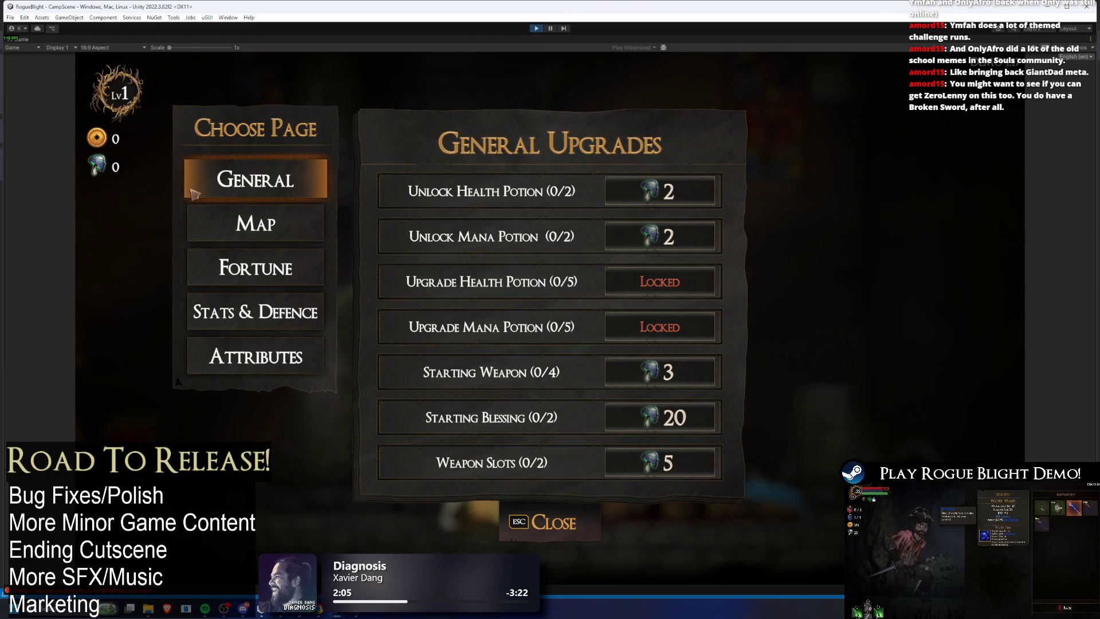
pyautogui.click(230, 285)
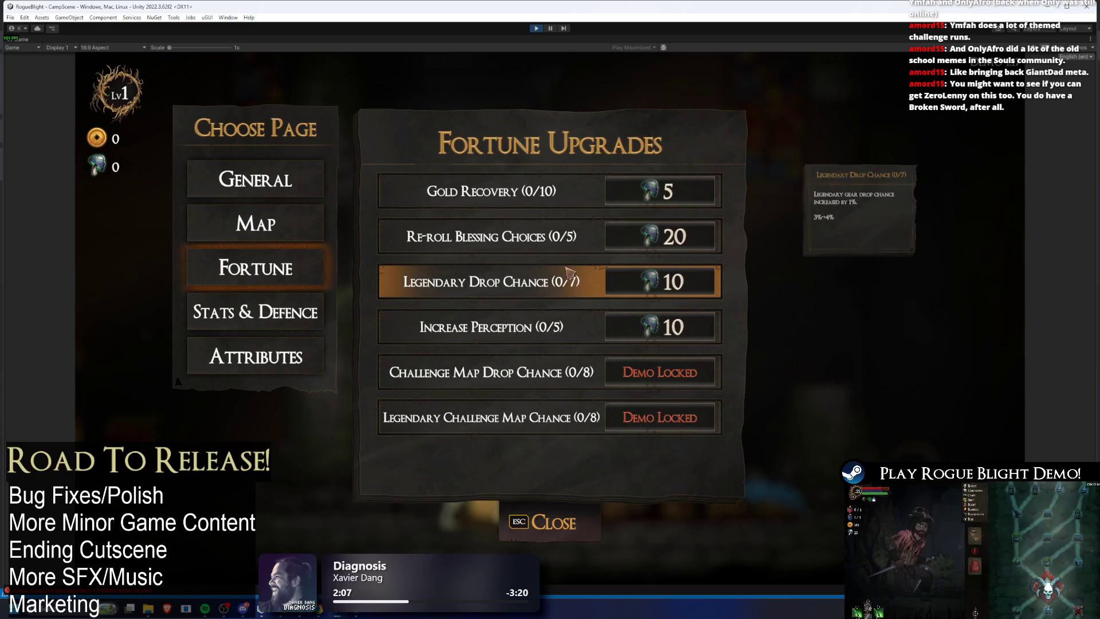
pyautogui.hotkey('alt', 'Tab')
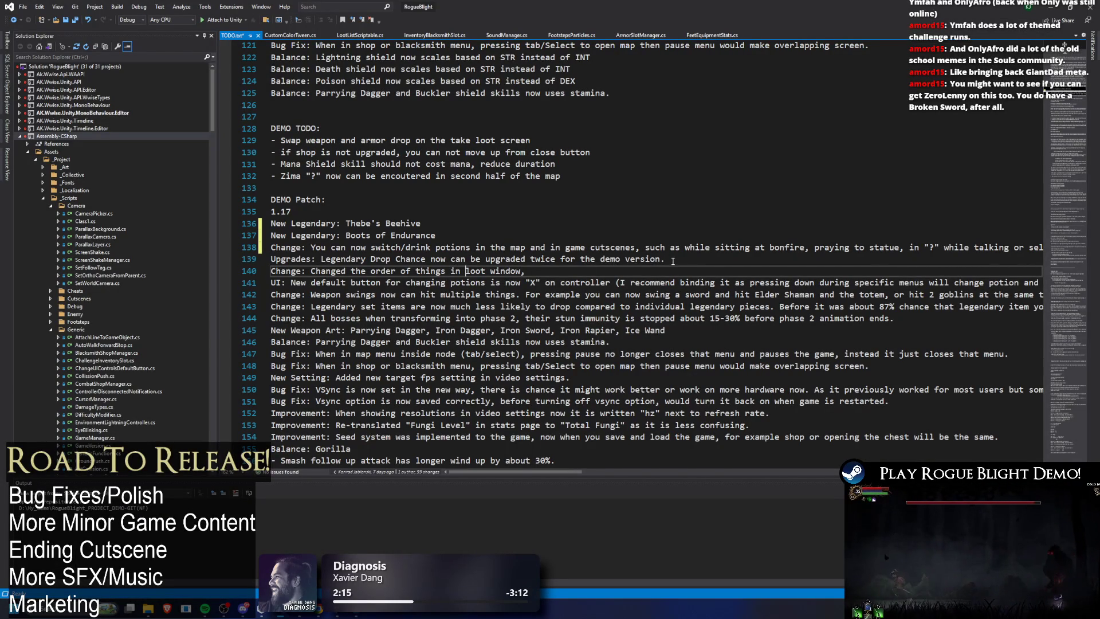
# Trim 'for the demo version' from the Legendary Drop Chance line and cut the loot window line.
pyautogui.click(673, 260)
pyautogui.press('BackSpace')
pyautogui.press('BackSpace')
pyautogui.press('BackSpace')
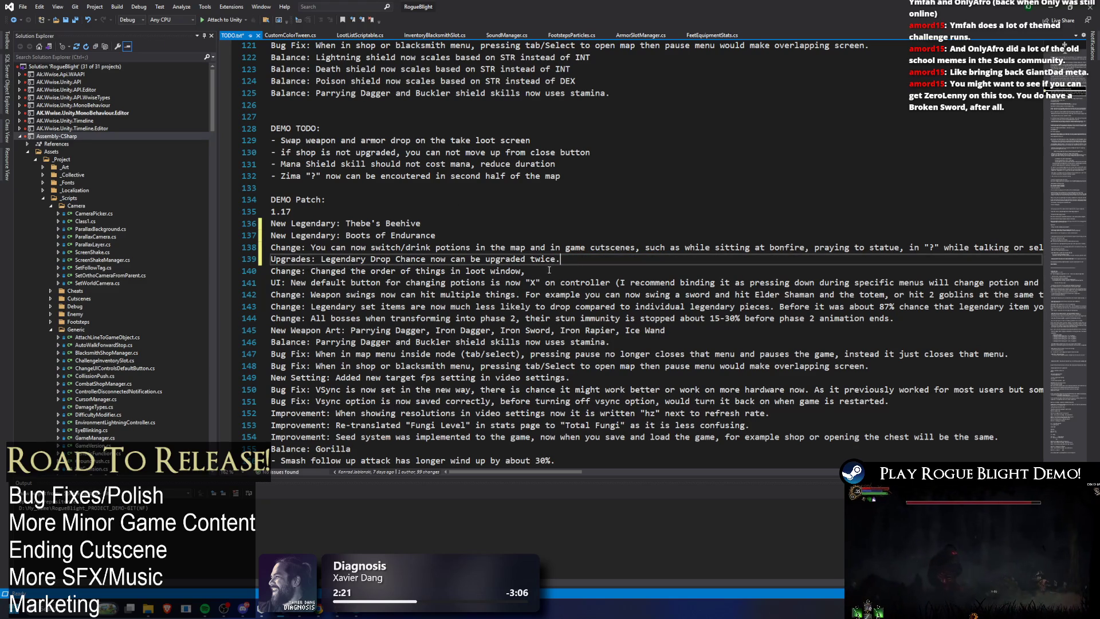
pyautogui.moveTo(548, 275); pyautogui.dragTo(225, 271)
pyautogui.hotkey('ctrl', 'c')
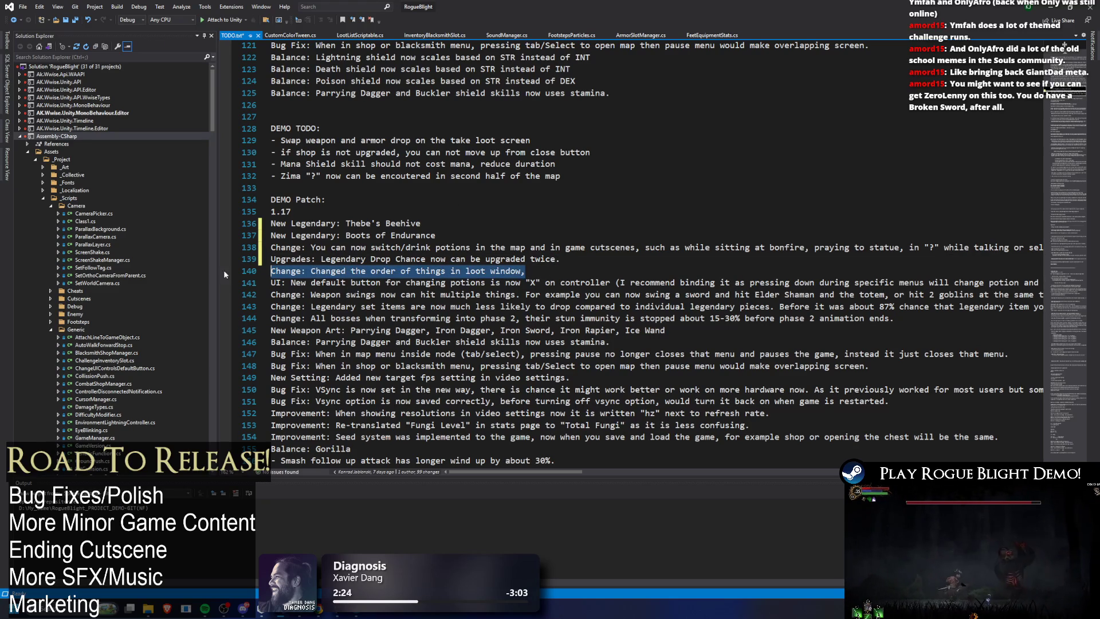
pyautogui.press('BackSpace')
pyautogui.scroll(-5, 421, 242)
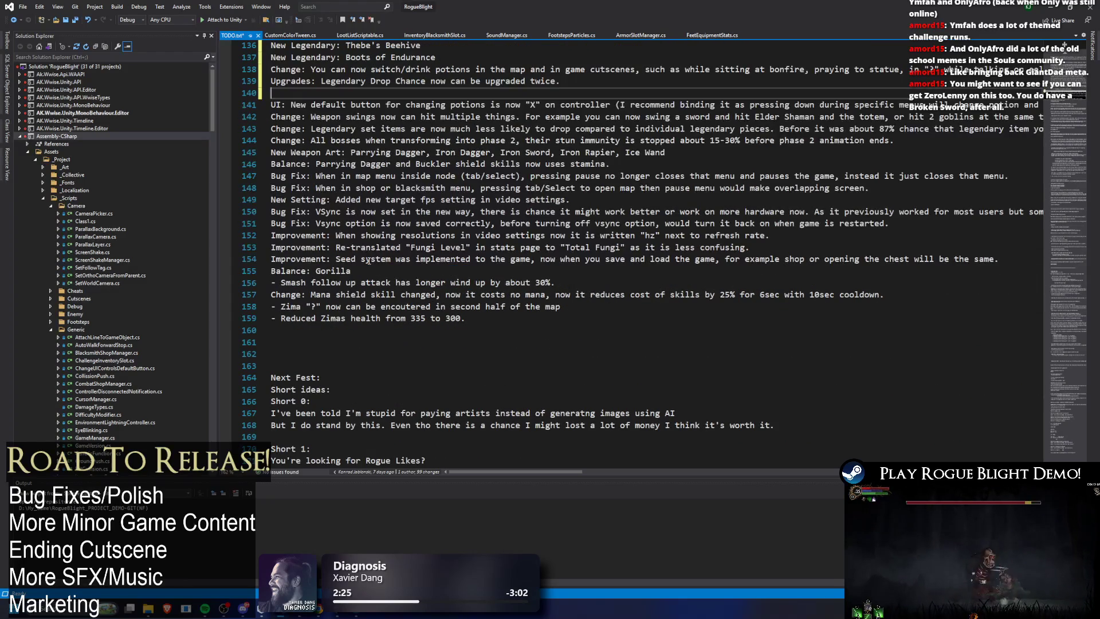
# Paste the loot window line above 'Balance: Gorilla' as an Improvement and remove the leftover blank line.
pyautogui.press('Return')
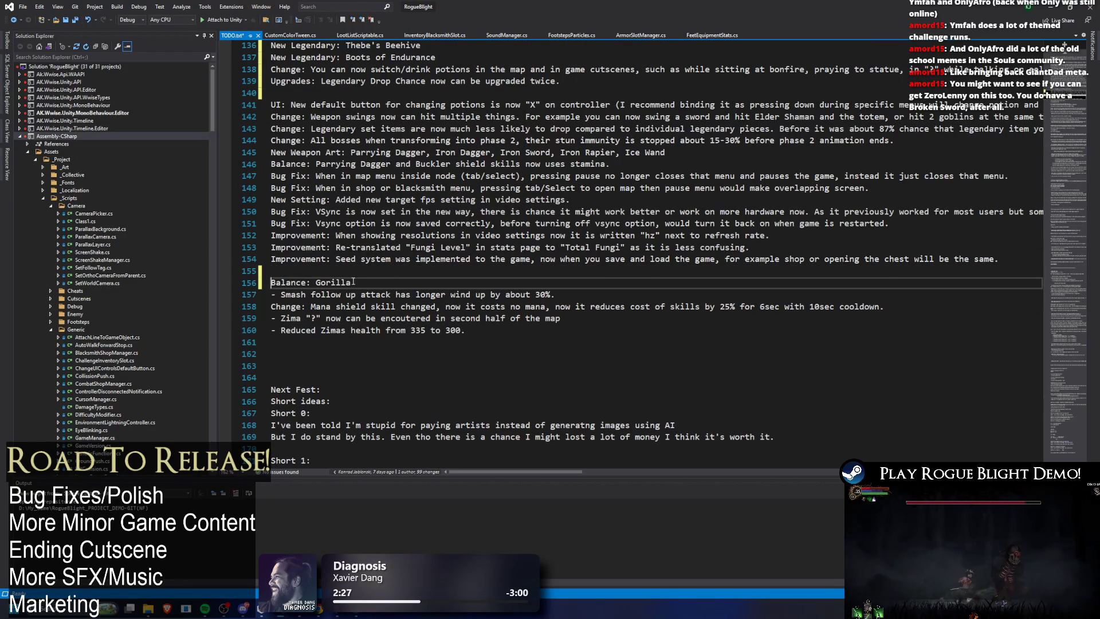
pyautogui.hotkey('ctrl', 'v')
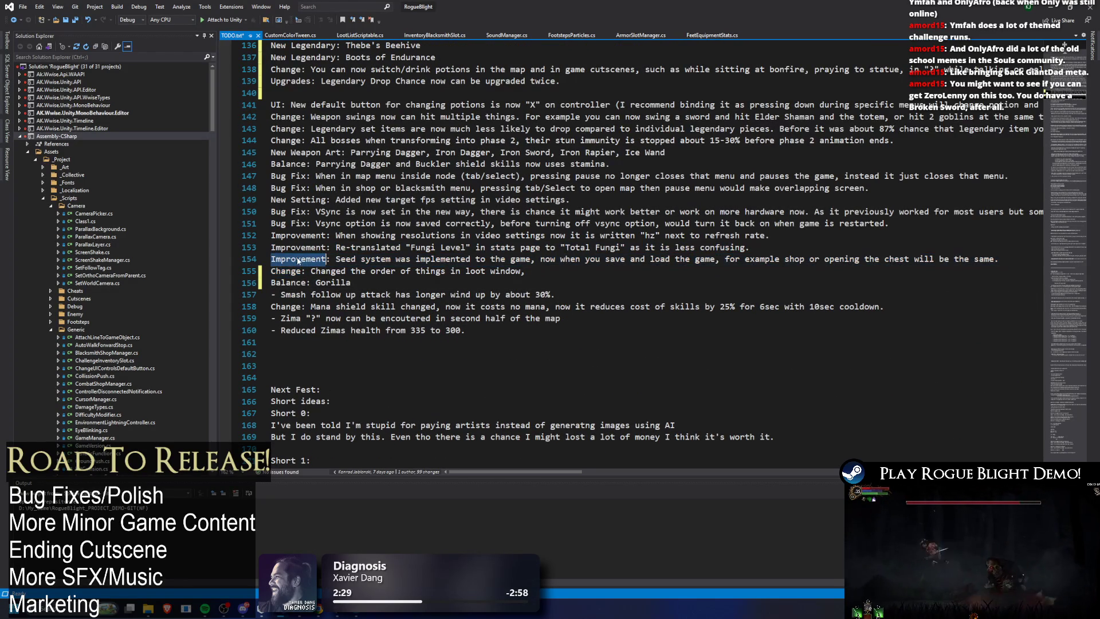
pyautogui.write('Improvement')
pyautogui.scroll(2, 653, 258)
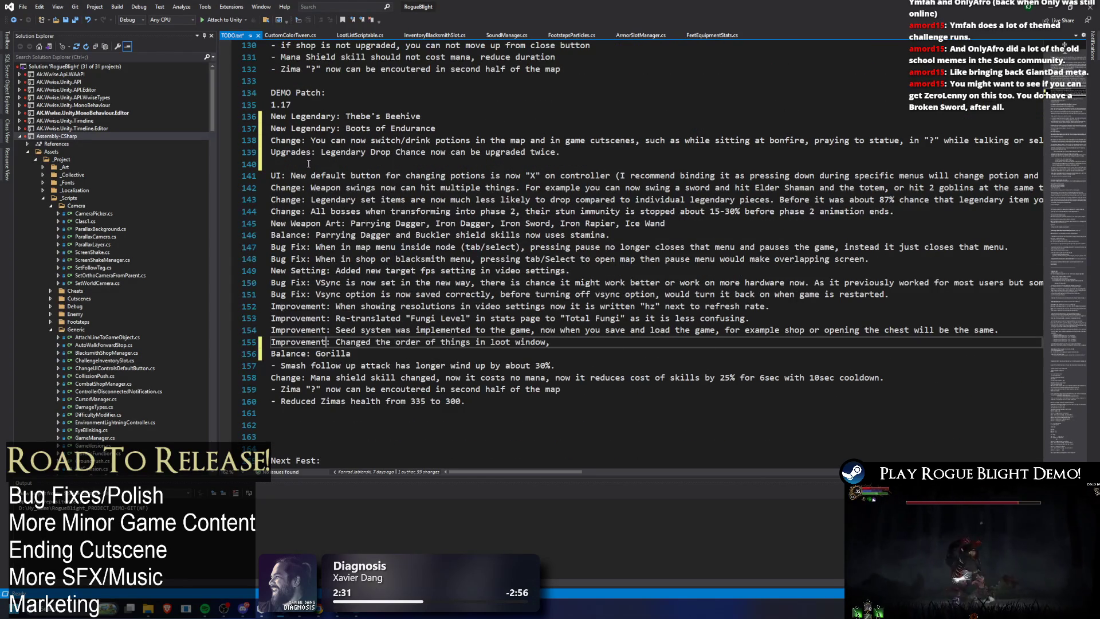
pyautogui.click(308, 162)
pyautogui.press('BackSpace')
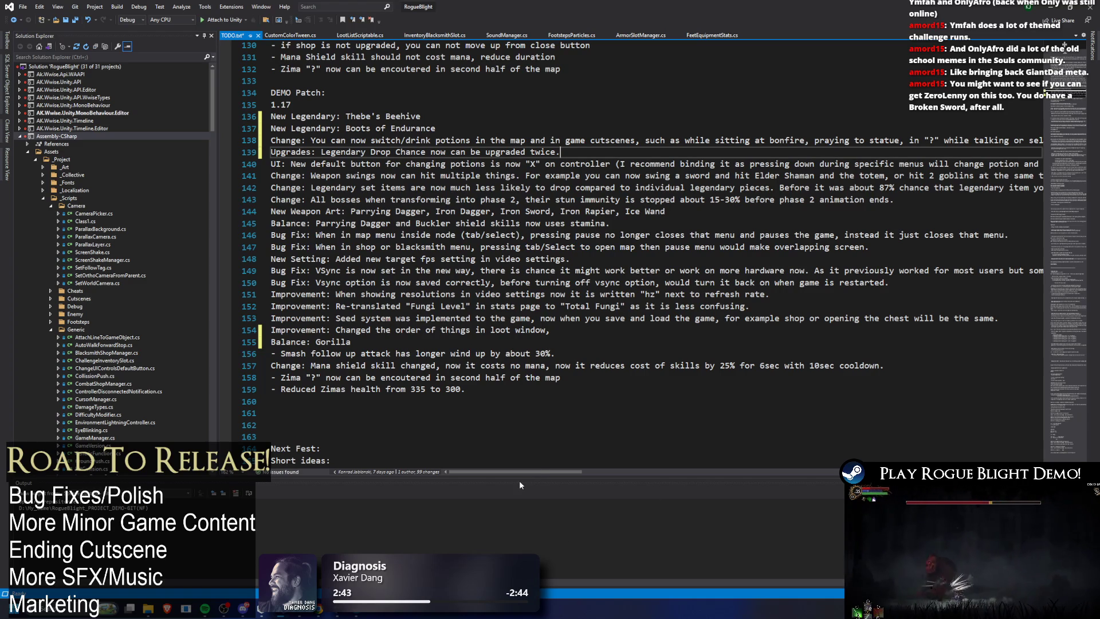
pyautogui.moveTo(506, 471); pyautogui.dragTo(500, 478)
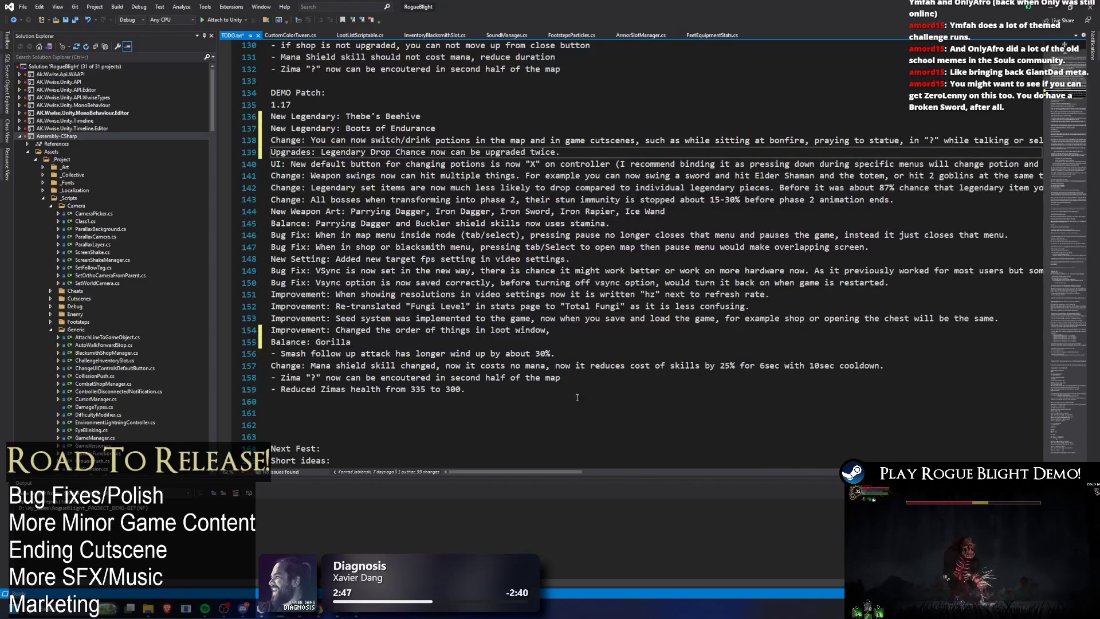
# Replace the 'UI:' label on the controller potion-button note with 'Improvement:'.
pyautogui.click(282, 165)
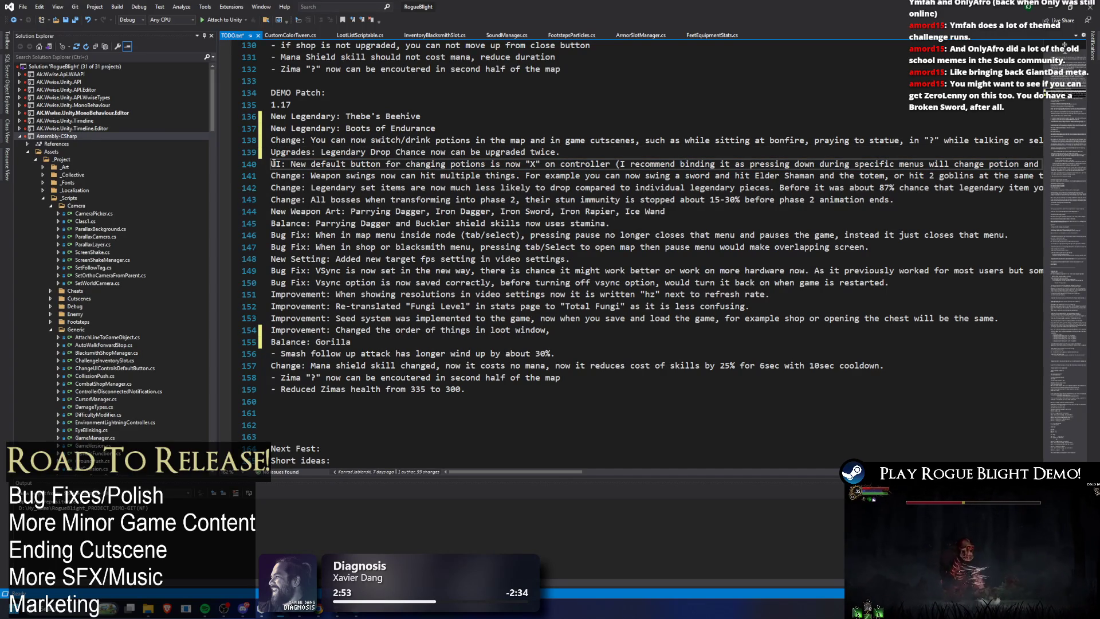
pyautogui.press('Delete')
pyautogui.press('Delete')
pyautogui.press('Delete')
pyautogui.write('Improvemnt:')
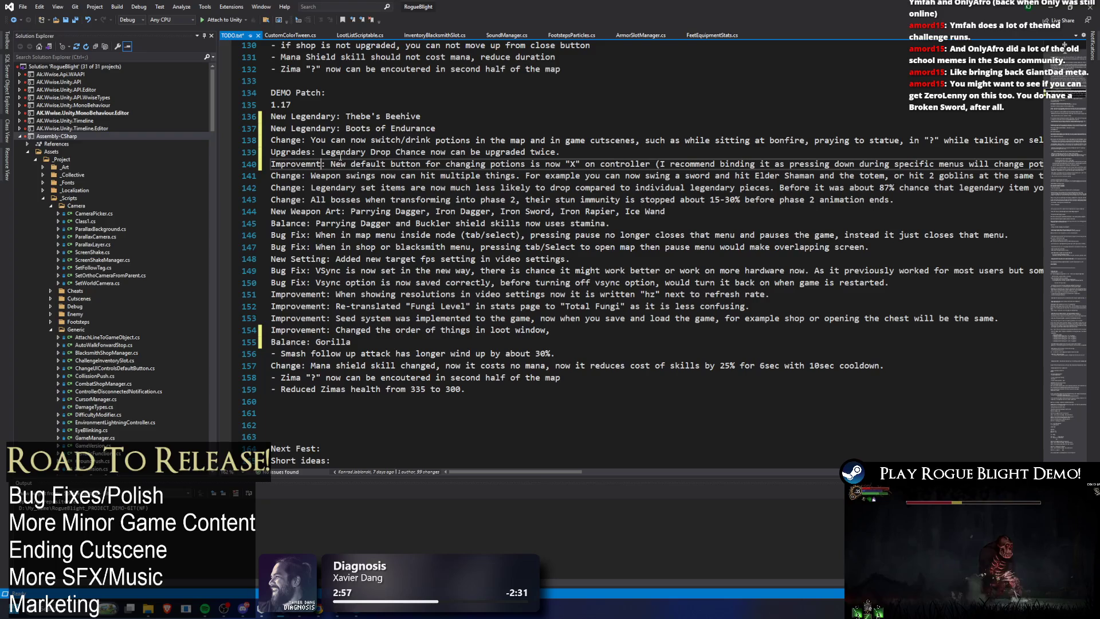
pyautogui.doubleClick(292, 306)
# Move the potion-button Improvement line down above the resolutions Improvement note.
pyautogui.click(281, 163)
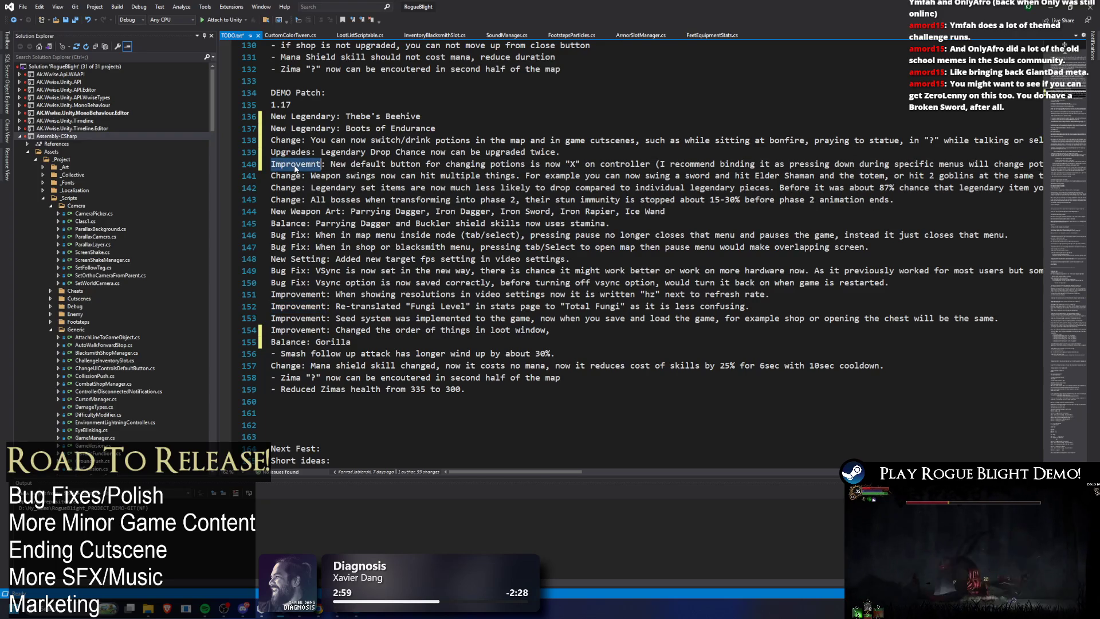
pyautogui.hotkey('shift', 'Down')
pyautogui.hotkey('shift', 'End')
pyautogui.hotkey('shift', 'Up')
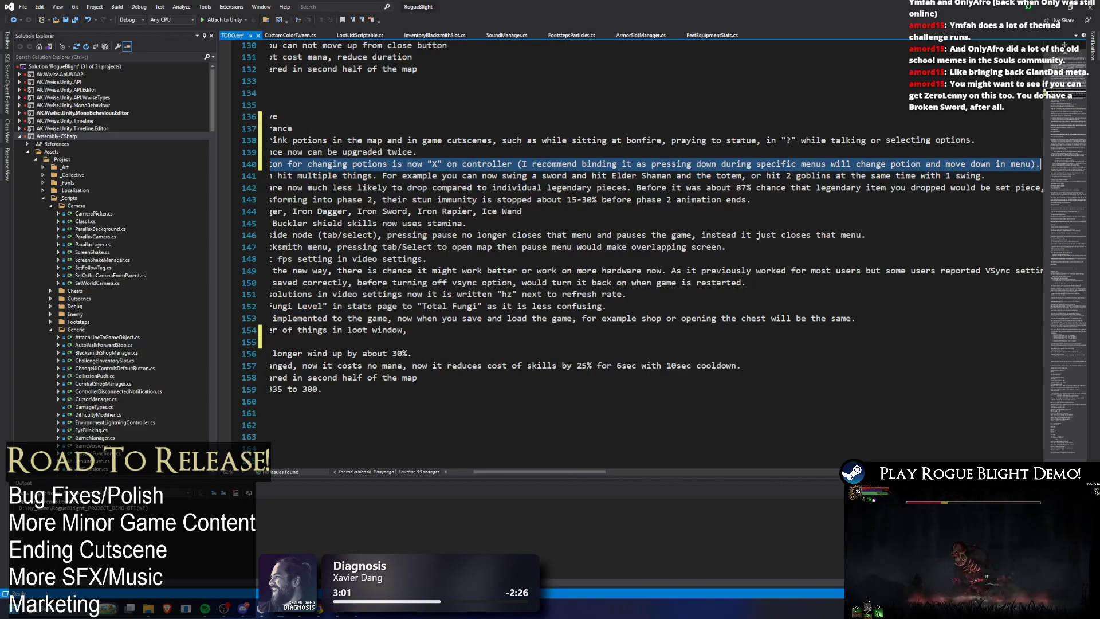
pyautogui.press('Home')
pyautogui.hotkey('ctrl', 'x')
pyautogui.click(272, 282)
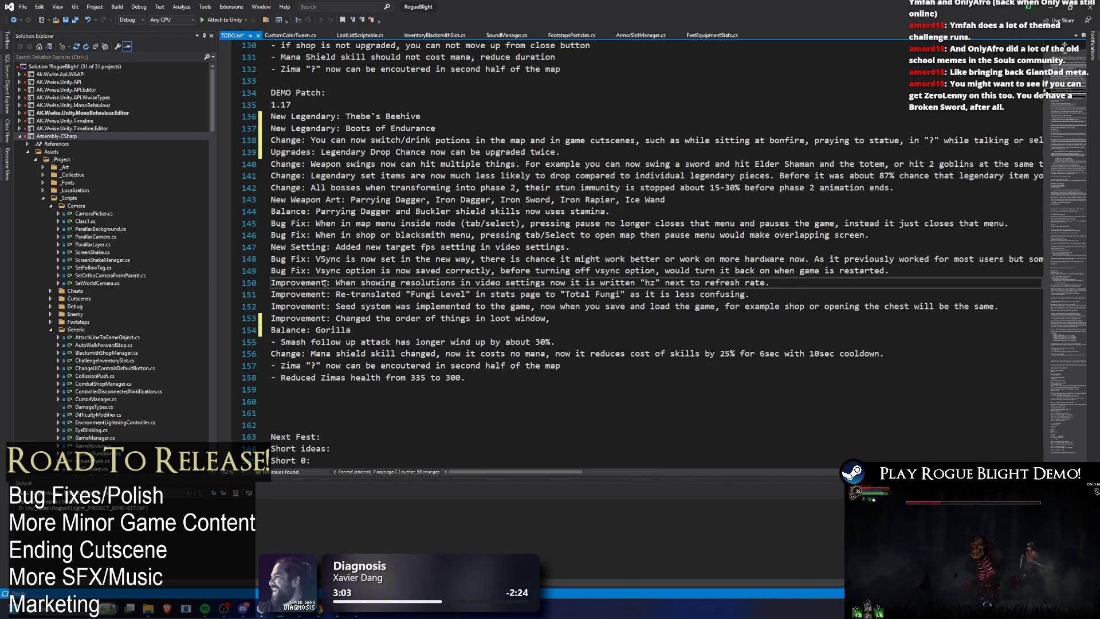
pyautogui.press('Return')
pyautogui.press('Up')
pyautogui.hotkey('ctrl', 'v')
pyautogui.moveTo(494, 139); pyautogui.dragTo(421, 139)
pyautogui.hotkey('shift', 'Home')
pyautogui.click(396, 200)
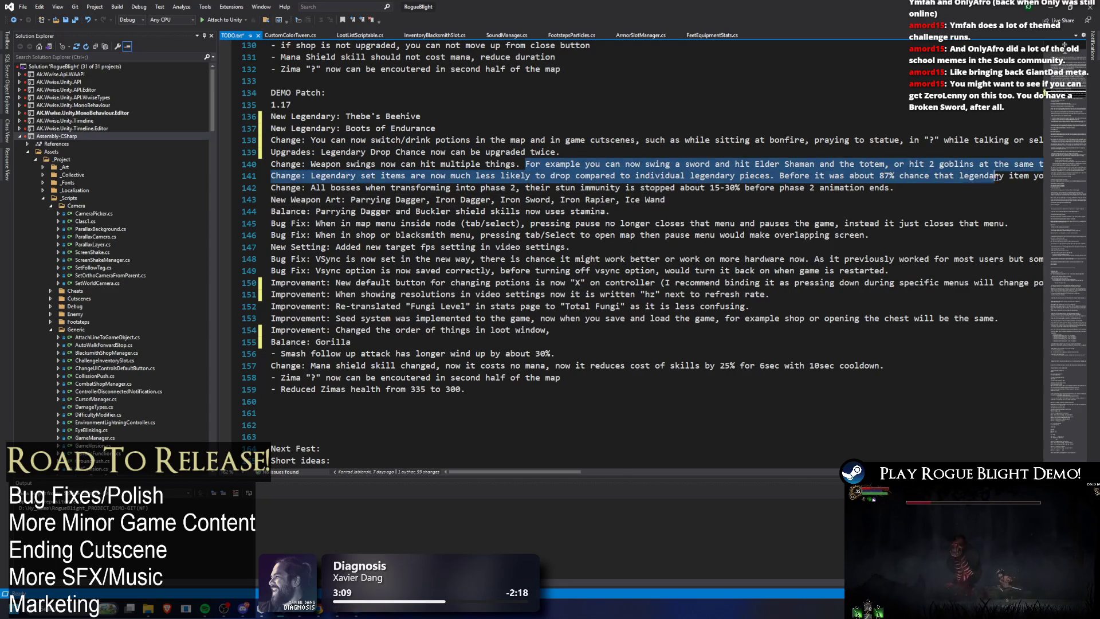
pyautogui.moveTo(524, 163); pyautogui.dragTo(1065, 169)
# Reword the weapon swing example, relabel the set item note as Improvement and drop its blight core shop sentence.
pyautogui.press('Delete')
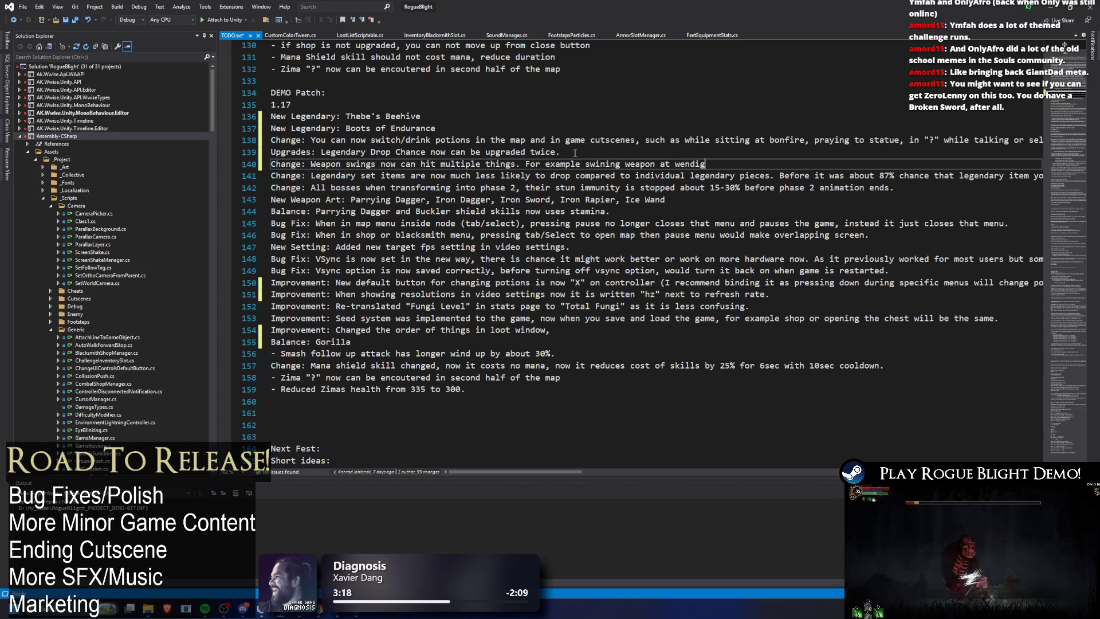
pyautogui.write('spawn')
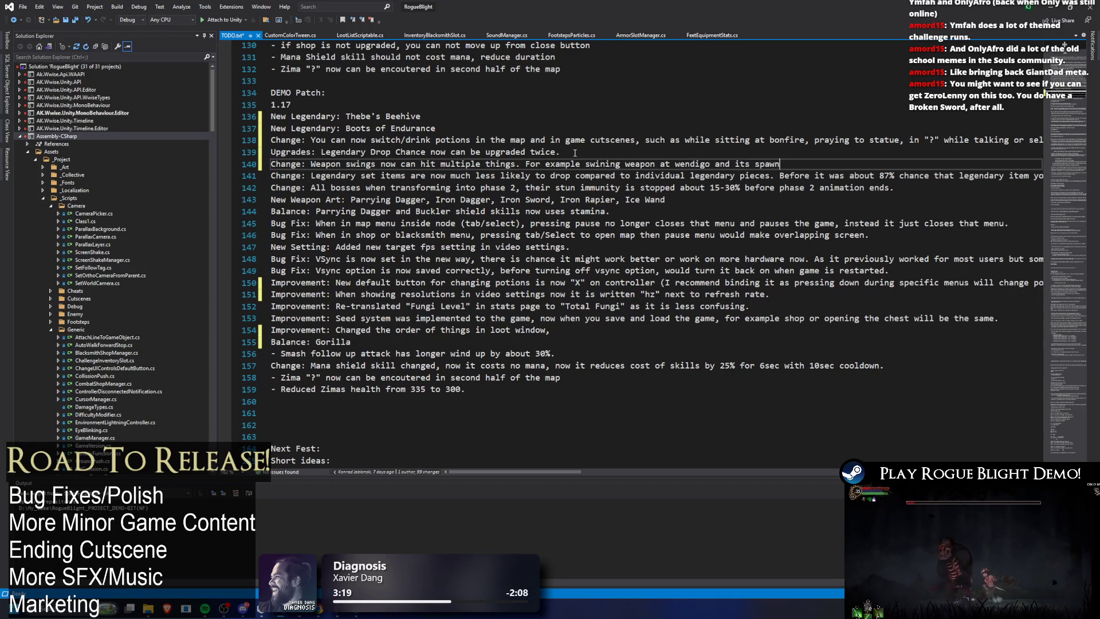
pyautogui.write(', will hit ')
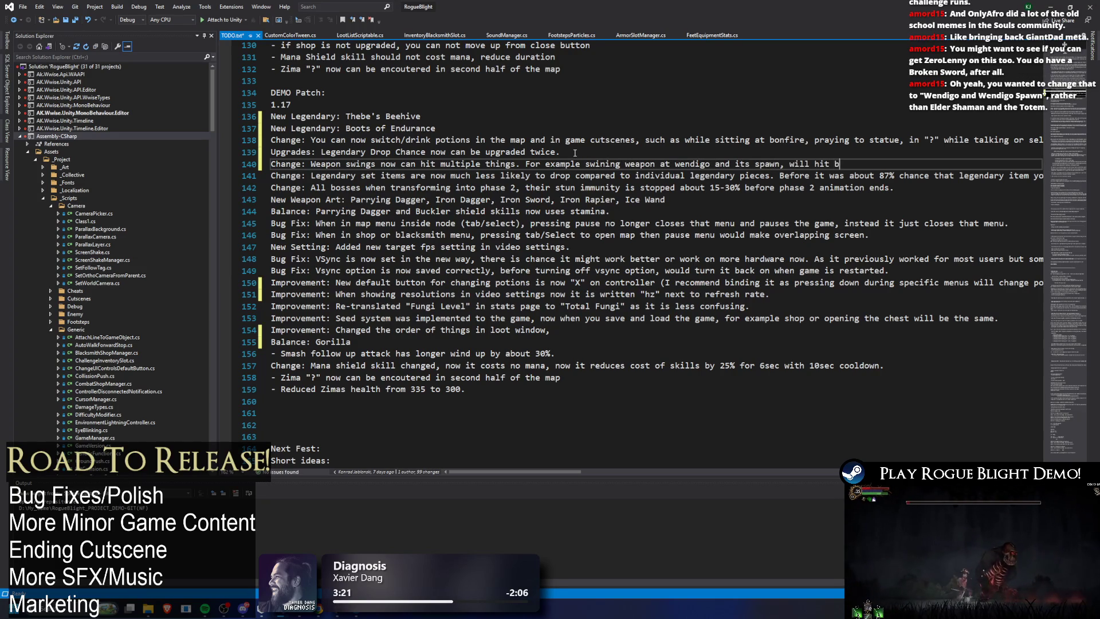
pyautogui.write('both of them.')
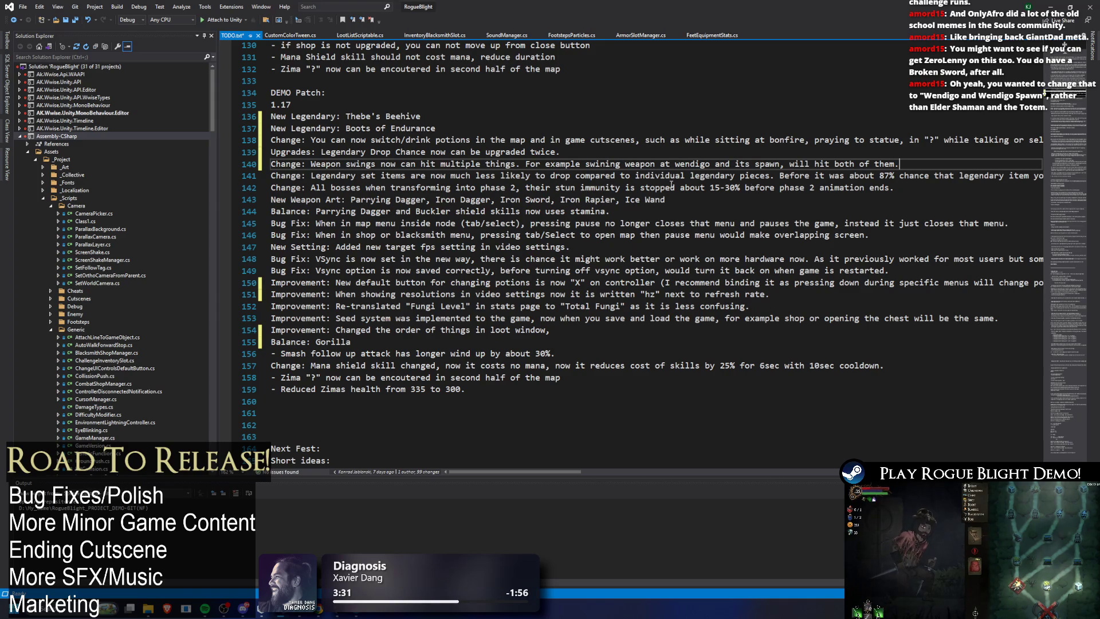
pyautogui.doubleClick(289, 175)
pyautogui.doubleClick(321, 283)
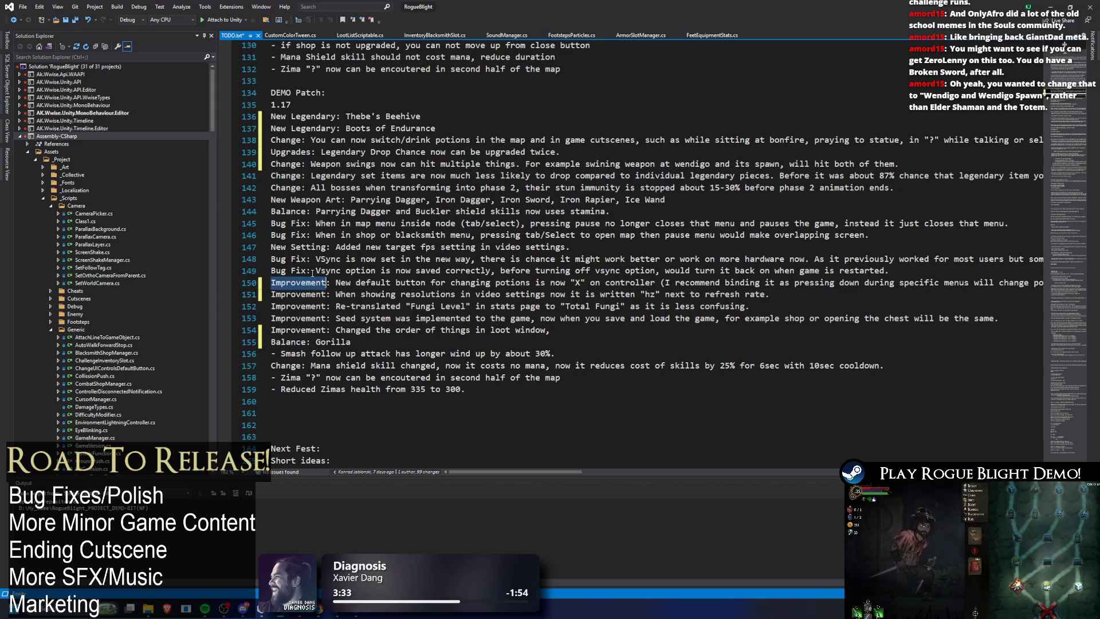
pyautogui.doubleClick(289, 175)
pyautogui.hotkey('ctrl', 'v')
pyautogui.hotkey('shift', 'End')
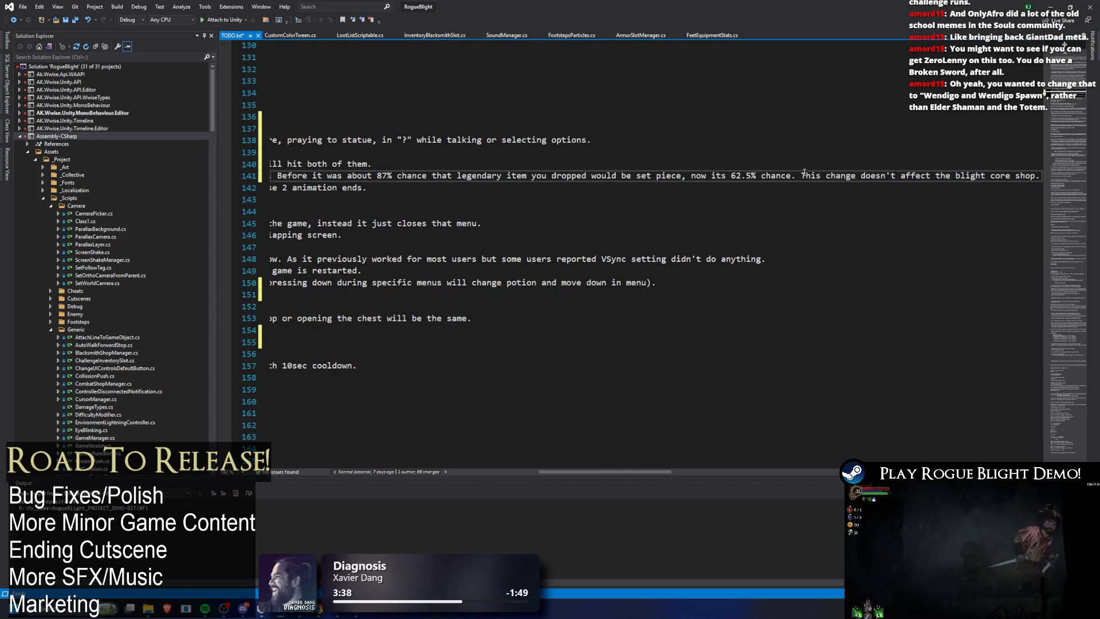
pyautogui.moveTo(801, 176); pyautogui.dragTo(1068, 177)
pyautogui.press('Delete')
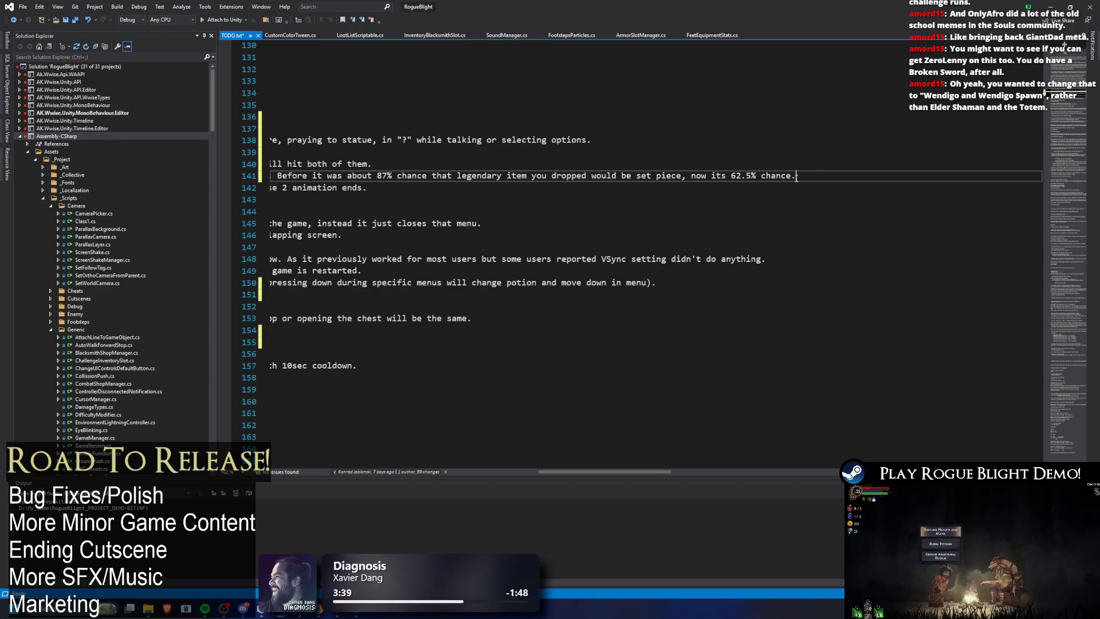
# Move the set item Improvement line to sit below the loot window line.
pyautogui.hotkey('shift', 'Home')
pyautogui.hotkey('ctrl', 'x')
pyautogui.click(272, 282)
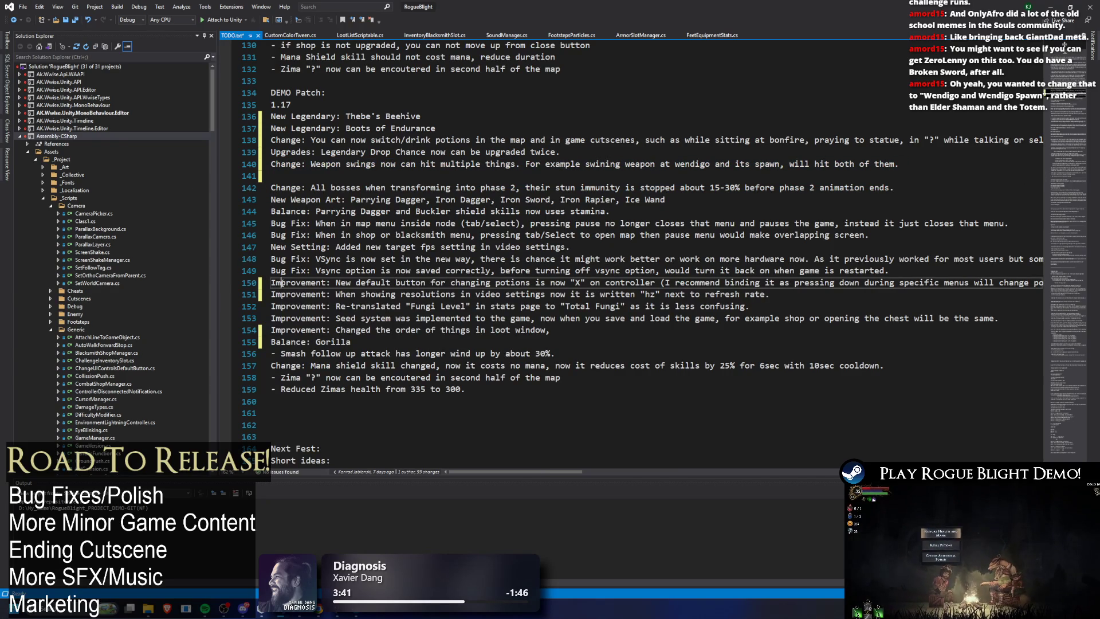
pyautogui.press('Down')
pyautogui.press('Down')
pyautogui.press('Down')
pyautogui.press('Down')
pyautogui.press('End')
pyautogui.press('Return')
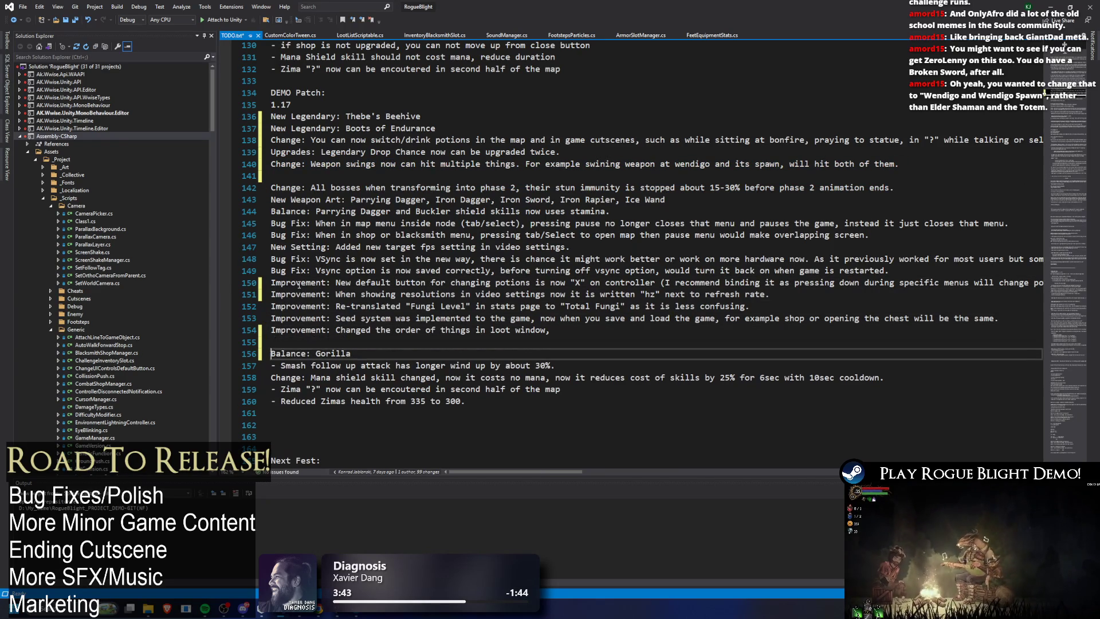
pyautogui.hotkey('ctrl', 'v')
# Cut out the Balance: Gorilla and smash attack lines, leaving line 141 blank.
pyautogui.click(542, 365)
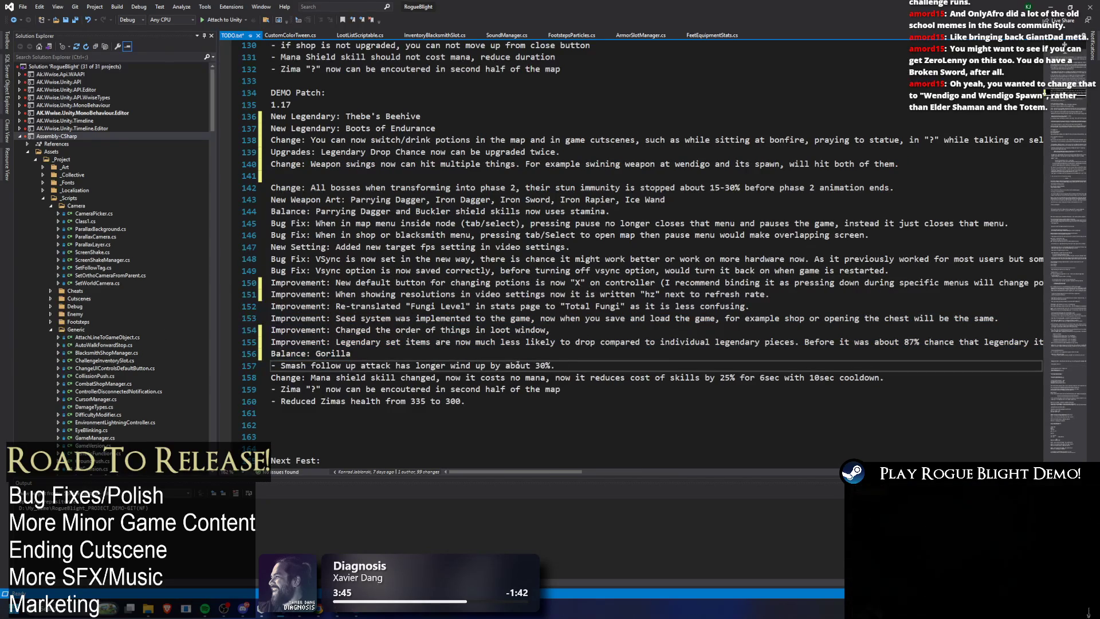
pyautogui.hotkey('ctrl', 'x')
pyautogui.press('Up')
pyautogui.hotkey('shift', 'Home')
pyautogui.hotkey('ctrl', 'x')
pyautogui.click(293, 177)
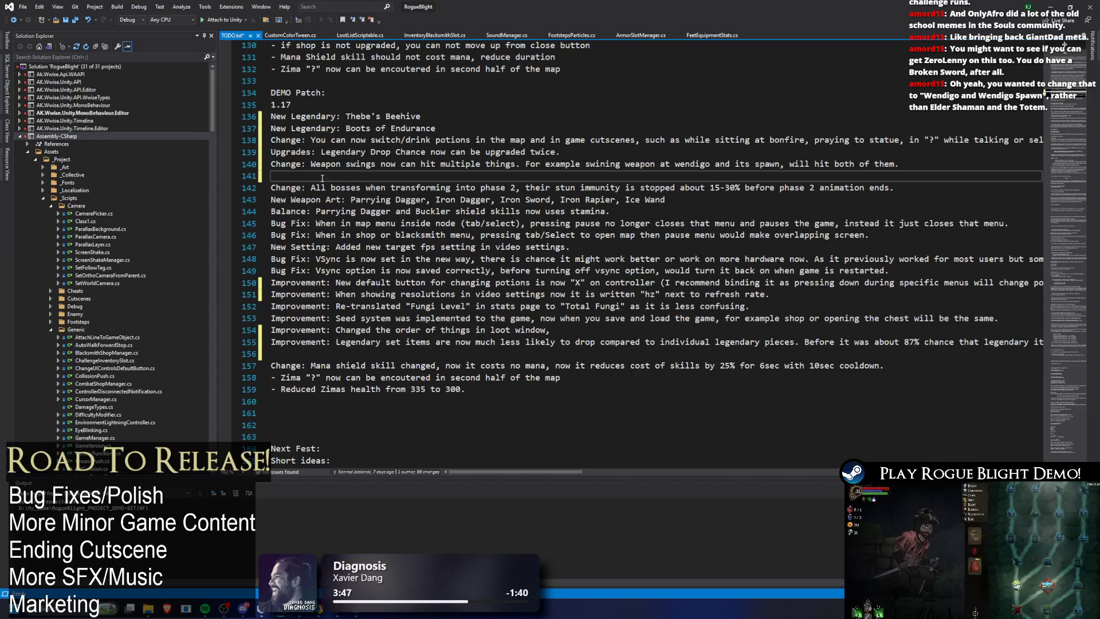
# Paste the Gorilla lines below the weapon art list and join the Smash note into one Balance line.
pyautogui.press('BackSpace')
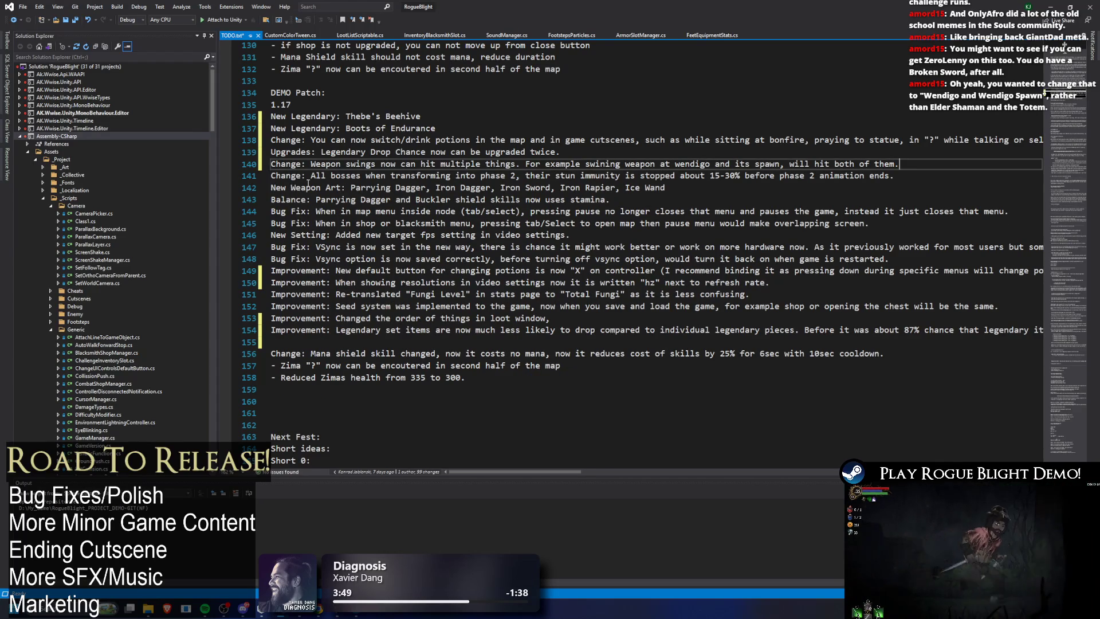
pyautogui.press('Down')
pyautogui.press('Down')
pyautogui.press('Down')
pyautogui.press('Up')
pyautogui.press('End')
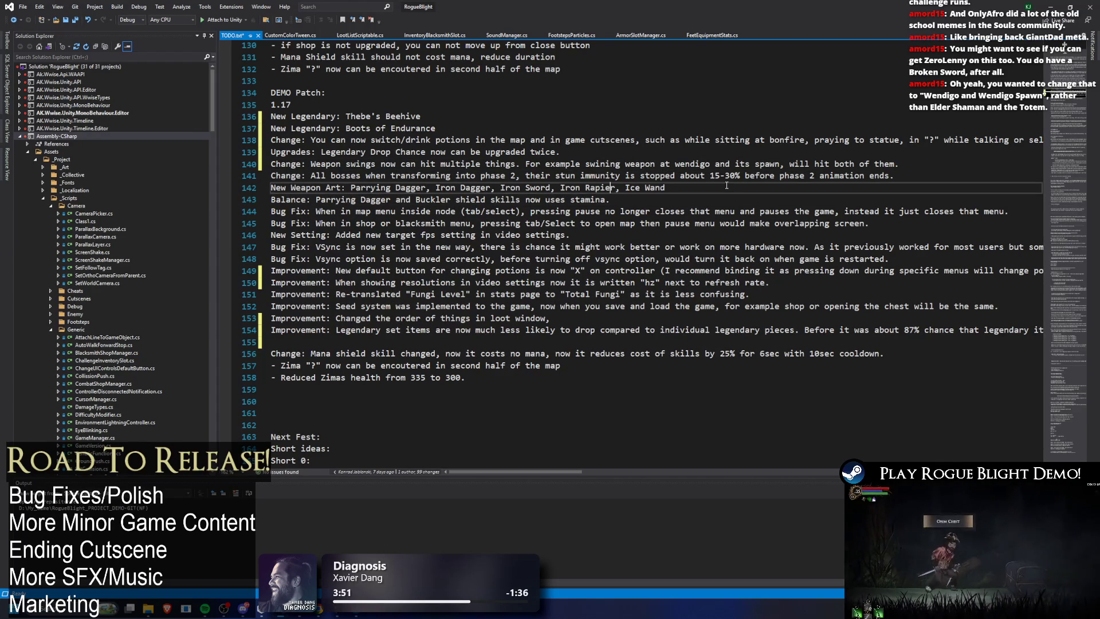
pyautogui.press('Return')
pyautogui.press('Return')
pyautogui.hotkey('ctrl', 'v')
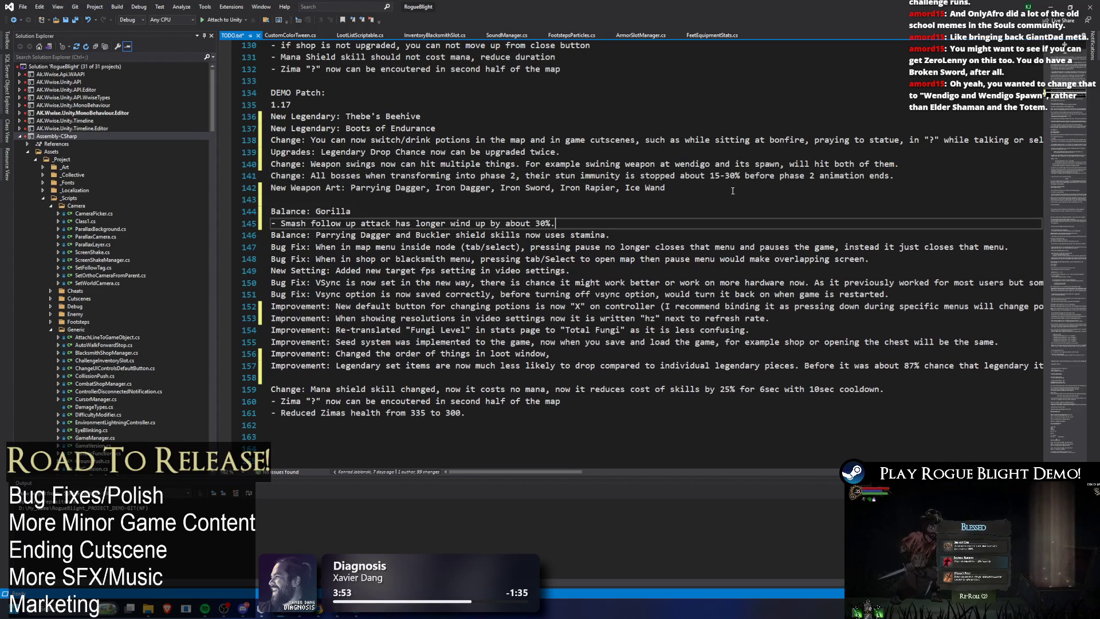
pyautogui.press('Up')
pyautogui.press('Up')
pyautogui.press('BackSpace')
pyautogui.click(280, 217)
pyautogui.press('BackSpace')
pyautogui.press('BackSpace')
pyautogui.press('BackSpace')
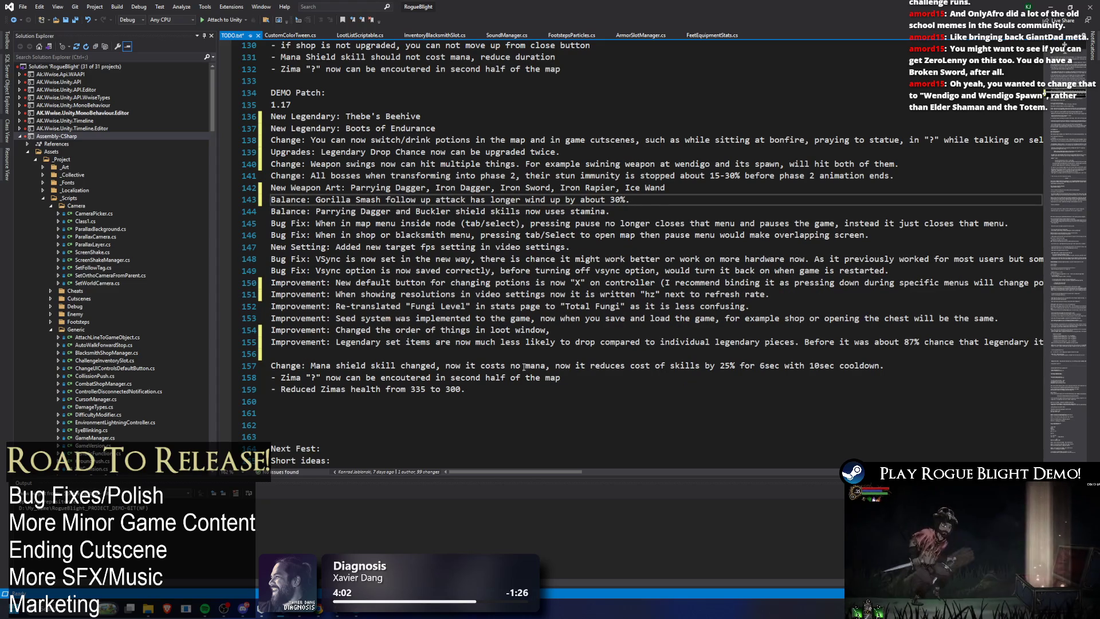
# Cut the Mana shield change text out of the lower notes, ready to place after Parrying Dagger.
pyautogui.press('Down')
pyautogui.press('Down')
pyautogui.press('Down')
pyautogui.press('Home')
pyautogui.hotkey('shift', 'End')
pyautogui.press('Delete')
pyautogui.click(685, 213)
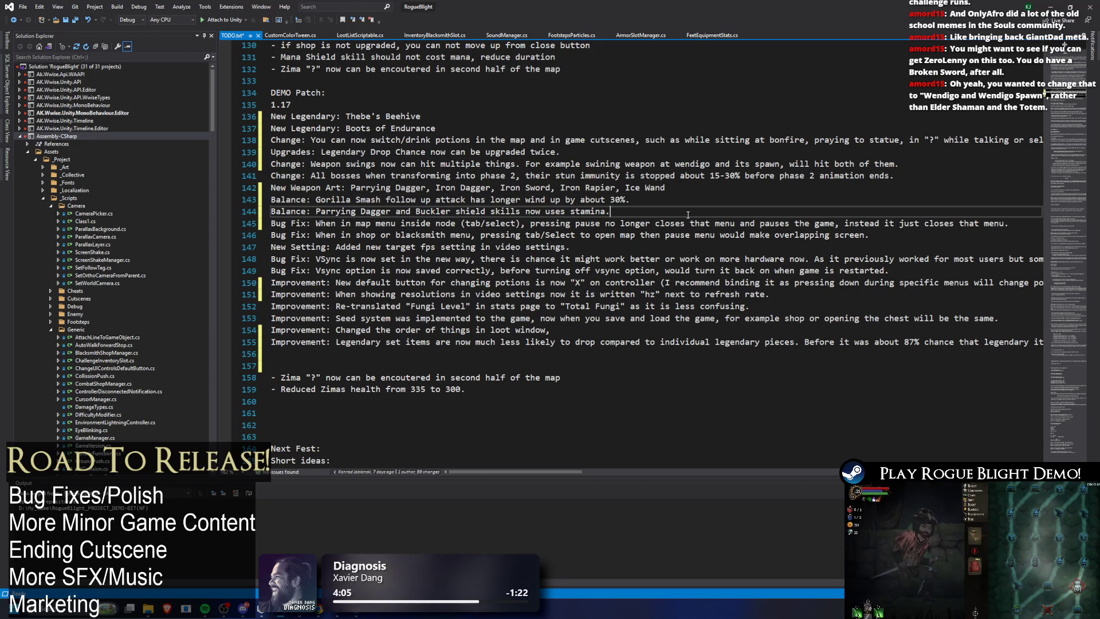
# Paste the Mana shield note below Parrying Dagger and relabel it as a Balance entry.
pyautogui.press('Return')
pyautogui.hotkey('ctrl', 'v')
pyautogui.doubleClick(289, 223)
pyautogui.write('Balance')
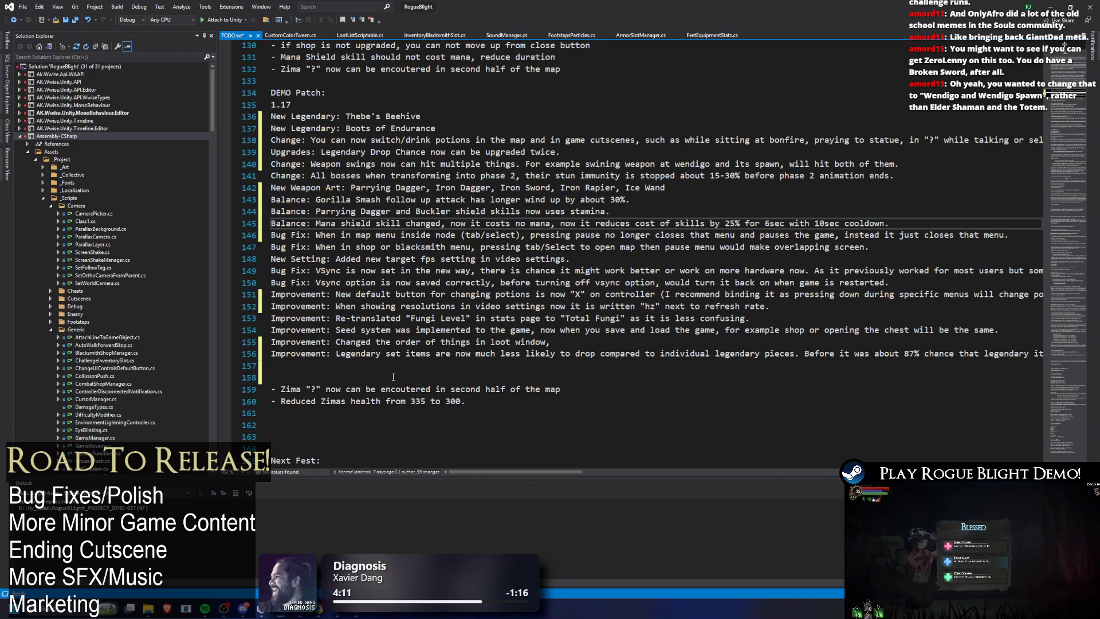
pyautogui.click(589, 378)
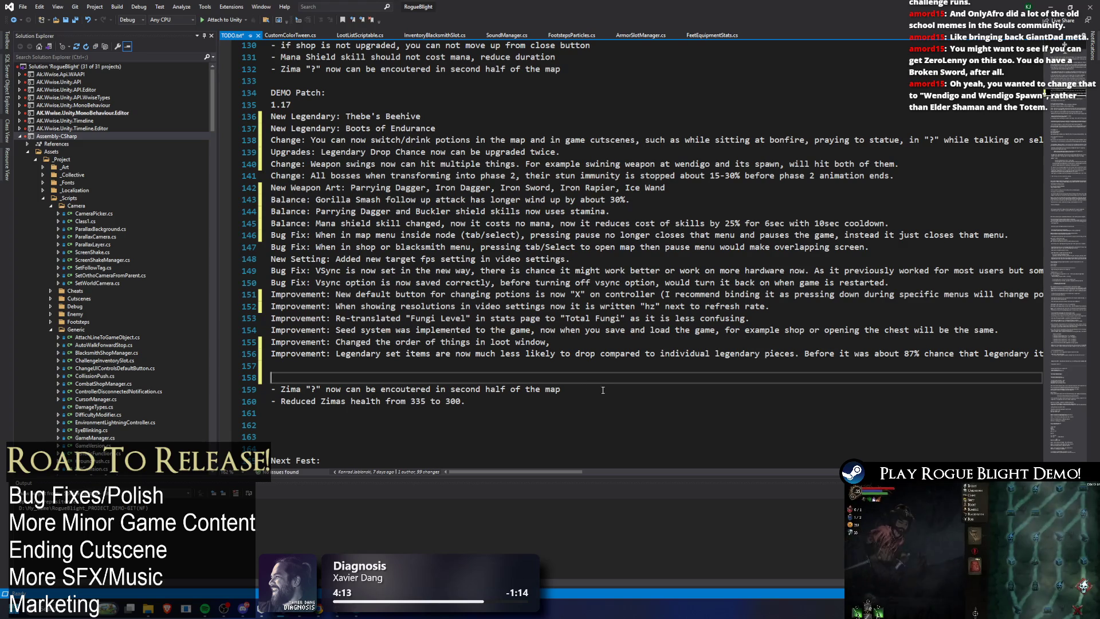
# Prefix the Zima NPC Fight note with Balance:, fix 'FIght' and drop the trailing 'only'.
pyautogui.click(304, 389)
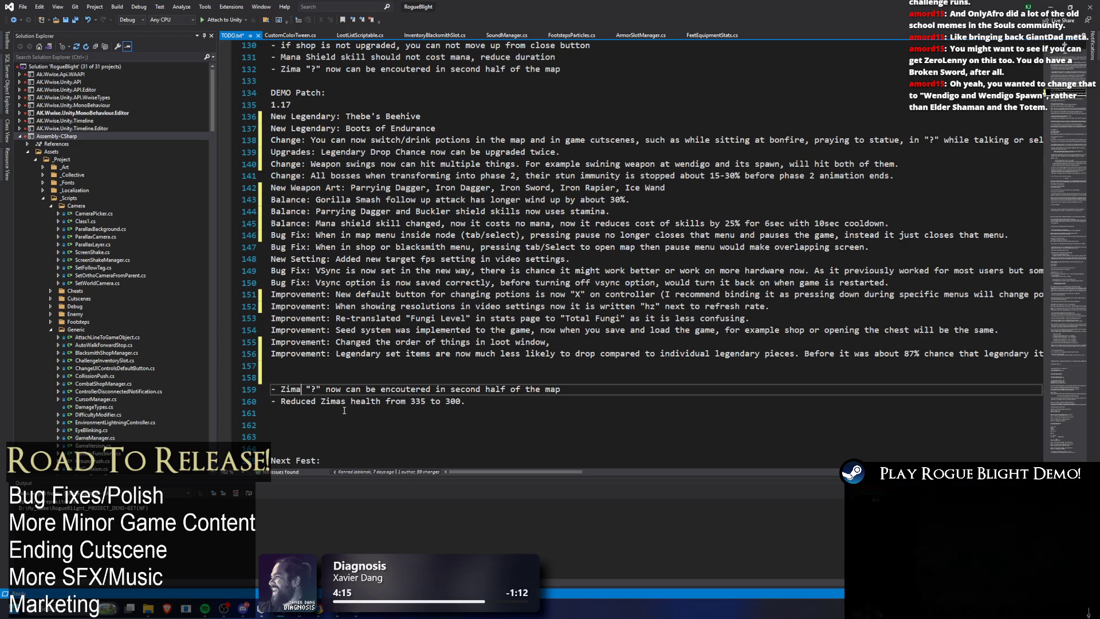
pyautogui.write('NPC FIght')
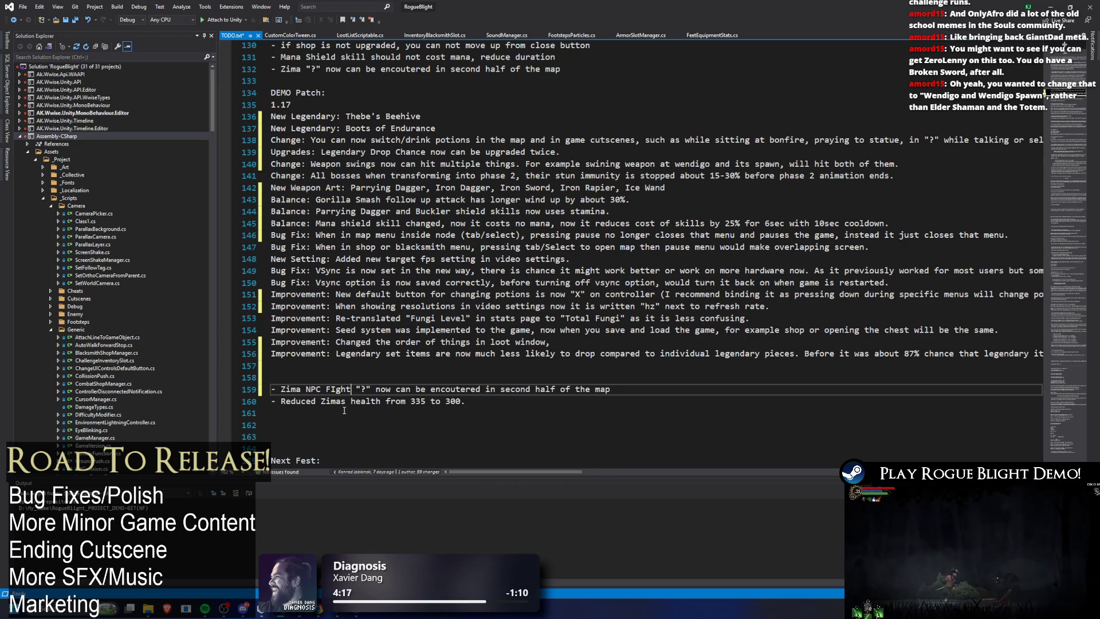
pyautogui.doubleClick(299, 211)
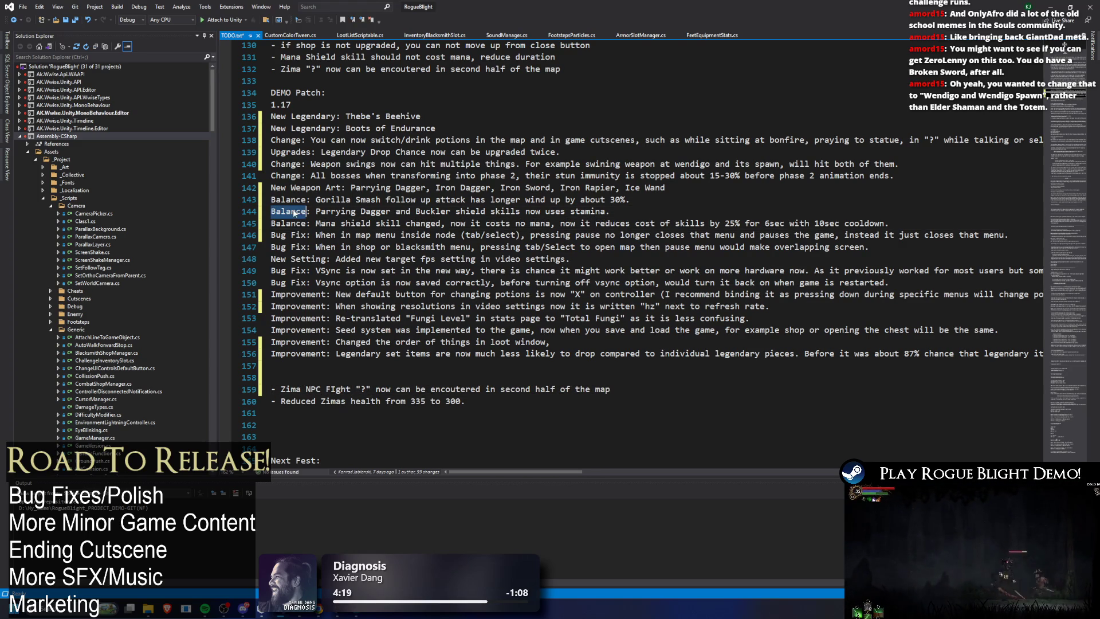
pyautogui.moveTo(270, 390); pyautogui.dragTo(278, 390)
pyautogui.hotkey('ctrl', 'v')
pyautogui.write(':')
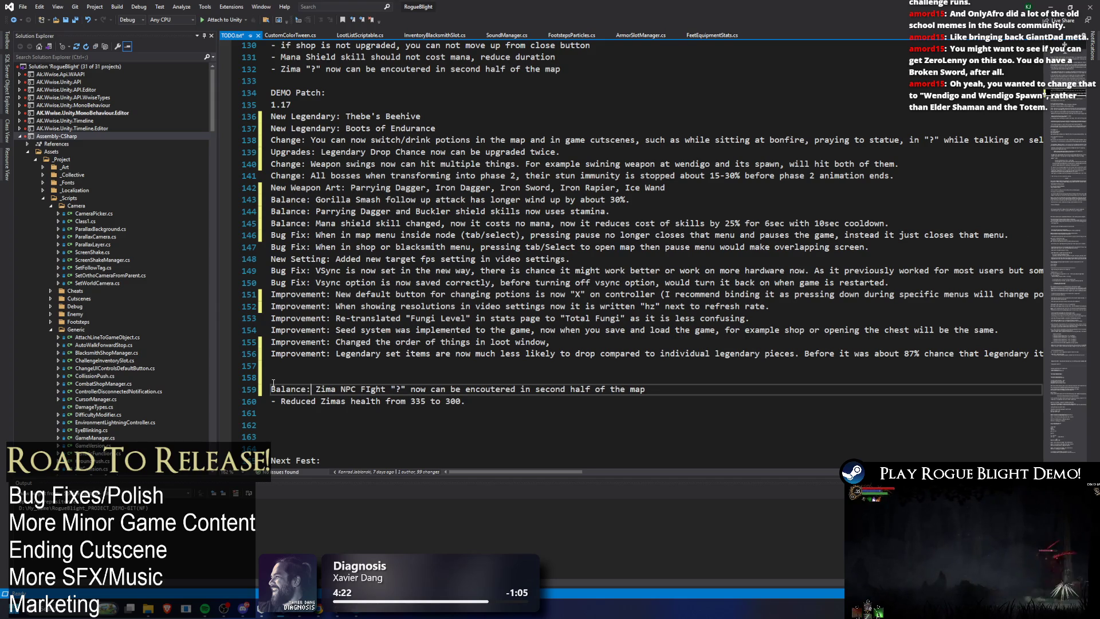
pyautogui.click(365, 390)
pyautogui.press('Delete')
pyautogui.write('i')
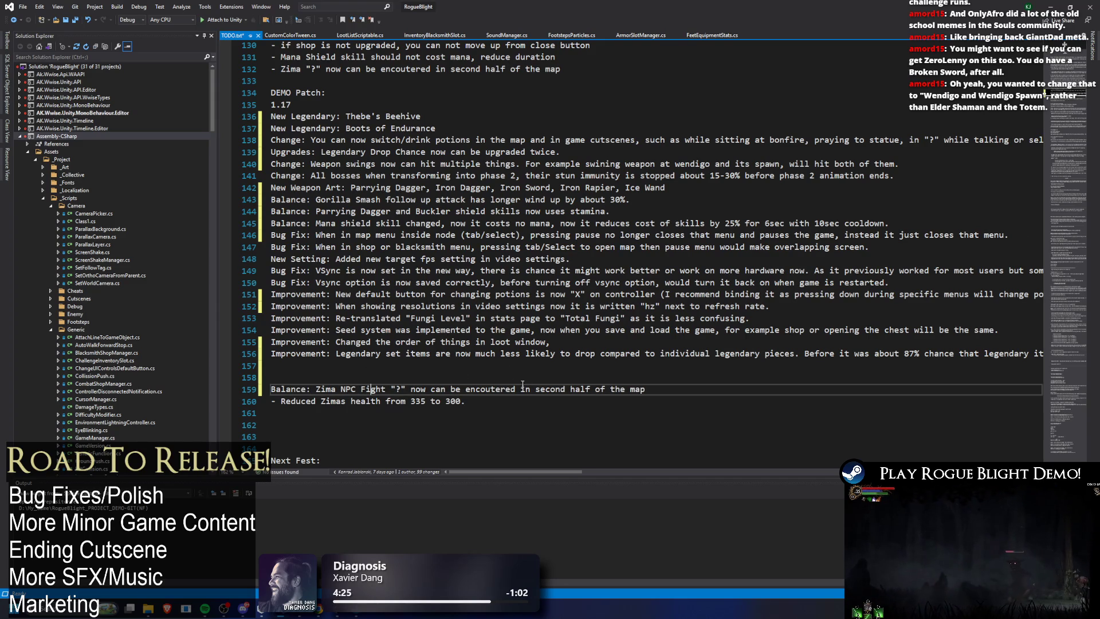
pyautogui.click(666, 389)
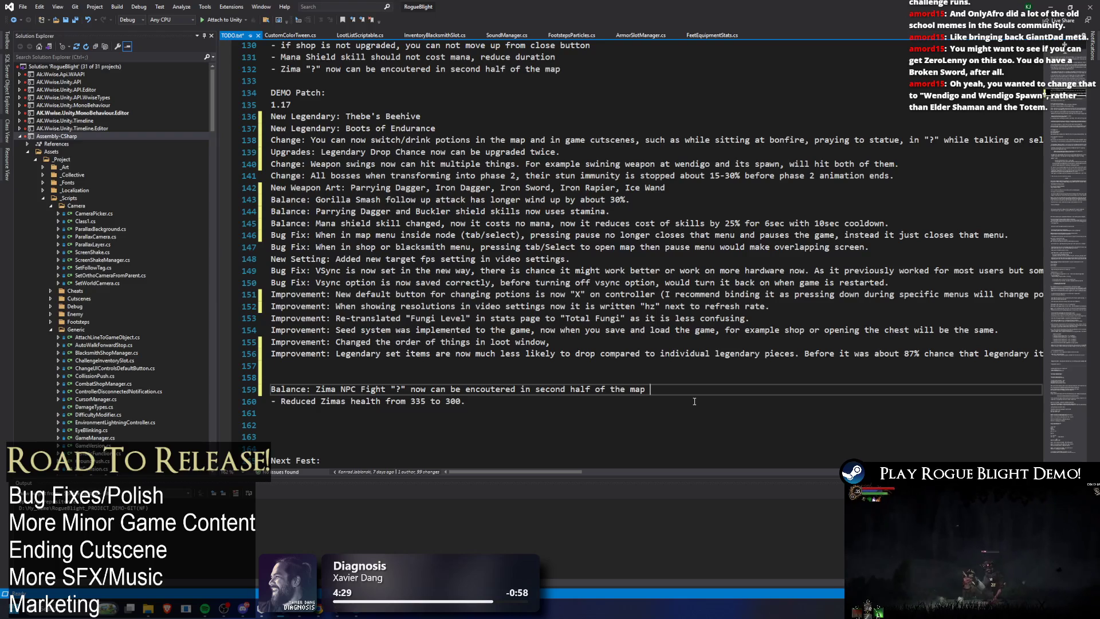
pyautogui.write('only.')
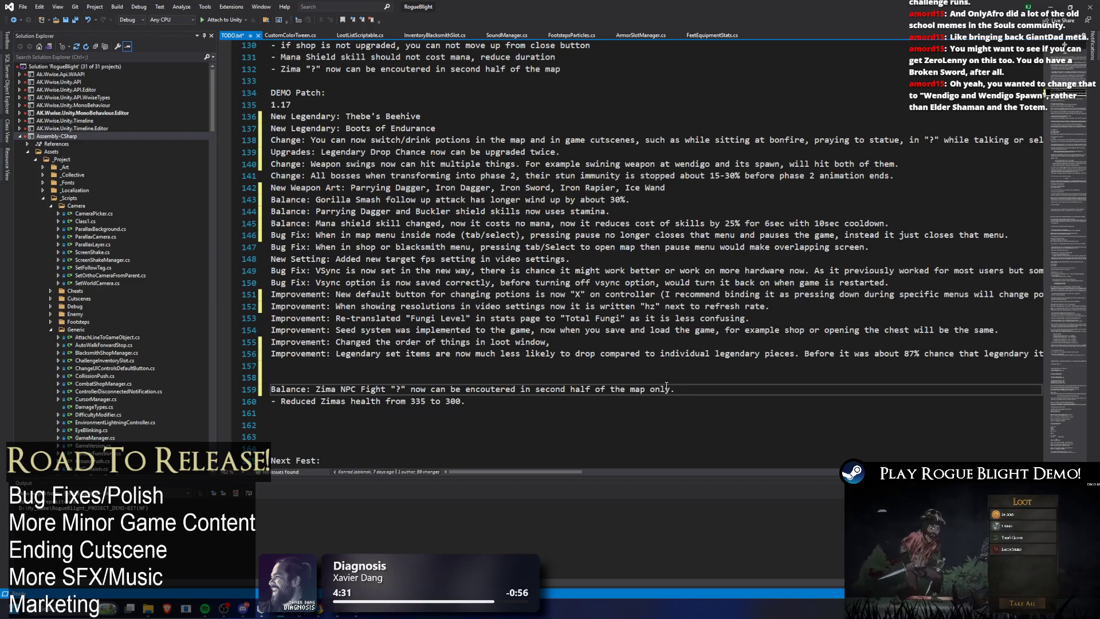
pyautogui.click(448, 389)
pyautogui.write('only')
pyautogui.moveTo(698, 388); pyautogui.dragTo(179, 393)
pyautogui.press('BackSpace')
# Move the Zima fight Balance line up below the Mana shield note.
pyautogui.hotkey('ctrl', 'x')
pyautogui.click(318, 235)
pyautogui.press('Return')
pyautogui.hotkey('ctrl', 'v')
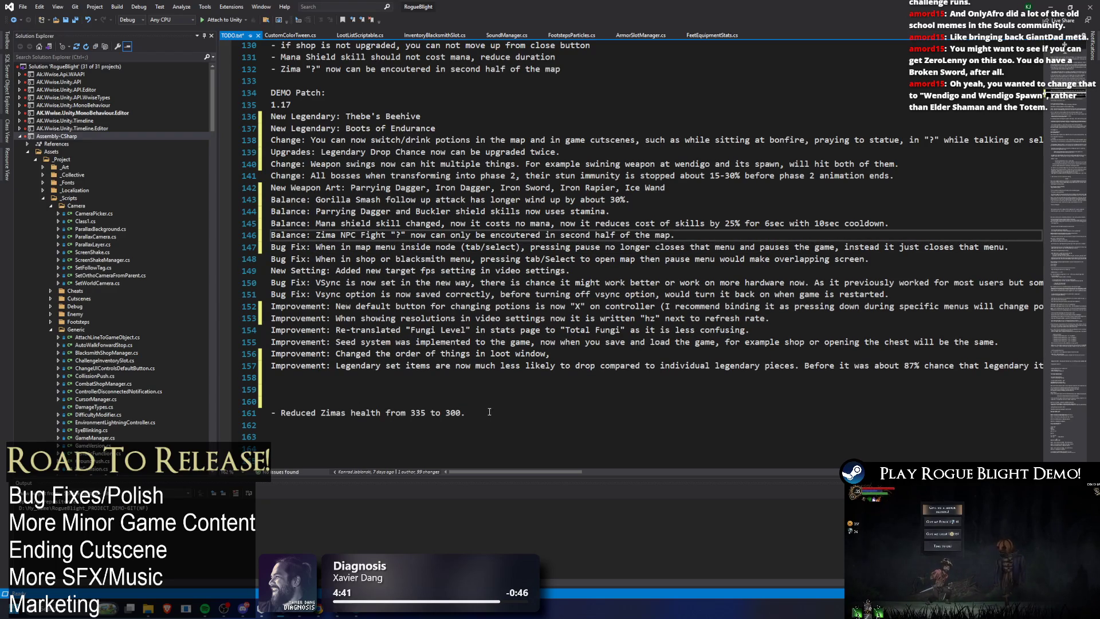
# Strip the leading dash from the Zimas health 335 to 300 note and cut the line.
pyautogui.moveTo(488, 412); pyautogui.dragTo(272, 414)
pyautogui.click(272, 413)
pyautogui.press('Delete')
pyautogui.write('Balance:')
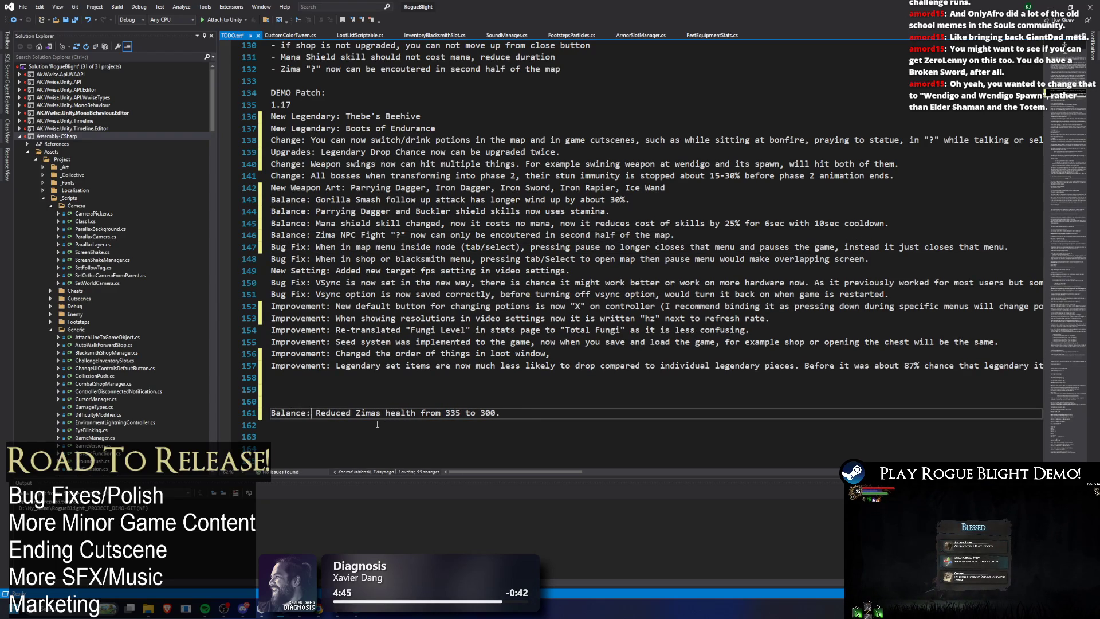
pyautogui.click(385, 413)
pyautogui.write('NPC')
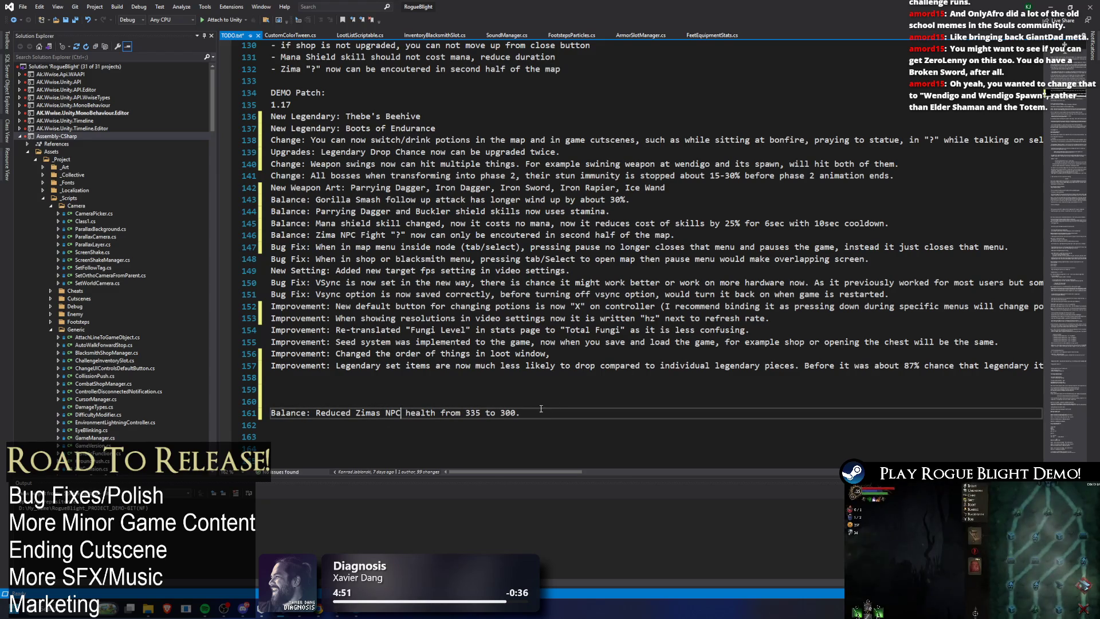
pyautogui.hotkey('shift', 'Home')
pyautogui.hotkey('shift', 'Up')
pyautogui.press('Delete')
# Paste the Zimas health Balance line below the Zima fight note and remove the empty line above it.
pyautogui.click(274, 246)
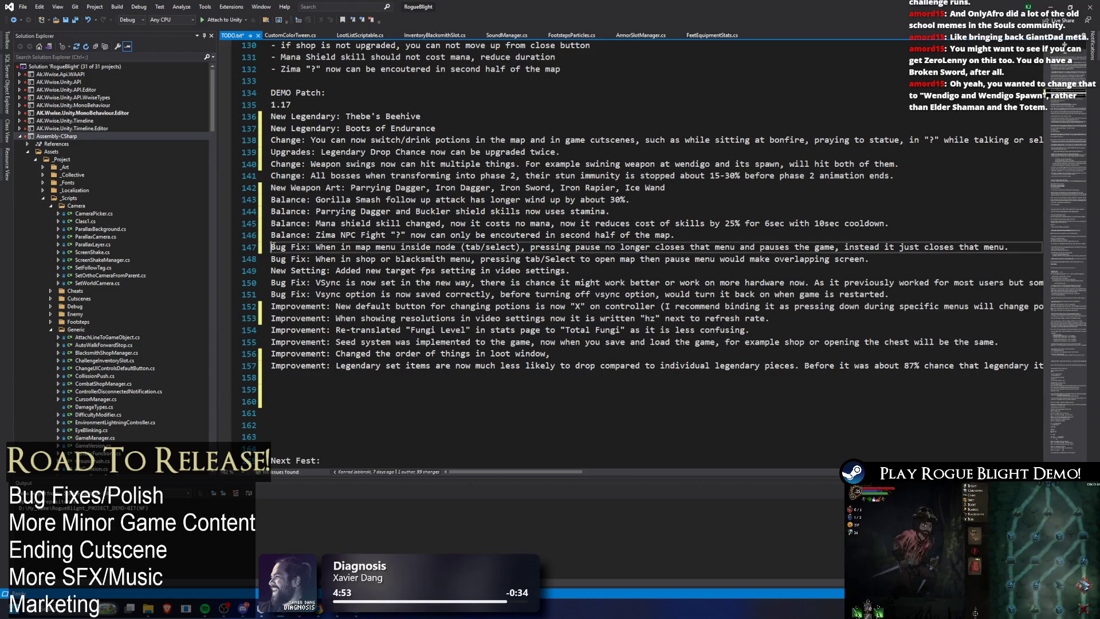
pyautogui.press('Return')
pyautogui.press('Up')
pyautogui.press('Up')
pyautogui.click(362, 247)
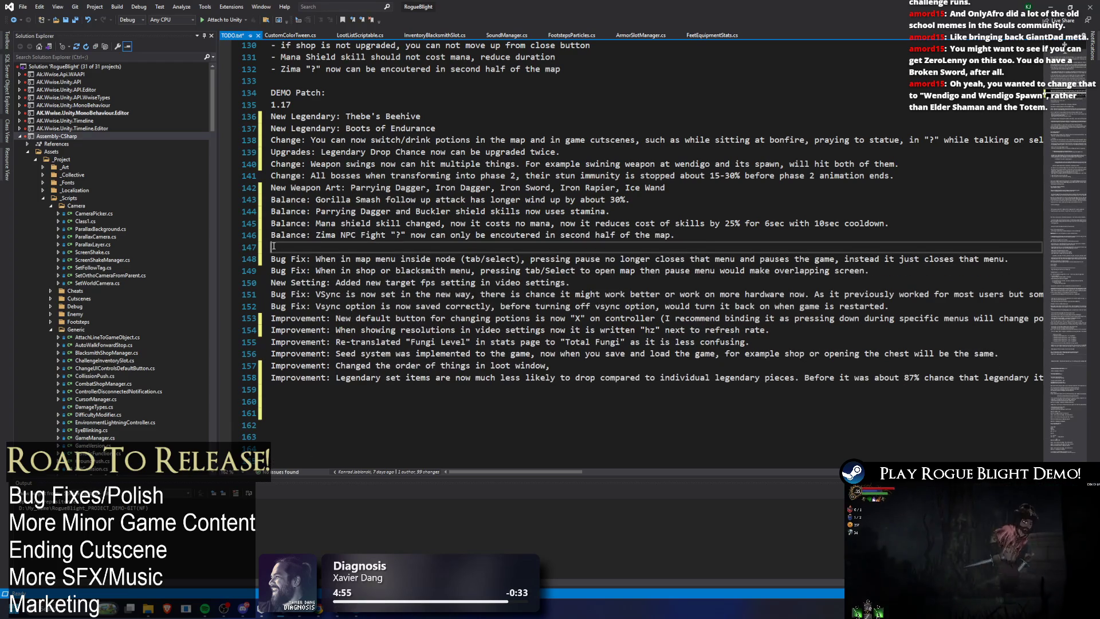
pyautogui.press('Return')
pyautogui.hotkey('ctrl', 'v')
pyautogui.click(361, 247)
pyautogui.press('BackSpace')
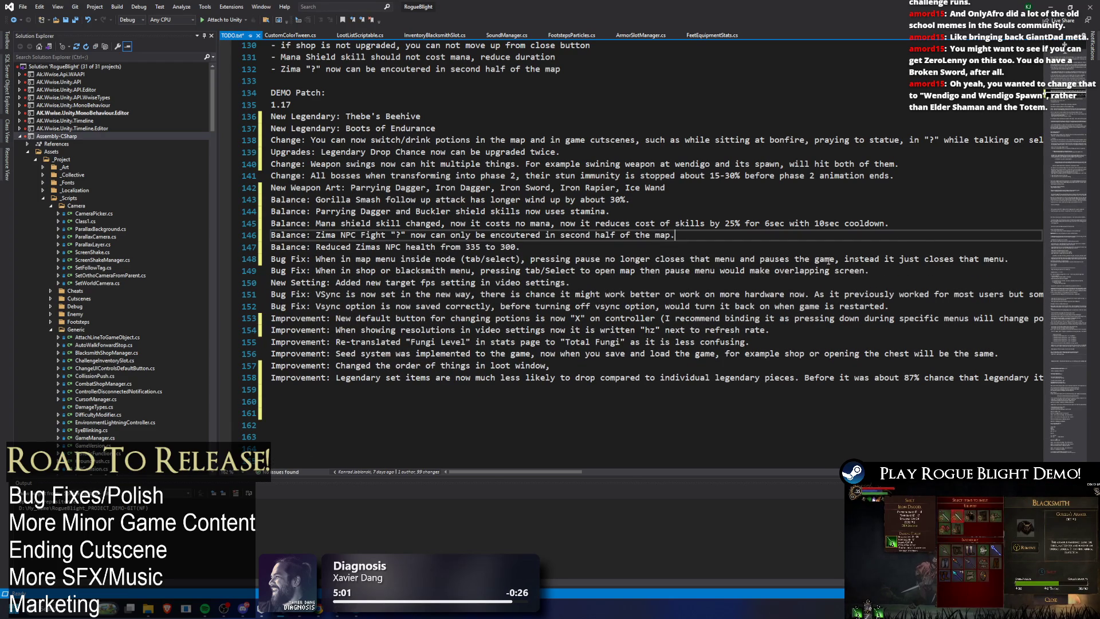
pyautogui.moveTo(1010, 259); pyautogui.dragTo(271, 259)
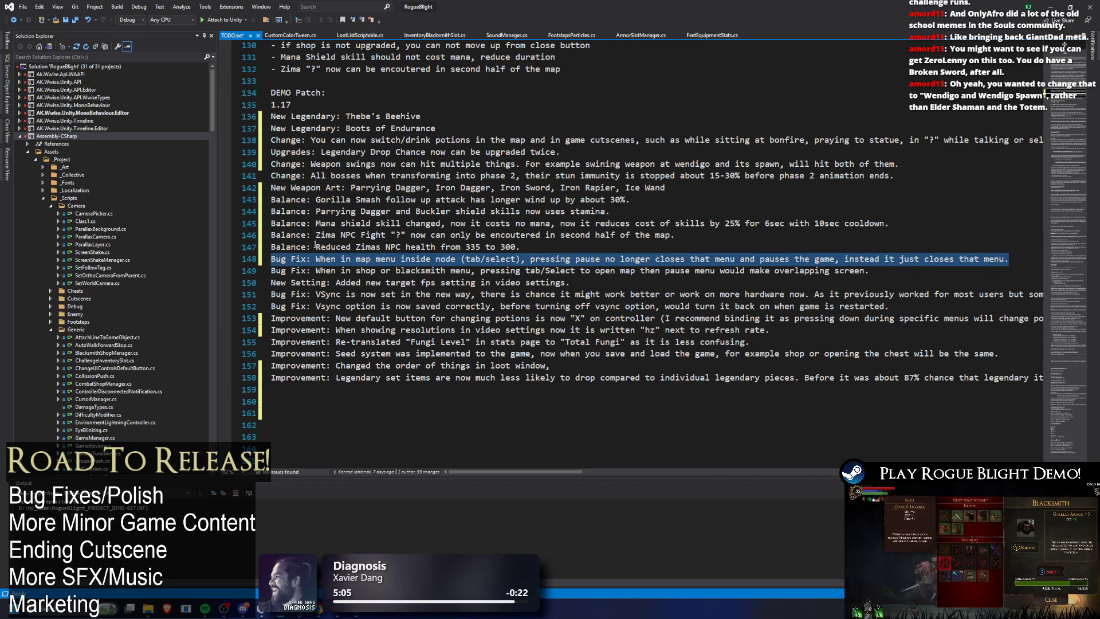
# Relabel the map-menu pause Bug Fix note as an Improvement.
pyautogui.press('Down')
pyautogui.press('Down')
pyautogui.press('Down')
pyautogui.hotkey('ctrl', 'shift', 'Right')
pyautogui.hotkey('ctrl', 'c')
pyautogui.moveTo(311, 258); pyautogui.dragTo(271, 259)
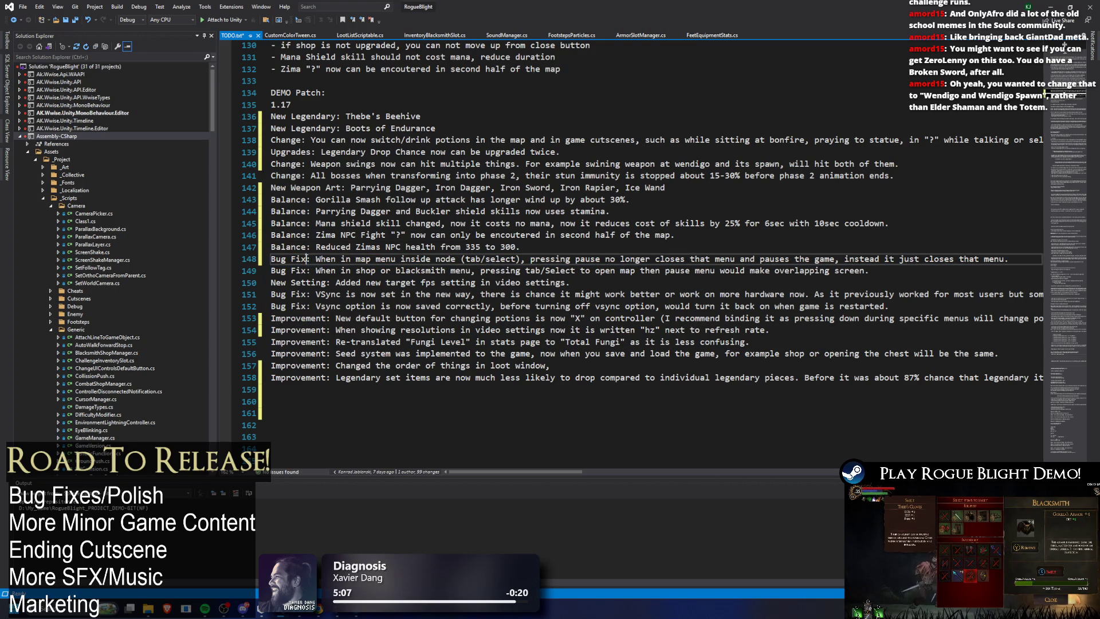
pyautogui.hotkey('ctrl', 'v')
# Move the map-menu Improvement note to the end of the Improvement list.
pyautogui.moveTo(1029, 259); pyautogui.dragTo(270, 259)
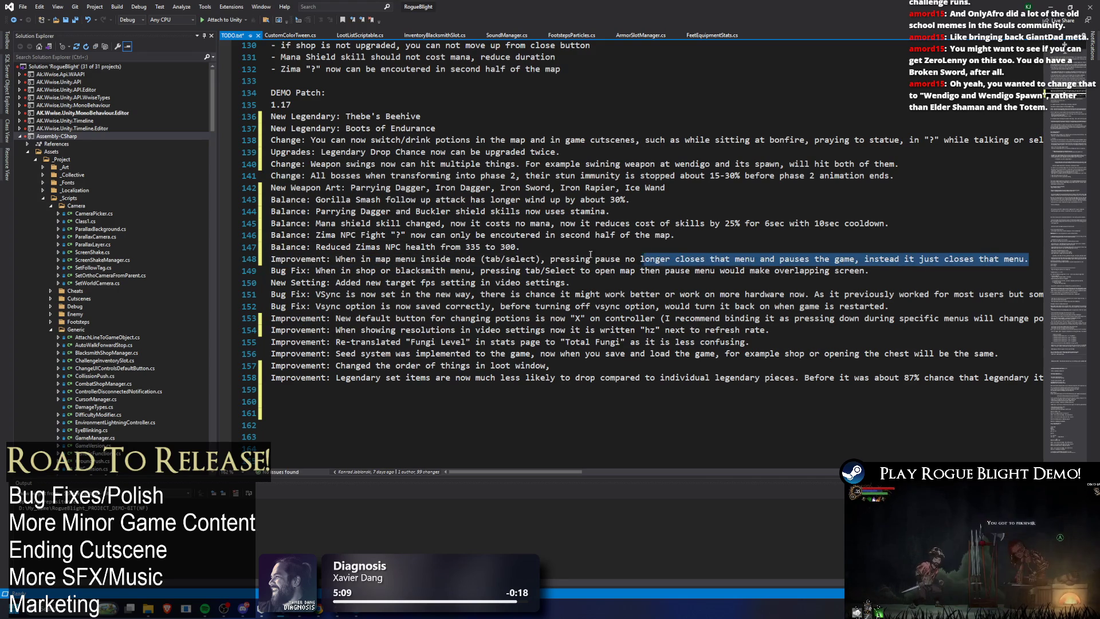
pyautogui.press('BackSpace')
pyautogui.click(312, 390)
pyautogui.hotkey('ctrl', 'v')
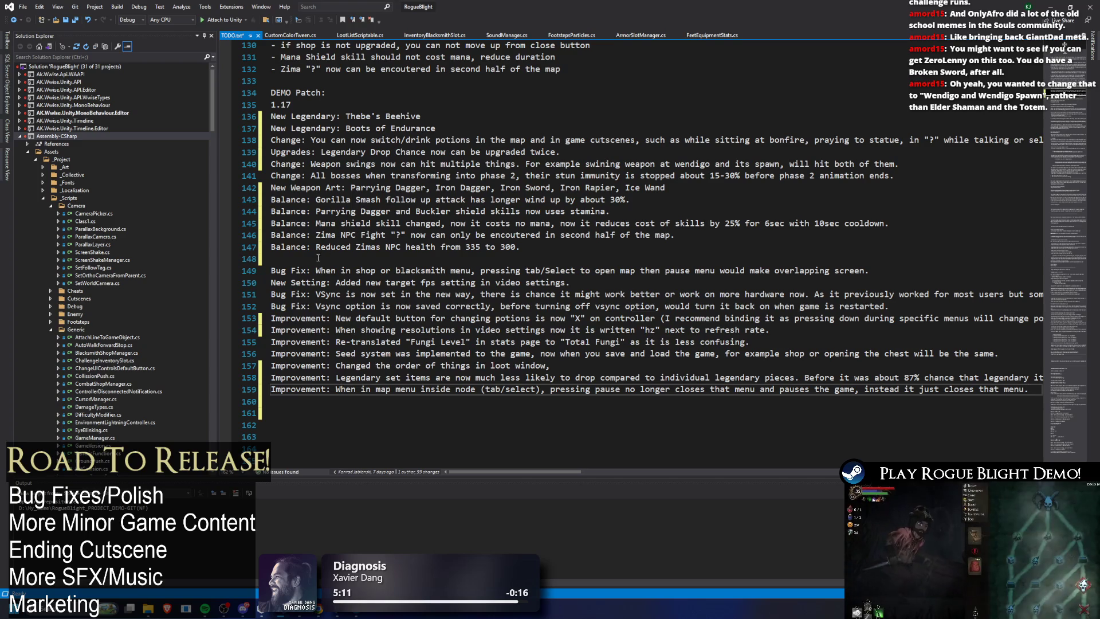
pyautogui.click(384, 258)
pyautogui.press('BackSpace')
# Reword the shop-menu overlap bug fix to start with 'Fixed a bug'.
pyautogui.moveTo(315, 259); pyautogui.dragTo(706, 259)
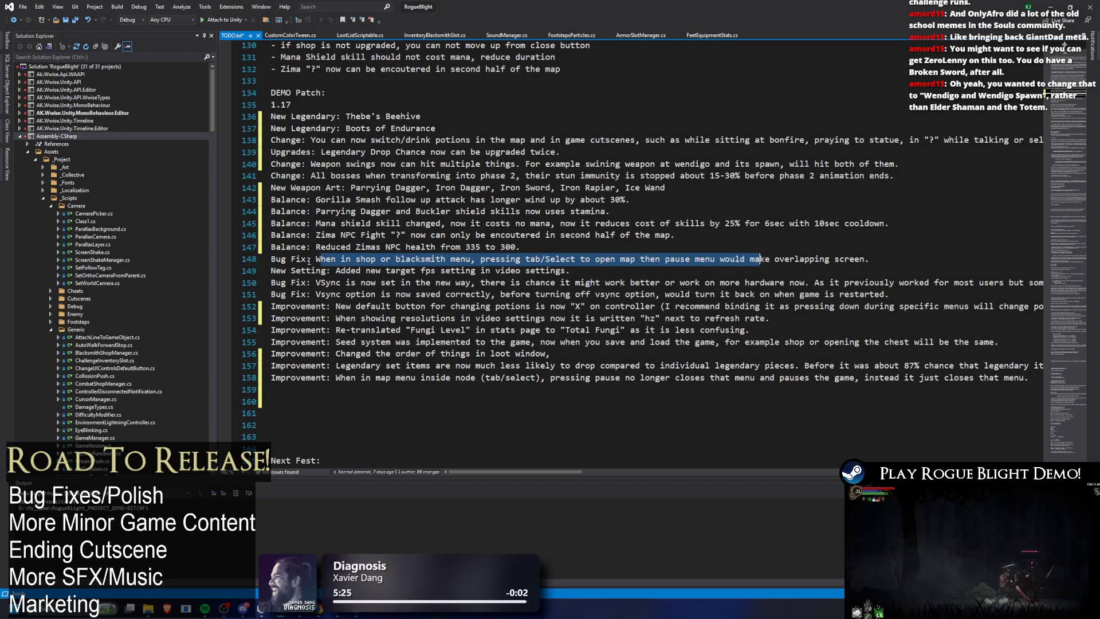
pyautogui.press('Left')
pyautogui.write('Fixed')
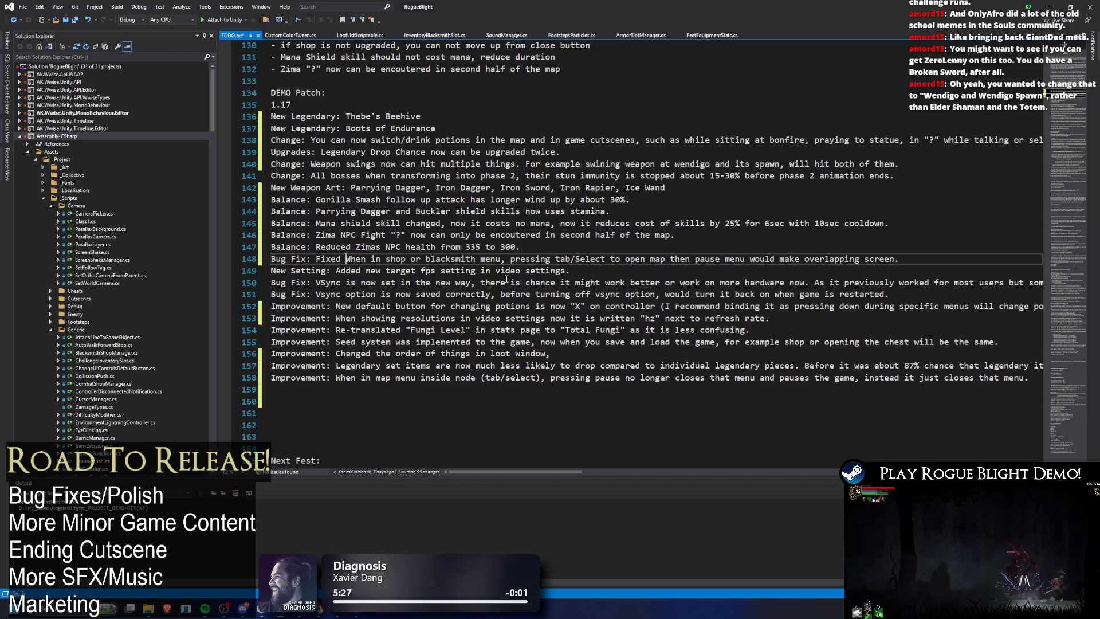
pyautogui.press('Delete')
pyautogui.write('a bug w')
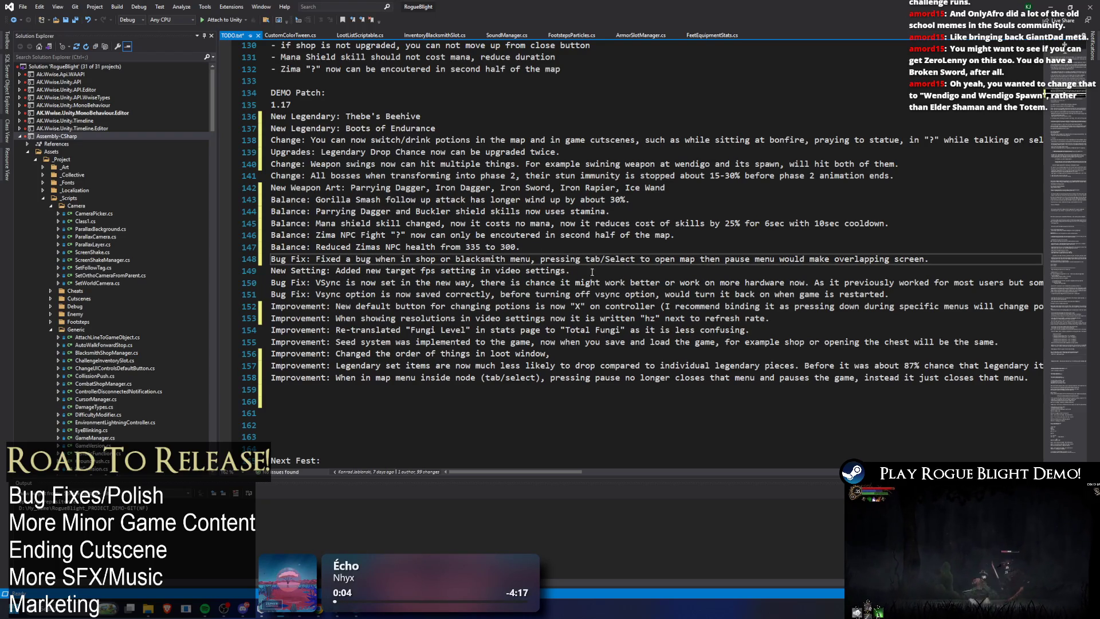
# Cut the target fps New Setting line and make room for it below the Boots of Endurance line.
pyautogui.moveTo(592, 274); pyautogui.dragTo(159, 269)
pyautogui.press('Delete')
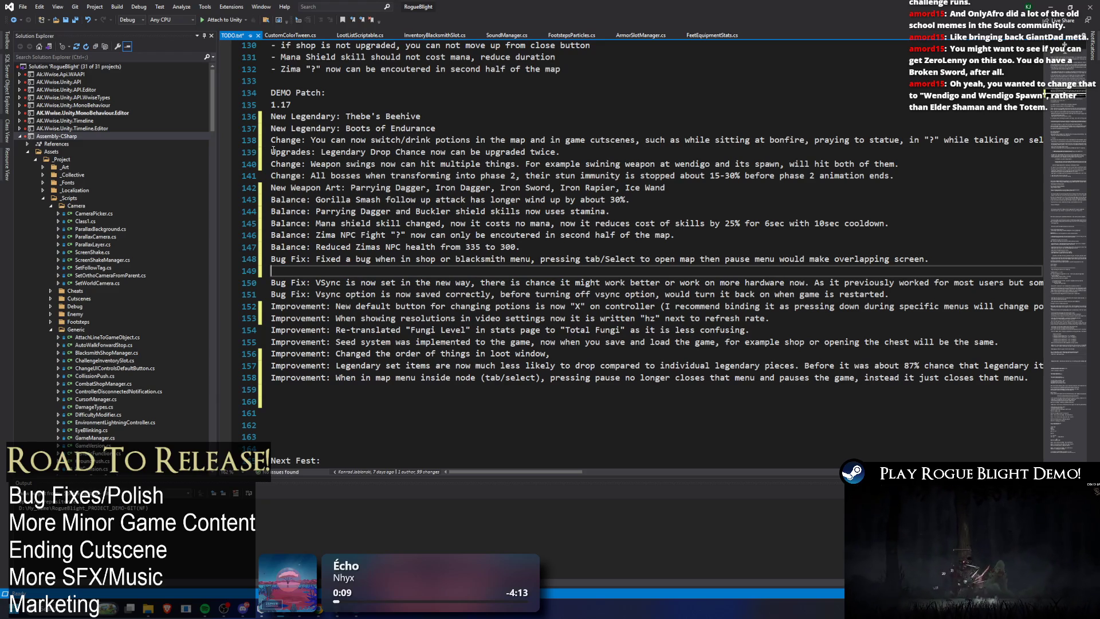
pyautogui.click(271, 139)
pyautogui.press('Return')
pyautogui.press('Up')
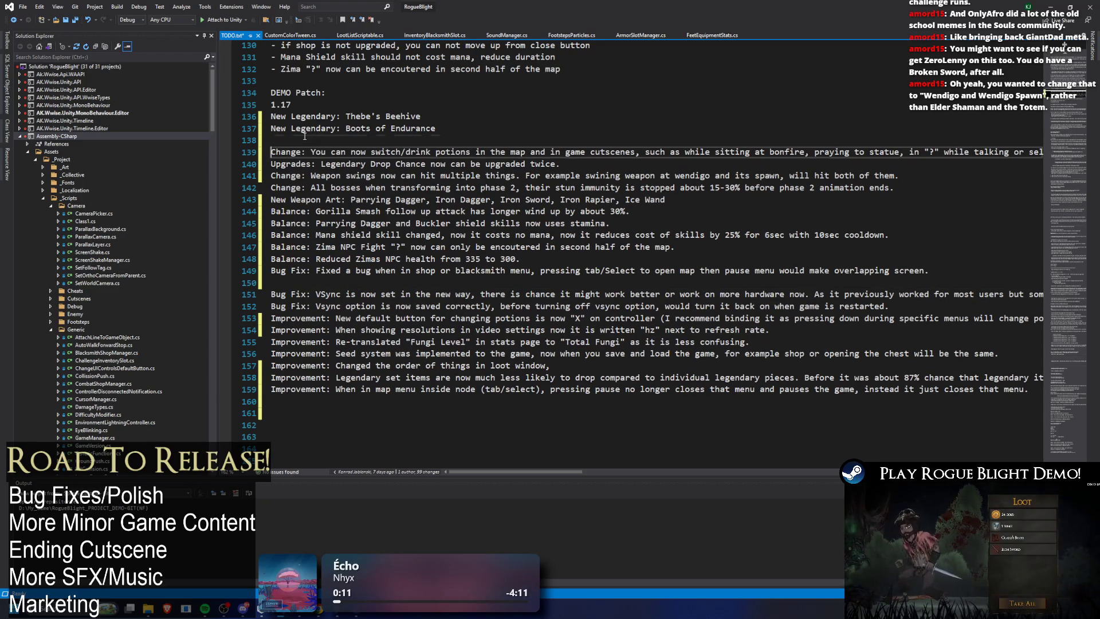
# Paste the fps setting note, then trim the VSync fix to say the new way should work on all of the hardware.
pyautogui.hotkey('ctrl', 'v')
pyautogui.click(431, 306)
pyautogui.press('BackSpace')
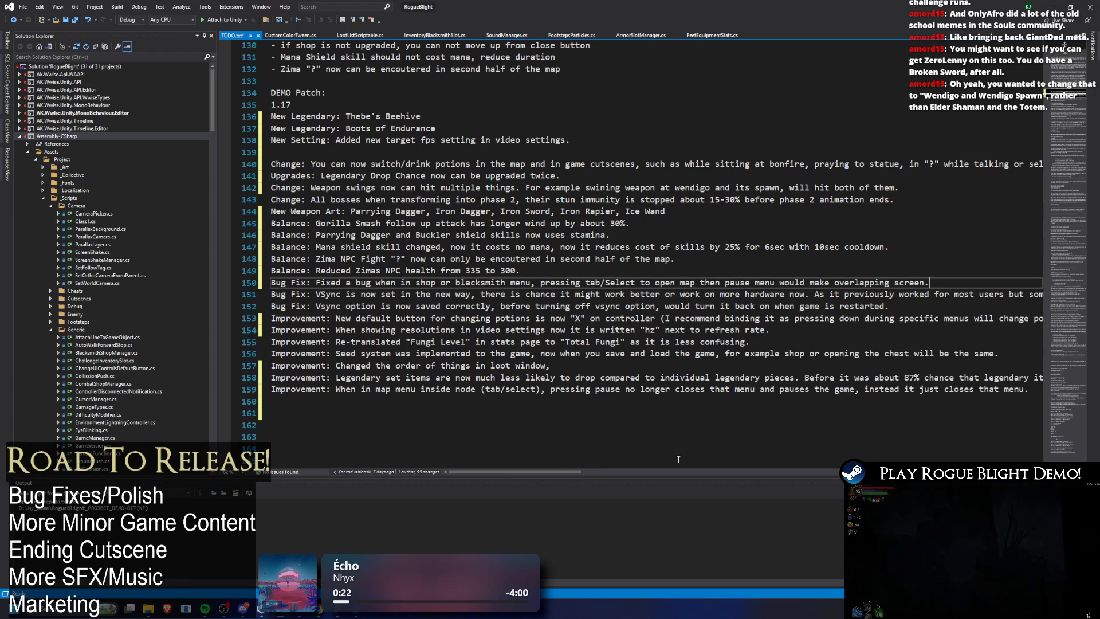
pyautogui.moveTo(814, 294)
pyautogui.mouseDown()
pyautogui.moveTo(1007, 294)
pyautogui.moveTo(342, 294)
pyautogui.moveTo(480, 295)
pyautogui.mouseUp()
pyautogui.press('Delete')
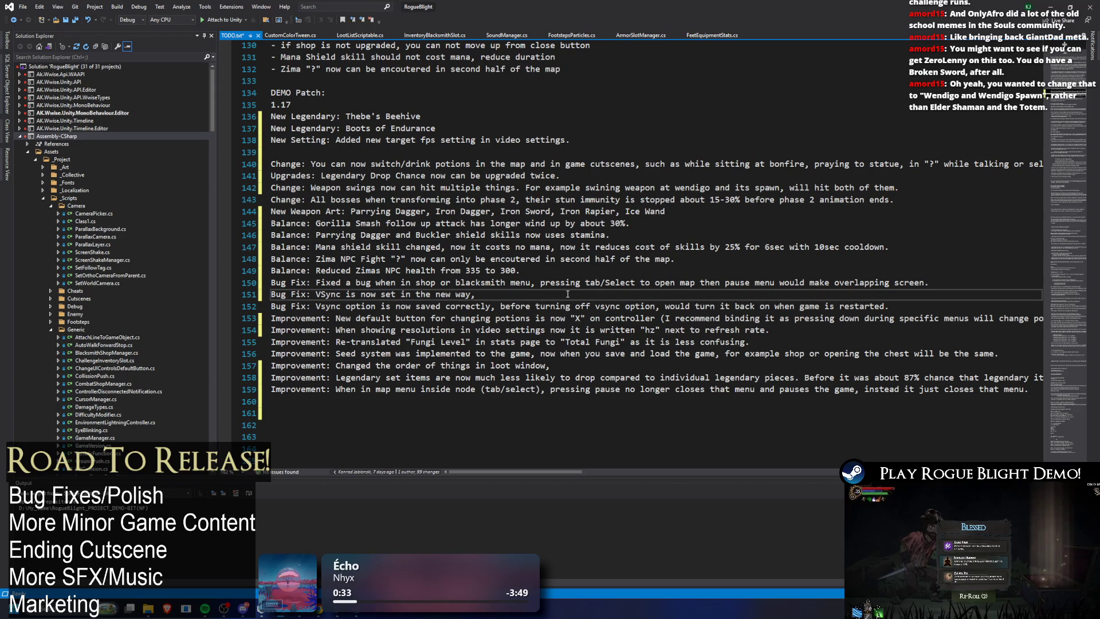
pyautogui.write(' that works on')
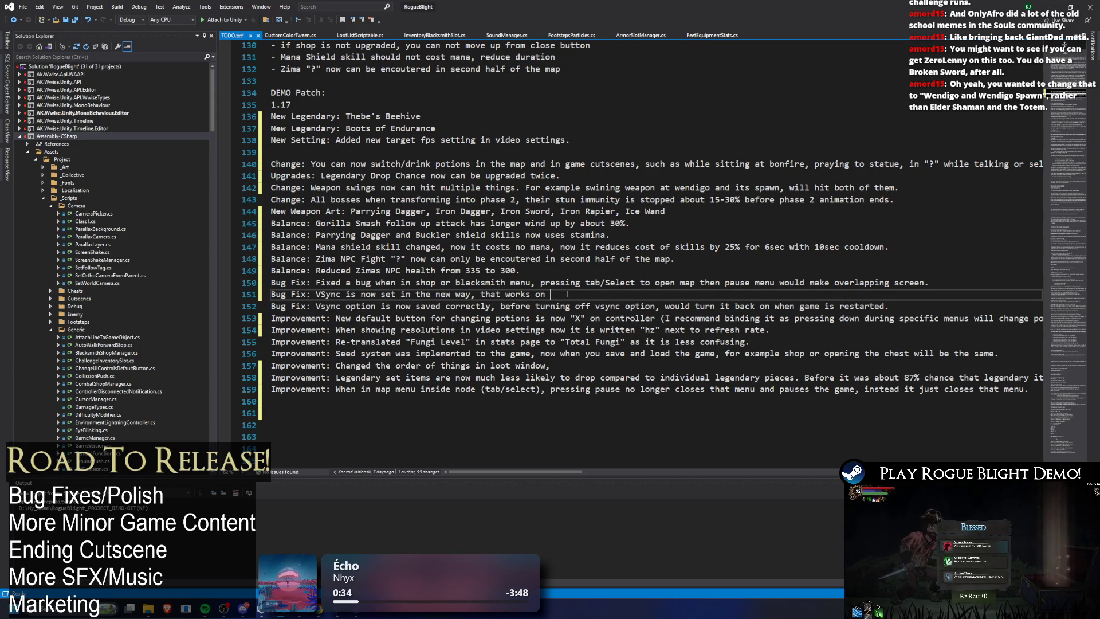
pyautogui.press('BackSpace')
pyautogui.press('BackSpace')
pyautogui.press('BackSpace')
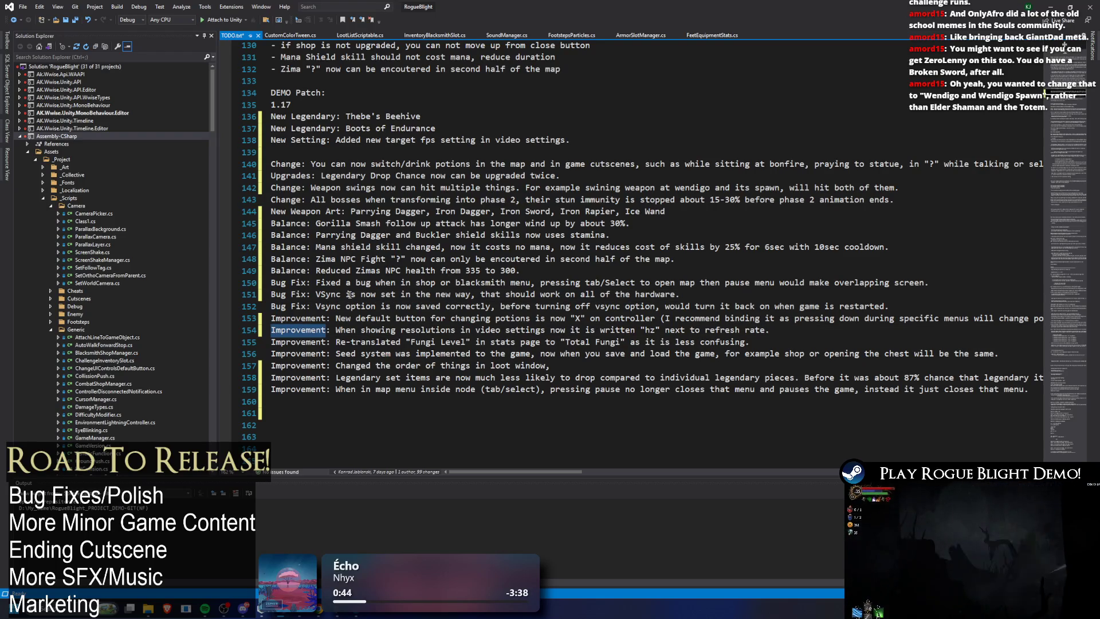
pyautogui.click(330, 306)
# Reread the Improvement notes and add a fixed Polish translations line after the Fungi Level note.
pyautogui.moveTo(329, 306); pyautogui.dragTo(706, 309)
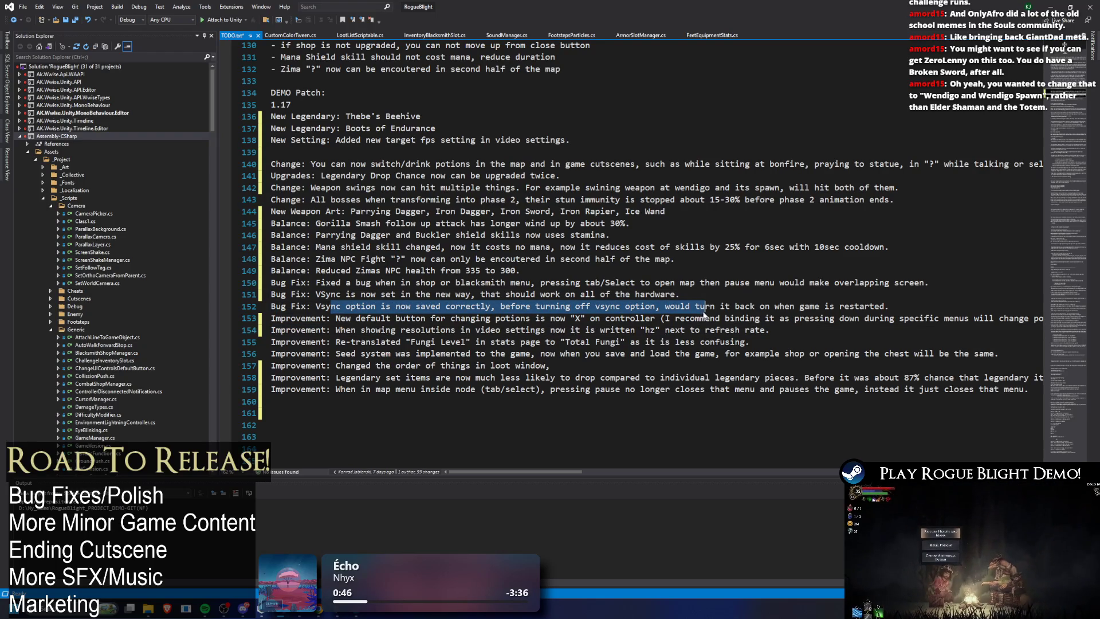
pyautogui.moveTo(334, 318); pyautogui.dragTo(542, 319)
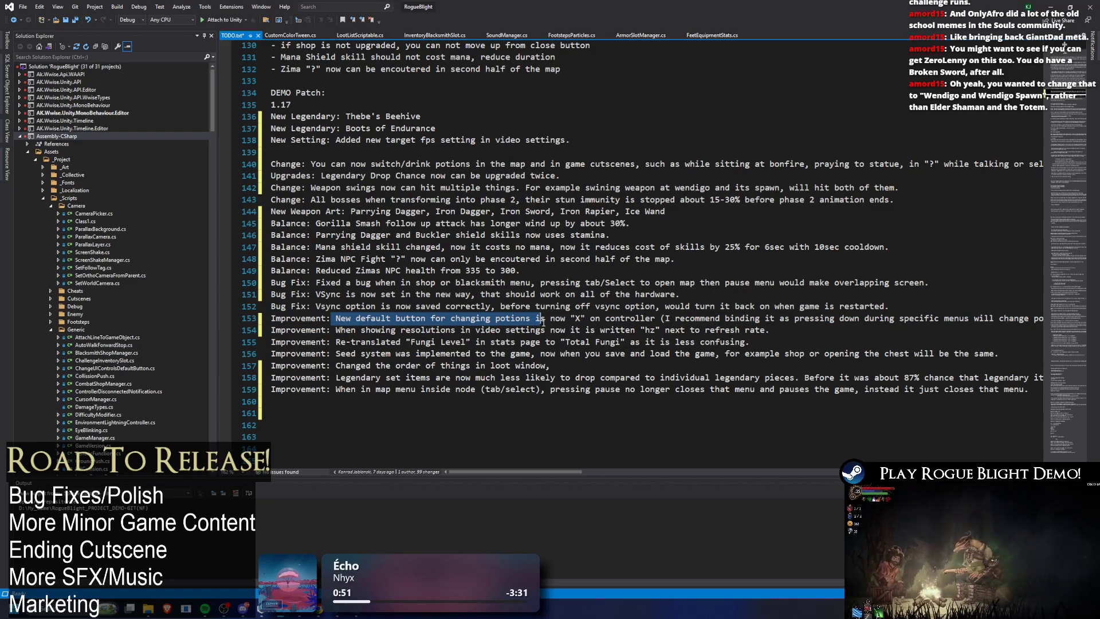
pyautogui.moveTo(335, 330); pyautogui.dragTo(738, 330)
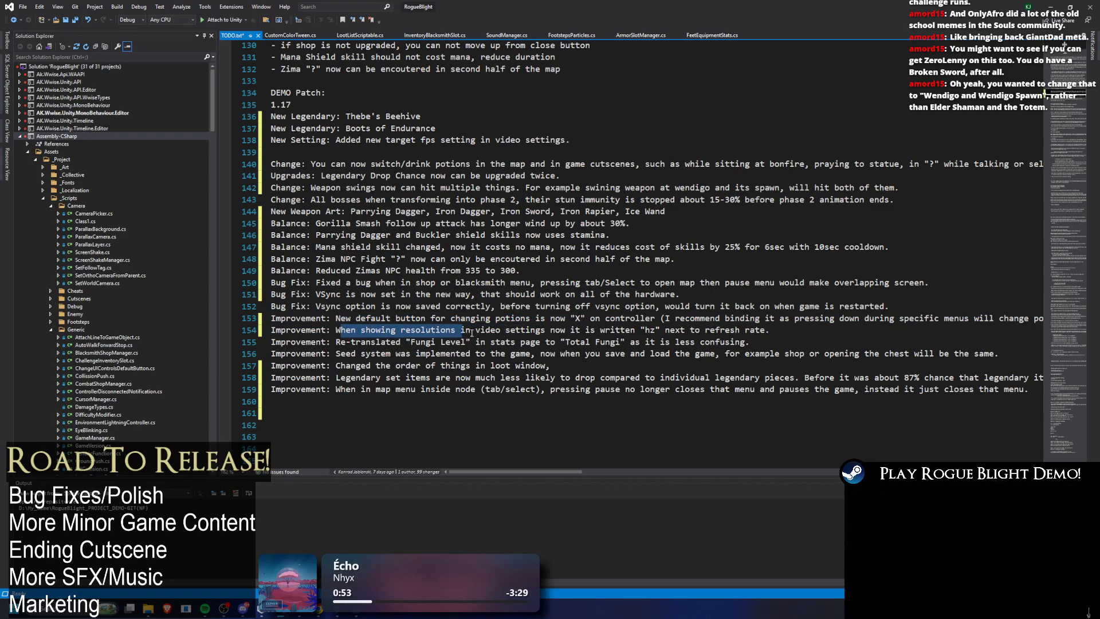
pyautogui.moveTo(335, 342); pyautogui.dragTo(556, 342)
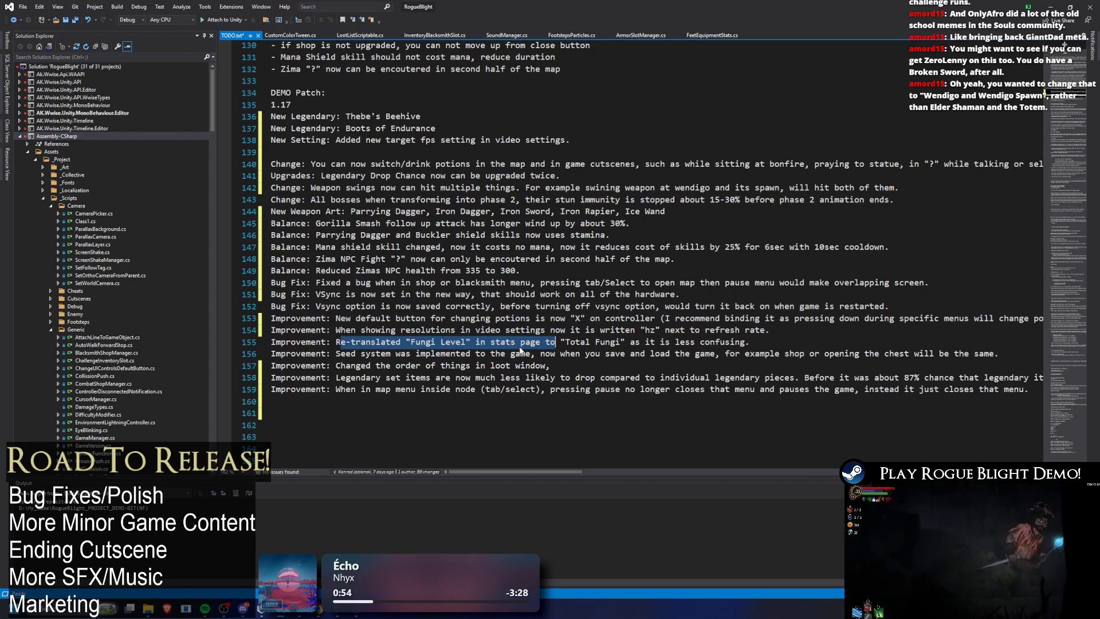
pyautogui.click(780, 341)
pyautogui.press('Return')
pyautogui.write('Improvement: Fixed s')
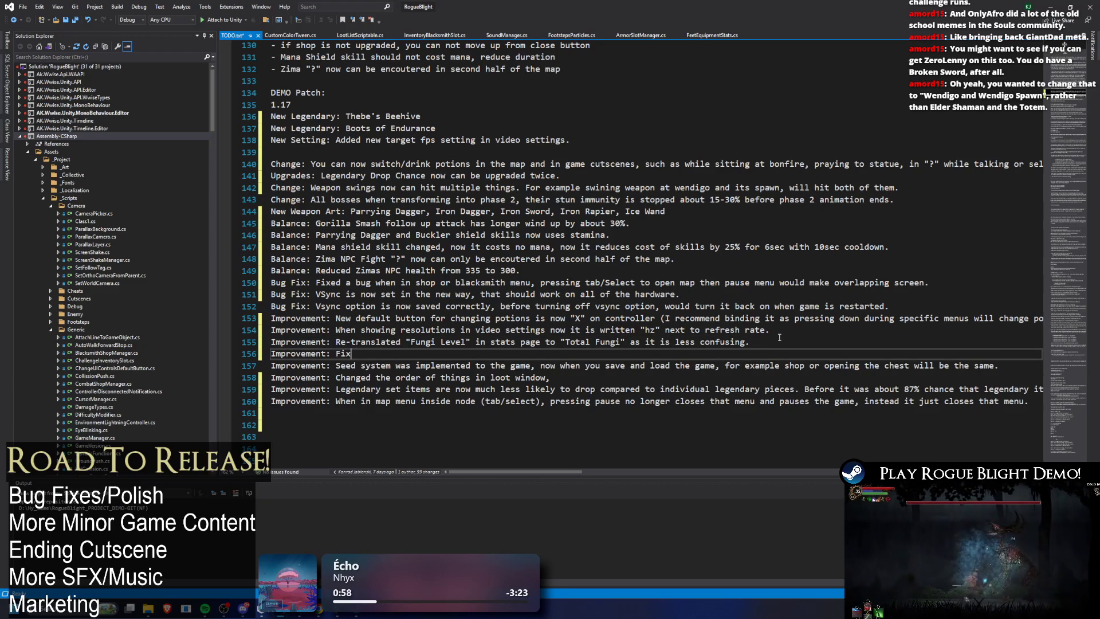
pyautogui.write('ome Polish translations.')
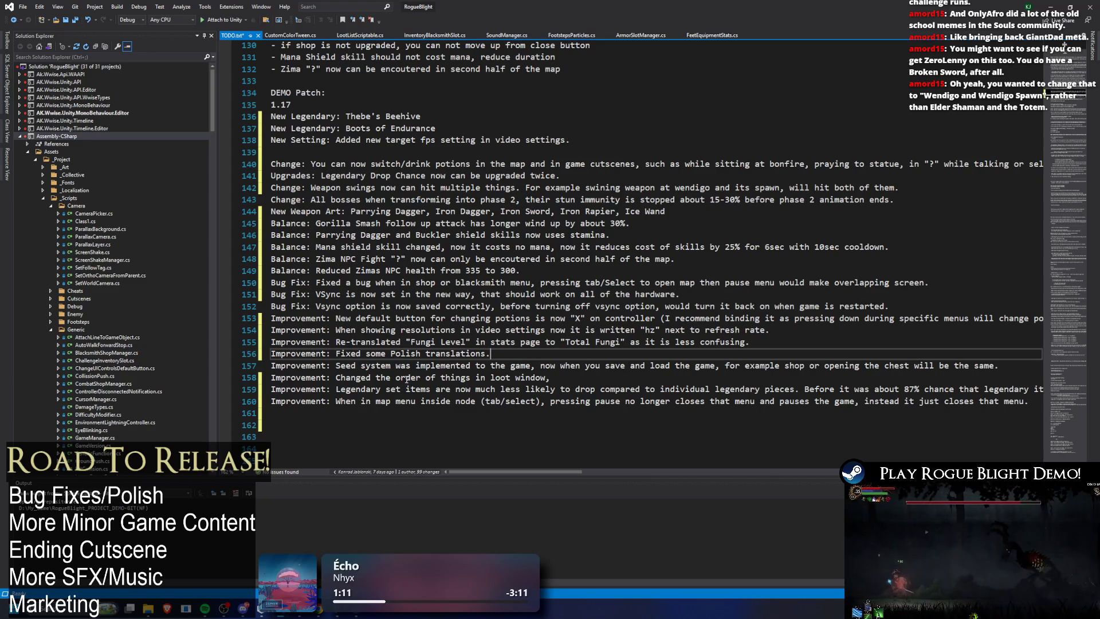
# Drop the trailing comma on the loot window line and the blank line after the fps setting note.
pyautogui.moveTo(579, 379); pyautogui.dragTo(231, 377)
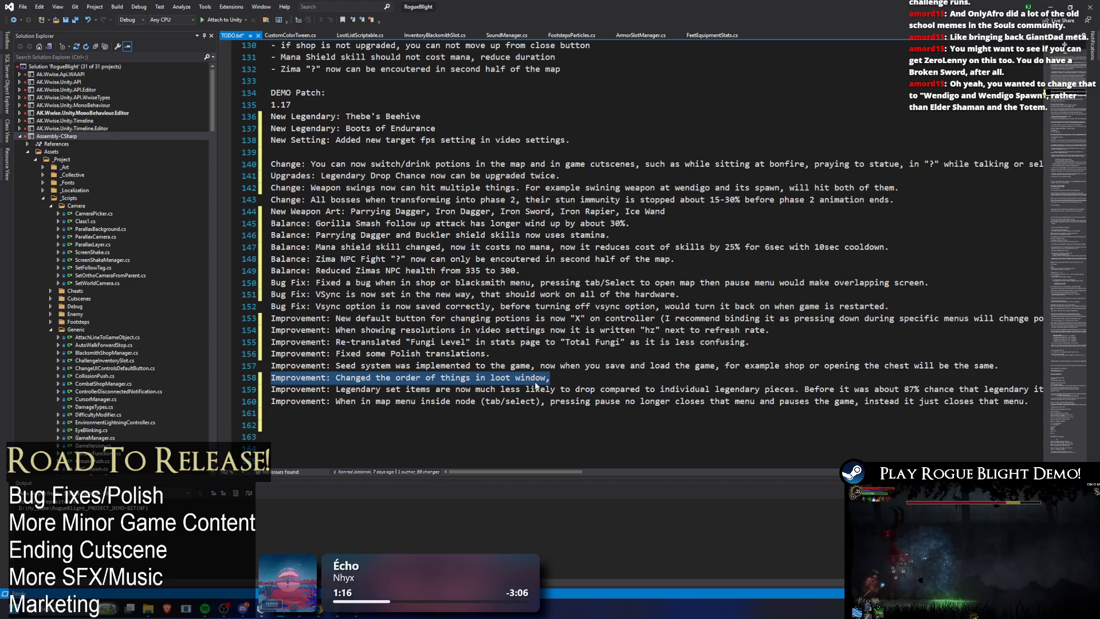
pyautogui.click(578, 381)
pyautogui.press('BackSpace')
pyautogui.write('.')
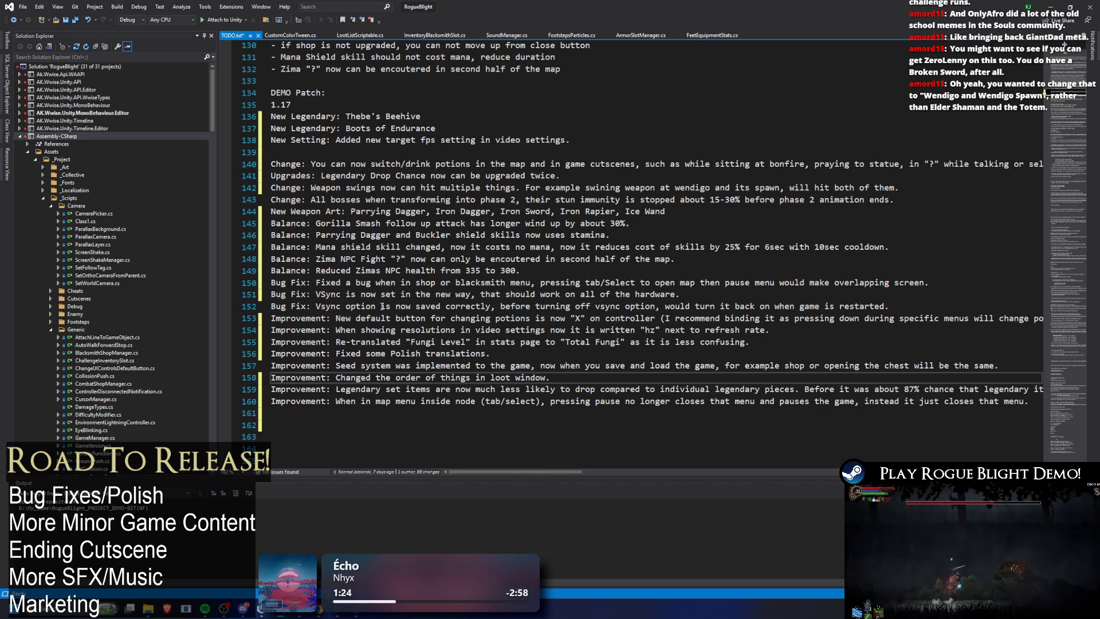
pyautogui.click(321, 144)
pyautogui.press('BackSpace')
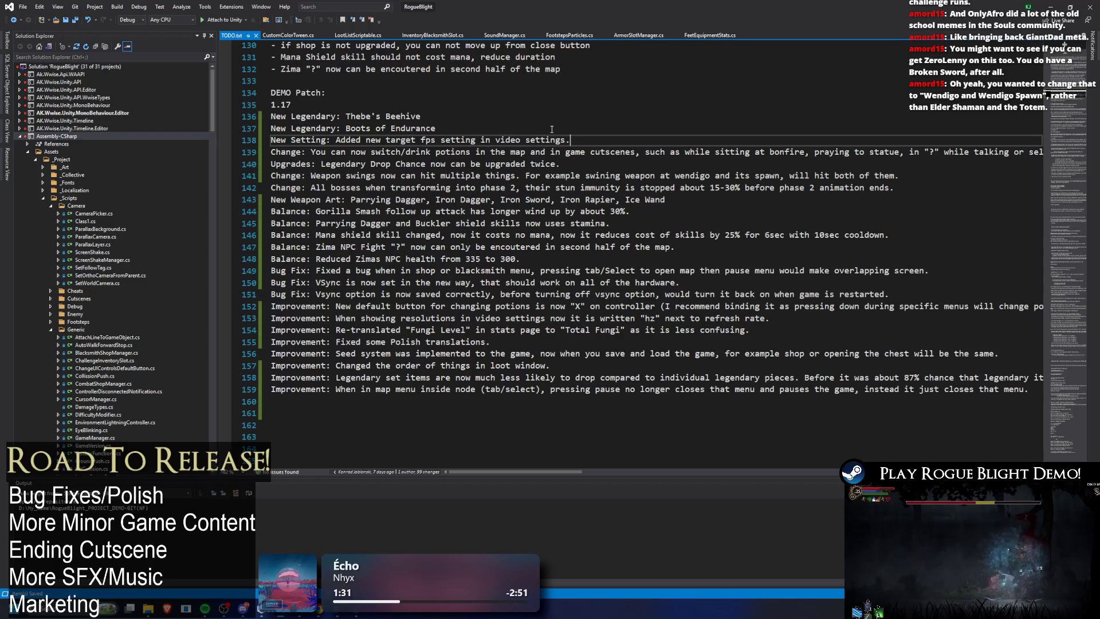
# Relabel the drop chance 'Upgrades' line as a Change and restore the blank line after the fps note.
pyautogui.doubleClick(286, 176)
pyautogui.hotkey('ctrl', 'c')
pyautogui.doubleClick(292, 163)
pyautogui.hotkey('ctrl', 'v')
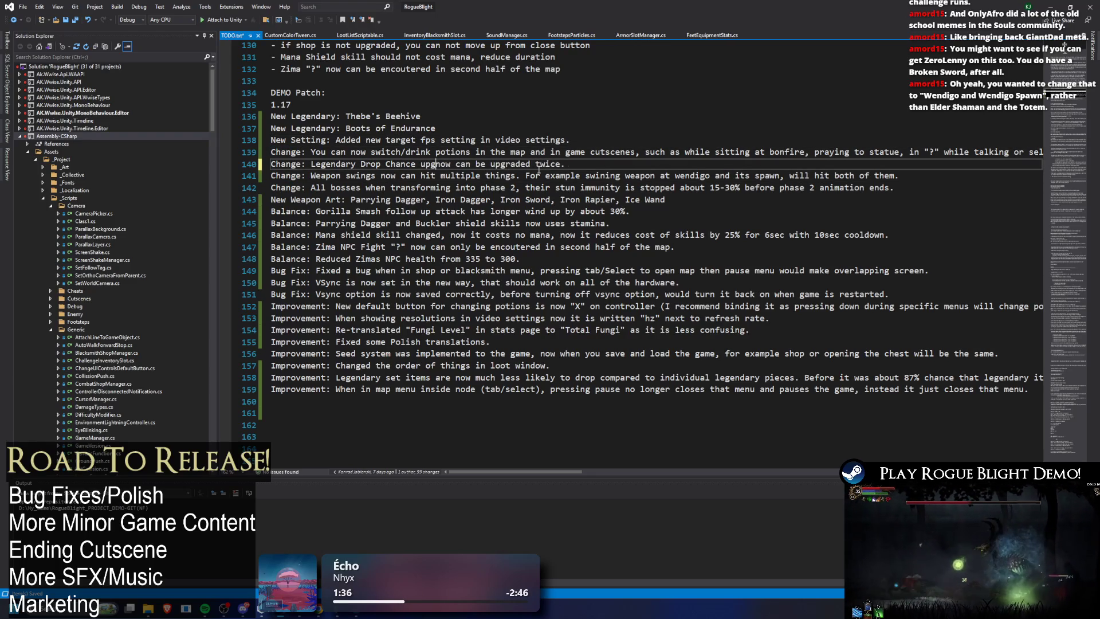
pyautogui.write('upgrade')
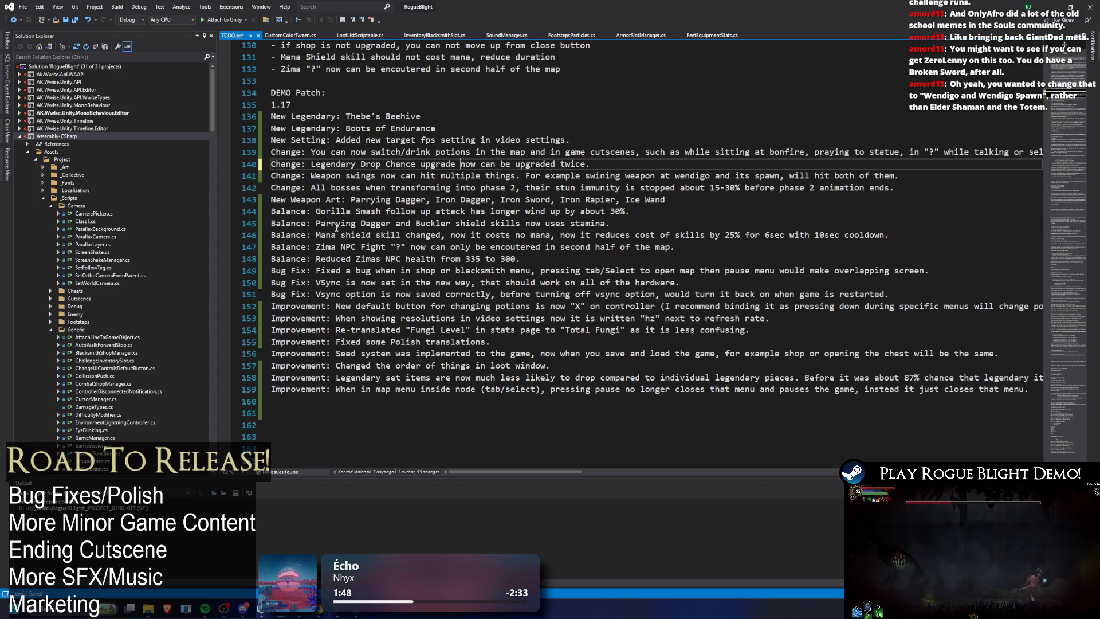
pyautogui.click(610, 143)
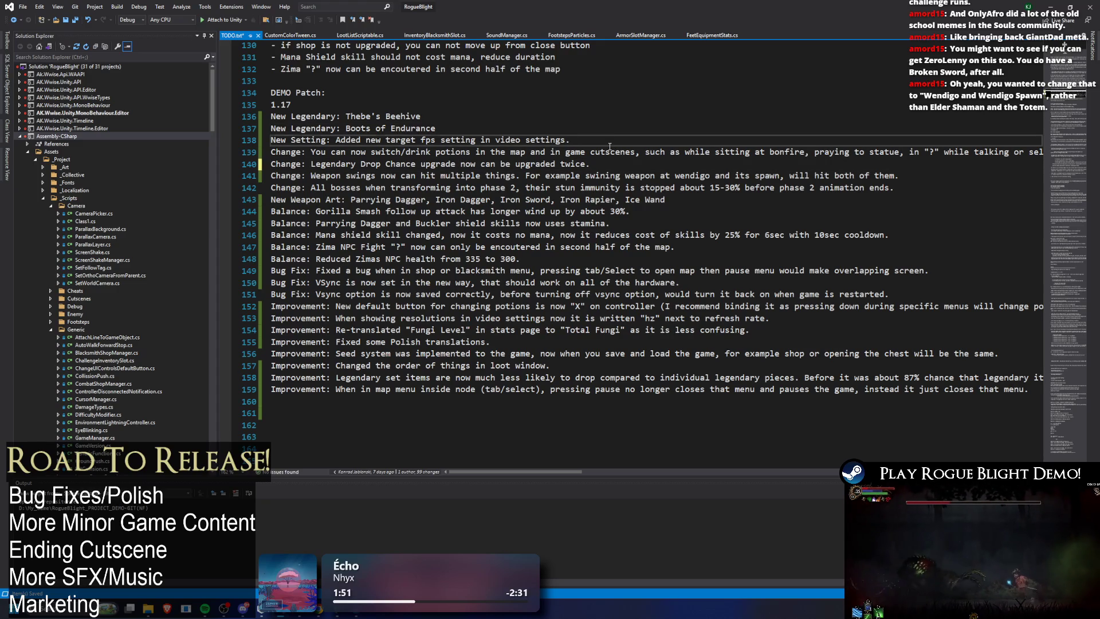
pyautogui.press('Return')
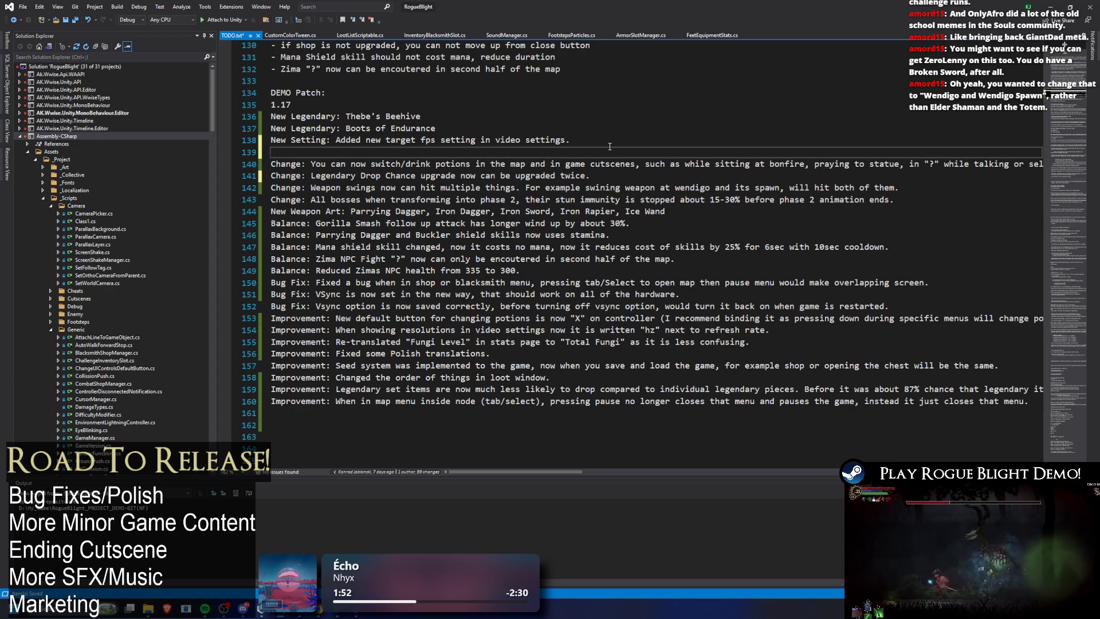
# Insert a new Improvement line above the potion button note for the pause-menu graphics settings.
pyautogui.doubleClick(300, 319)
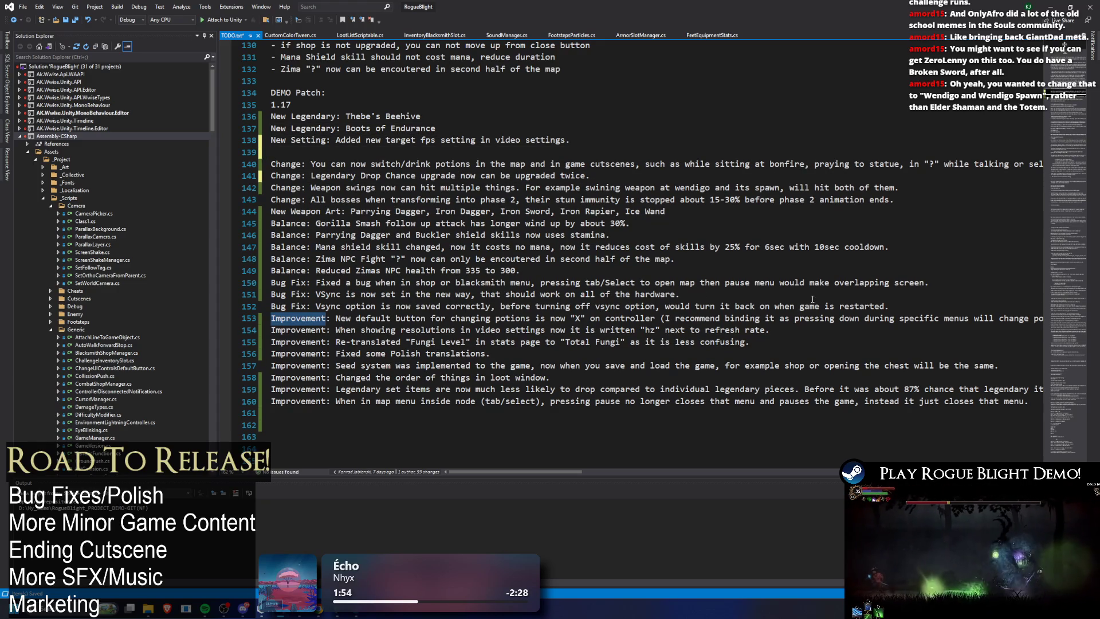
pyautogui.hotkey('ctrl', 'c')
pyautogui.press('Home')
pyautogui.press('Return')
pyautogui.press('Up')
pyautogui.hotkey('ctrl', 'v')
pyautogui.write(':')
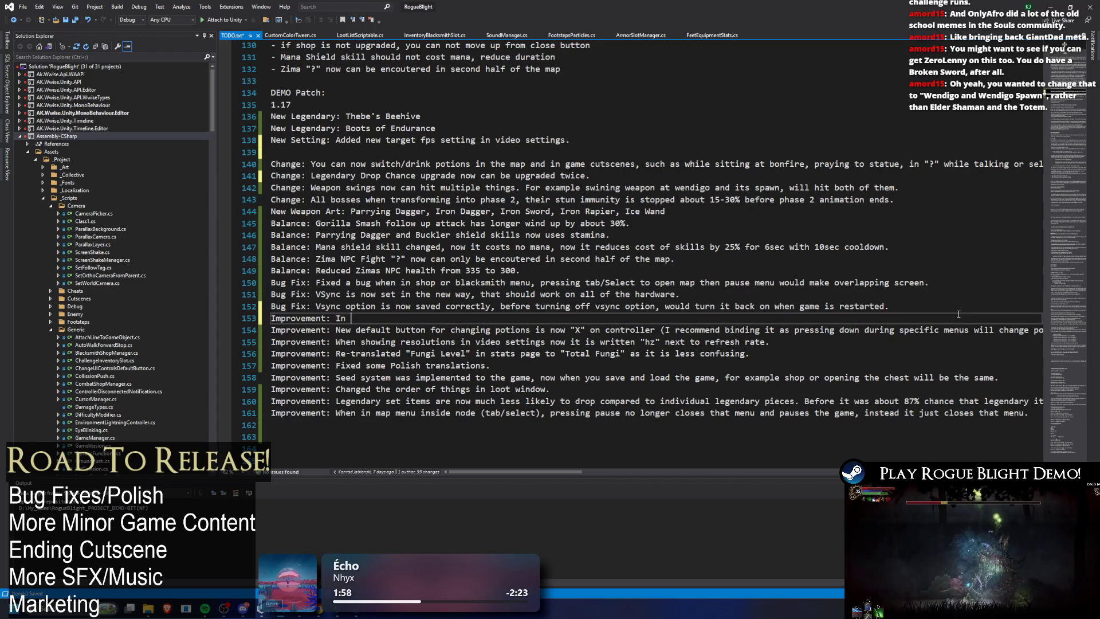
pyautogui.write('pause menu, video settings, graphicssettings now can be set. P')
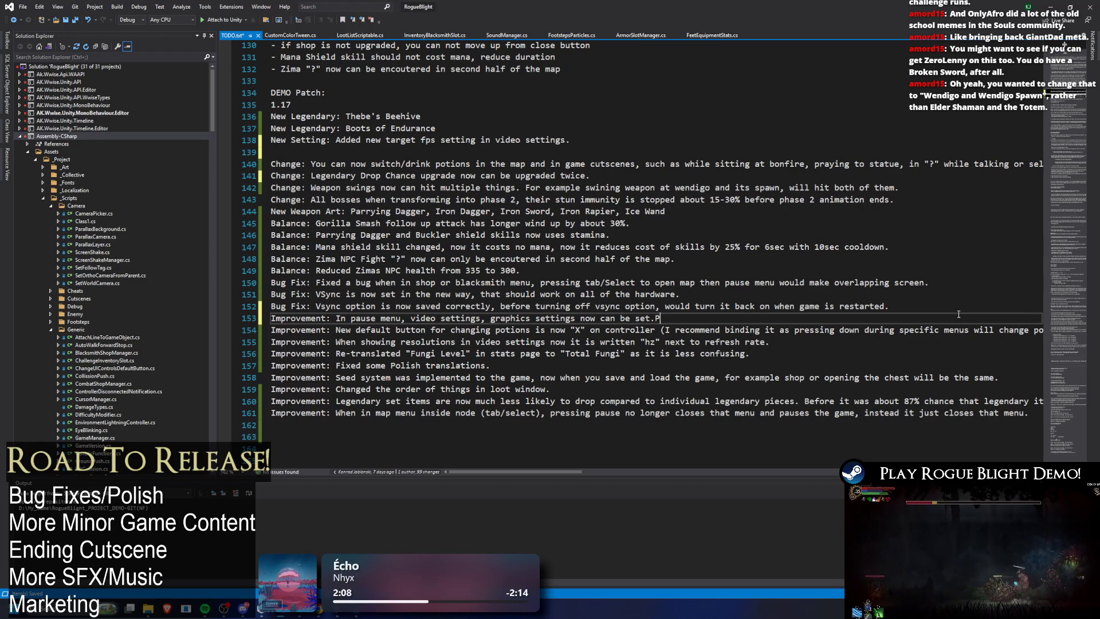
pyautogui.write('reviously this')
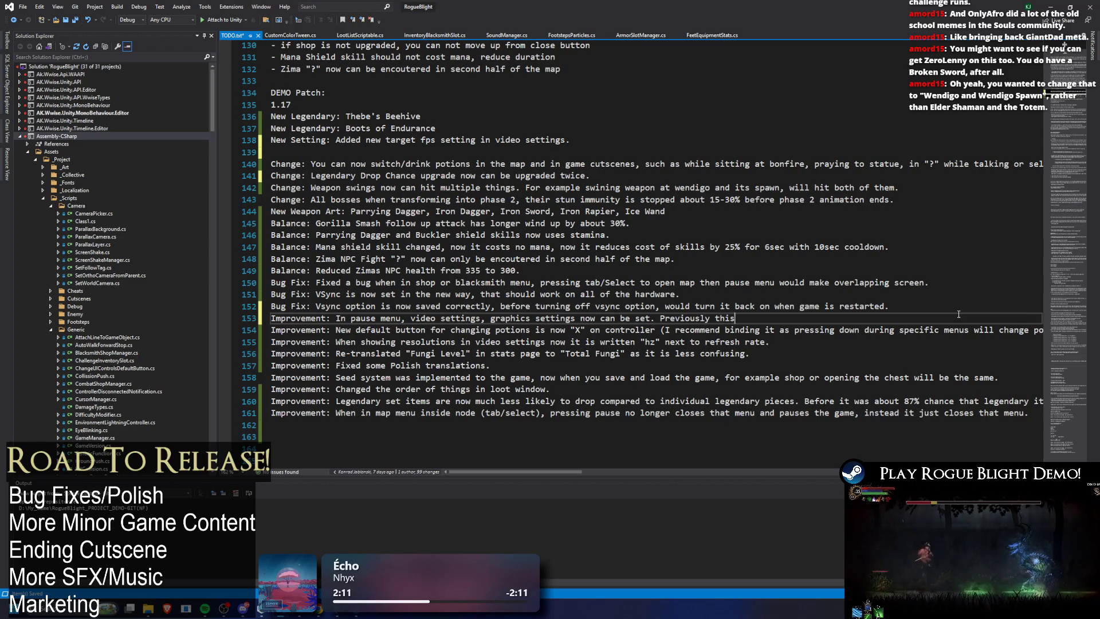
pyautogui.write('ption was only in the main mnenu.')
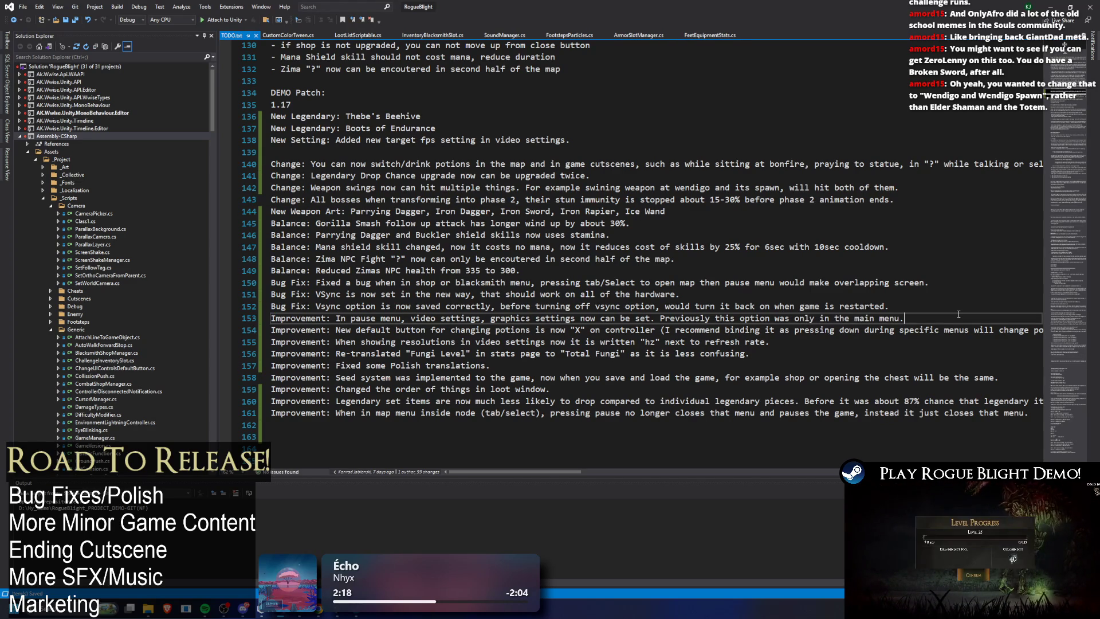
pyautogui.scroll(8, 959, 314)
pyautogui.scroll(4, 958, 314)
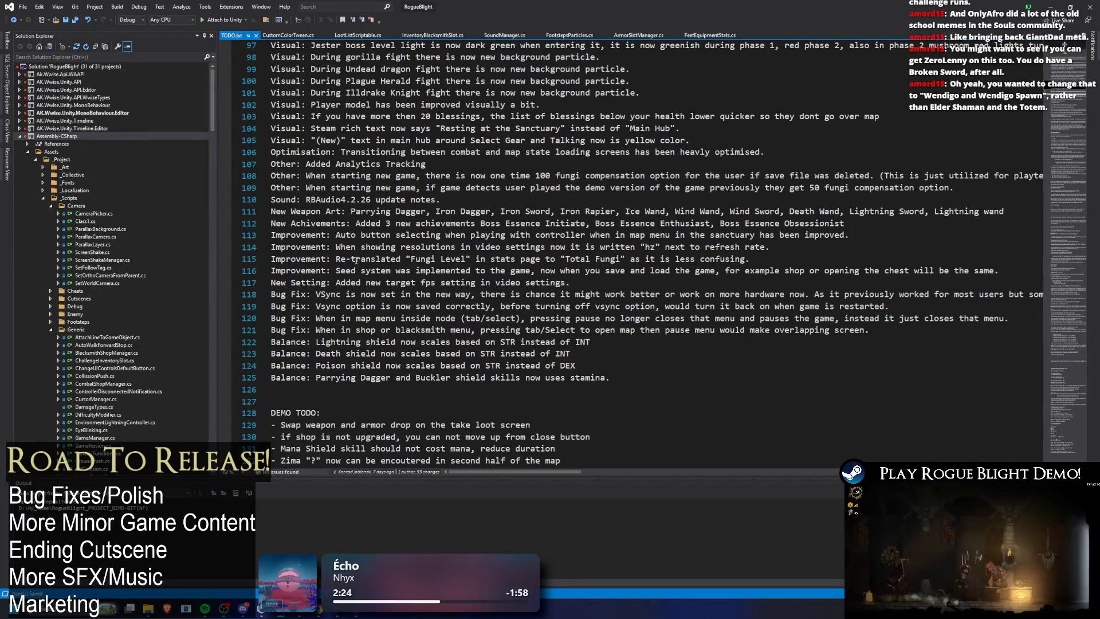
pyautogui.moveTo(336, 270); pyautogui.dragTo(419, 270)
pyautogui.scroll(-4, 447, 271)
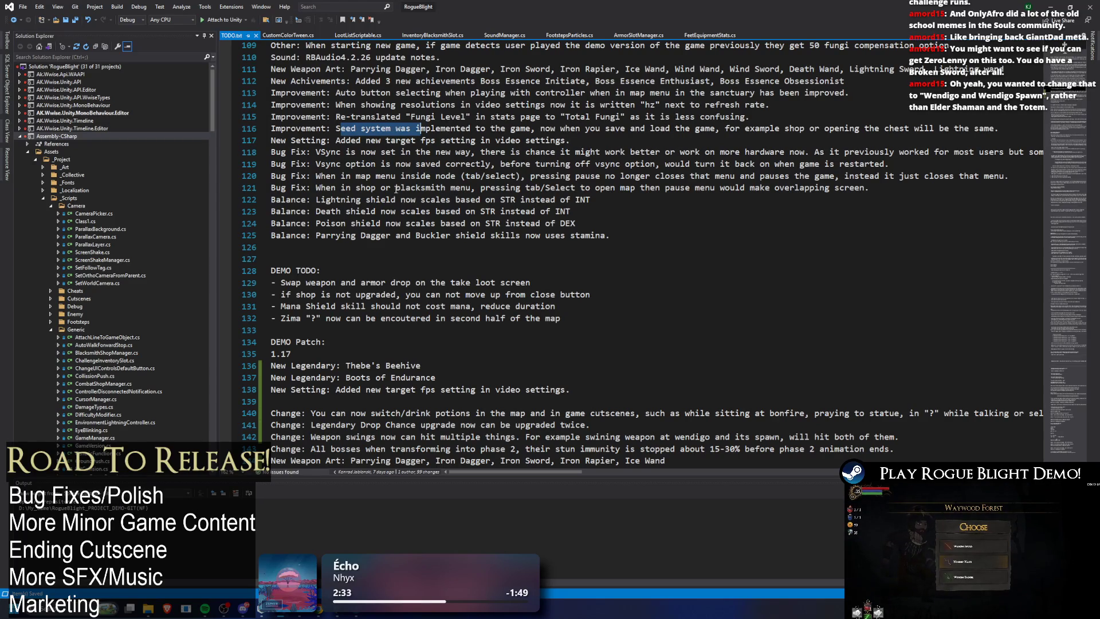
pyautogui.scroll(-8, 883, 191)
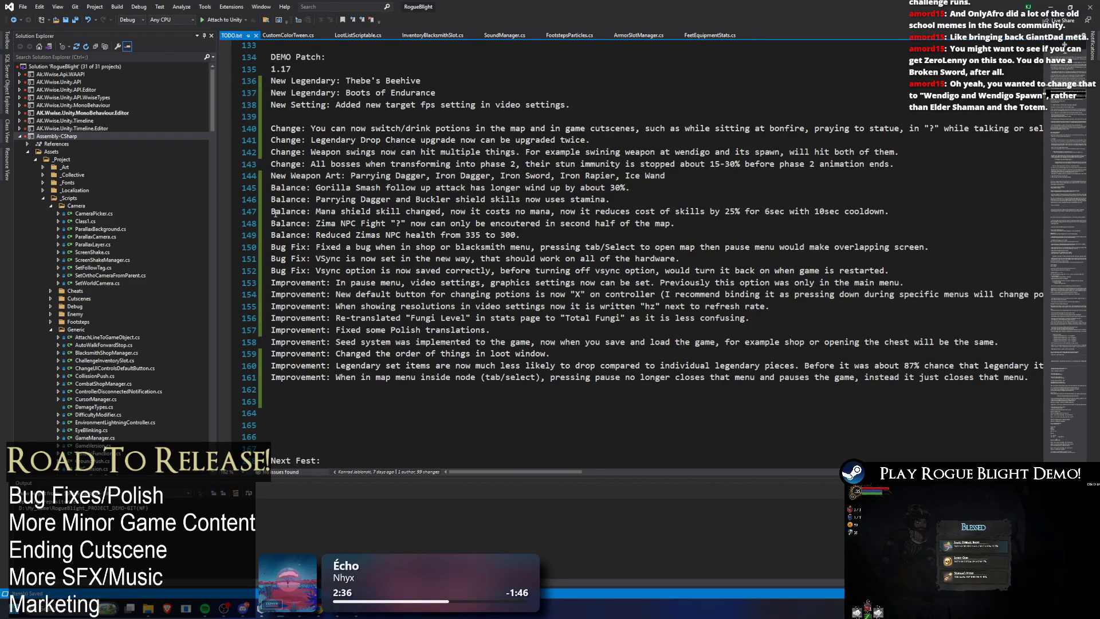
# Add an Improvement line about controller auto button selection in the blacksmith menu and save TODO.txt.
pyautogui.click(272, 282)
pyautogui.press('Return')
pyautogui.press('Up')
pyautogui.write('Improvement')
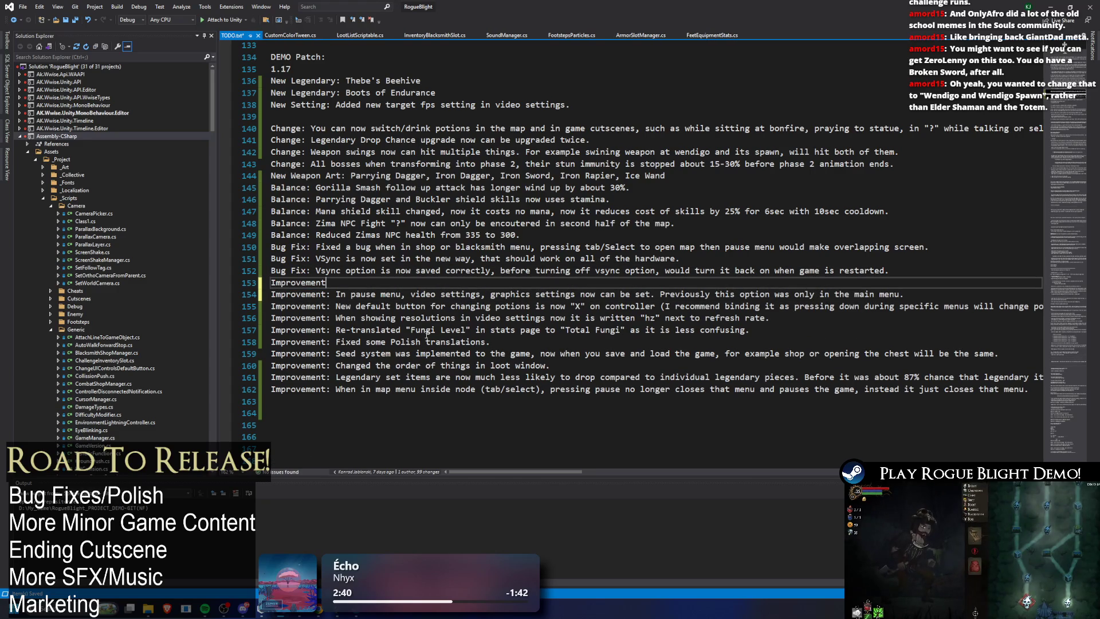
pyautogui.write(': Auto bu')
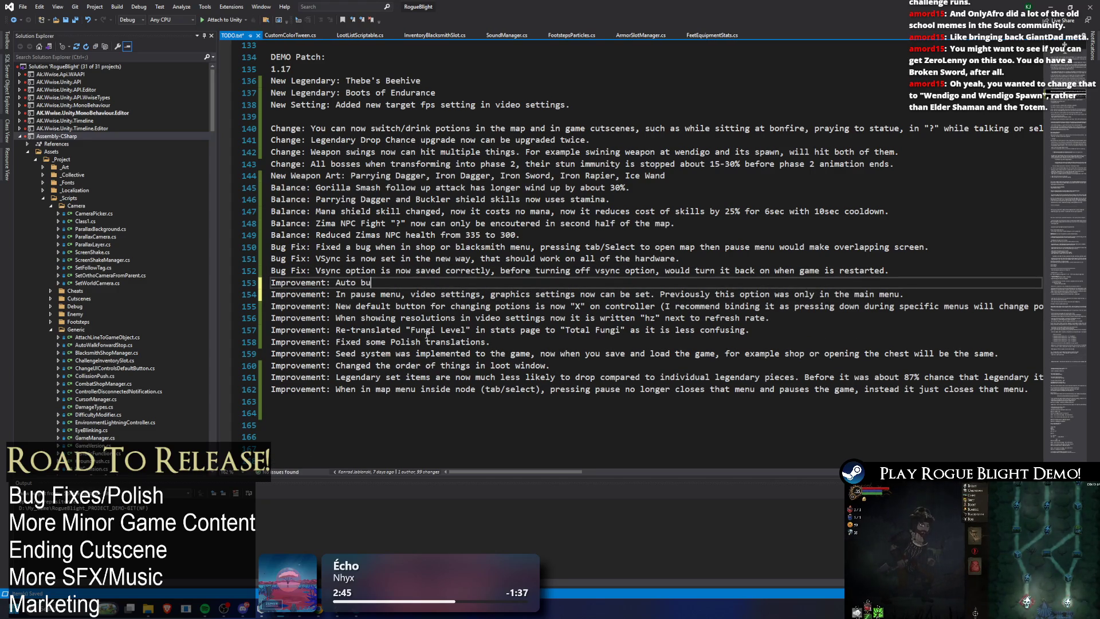
pyautogui.write('tton selection ')
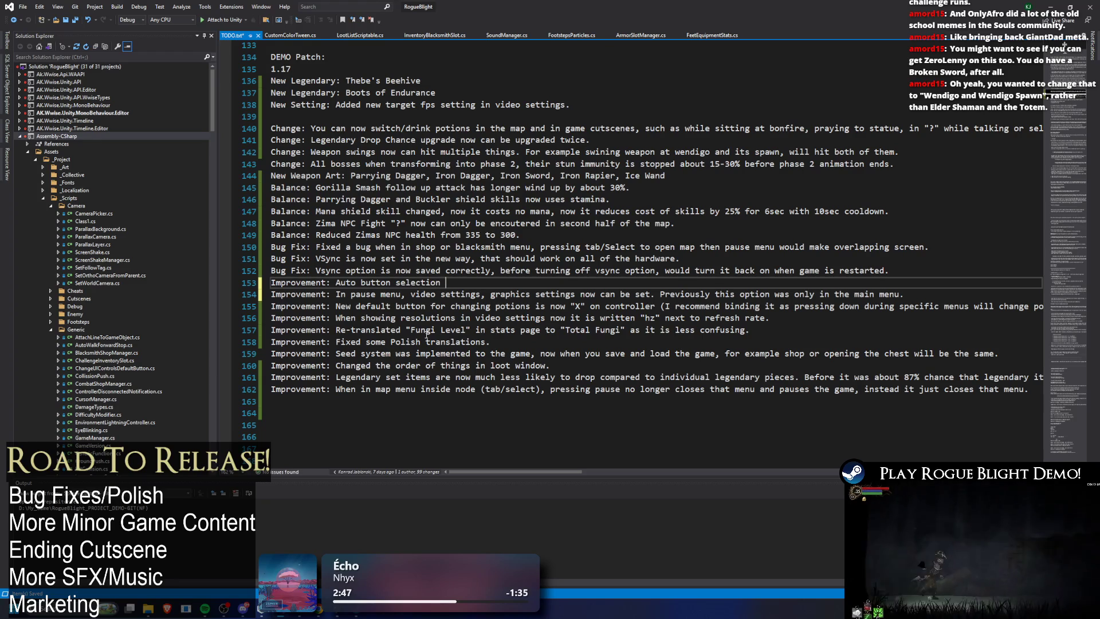
pyautogui.write('on controller has been improved in the blacksmith me')
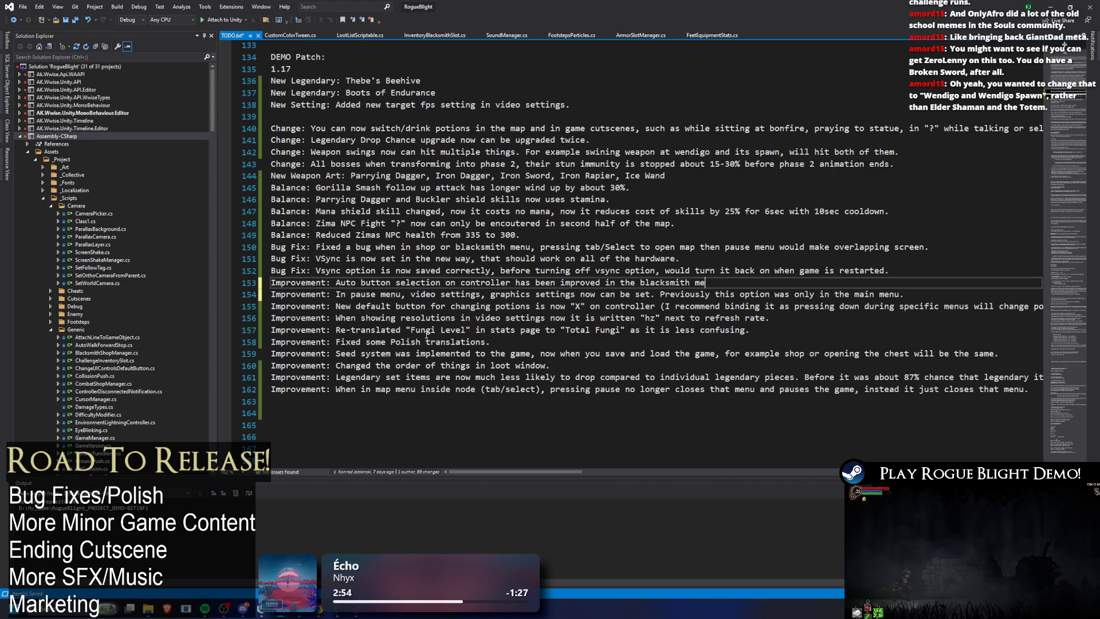
pyautogui.hotkey('ctrl', 's')
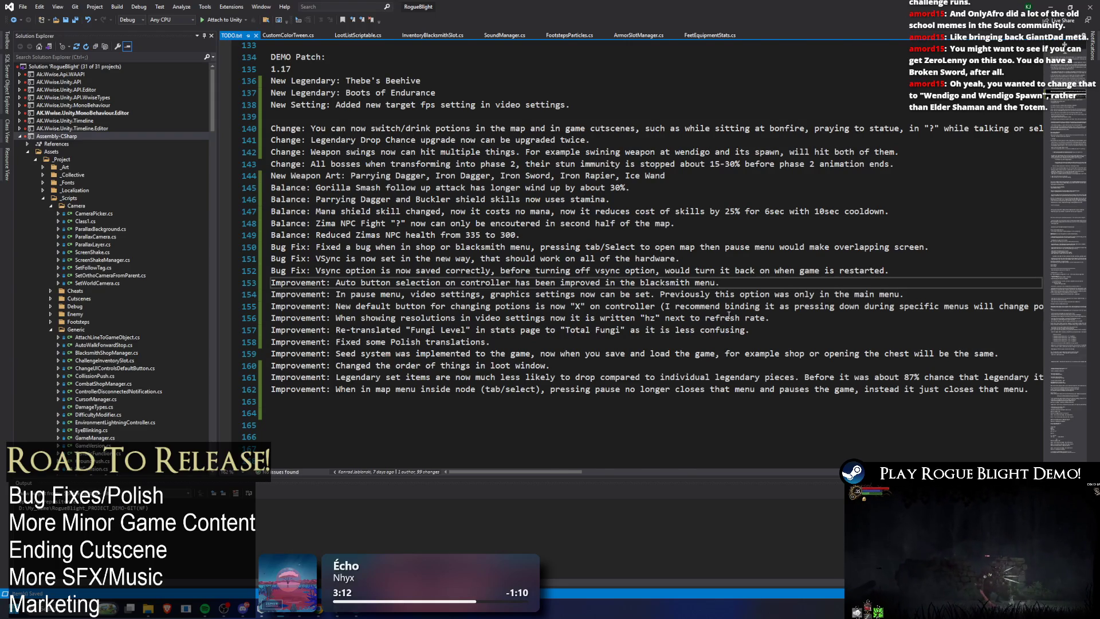
pyautogui.scroll(5, 730, 314)
pyautogui.scroll(3, 729, 308)
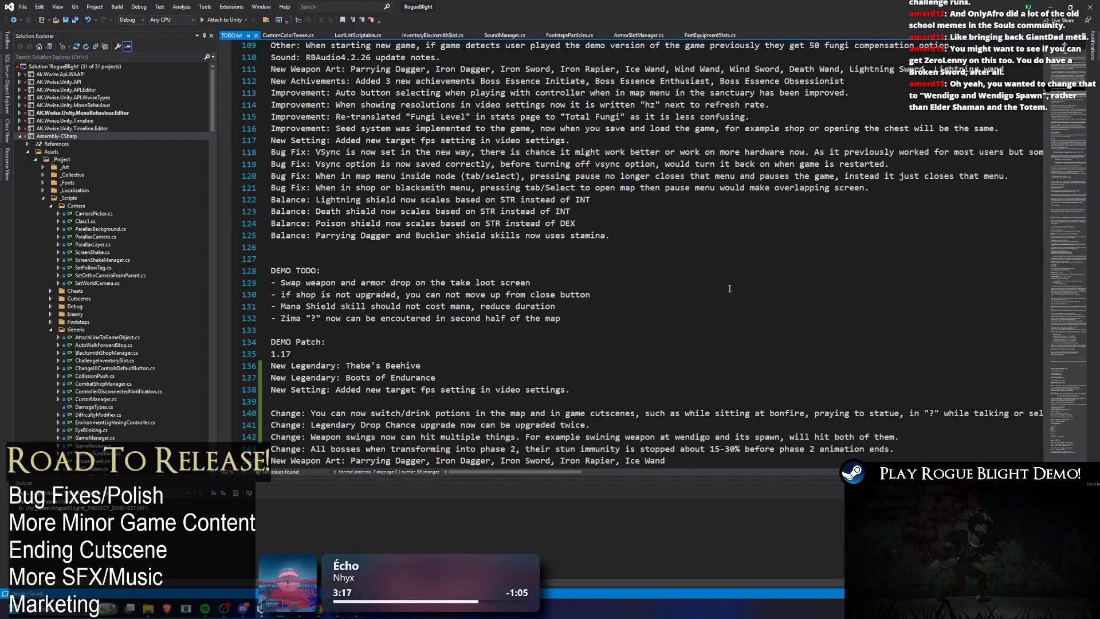
pyautogui.scroll(2, 728, 294)
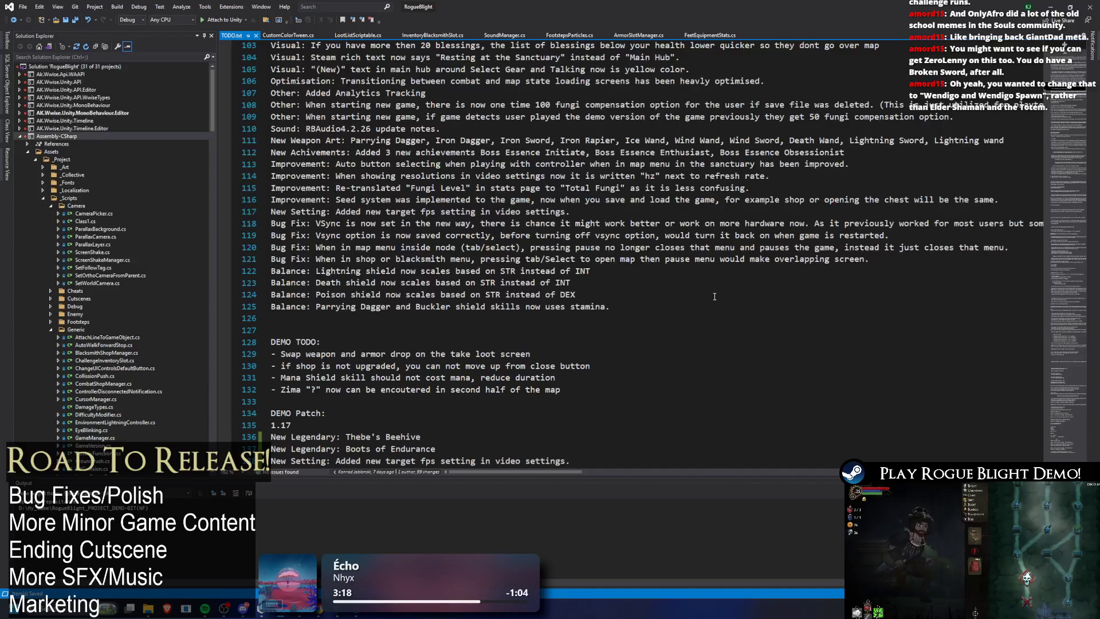
pyautogui.scroll(1, 712, 301)
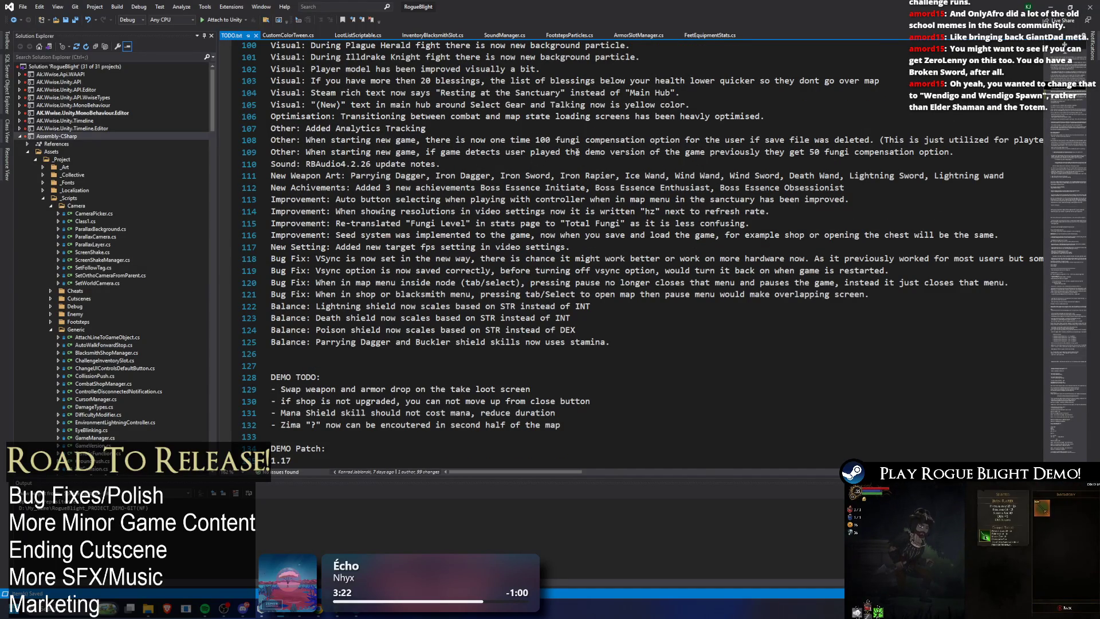
pyautogui.scroll(2, 493, 131)
pyautogui.scroll(1, 484, 164)
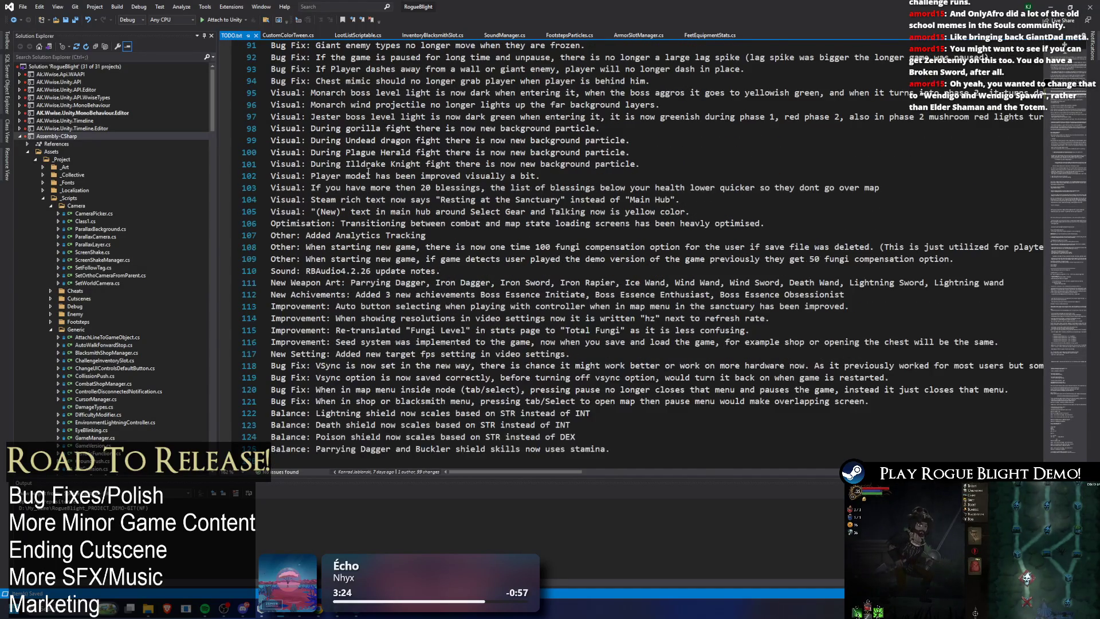
pyautogui.scroll(1, 386, 166)
pyautogui.scroll(2, 389, 166)
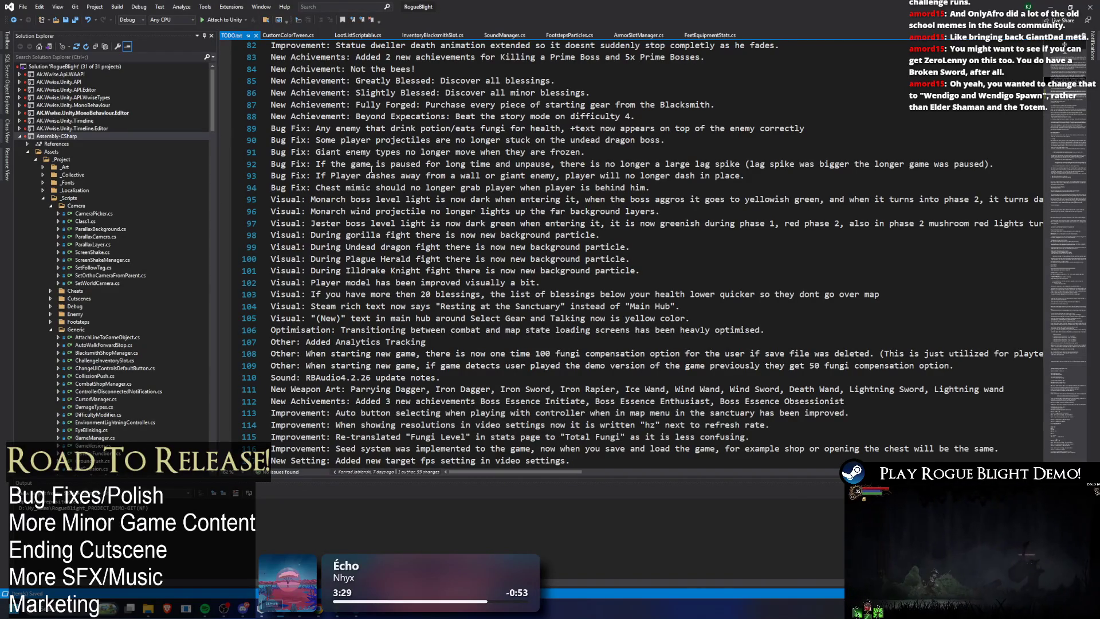
pyautogui.scroll(1, 375, 166)
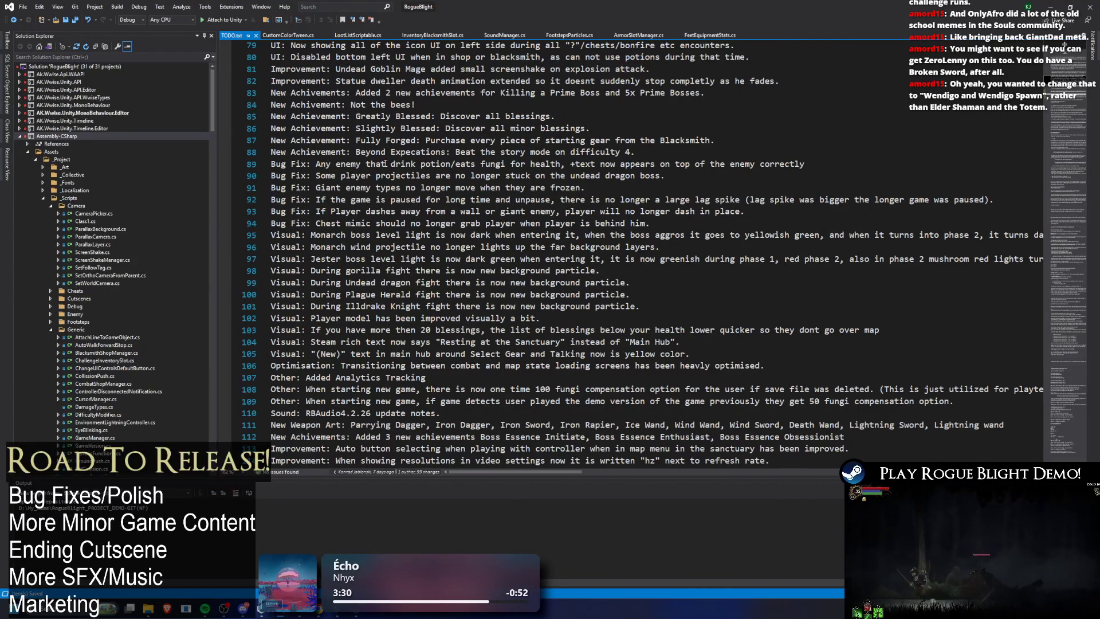
pyautogui.scroll(2, 435, 175)
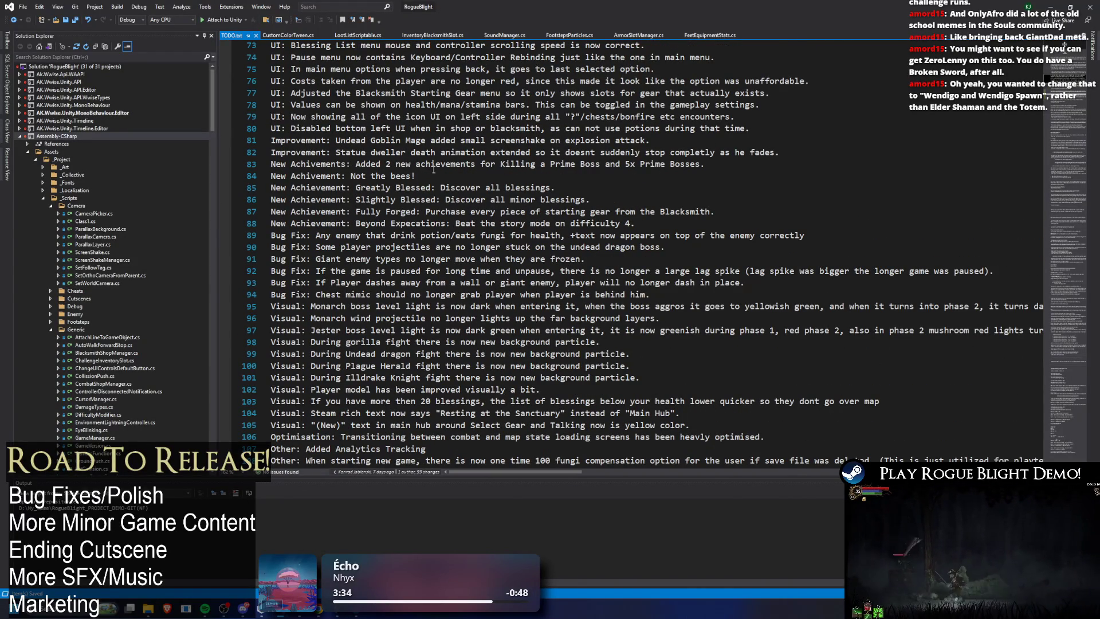
pyautogui.scroll(-10, 435, 170)
pyautogui.scroll(-7, 413, 169)
pyautogui.scroll(-3, 386, 170)
pyautogui.scroll(2, 364, 170)
# Delete the blank line 139 between the fps setting entry and the first Change note.
pyautogui.click(330, 116)
pyautogui.press('BackSpace')
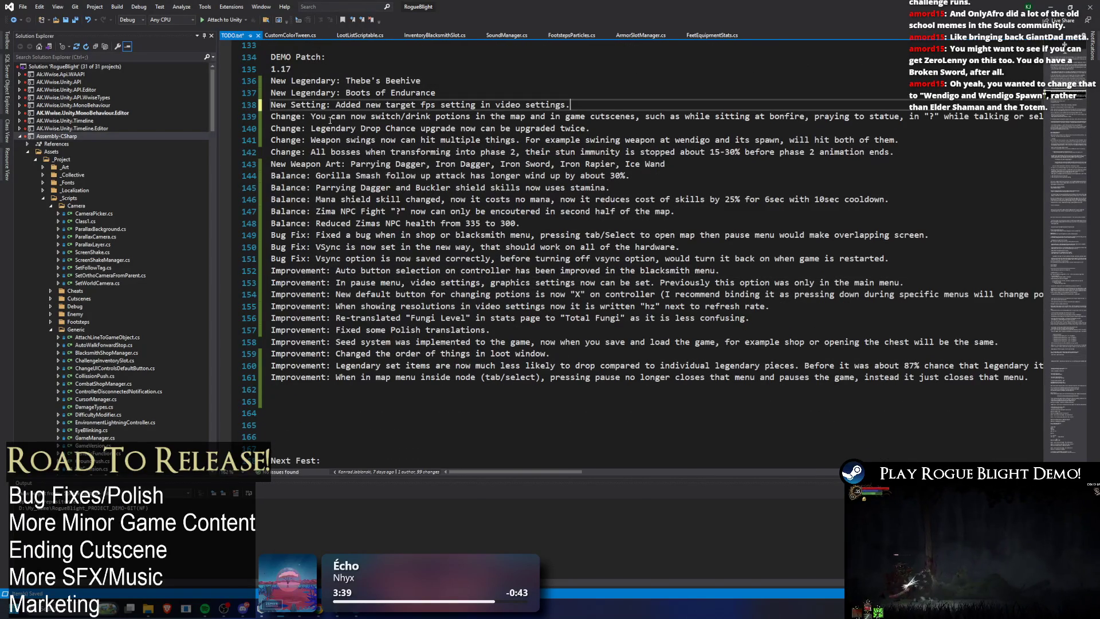
# Select the Demo Patch 1.17 notes lines for copying and switch away from the editor.
pyautogui.moveTo(273, 402); pyautogui.dragTo(272, 80)
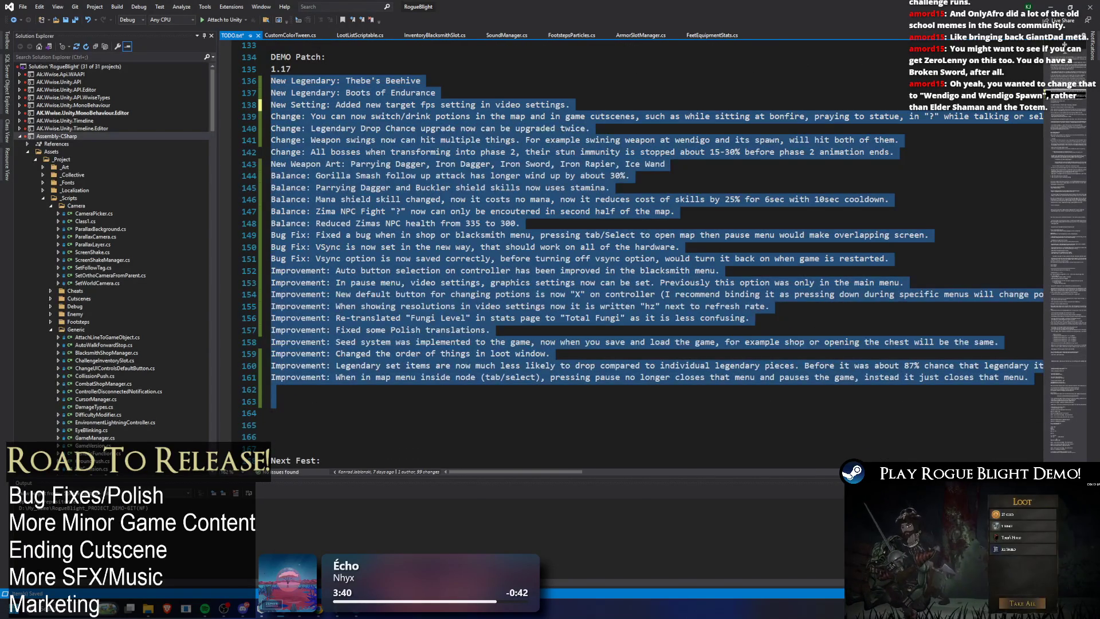
pyautogui.hotkey('alt', 'Tab')
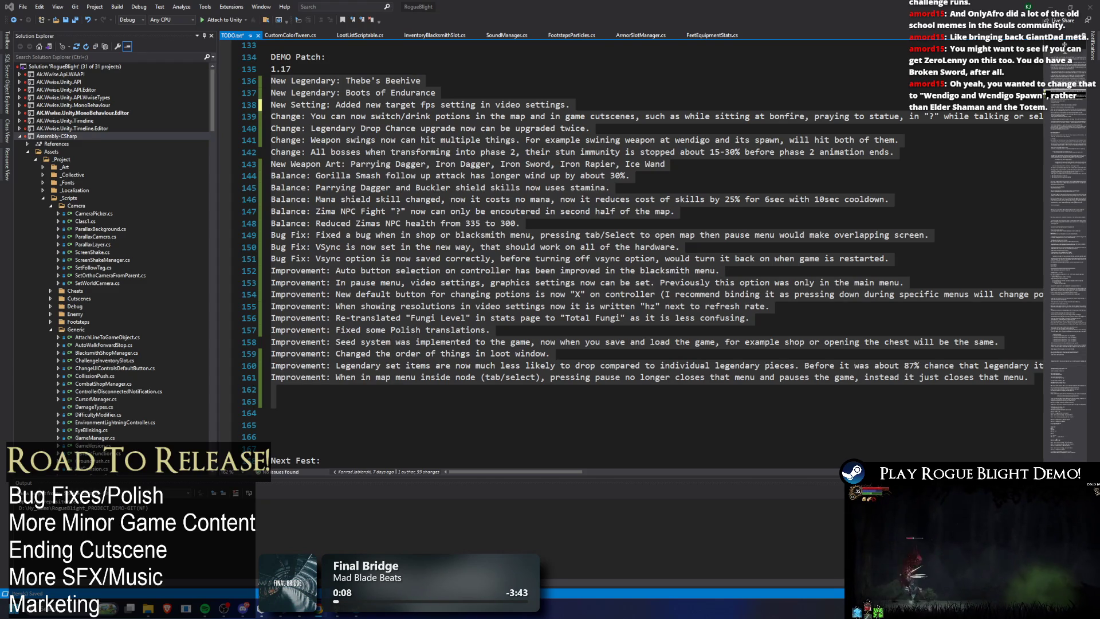
pyautogui.hotkey('alt', 'Tab')
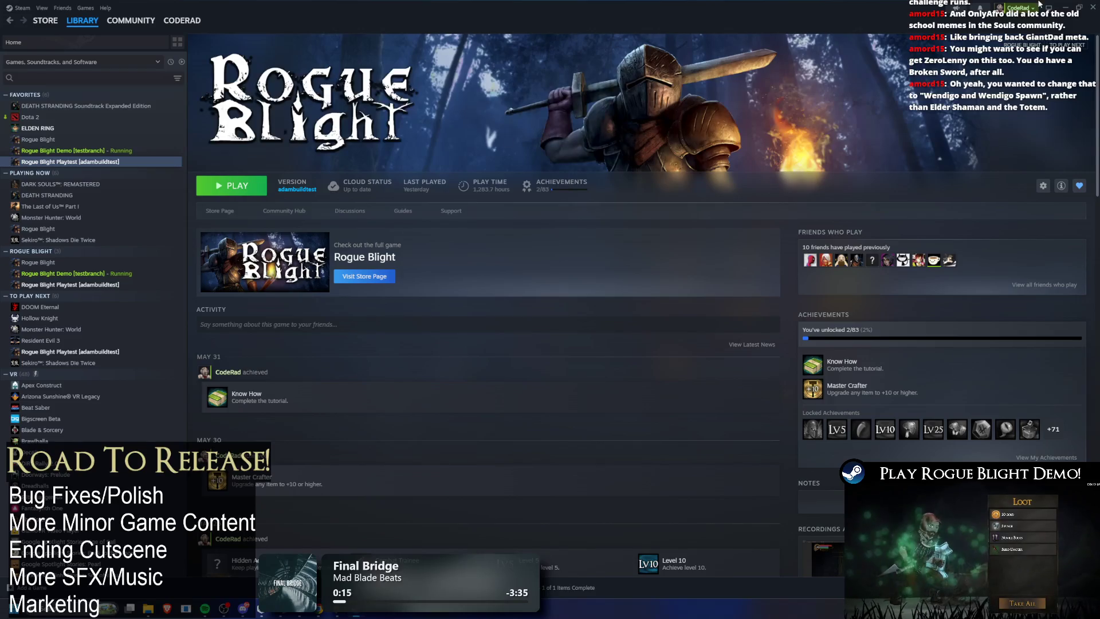
# Launch Google Chrome from Start and go to the Steam Community profile page.
pyautogui.hotkey('alt', 'Tab')
pyautogui.press('super')
pyautogui.write('chrome')
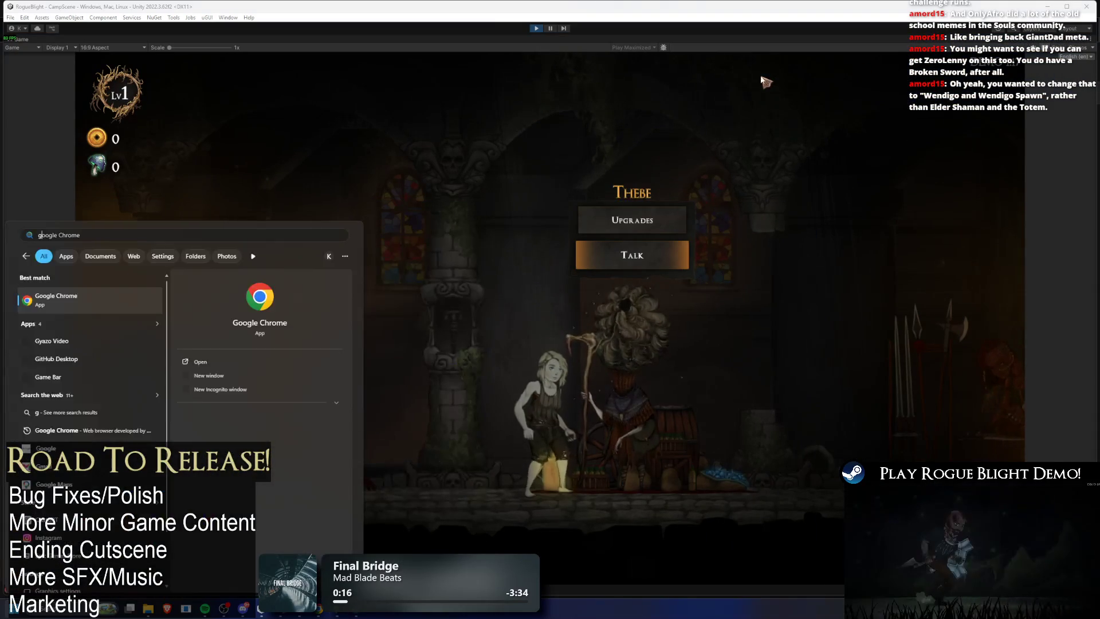
pyautogui.press('Return')
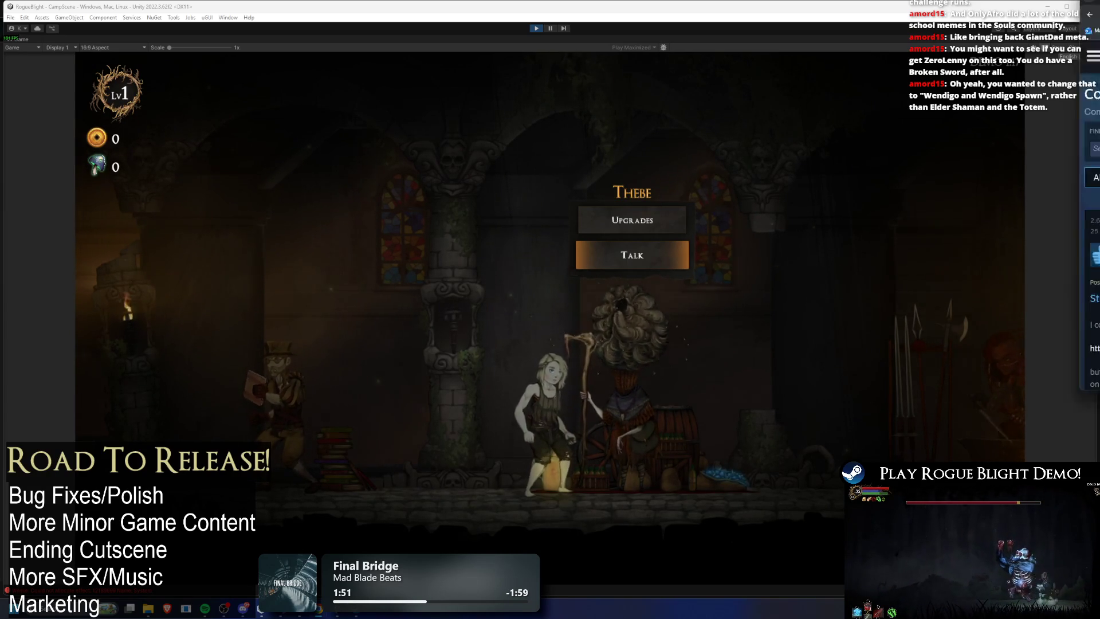
pyautogui.hotkey('alt', 'Tab')
pyautogui.click(743, 64)
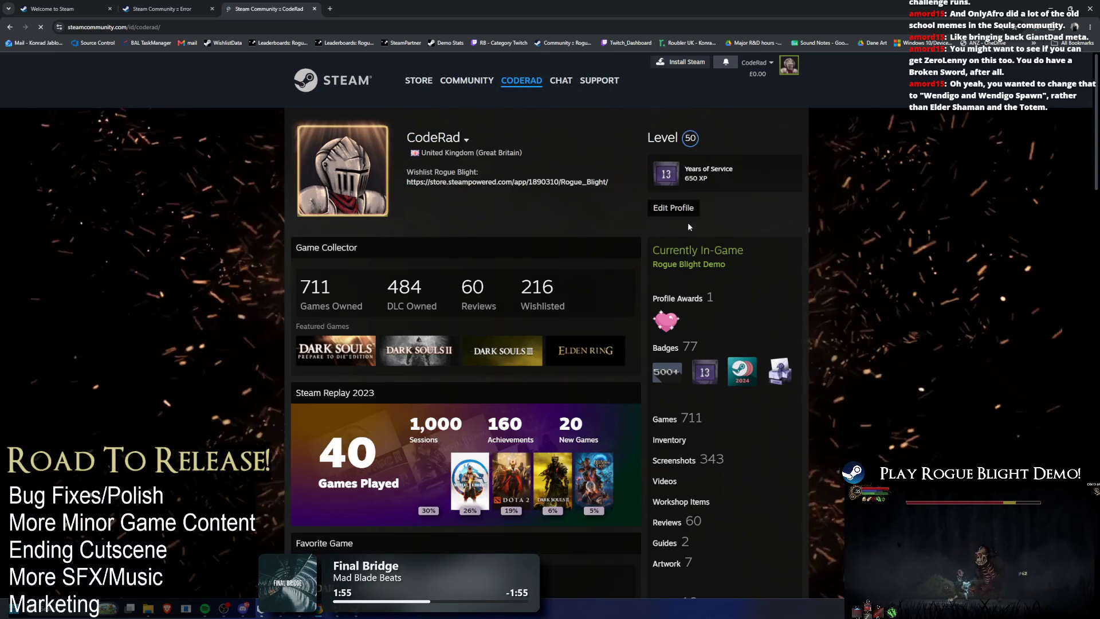
# Close the profile tab to return to the Rogue Blight events dashboard.
pyautogui.middleClick(272, 7)
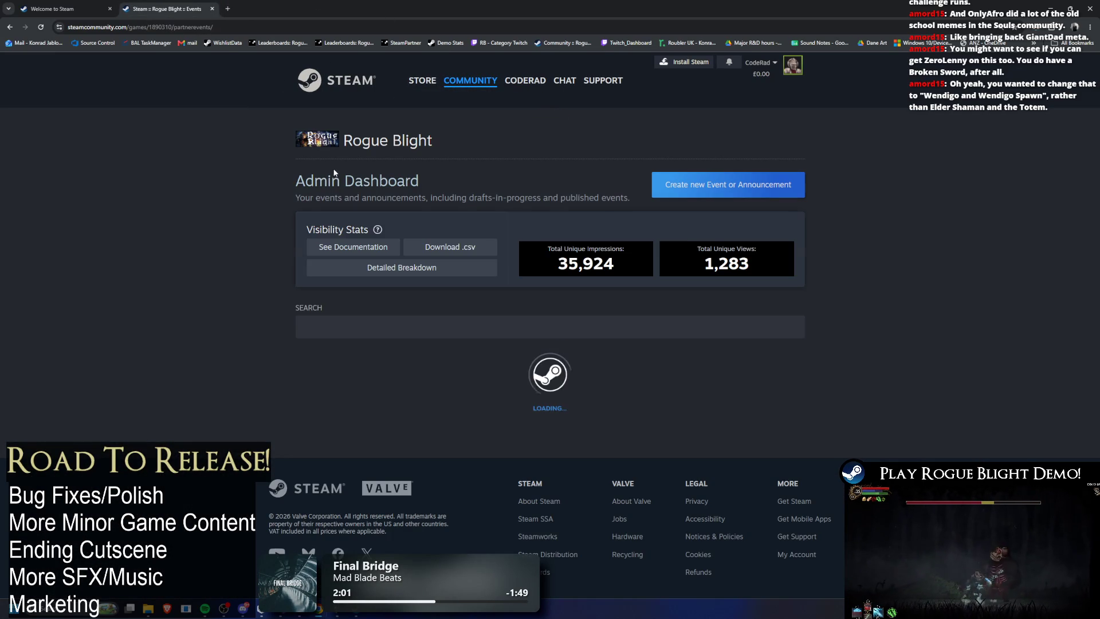
pyautogui.scroll(-5, 912, 153)
pyautogui.scroll(-10, 912, 153)
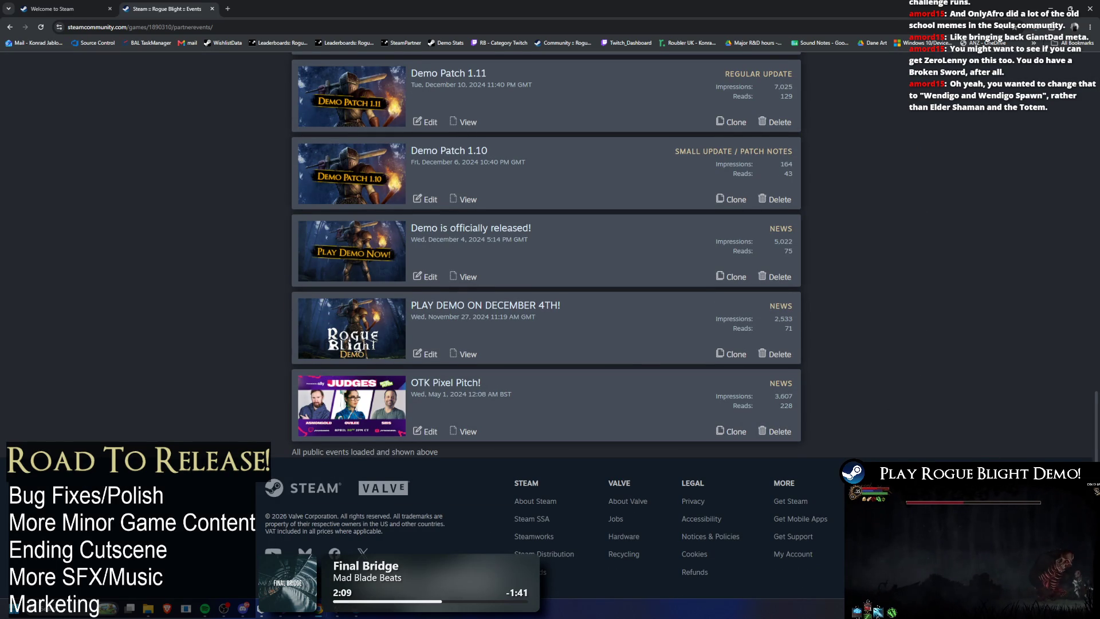
pyautogui.scroll(15, 930, 154)
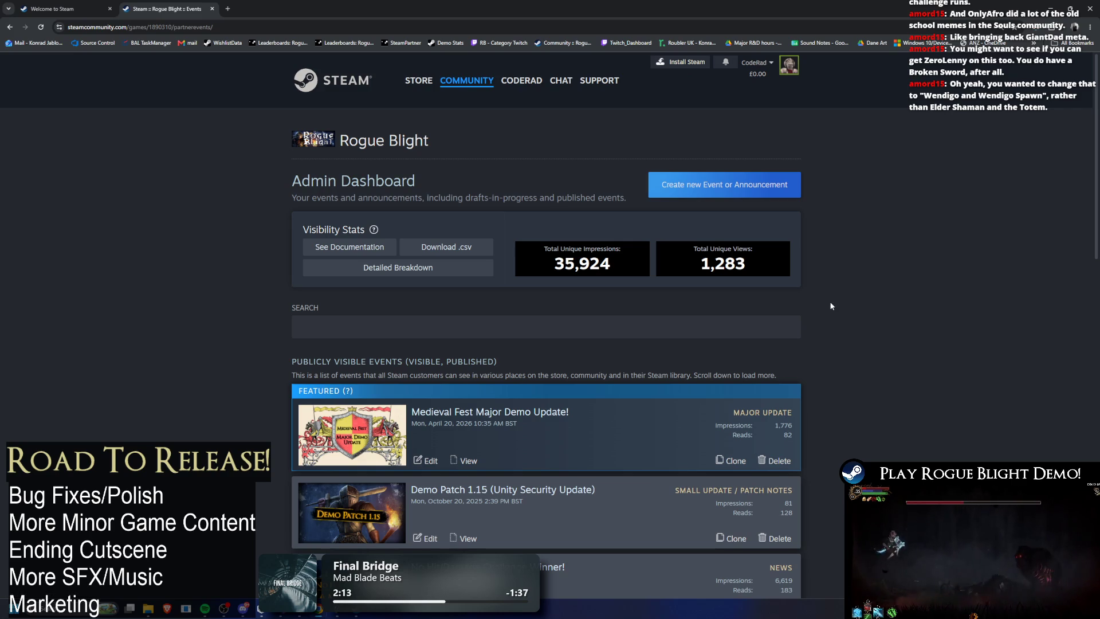
pyautogui.scroll(-2, 717, 286)
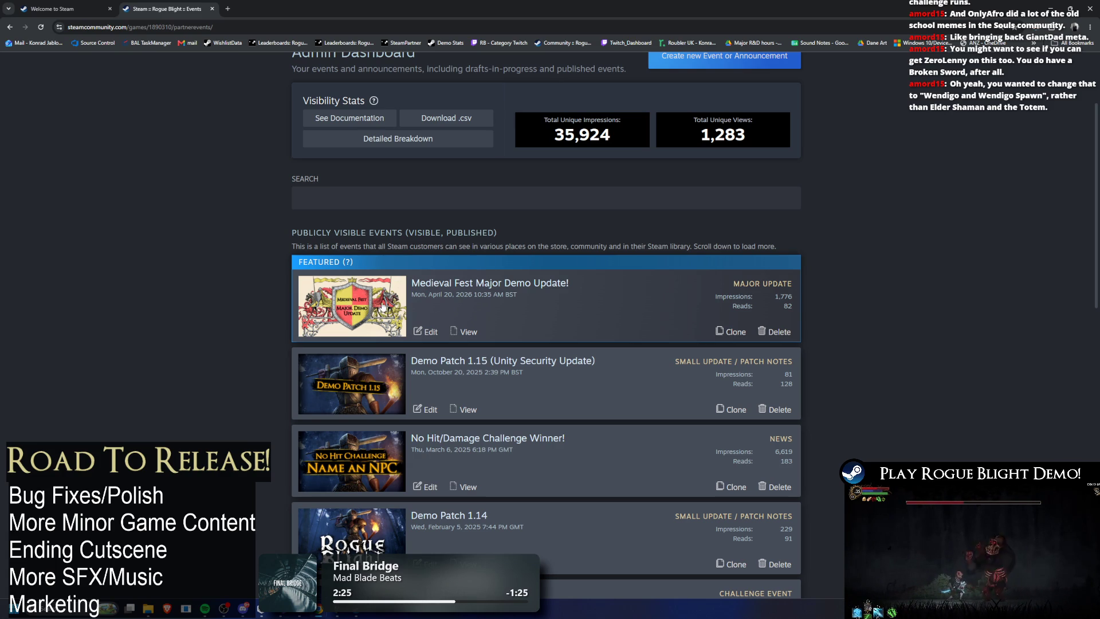
pyautogui.scroll(-2, 391, 303)
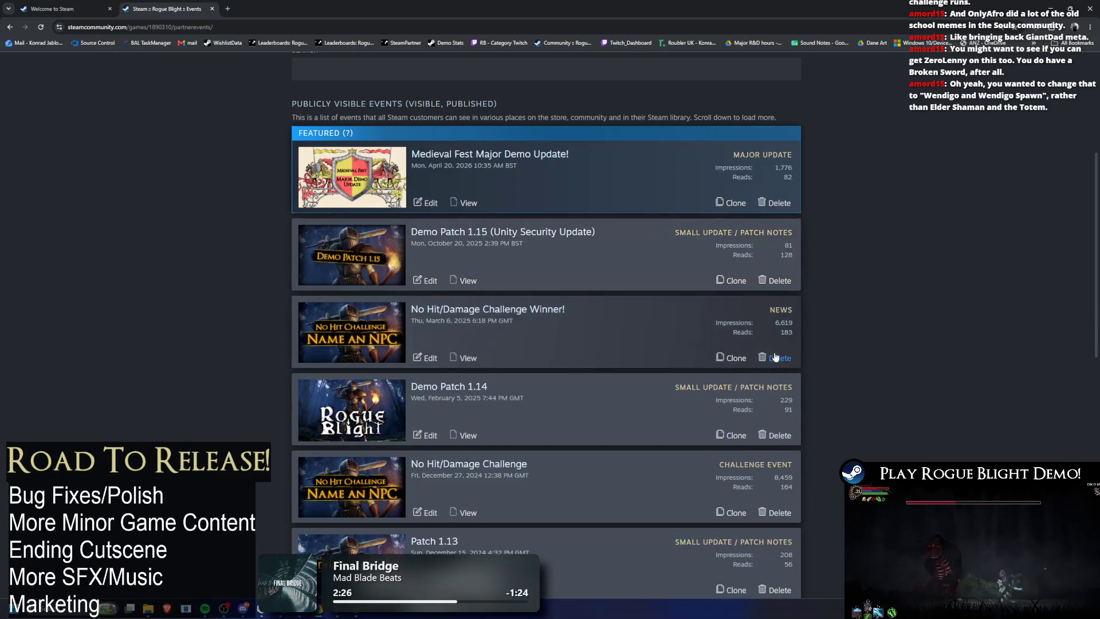
pyautogui.scroll(-2, 756, 326)
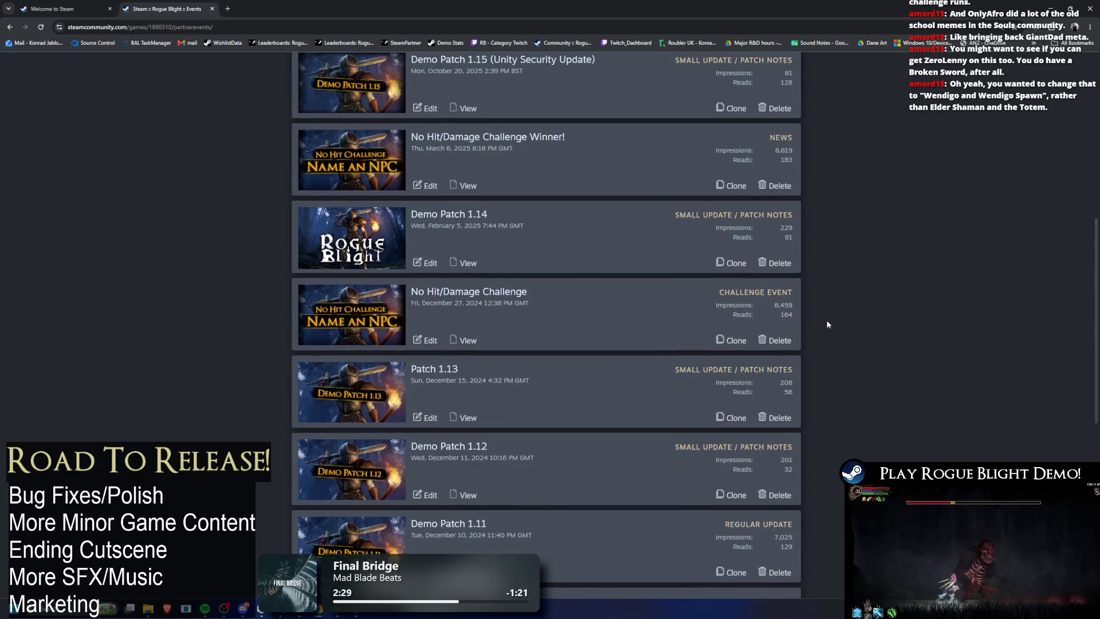
pyautogui.scroll(-1, 830, 326)
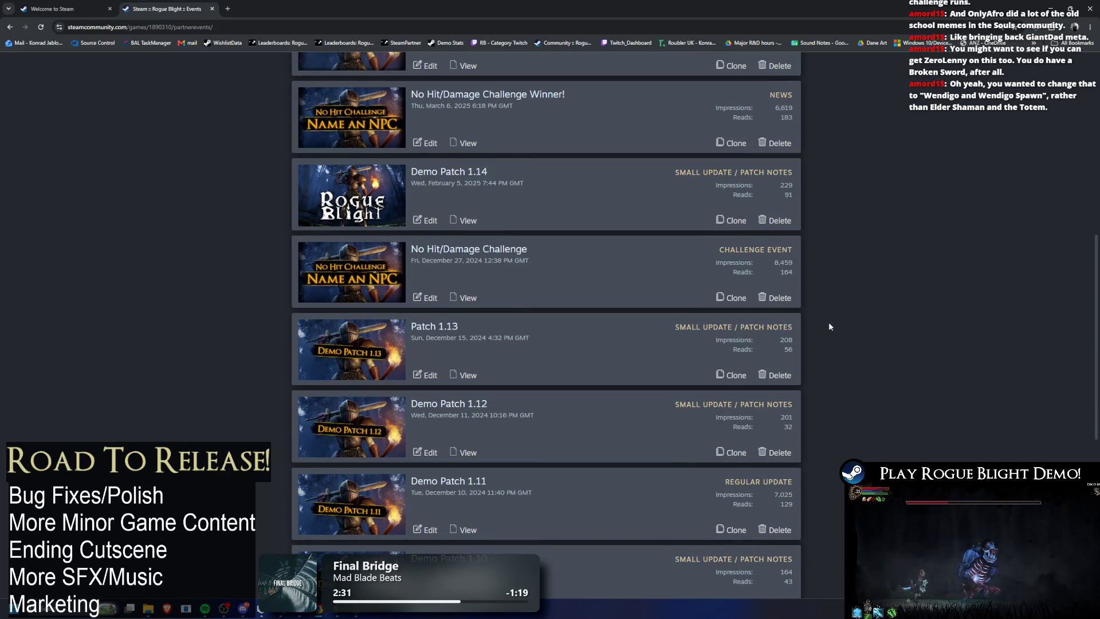
pyautogui.scroll(-2, 830, 327)
pyautogui.scroll(-2, 830, 333)
pyautogui.scroll(2, 844, 337)
pyautogui.scroll(8, 864, 249)
# Create a new Rogue Blight event of the Game Update / Regular Update type.
pyautogui.click(737, 178)
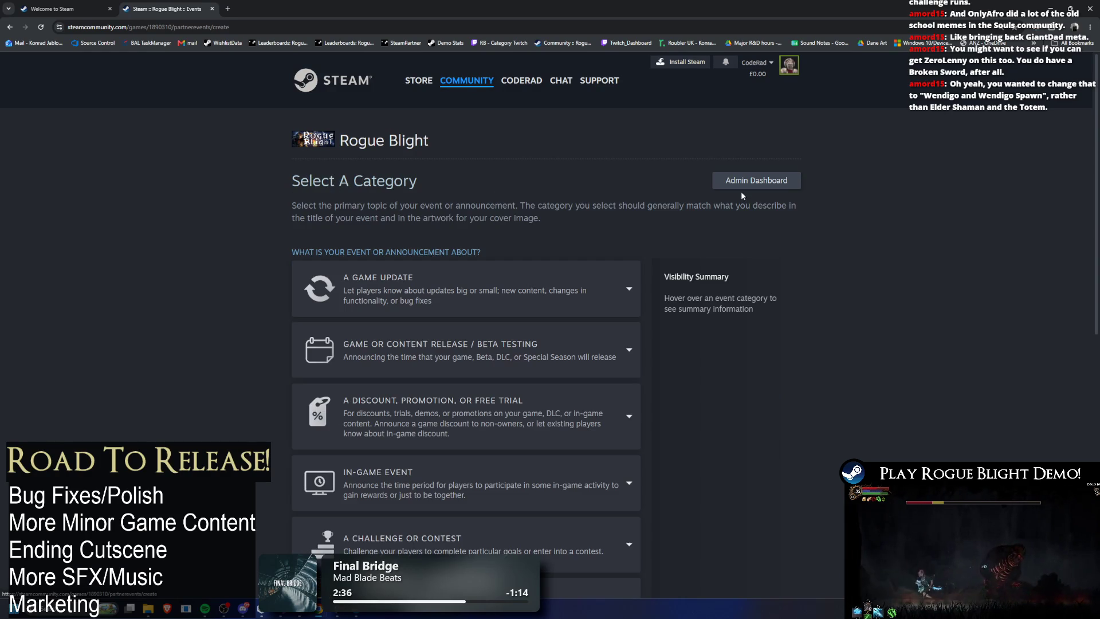
pyautogui.scroll(-2, 848, 239)
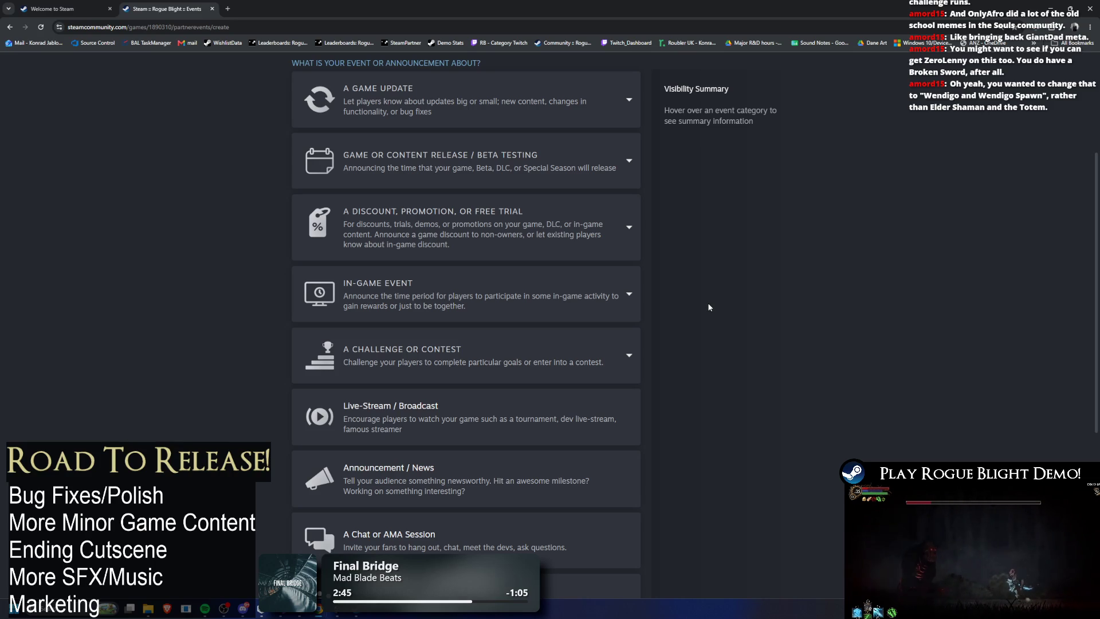
pyautogui.scroll(-1, 709, 307)
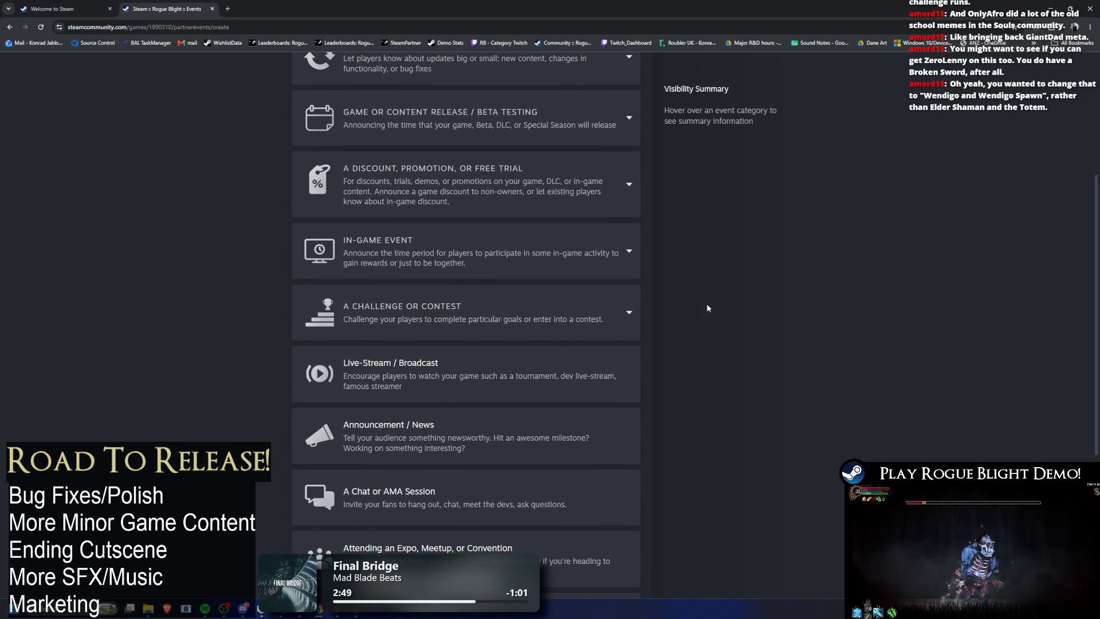
pyautogui.scroll(-1, 703, 314)
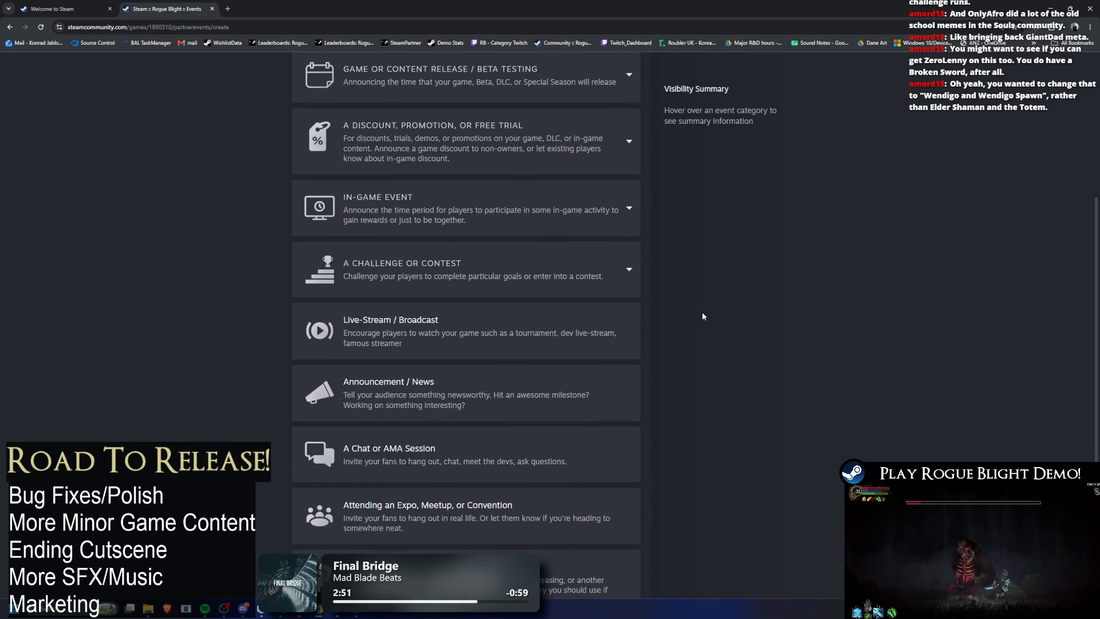
pyautogui.scroll(-1, 702, 317)
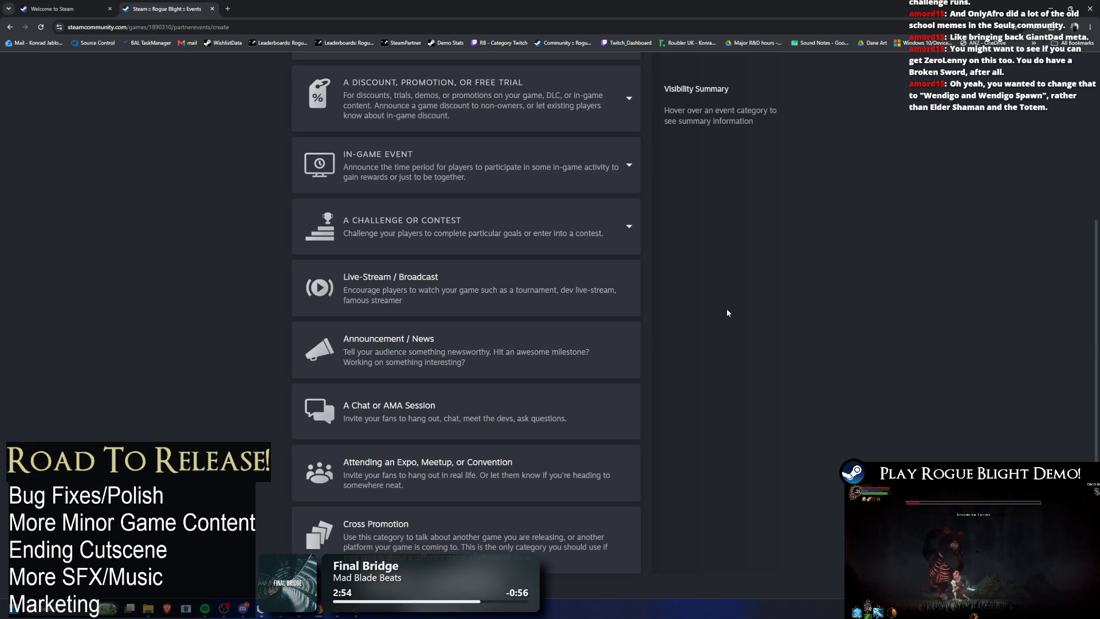
pyautogui.scroll(2, 722, 312)
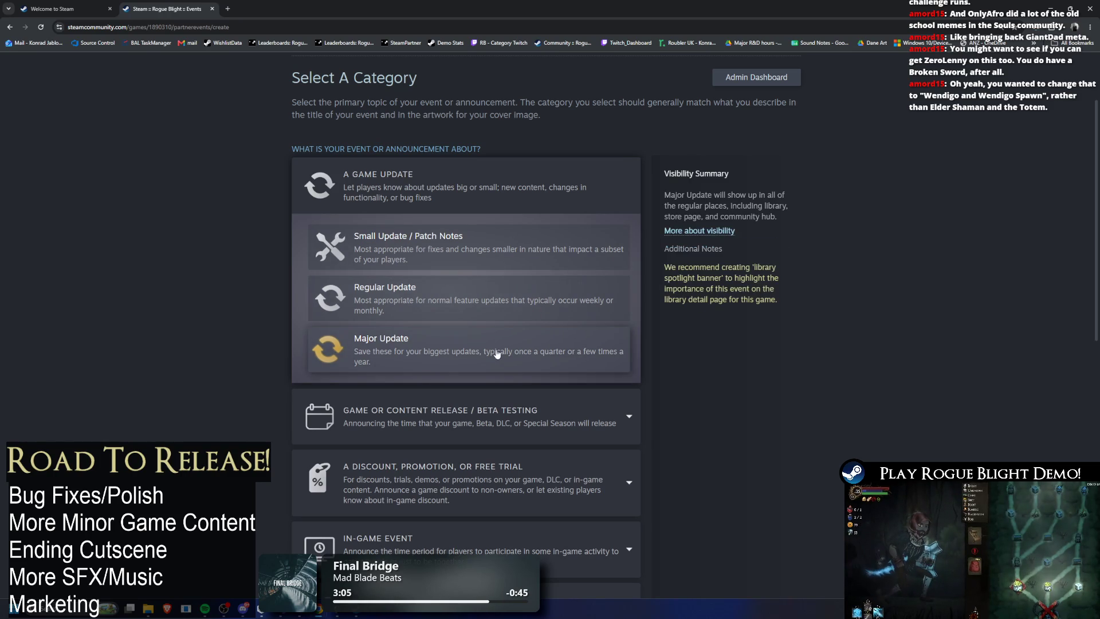
pyautogui.click(527, 315)
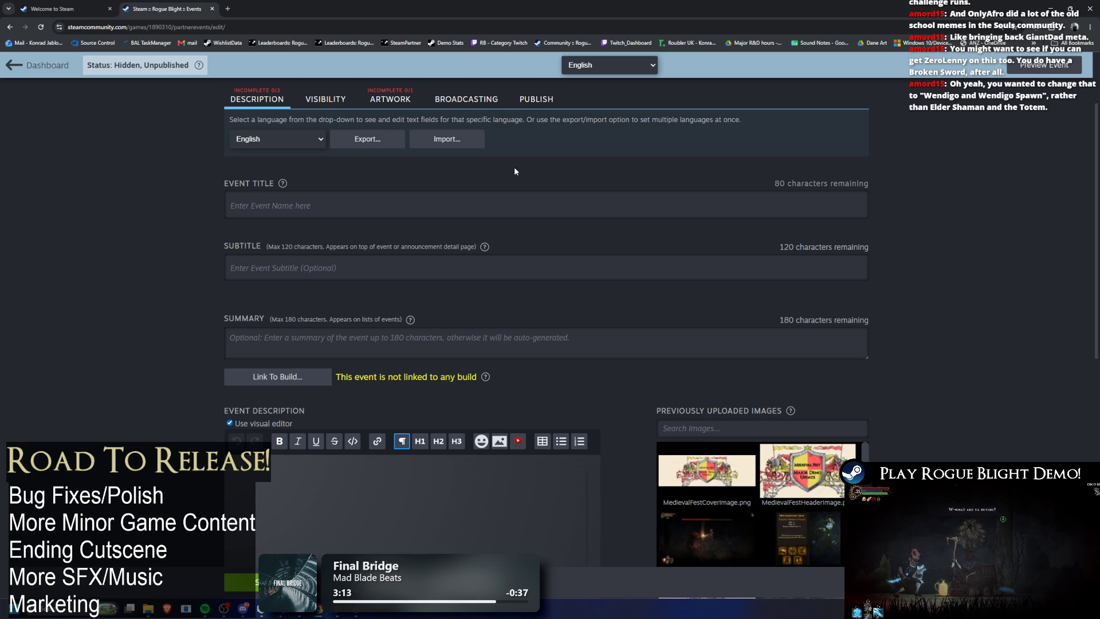
pyautogui.scroll(-4, 555, 212)
pyautogui.scroll(-3, 575, 585)
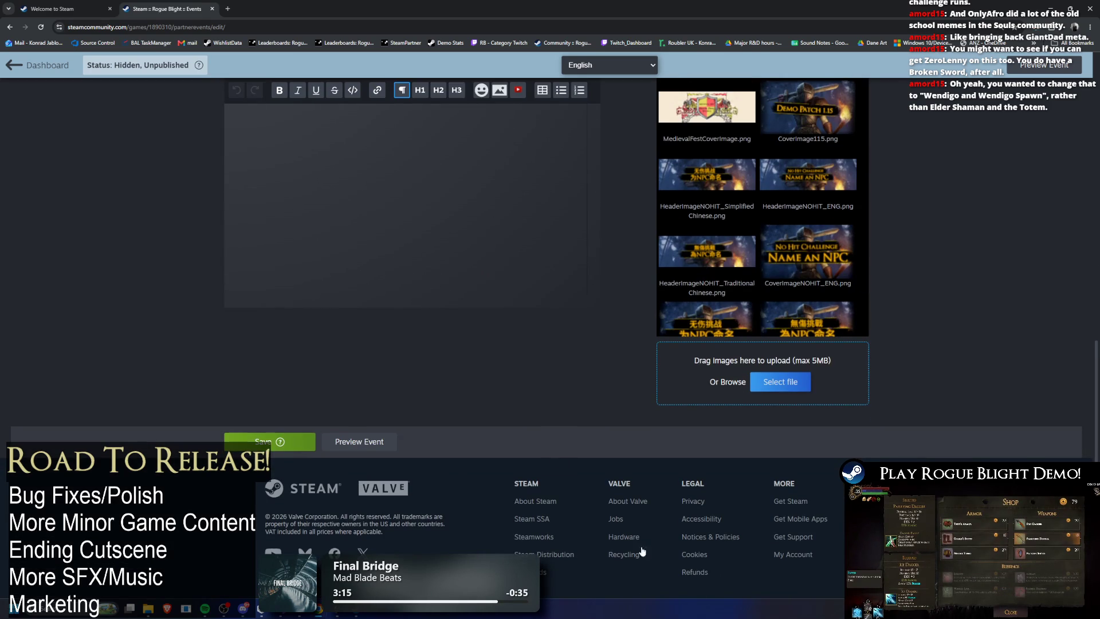
pyautogui.scroll(5, 574, 584)
pyautogui.scroll(-1, 362, 134)
pyautogui.scroll(-1, 362, 135)
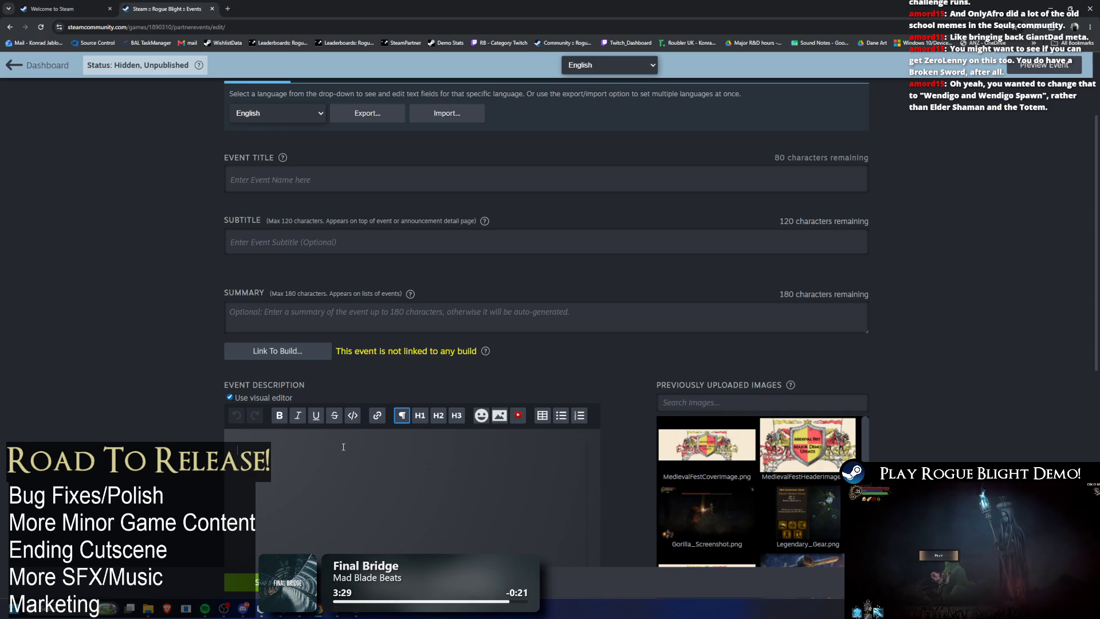
pyautogui.scroll(-3, 372, 426)
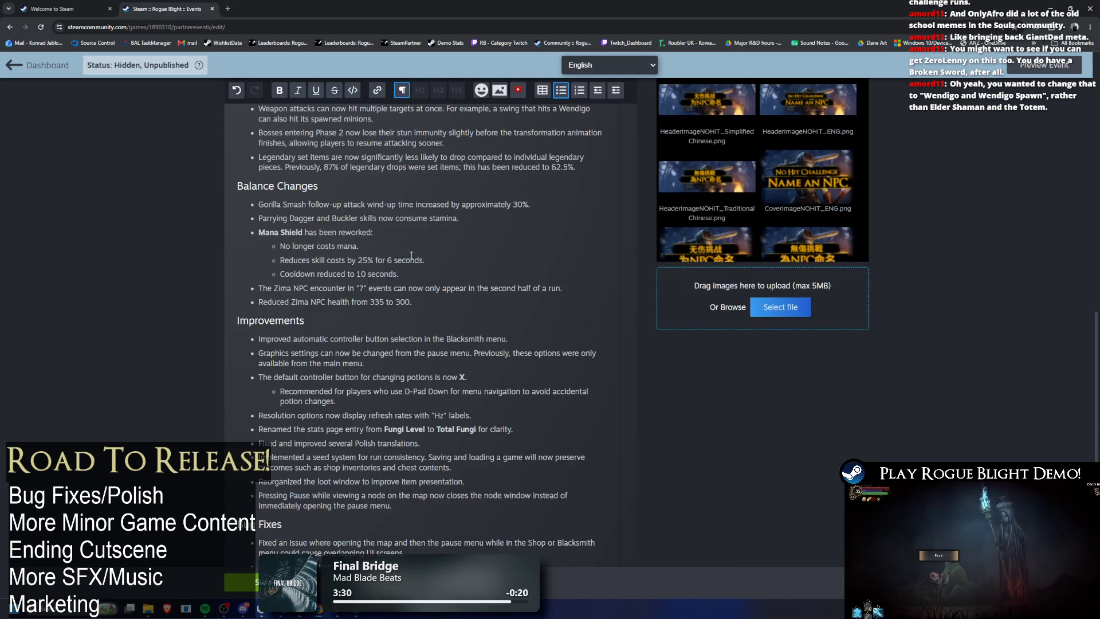
# Delete the Patch Notes heading line from the event description.
pyautogui.tripleClick(402, 263)
pyautogui.press('BackSpace')
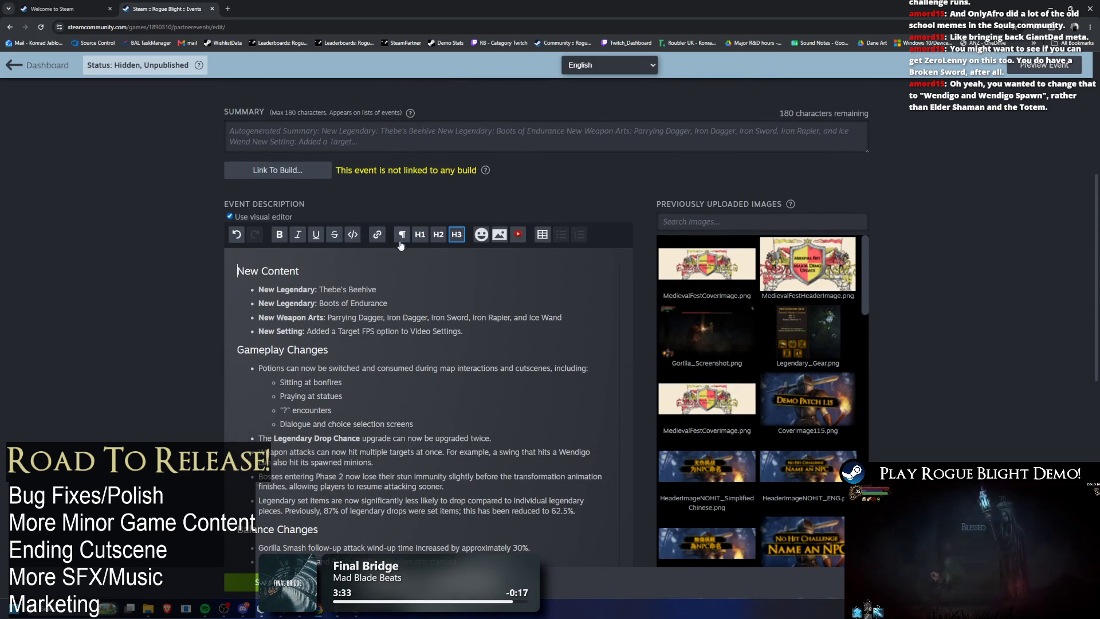
pyautogui.scroll(-4, 509, 329)
pyautogui.scroll(-1, 503, 292)
pyautogui.scroll(1, 495, 241)
pyautogui.scroll(2, 487, 195)
pyautogui.moveTo(259, 146); pyautogui.dragTo(562, 146)
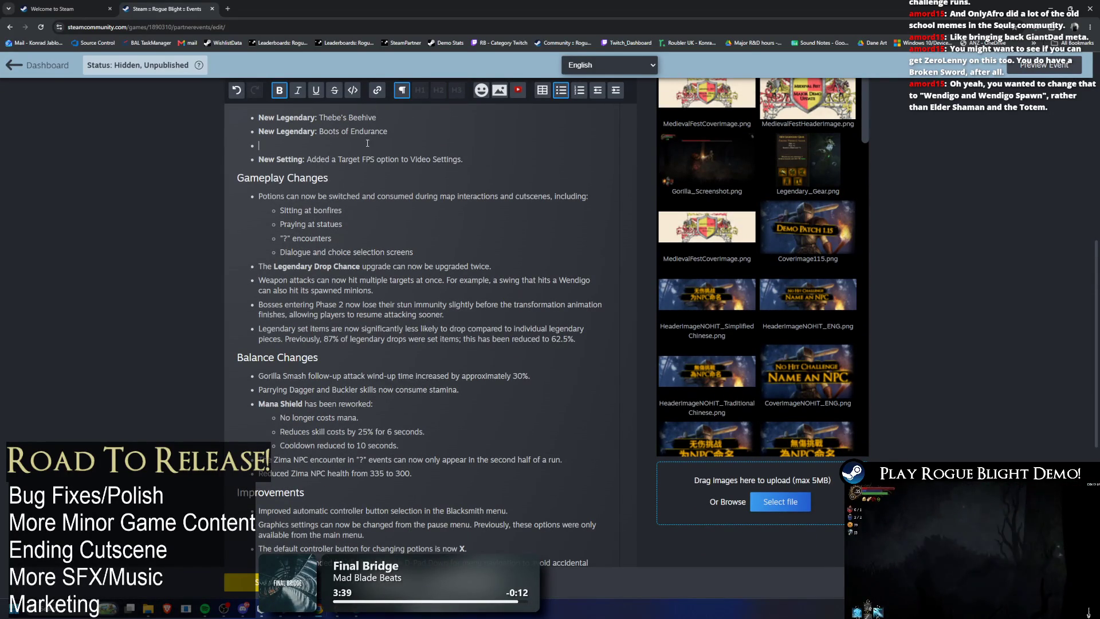
pyautogui.scroll(1, 349, 162)
# Undo an accidental 'Content' deletion, delete the Gameplay Changes heading, then return to Unity.
pyautogui.doubleClick(380, 178)
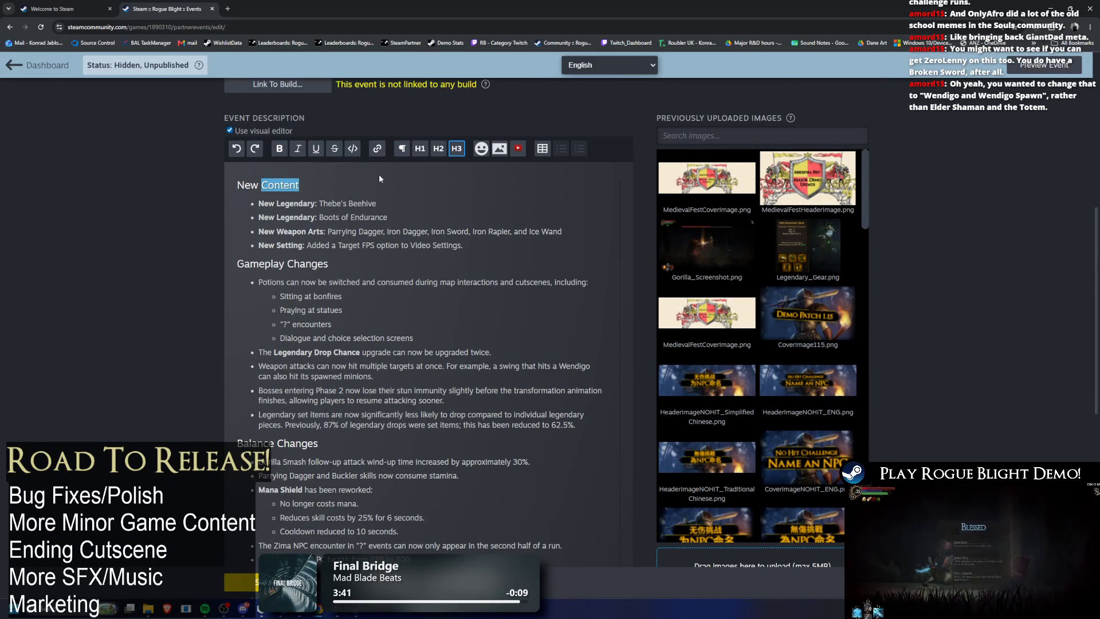
pyautogui.press('BackSpace')
pyautogui.press('BackSpace')
pyautogui.press('BackSpace')
pyautogui.press('BackSpace')
pyautogui.press('BackSpace')
pyautogui.hotkey('ctrl', 'z')
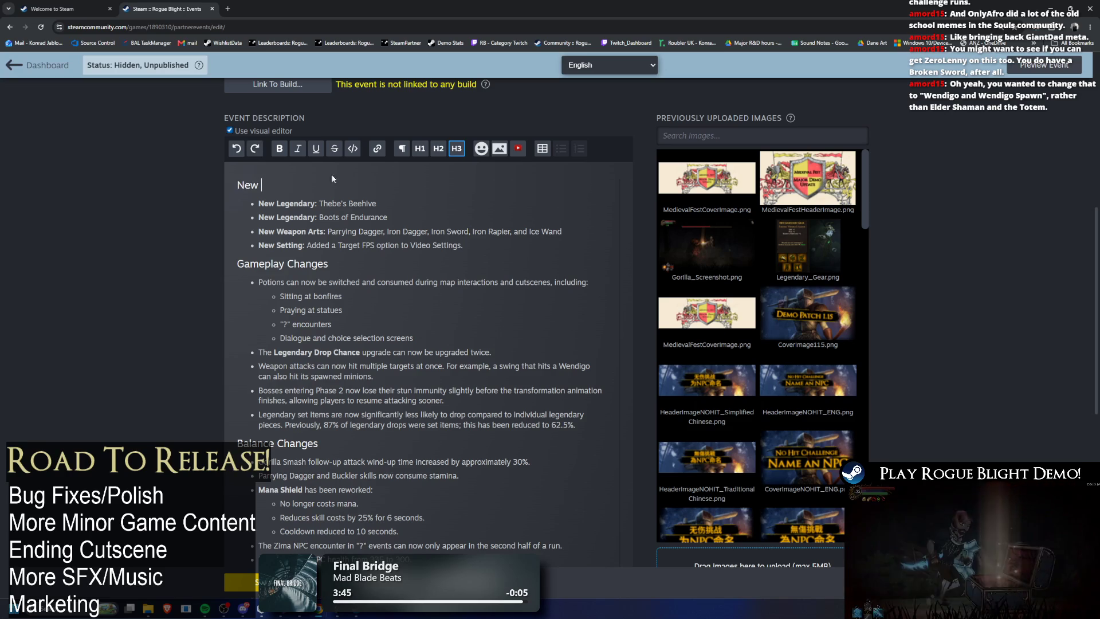
pyautogui.hotkey('ctrl', 'z')
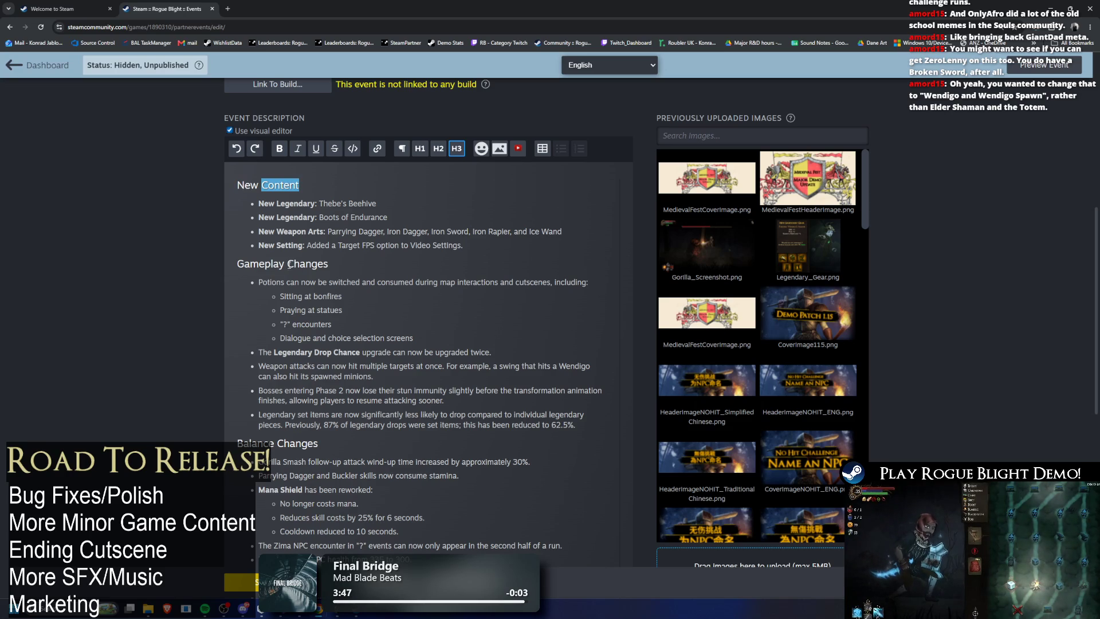
pyautogui.hotkey('ctrl', 'z')
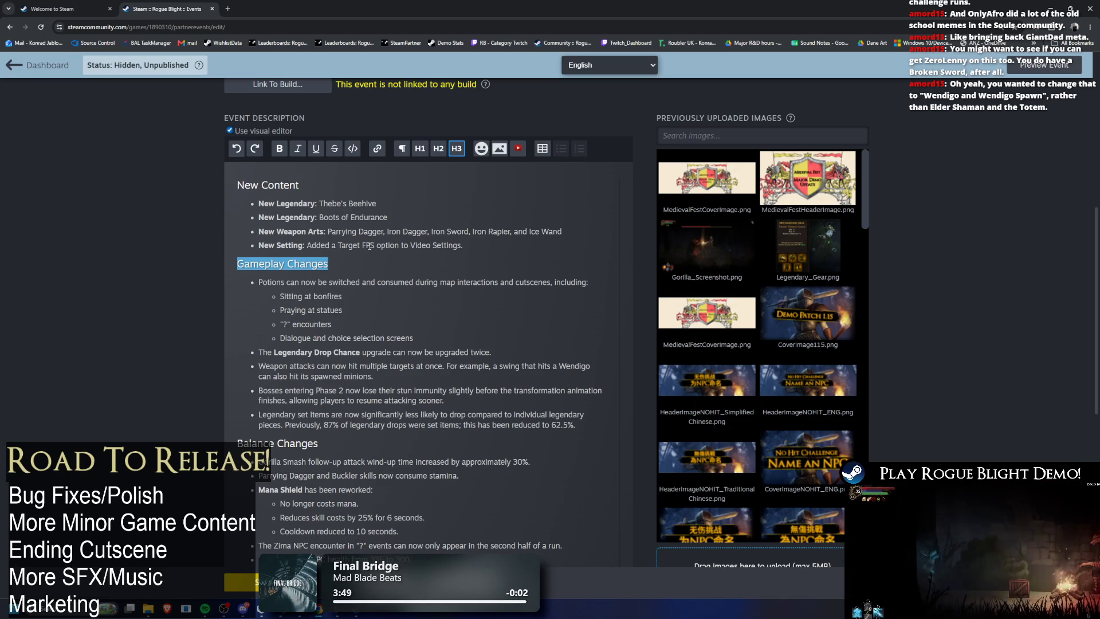
pyautogui.press('BackSpace')
pyautogui.press('BackSpace')
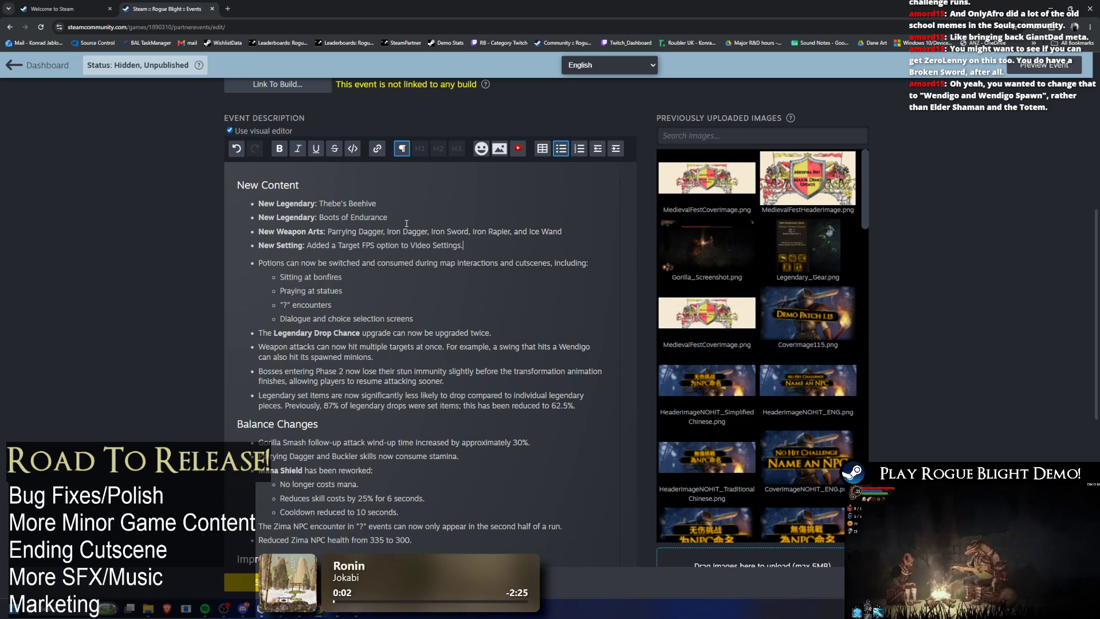
pyautogui.scroll(-1, 414, 220)
pyautogui.scroll(-2, 413, 220)
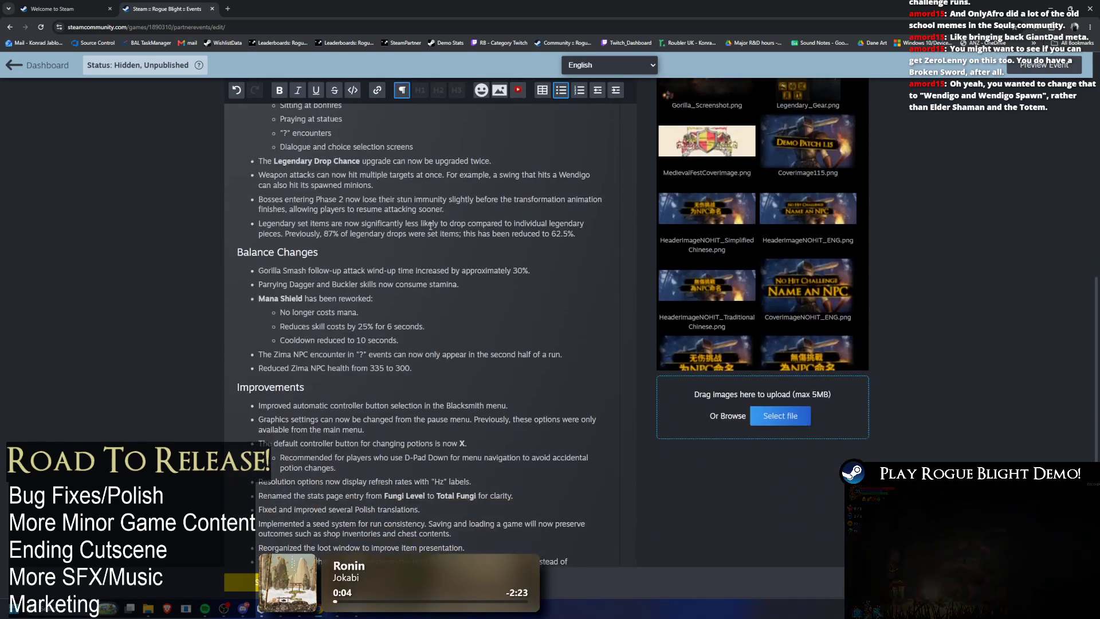
pyautogui.scroll(-2, 413, 220)
pyautogui.scroll(-2, 430, 226)
pyautogui.scroll(3, 430, 225)
pyautogui.scroll(-1, 427, 229)
pyautogui.scroll(-1, 425, 233)
pyautogui.scroll(2, 425, 232)
pyautogui.scroll(4, 439, 259)
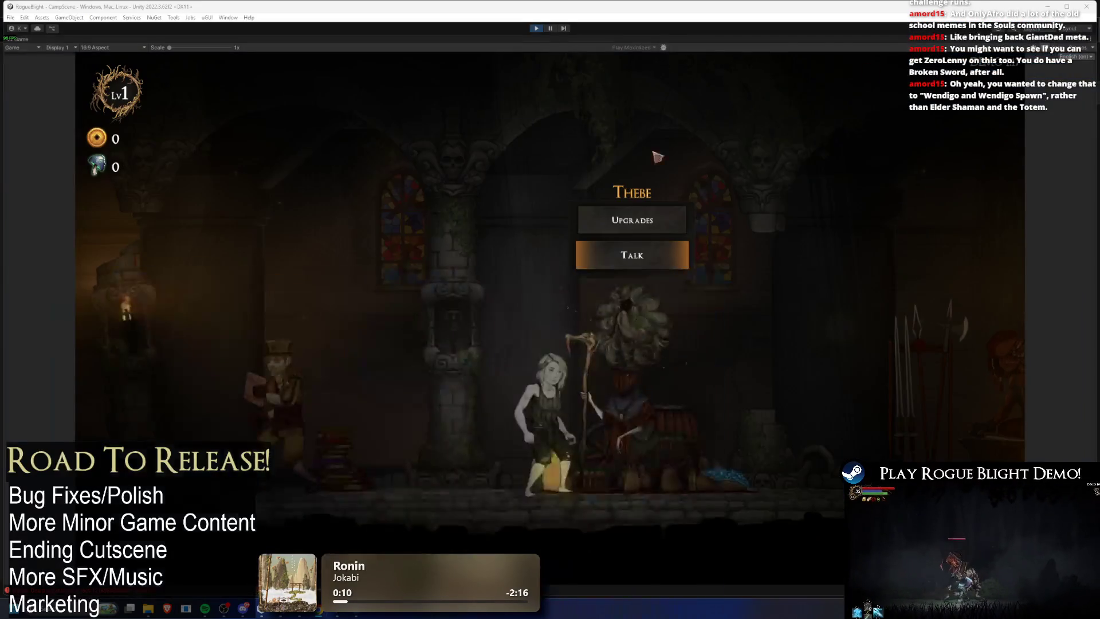
pyautogui.click(1050, 8)
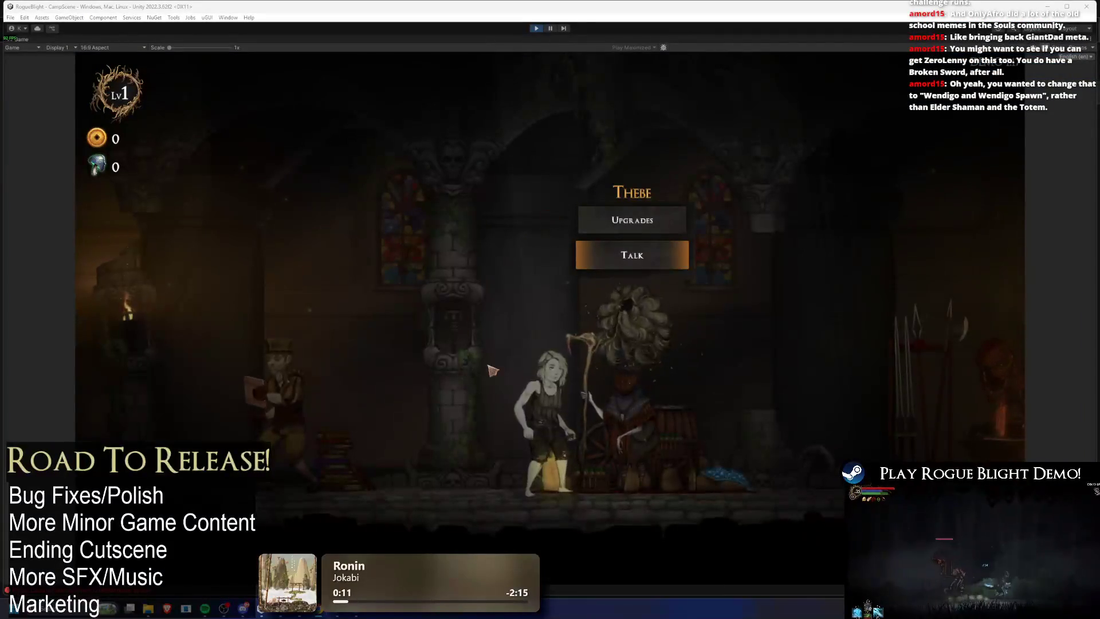
# Quit the current run to the main menu and load a save slot.
pyautogui.press('d')
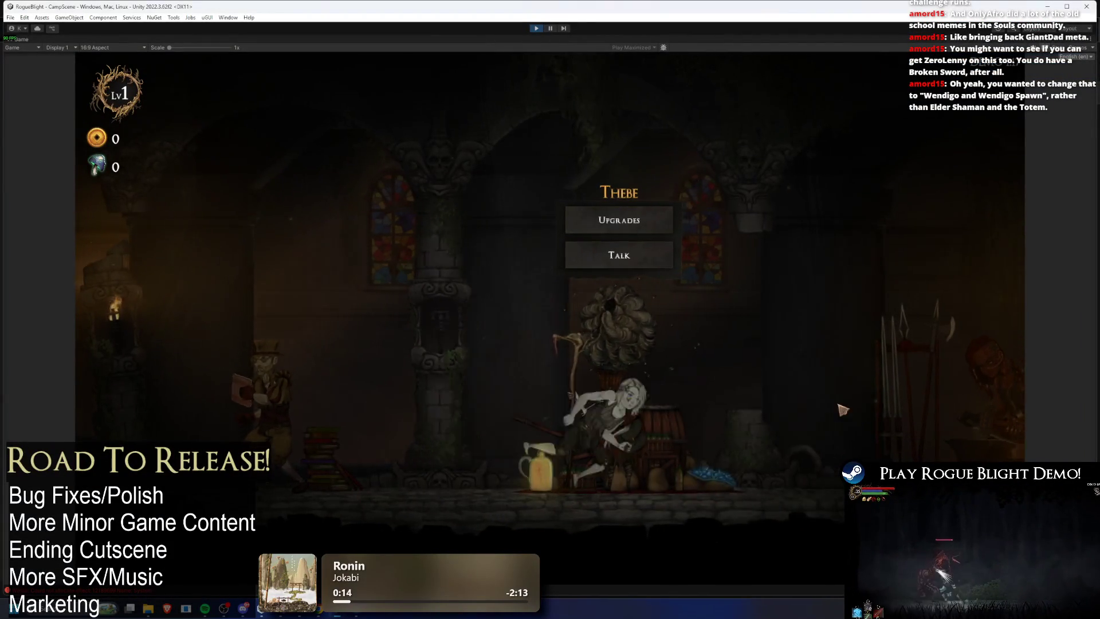
pyautogui.press('d')
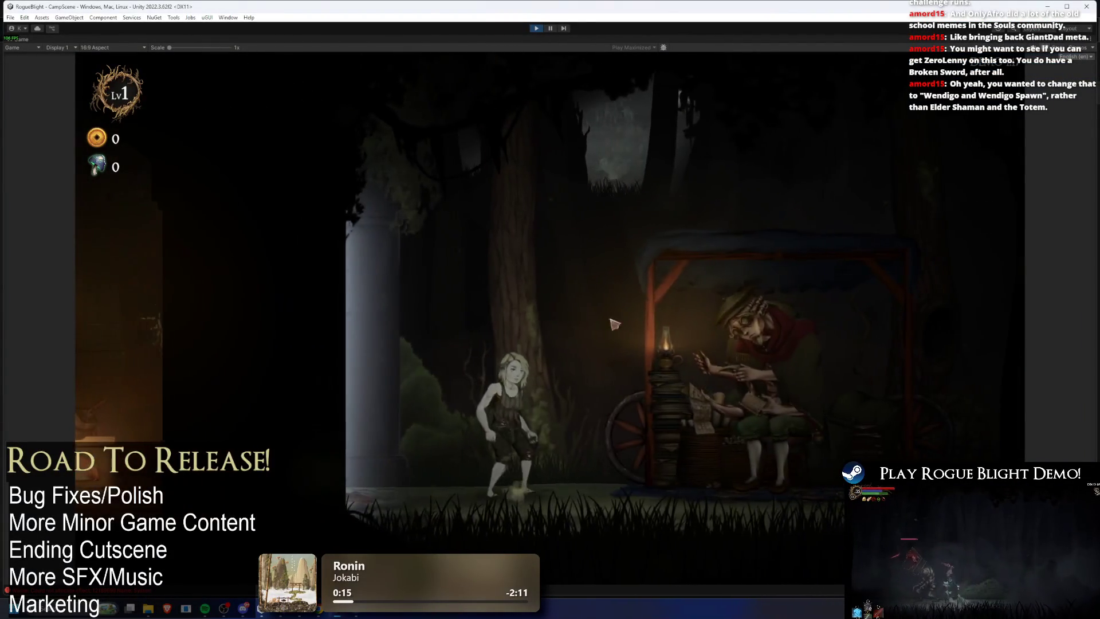
pyautogui.press('Escape')
pyautogui.click(619, 371)
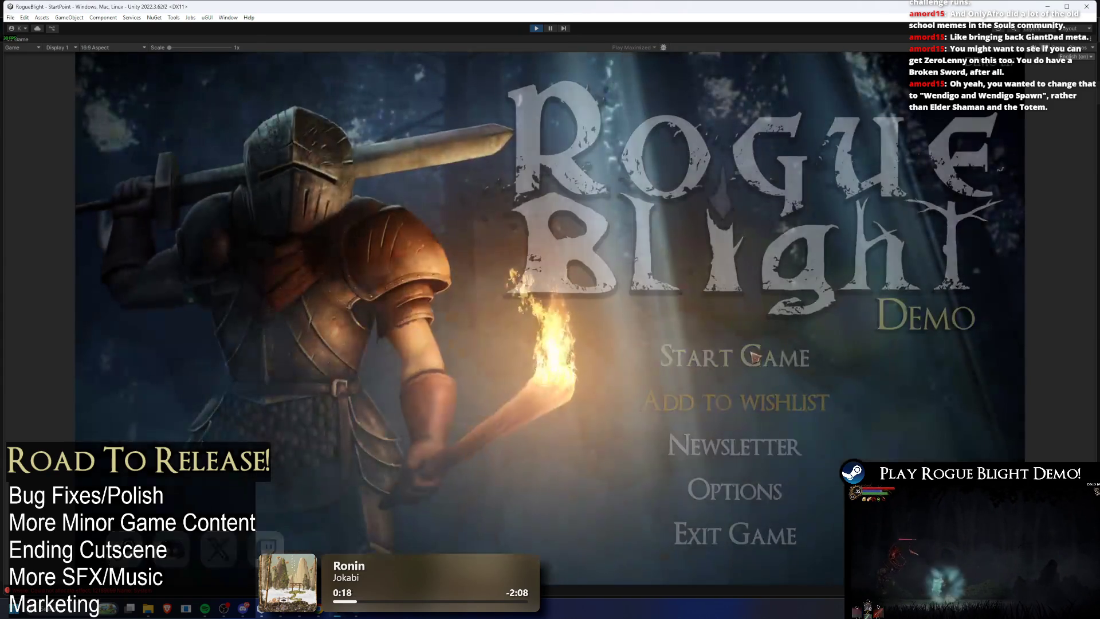
pyautogui.click(713, 412)
pyautogui.click(771, 457)
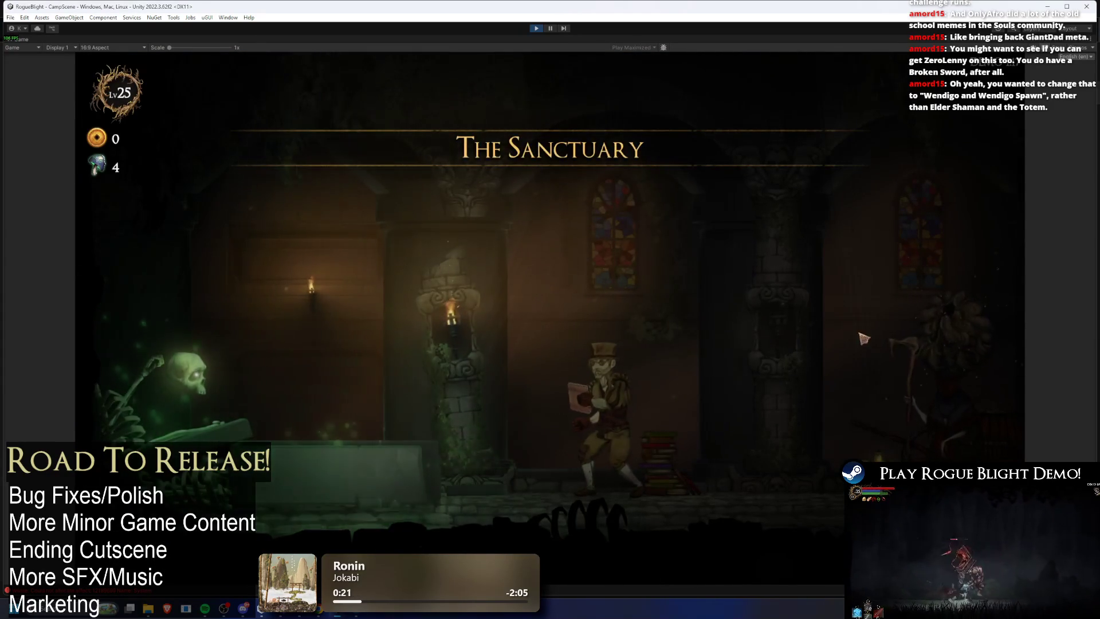
# Start a Waywood Forest run from the Cartographer with a starting weapon and the Swiftgrass Leaf blessing.
pyautogui.press('Right')
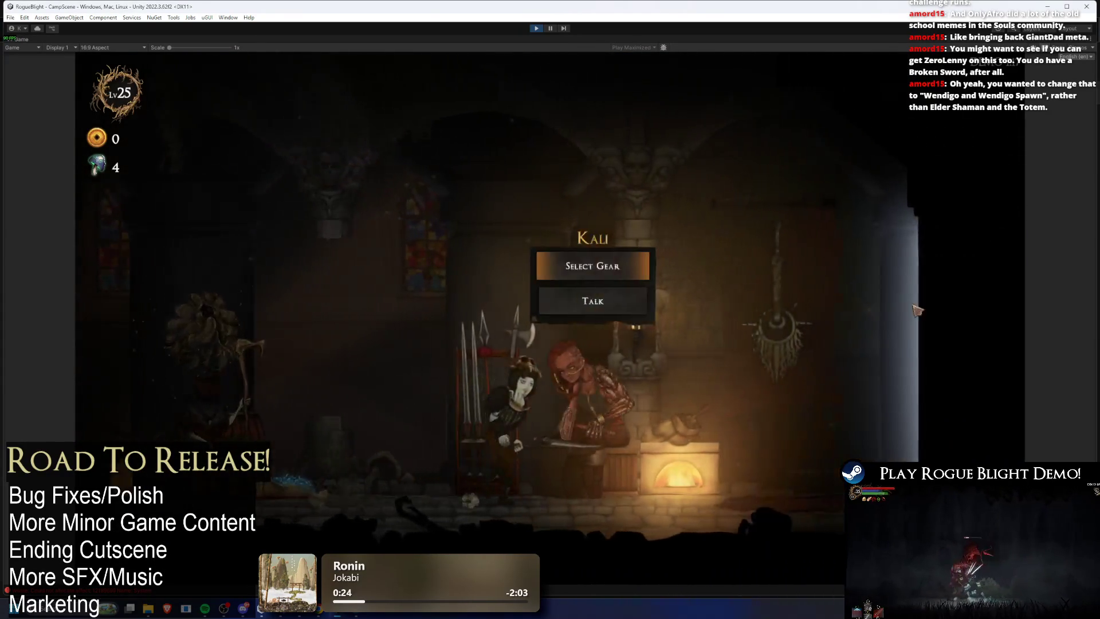
pyautogui.press('Right')
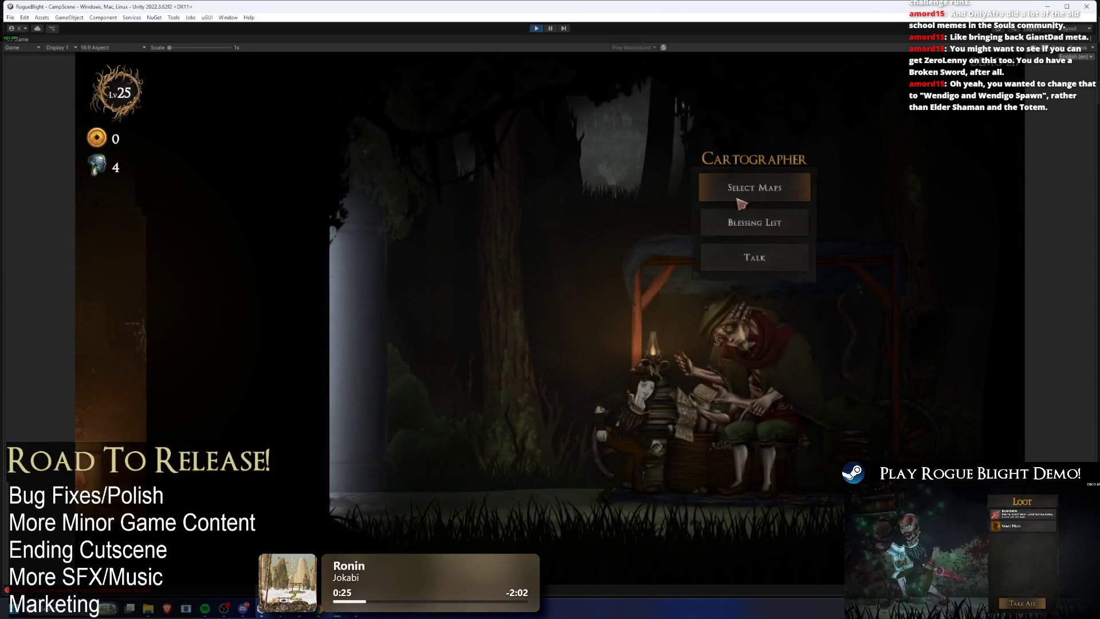
pyautogui.press('e')
pyautogui.press('Return')
pyautogui.press('Return')
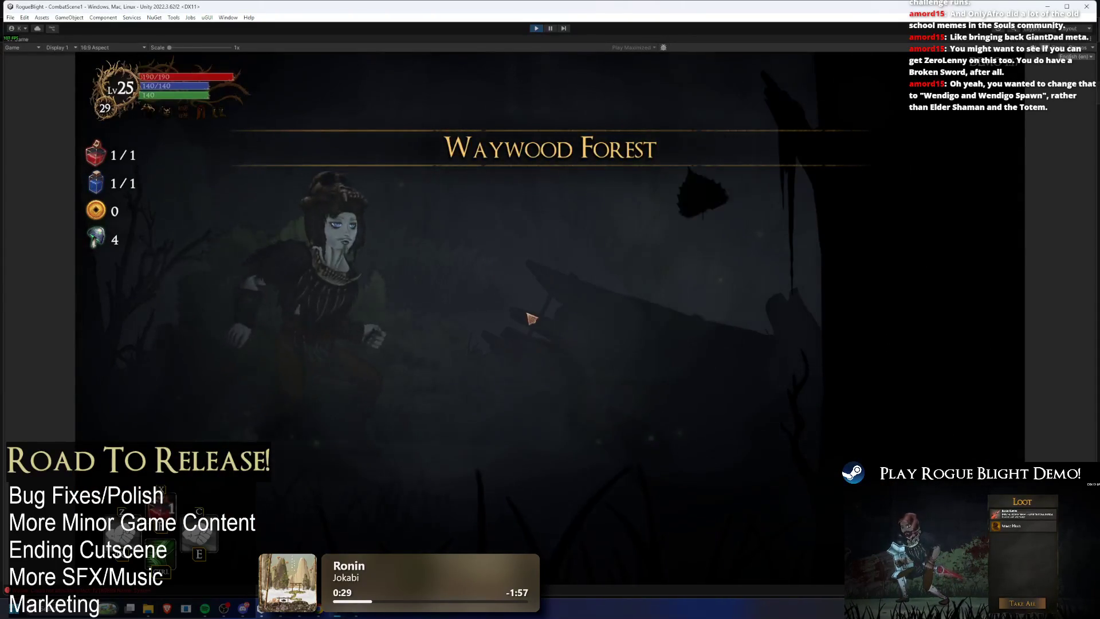
pyautogui.click(540, 297)
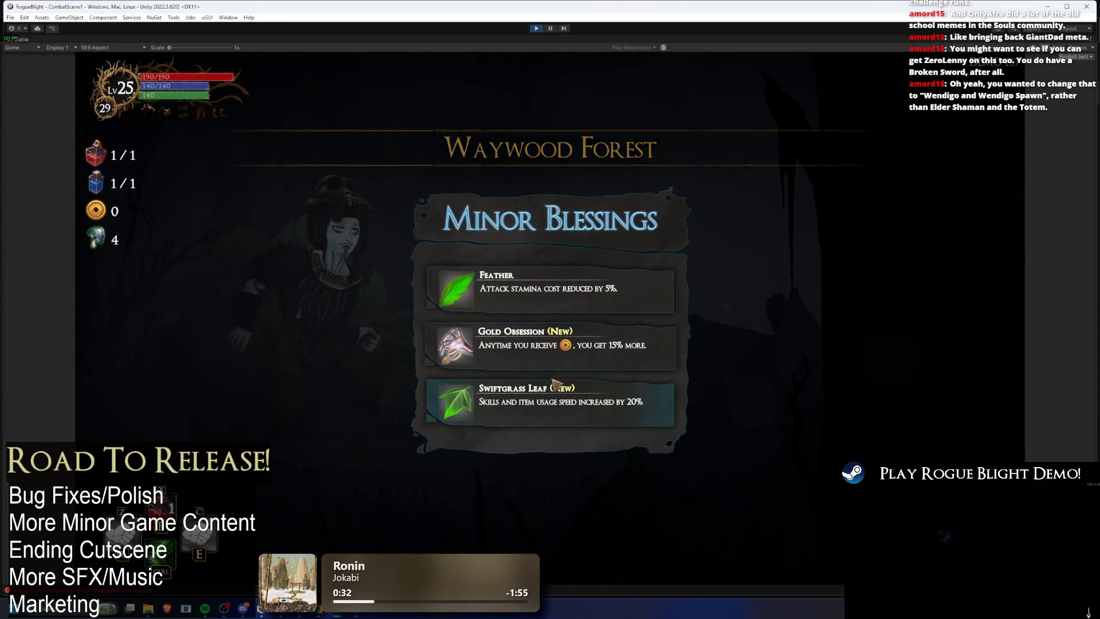
pyautogui.click(563, 413)
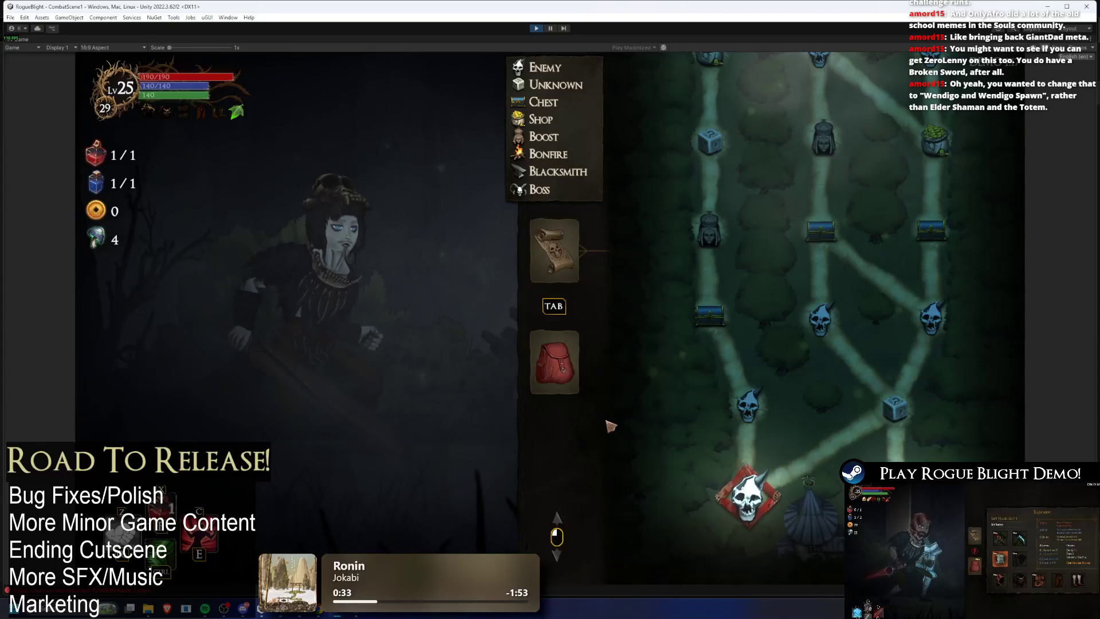
# Enable the all-gear cheat, hide the HUD, and equip a rapier and off-hand dagger in the equipment screen.
pyautogui.press('F1')
pyautogui.press('Tab')
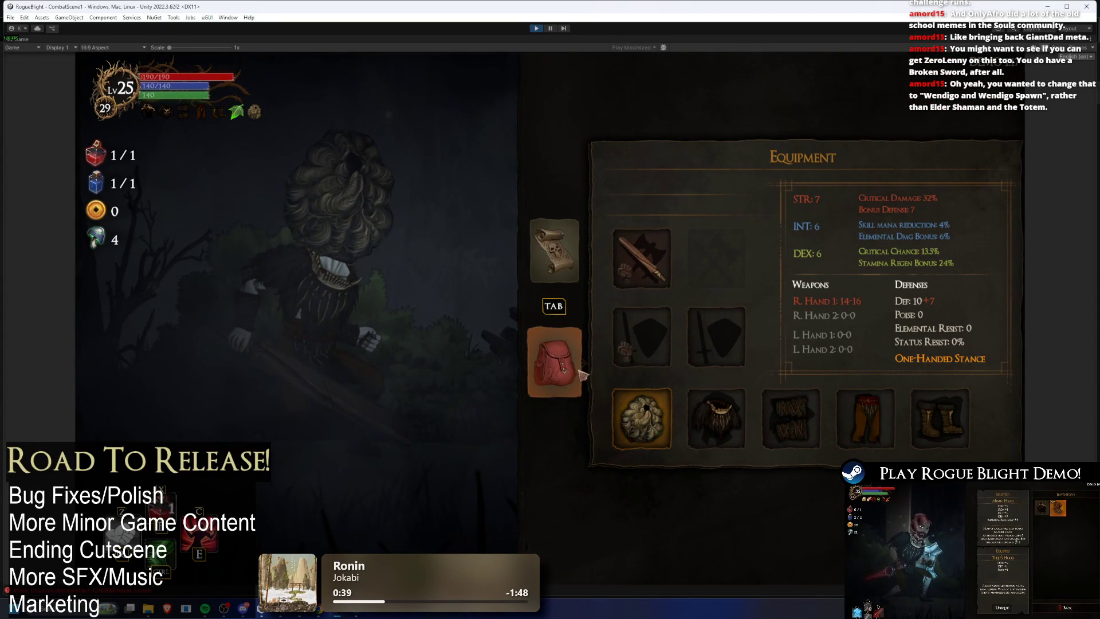
pyautogui.press('F2')
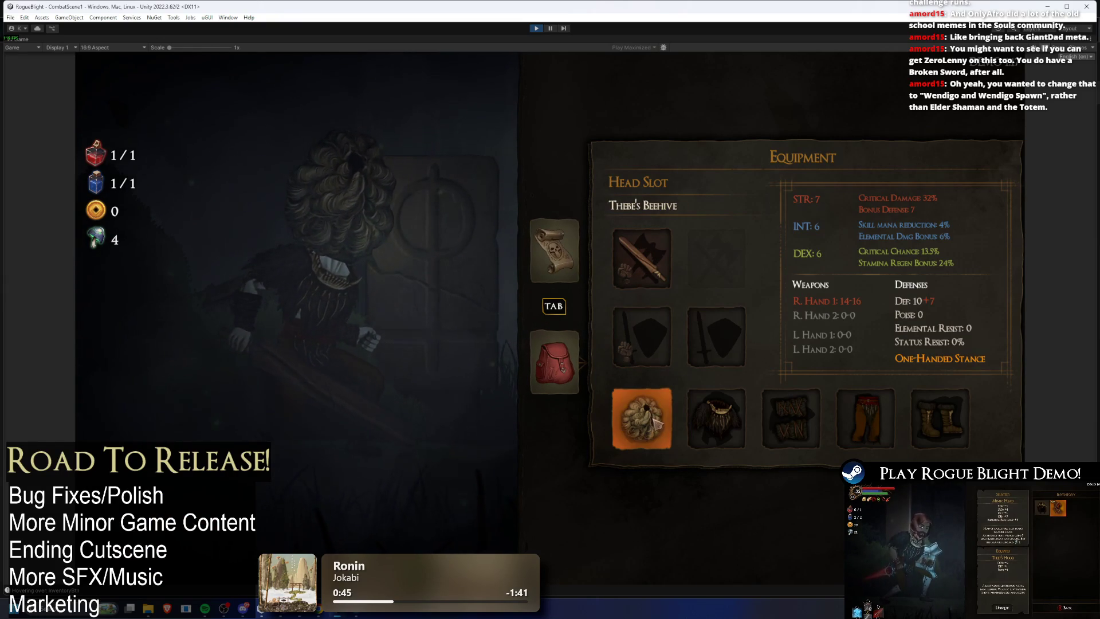
pyautogui.click(648, 262)
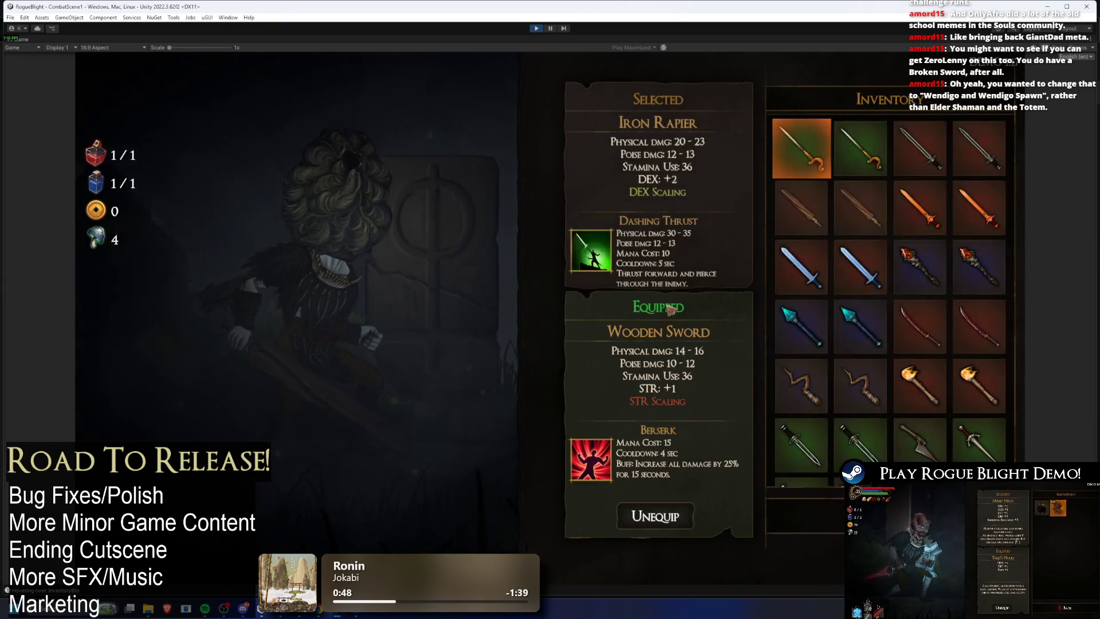
pyautogui.press('Escape')
pyautogui.click(877, 310)
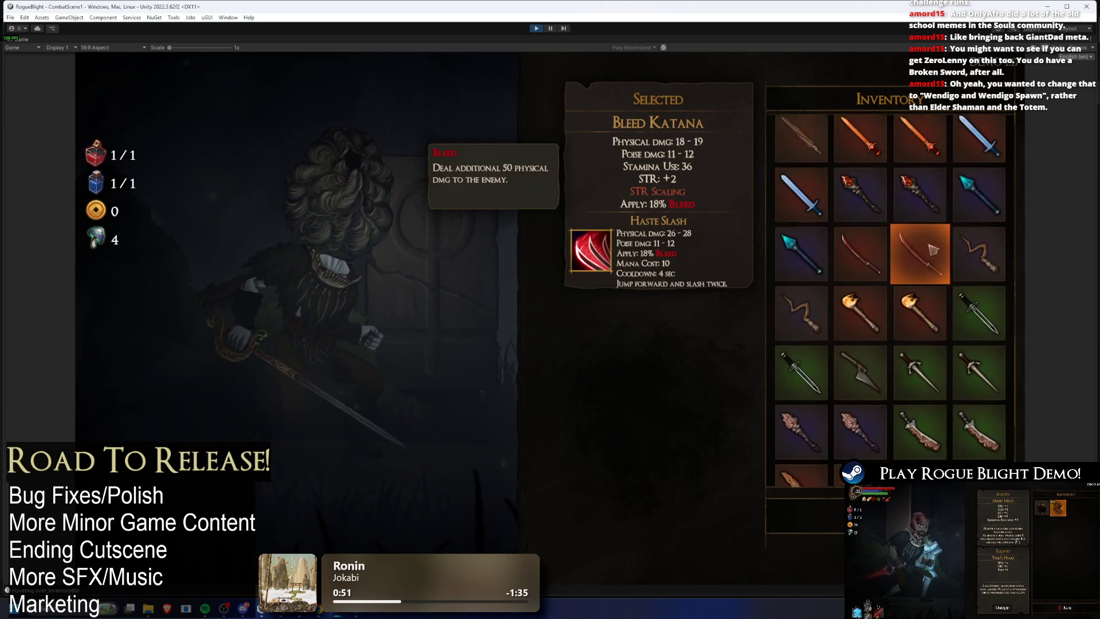
pyautogui.click(979, 379)
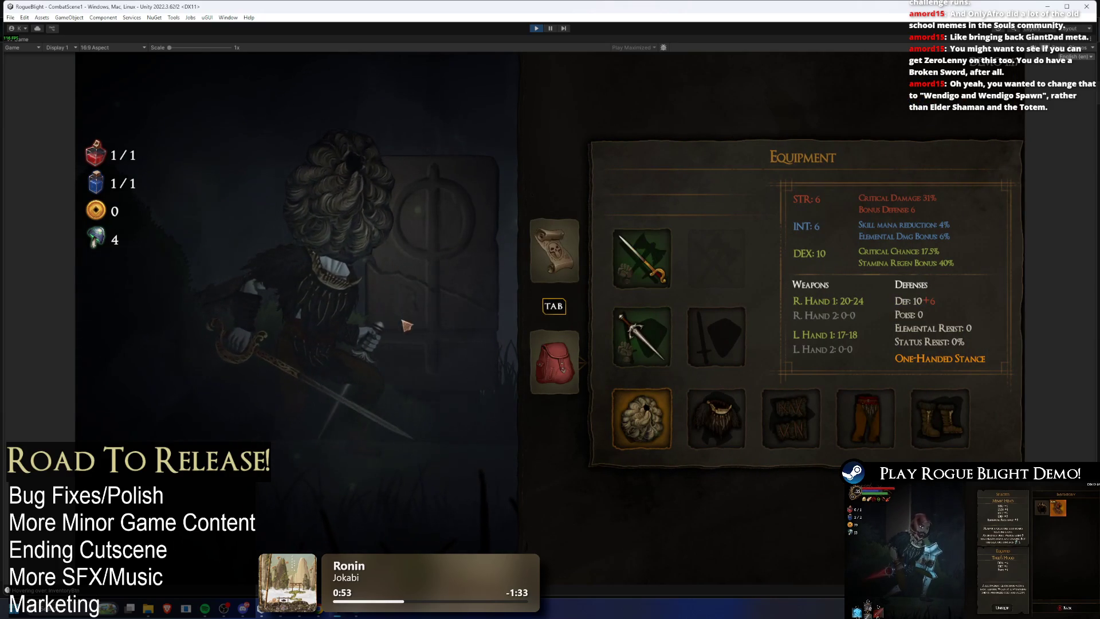
pyautogui.press('super')
pyautogui.write('snipping Tool')
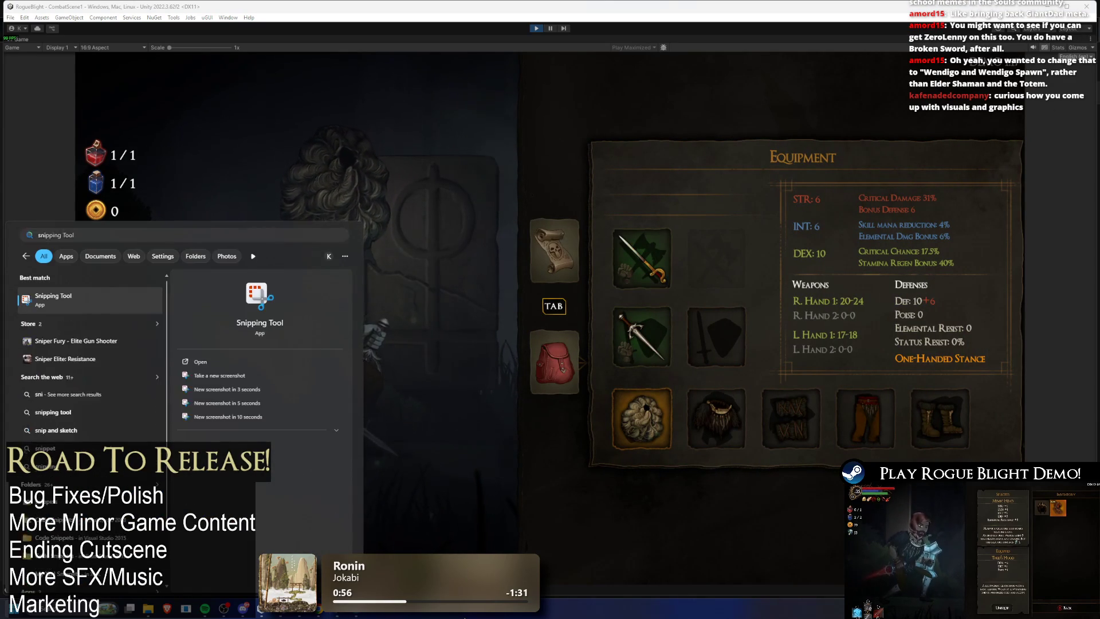
# Launch Snipping Tool, take a first capture of the character, and move its window aside.
pyautogui.press('Return')
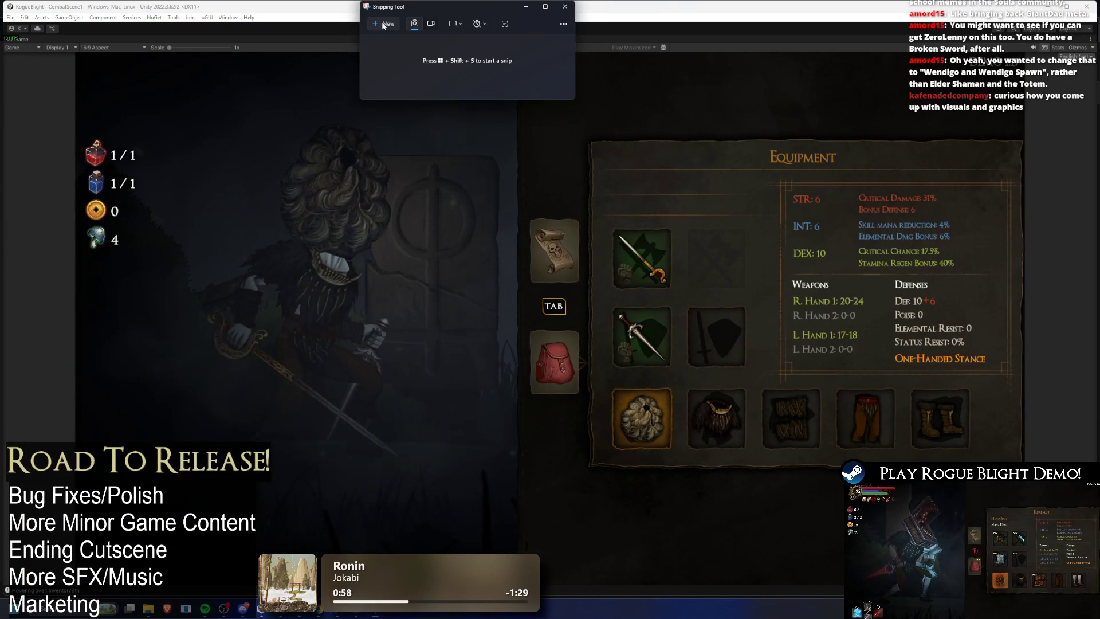
pyautogui.click(387, 24)
pyautogui.moveTo(444, 480); pyautogui.dragTo(177, 105)
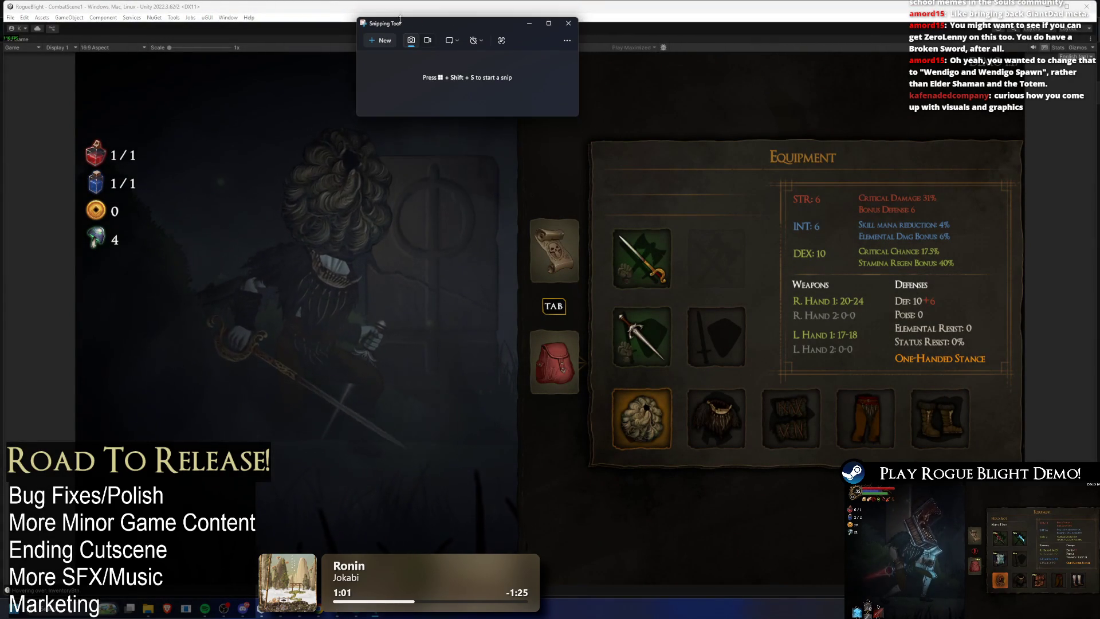
pyautogui.moveTo(415, 21); pyautogui.dragTo(717, 38)
# Make several capture attempts around the character and abandon each one.
pyautogui.click(687, 60)
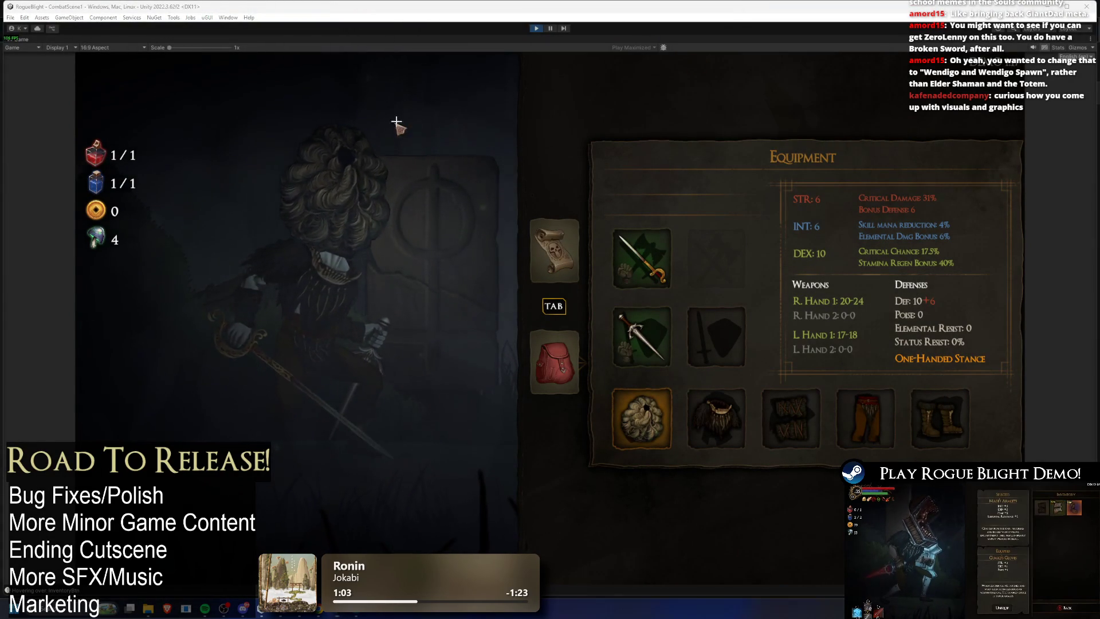
pyautogui.press('Escape')
pyautogui.press('super+shift+s')
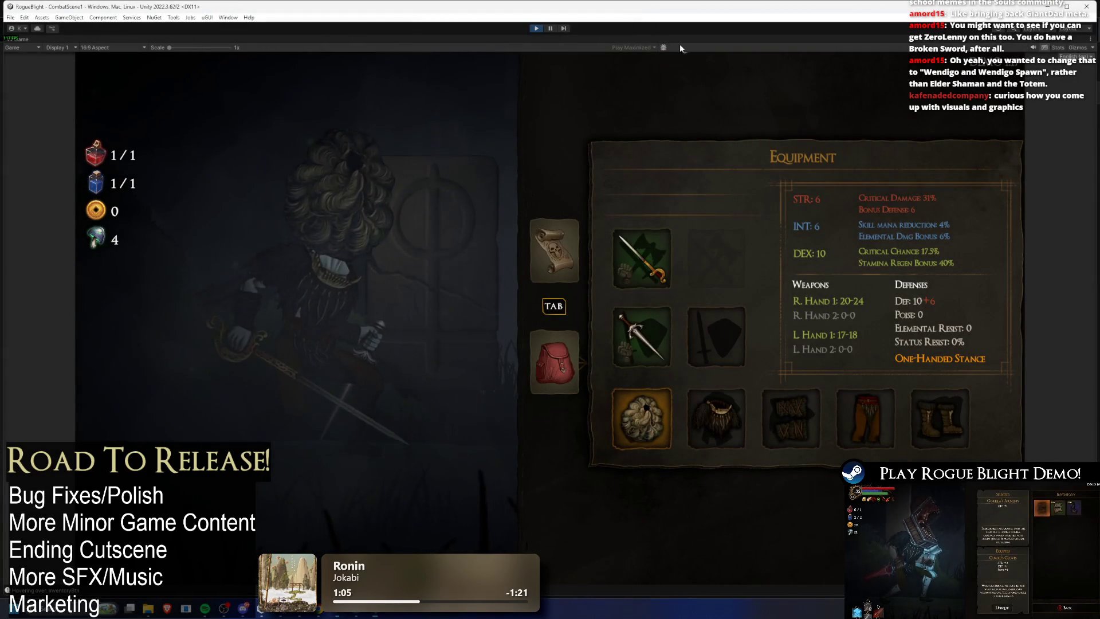
pyautogui.moveTo(497, 95); pyautogui.dragTo(175, 510)
pyautogui.press('Escape')
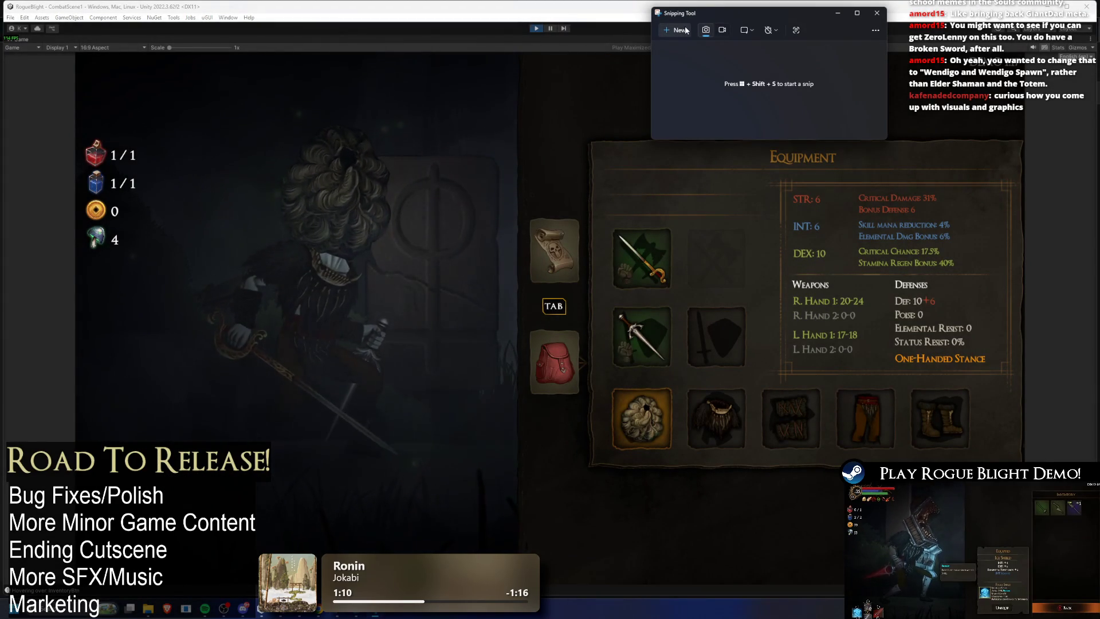
pyautogui.click(465, 97)
pyautogui.press('super+shift+s')
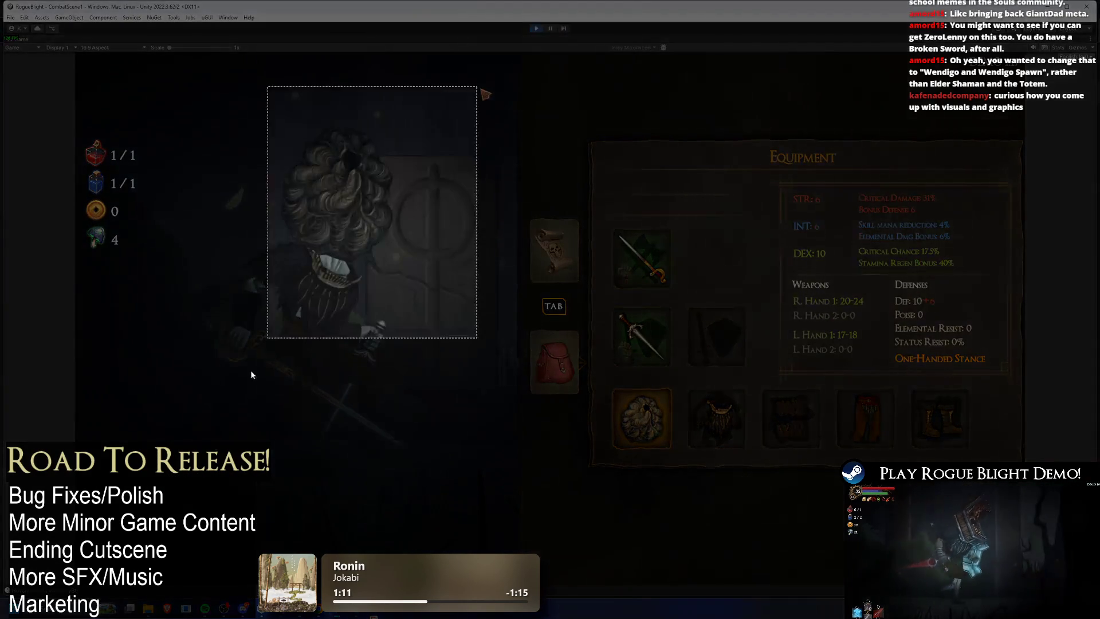
pyautogui.moveTo(478, 86); pyautogui.dragTo(182, 502)
pyautogui.press('Escape')
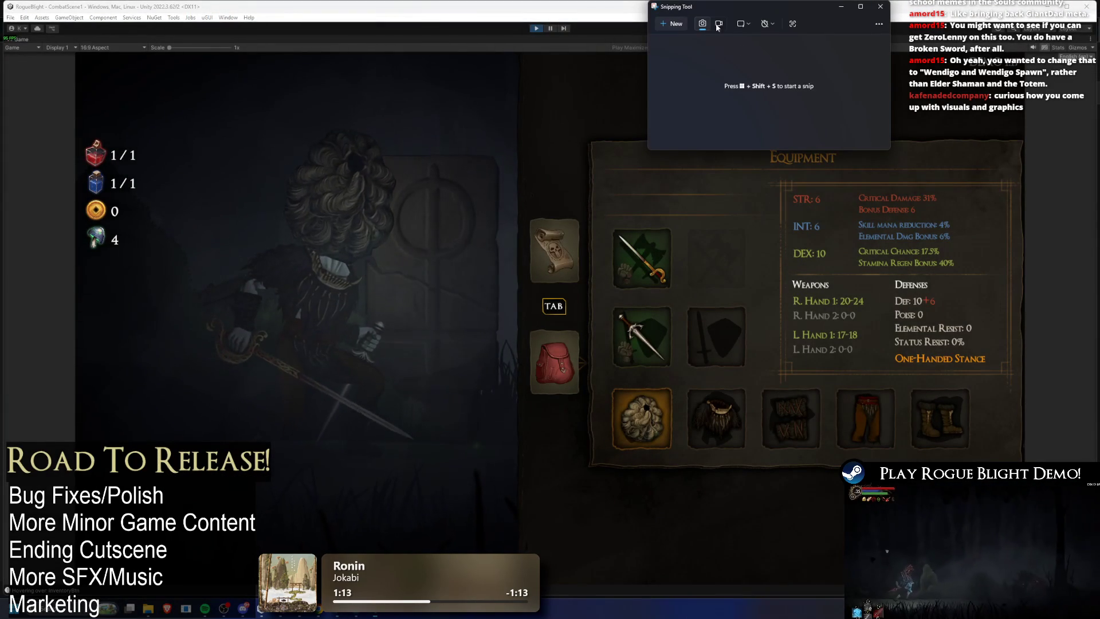
# Capture a tall screenshot framing the whole character with rapier and dagger.
pyautogui.click(675, 26)
pyautogui.moveTo(450, 94)
pyautogui.mouseDown()
pyautogui.moveTo(128, 515)
pyautogui.moveTo(186, 494)
pyautogui.mouseUp()
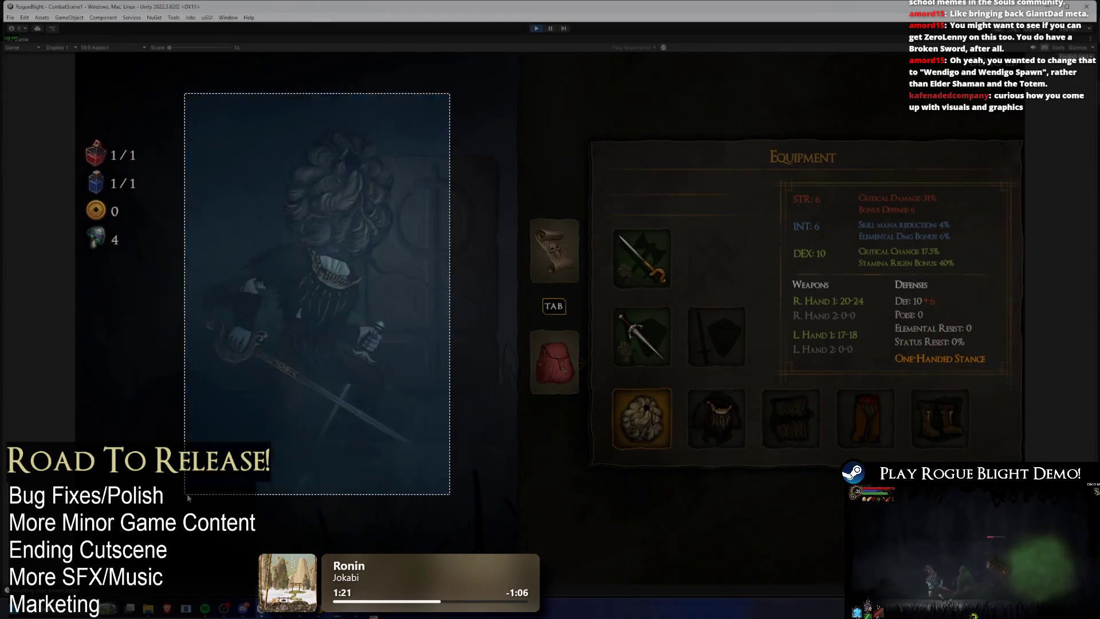
pyautogui.press('super')
pyautogui.write('photo')
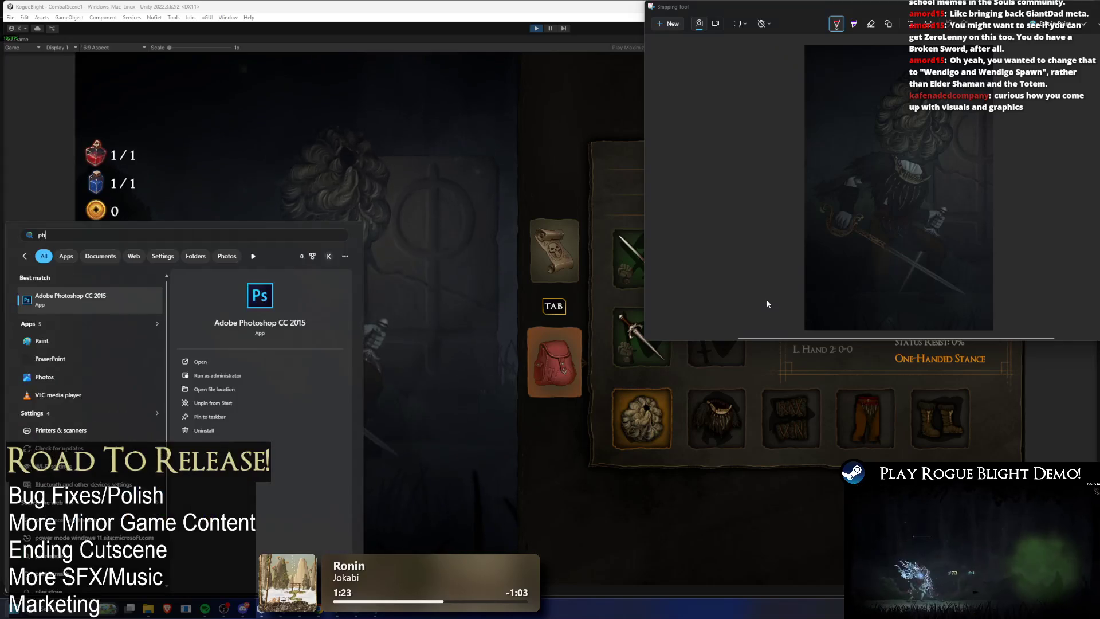
# Launch Adobe Photoshop CC 2015 and start a new document from the File menu.
pyautogui.press('Return')
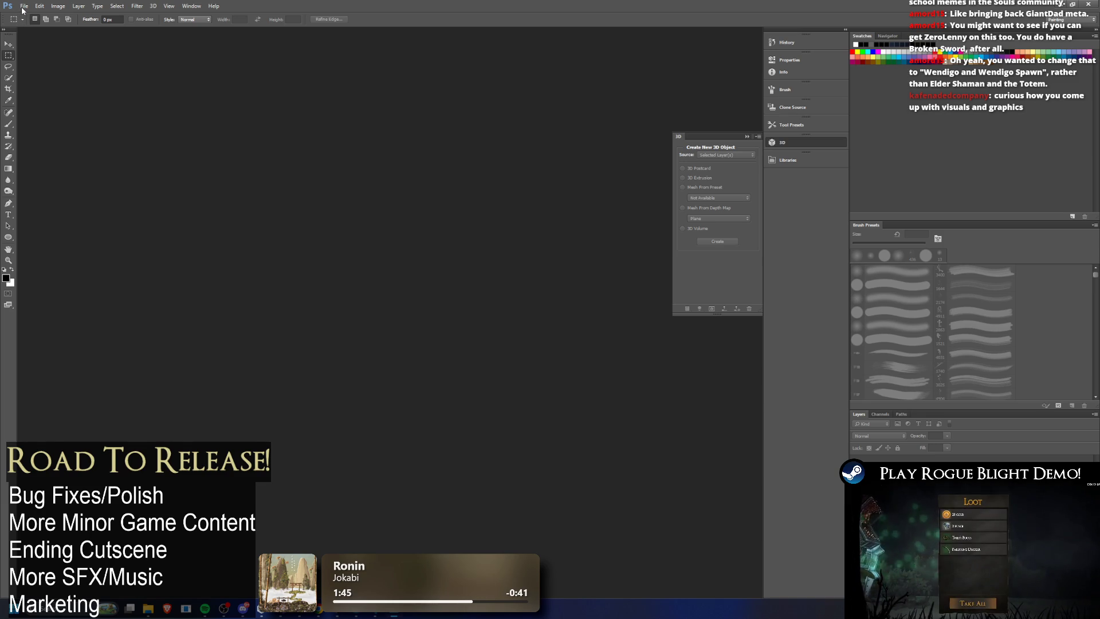
pyautogui.click(25, 6)
pyautogui.click(35, 15)
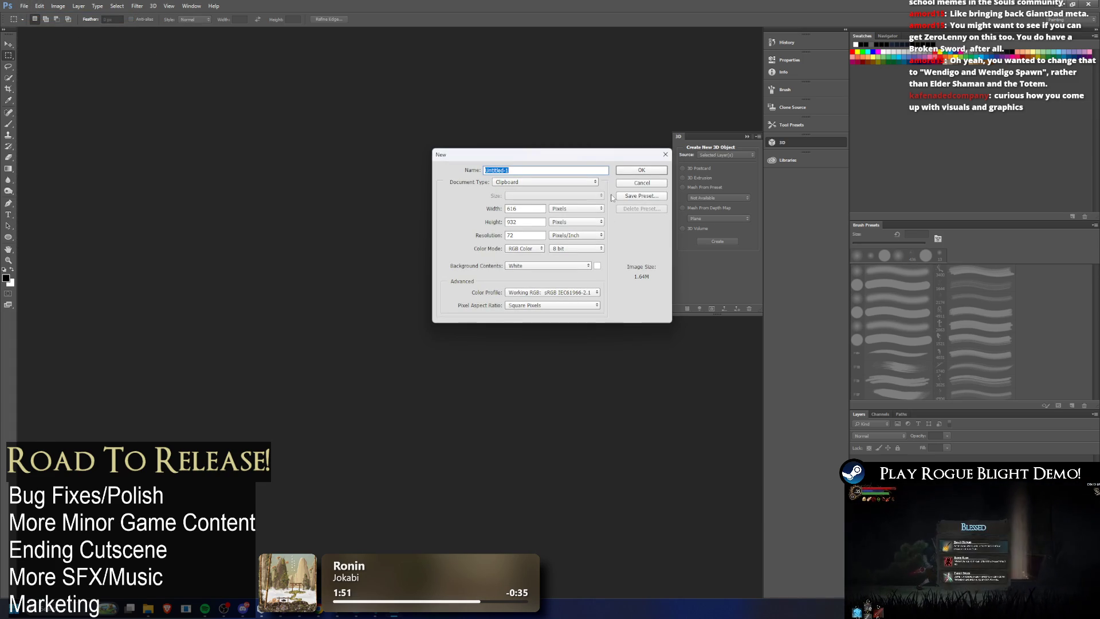
pyautogui.write('Thebe')
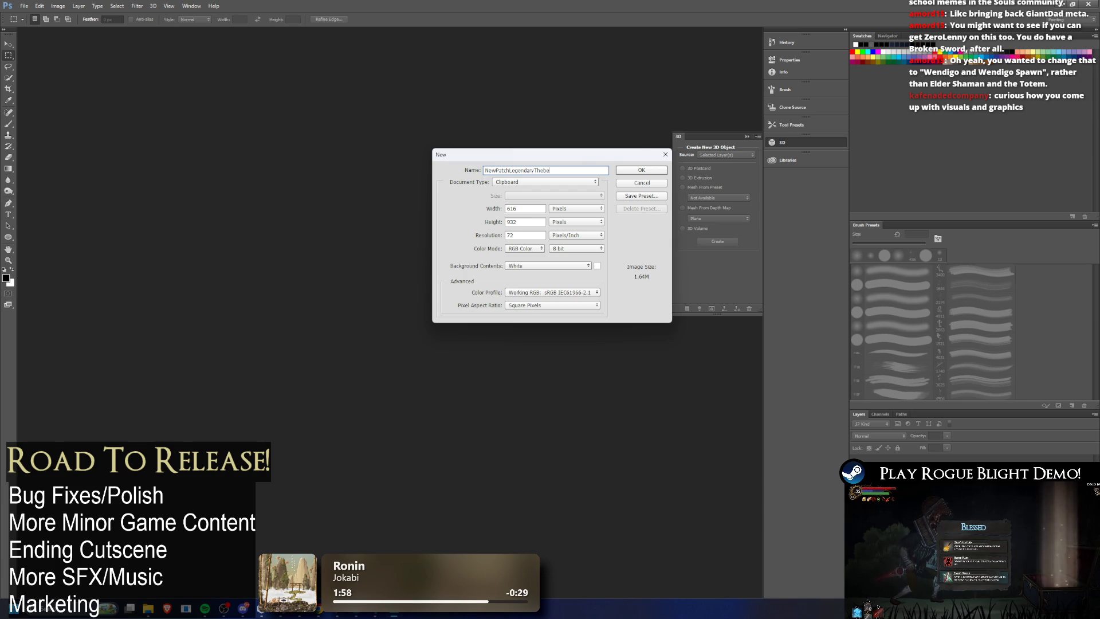
# Create the 616×932 document NewPatchLegendaryThebe and copy the snip from Snipping Tool.
pyautogui.press('Return')
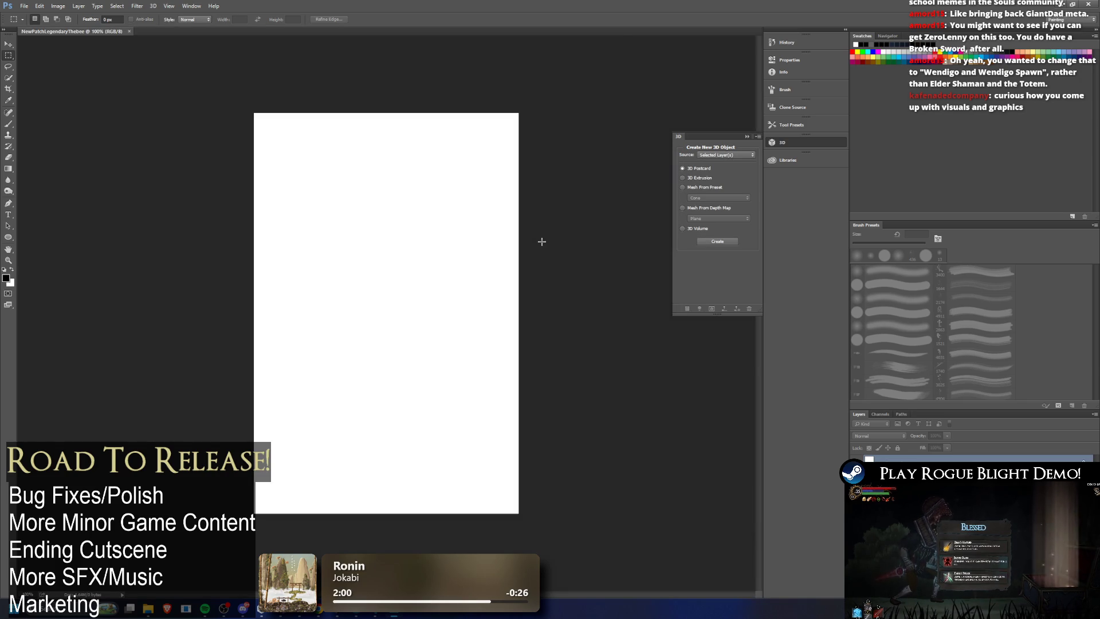
pyautogui.rightClick(948, 200)
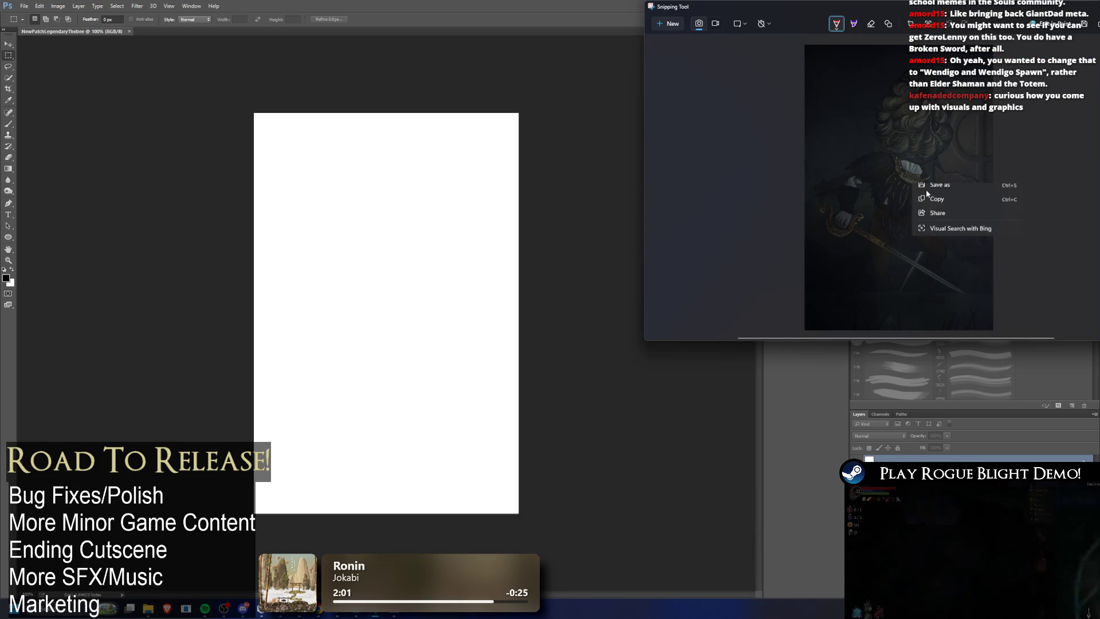
pyautogui.click(944, 197)
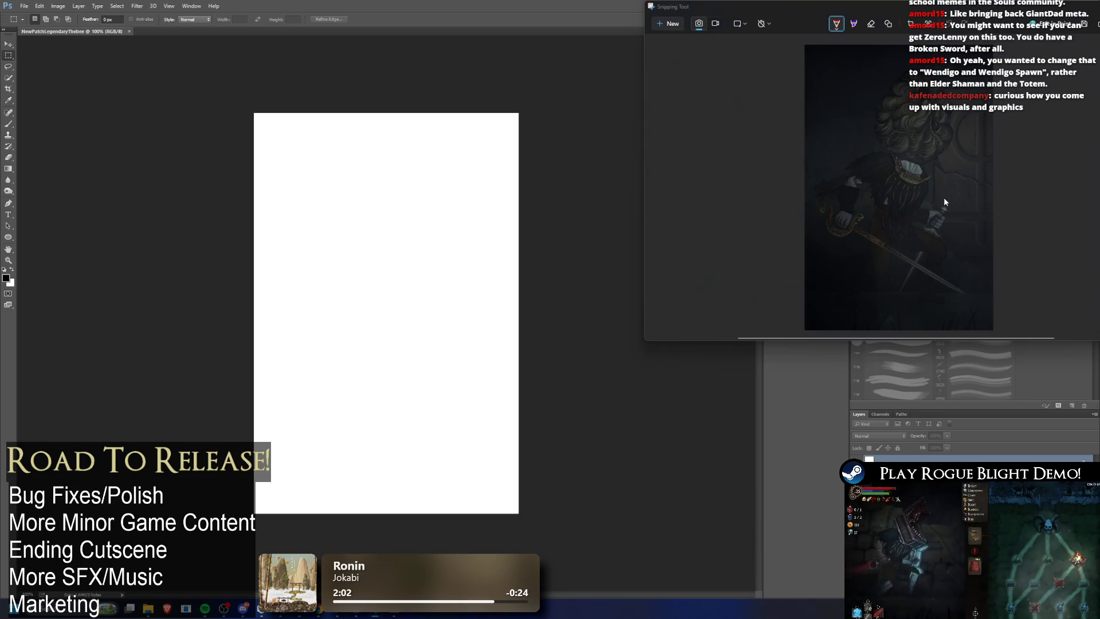
pyautogui.click(1001, 68)
pyautogui.rightClick(903, 113)
pyautogui.click(947, 132)
# Paste the character screenshot into the Photoshop document as a new layer.
pyautogui.click(389, 193)
pyautogui.hotkey('ctrl', 'v')
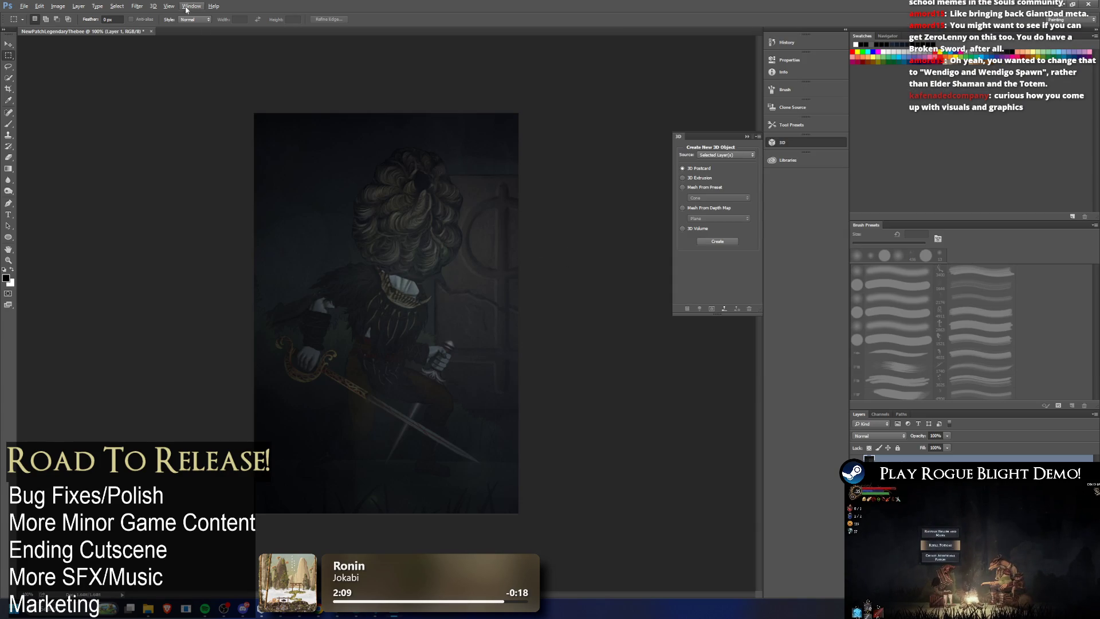
pyautogui.click(60, 10)
pyautogui.click(194, 56)
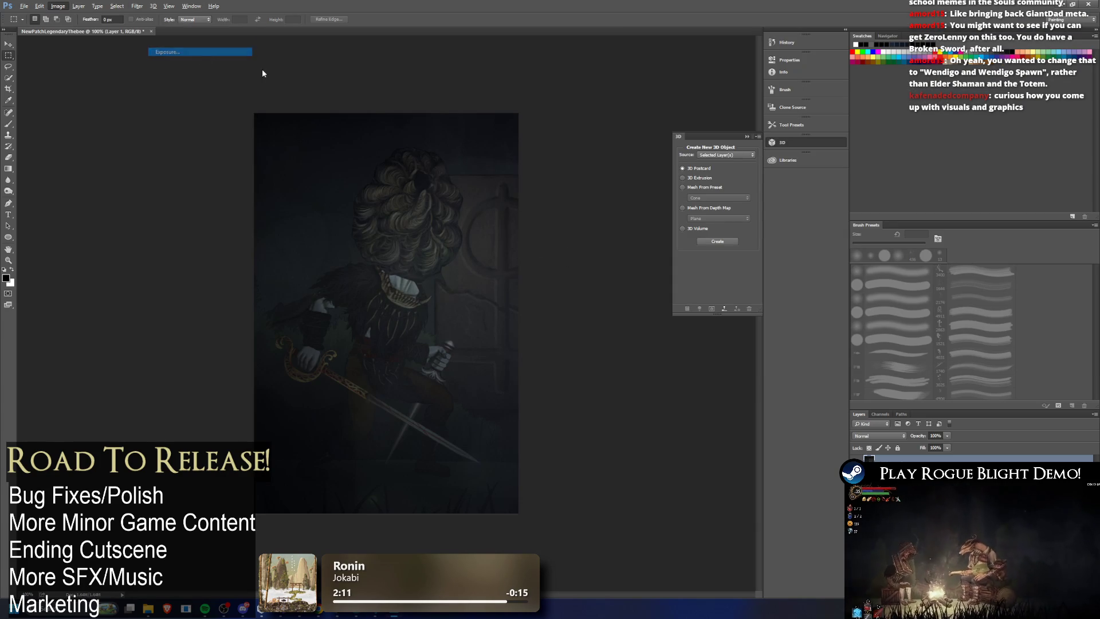
pyautogui.moveTo(348, 511); pyautogui.dragTo(358, 512)
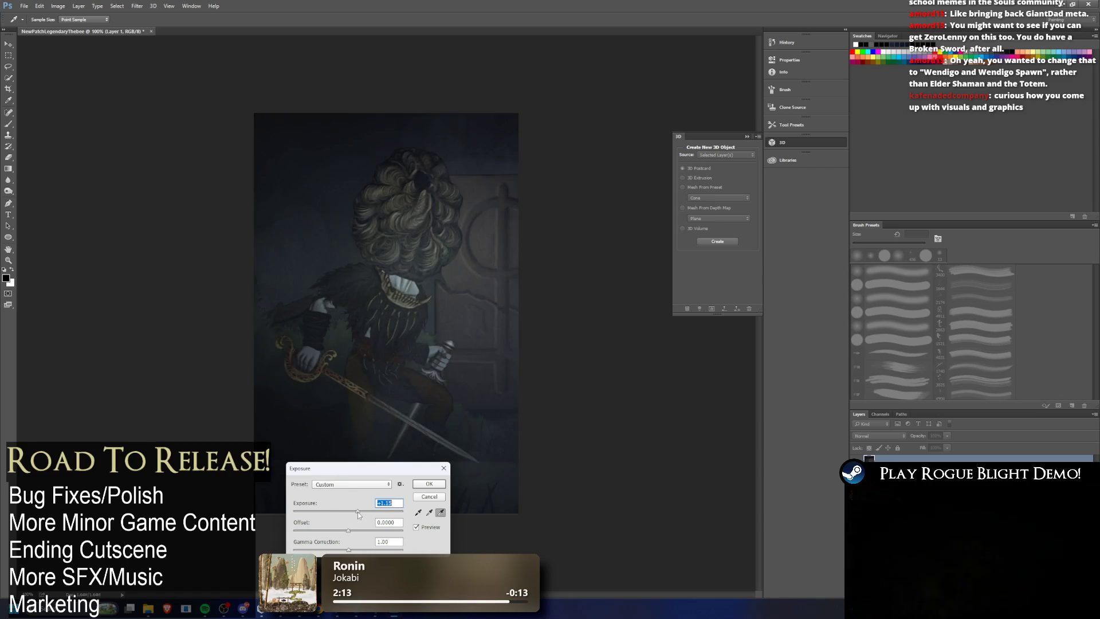
pyautogui.moveTo(348, 551)
pyautogui.mouseDown()
pyautogui.moveTo(360, 551)
pyautogui.moveTo(349, 550)
pyautogui.mouseUp()
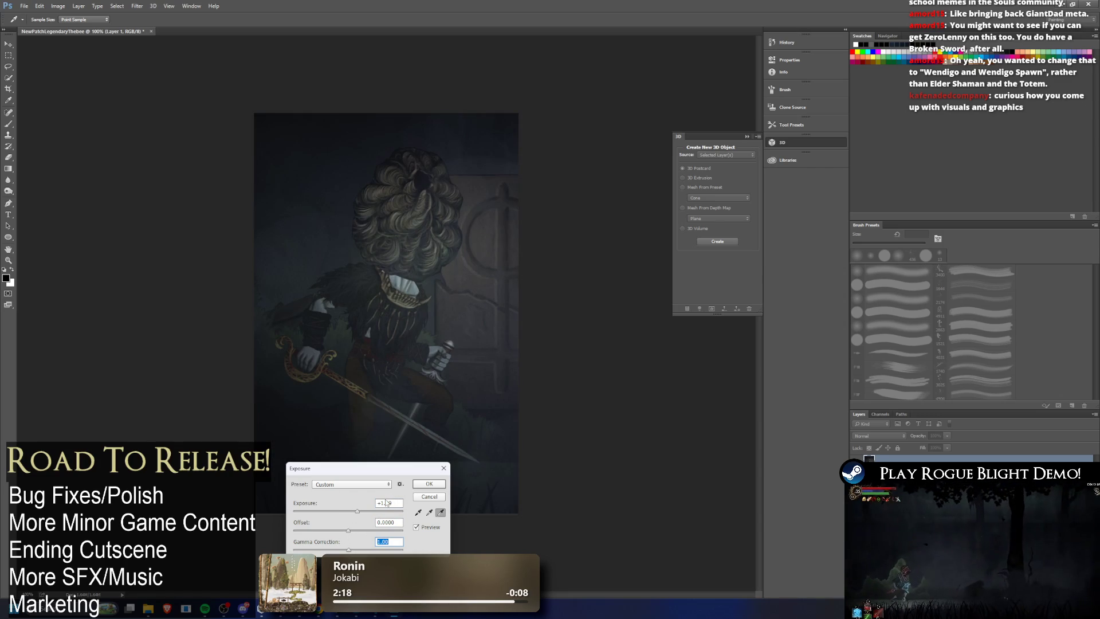
pyautogui.write('0')
pyautogui.moveTo(349, 530); pyautogui.dragTo(348, 530)
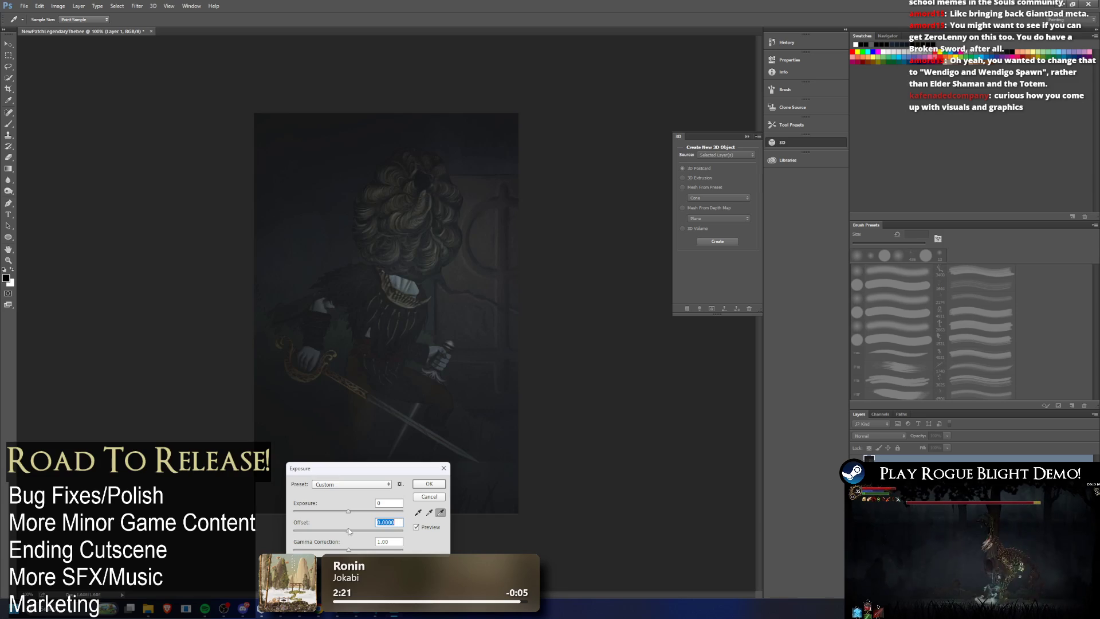
pyautogui.moveTo(350, 550); pyautogui.dragTo(357, 550)
pyautogui.moveTo(349, 511)
pyautogui.mouseDown()
pyautogui.moveTo(360, 513)
pyautogui.moveTo(350, 511)
pyautogui.mouseUp()
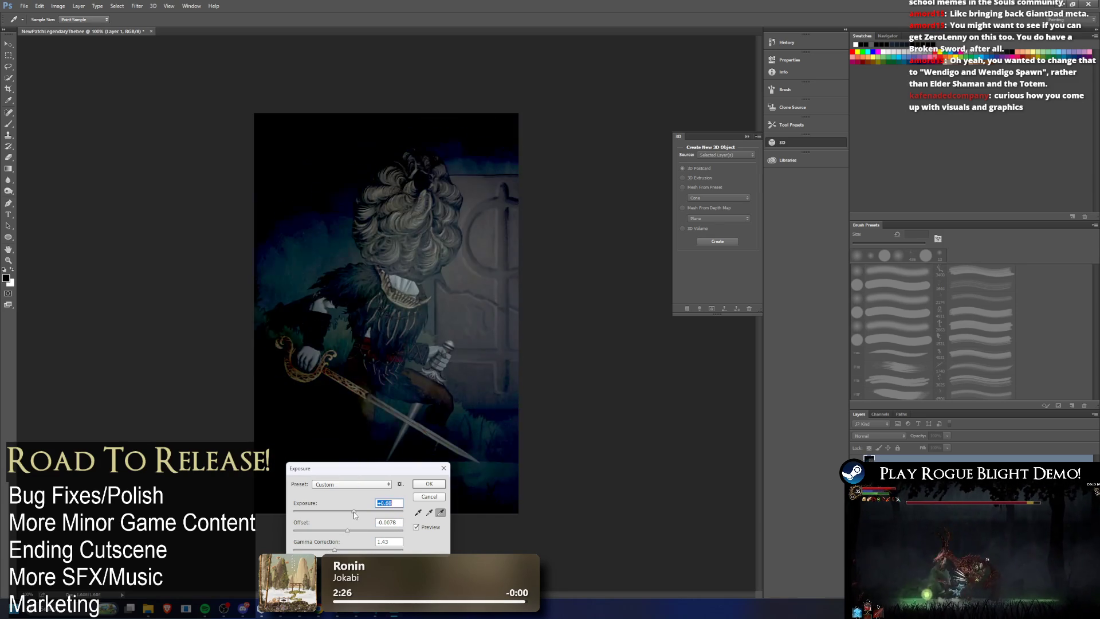
pyautogui.click(429, 497)
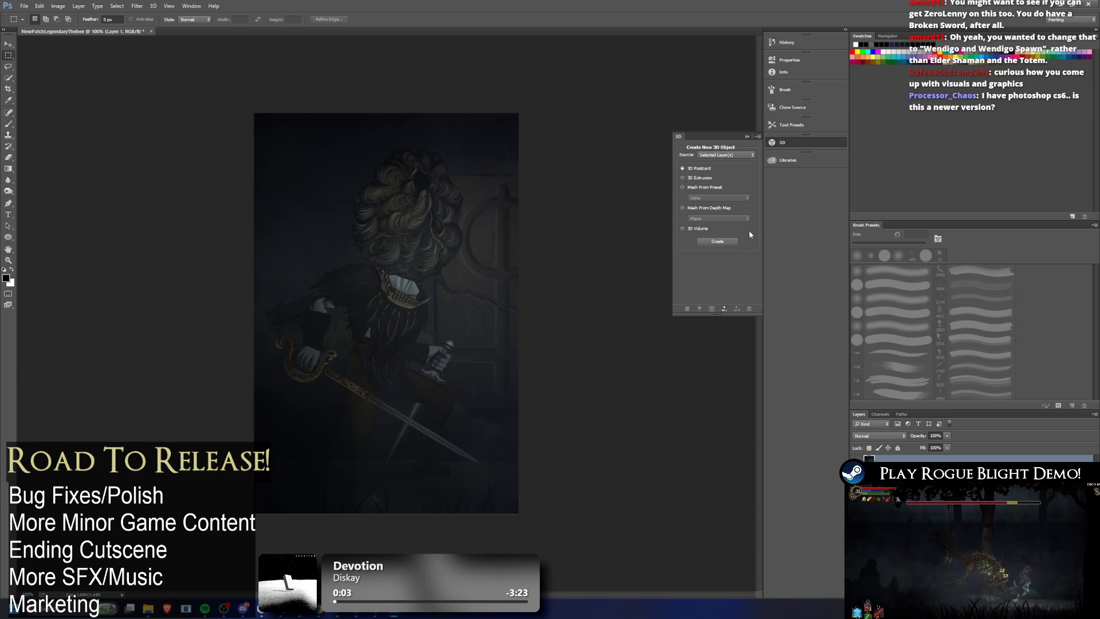
pyautogui.hotkey('ctrl', 'u')
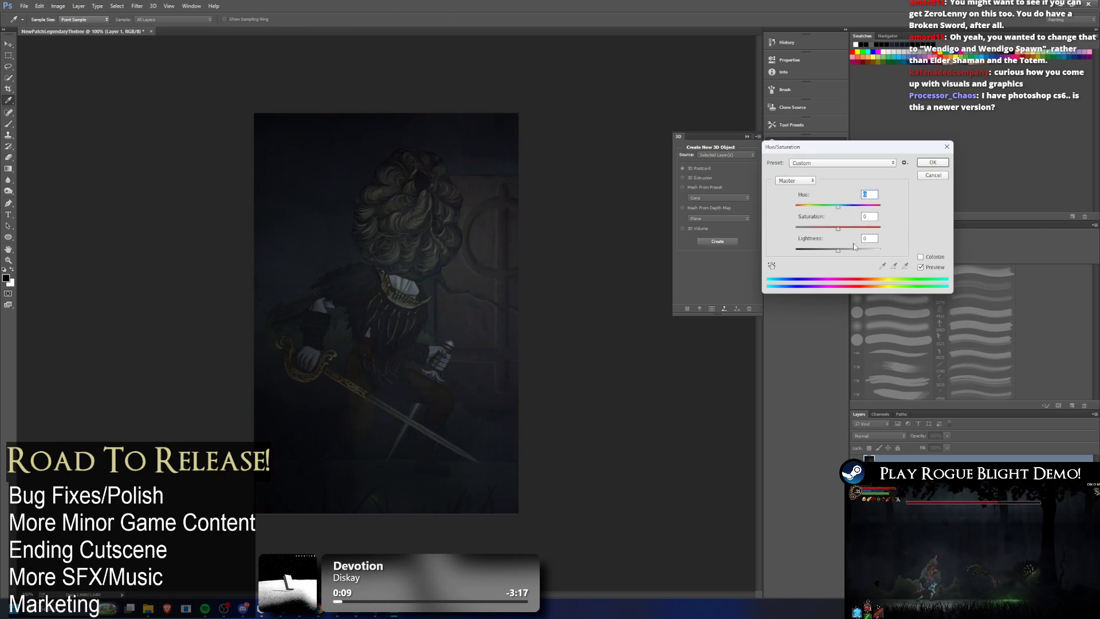
pyautogui.moveTo(810, 230); pyautogui.dragTo(822, 232)
pyautogui.press('Tab')
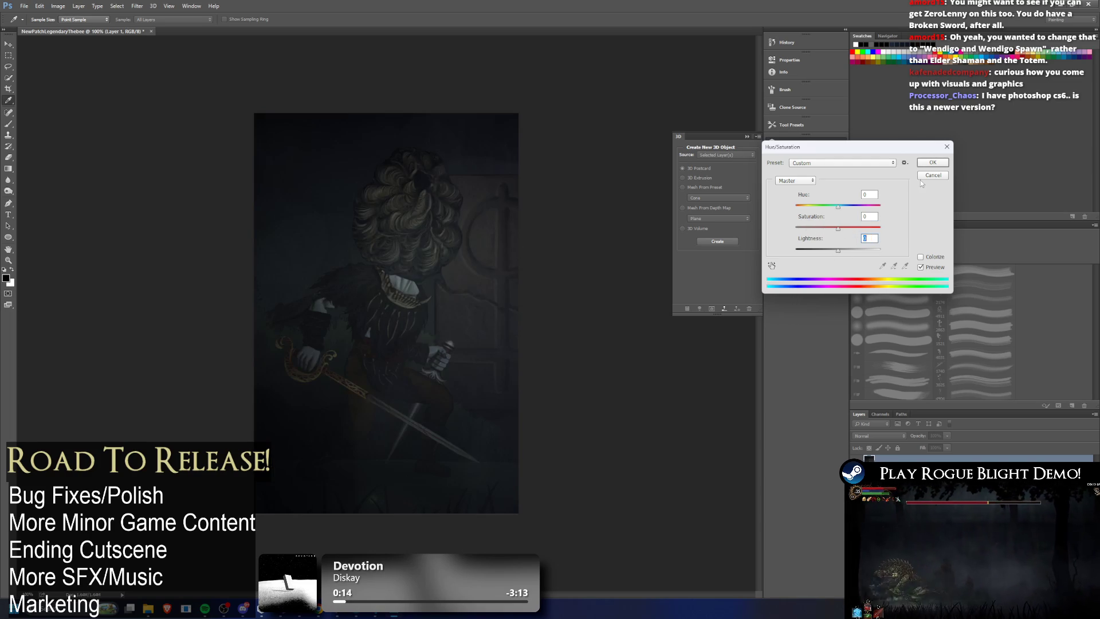
pyautogui.click(933, 175)
pyautogui.click(58, 6)
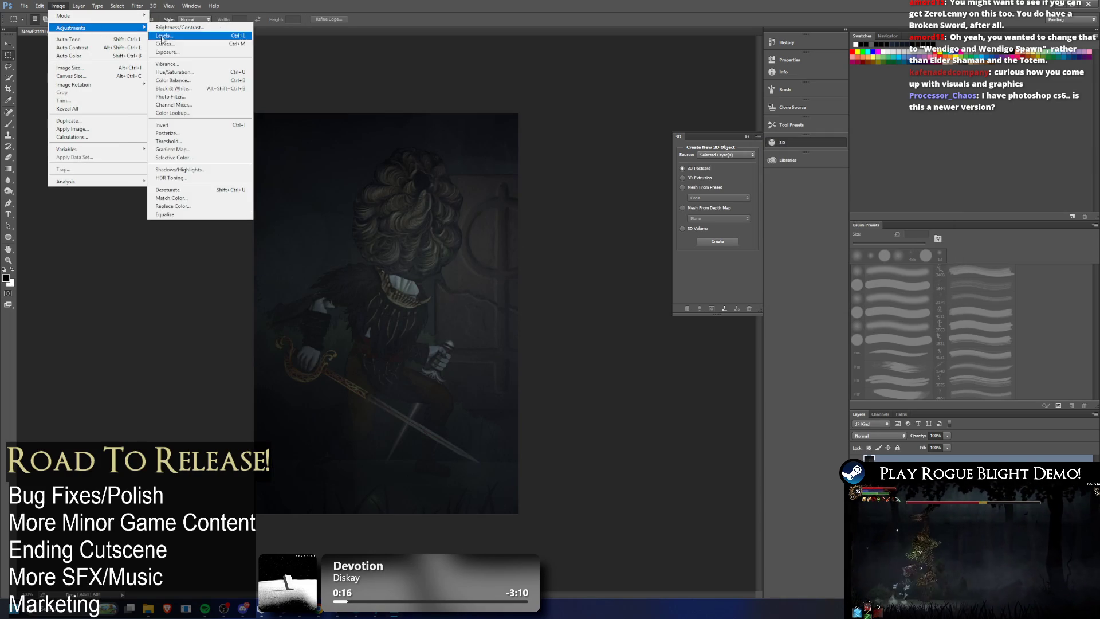
# Try exposure, offset and gamma tweaks on the character and cancel them.
pyautogui.click(179, 54)
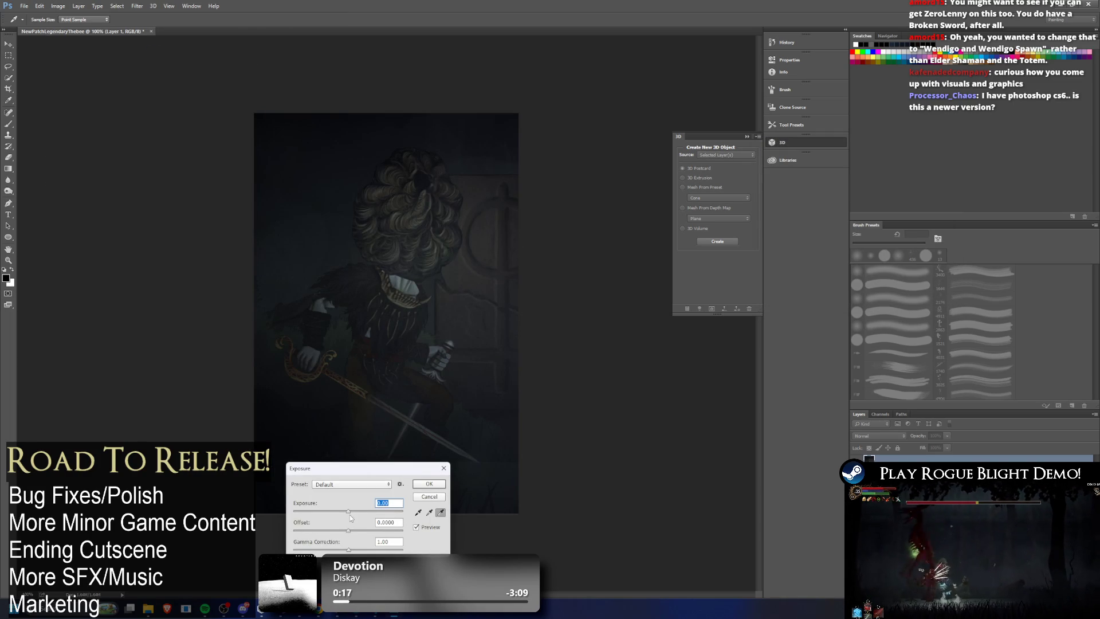
pyautogui.moveTo(352, 511); pyautogui.dragTo(351, 510)
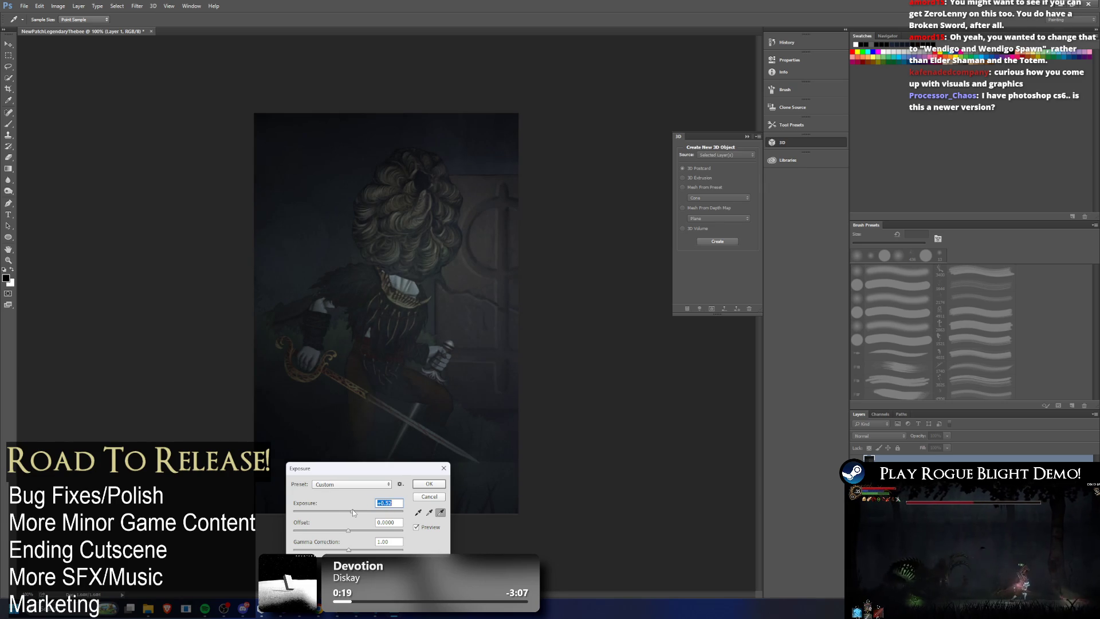
pyautogui.press('Tab')
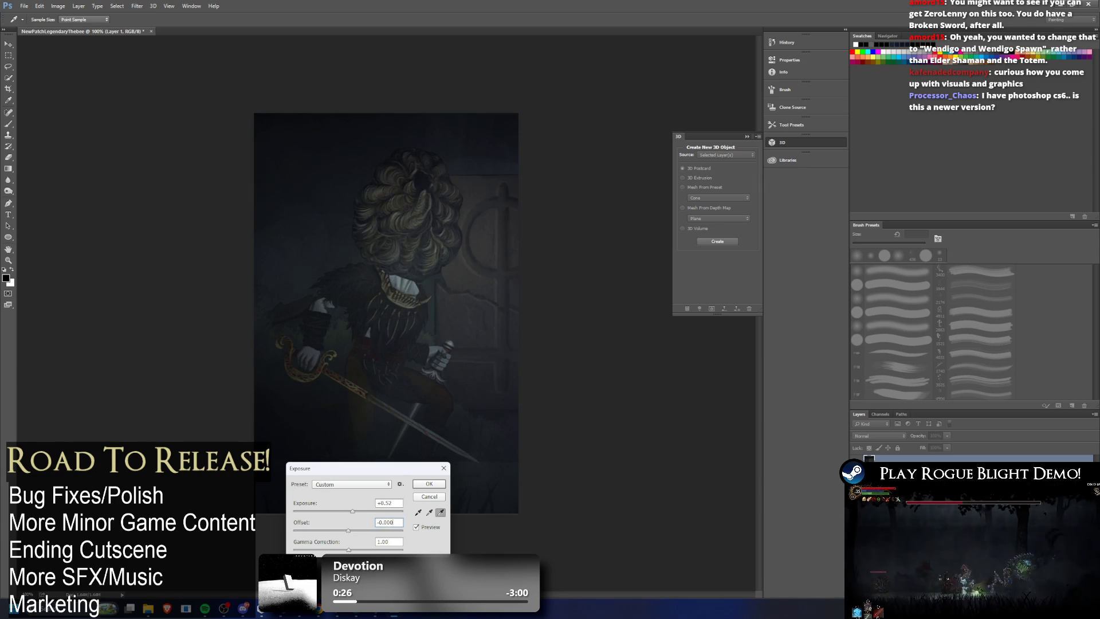
pyautogui.write('-0.005')
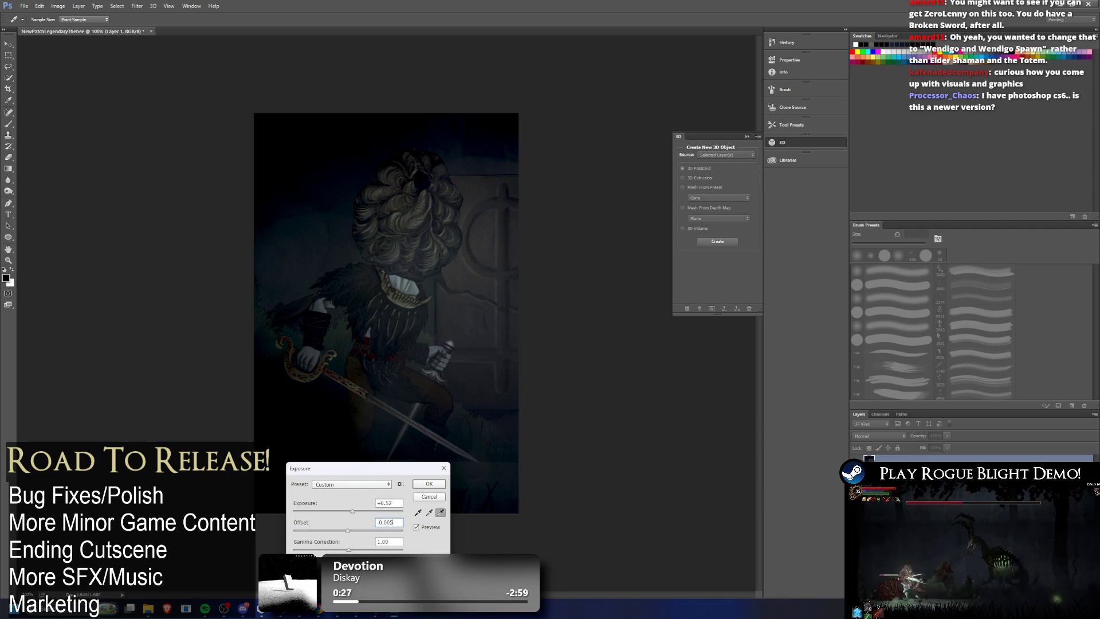
pyautogui.press('Tab')
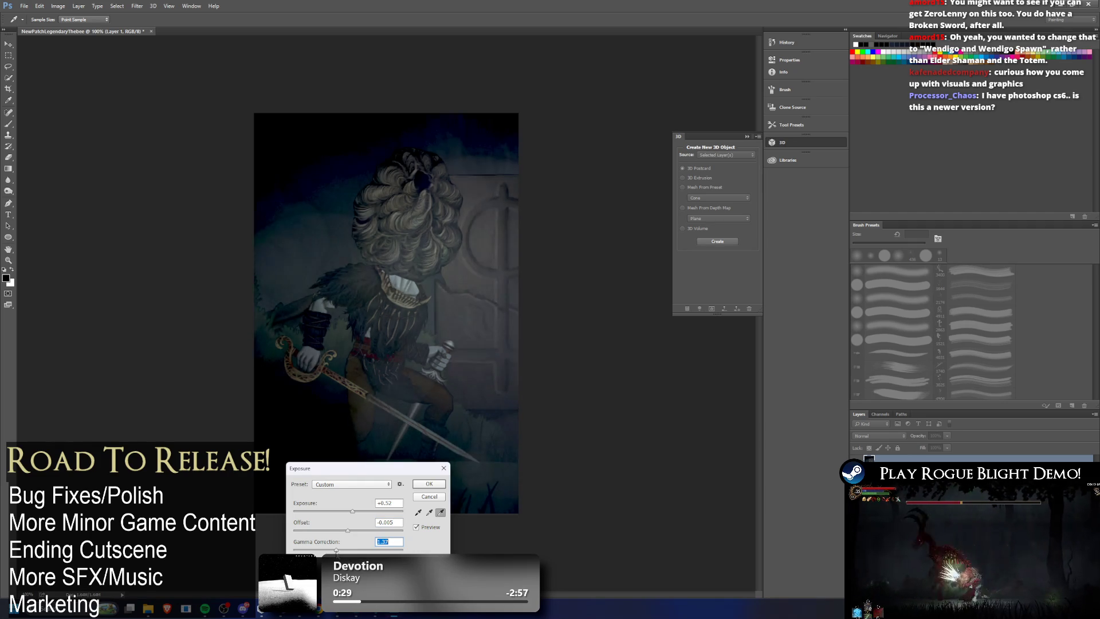
pyautogui.press('Down')
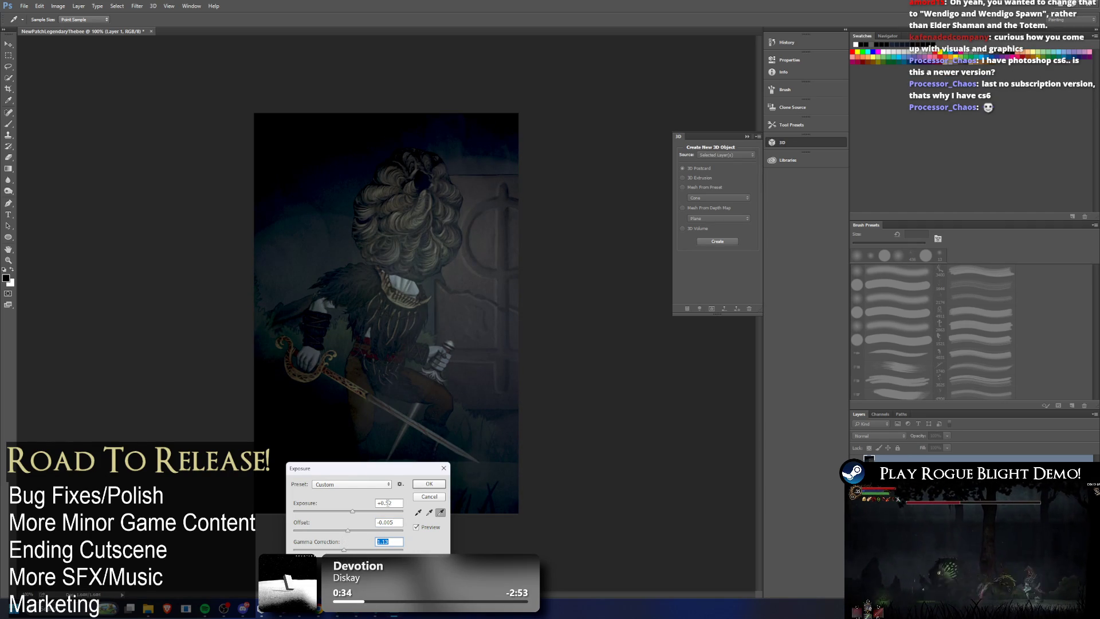
pyautogui.click(432, 496)
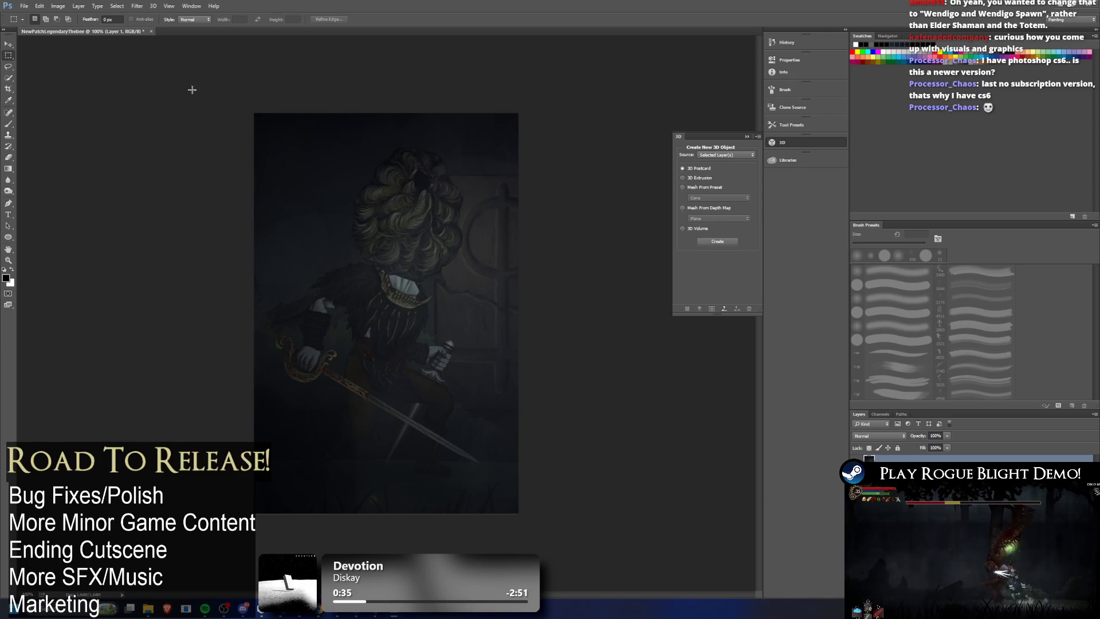
# Reset saturation to zero in Hue/Saturation and discard the change.
pyautogui.hotkey('ctrl', 'u')
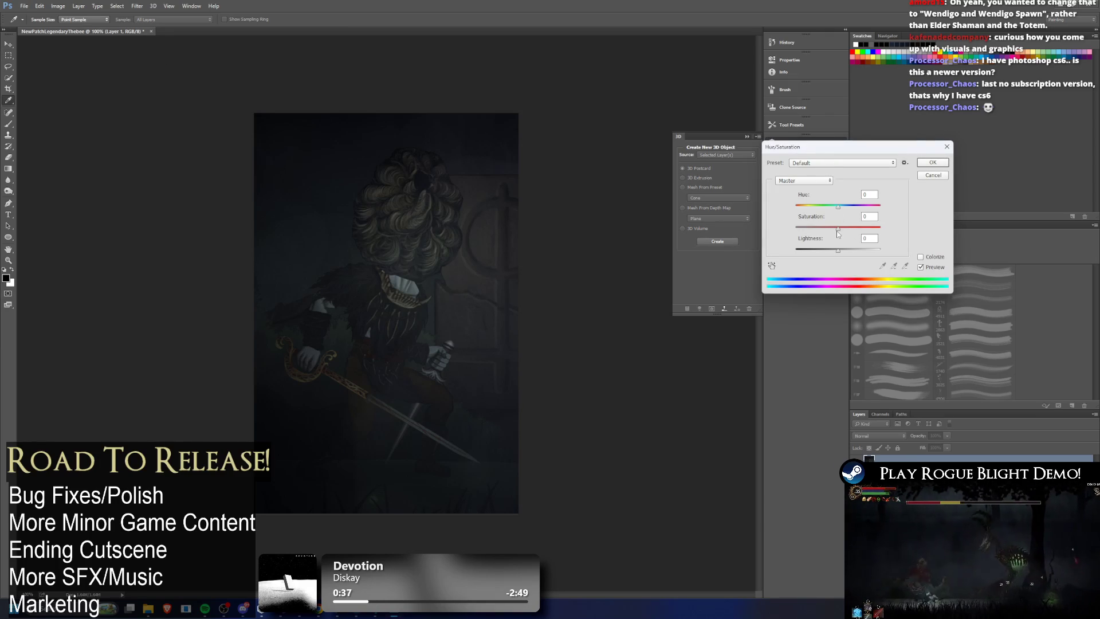
pyautogui.moveTo(826, 228); pyautogui.dragTo(836, 228)
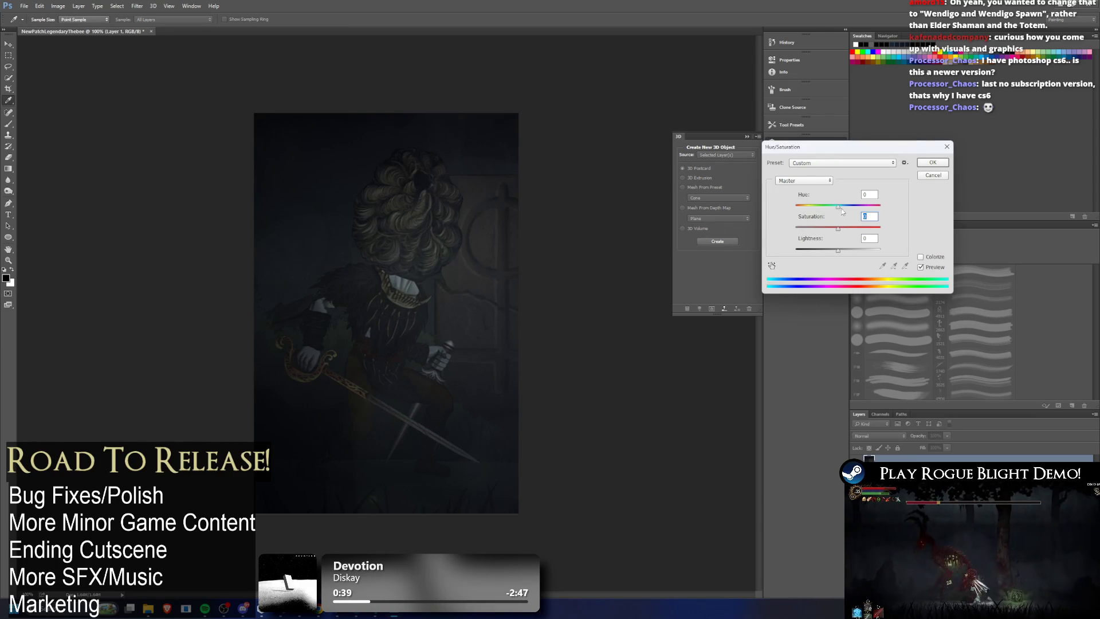
pyautogui.write('0')
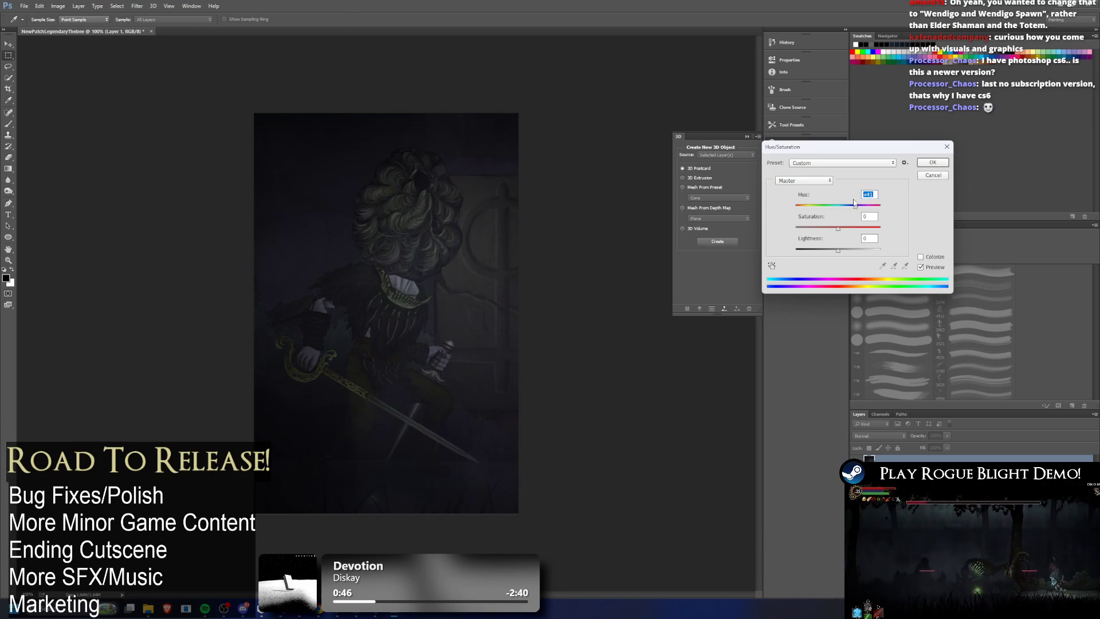
pyautogui.press('Escape')
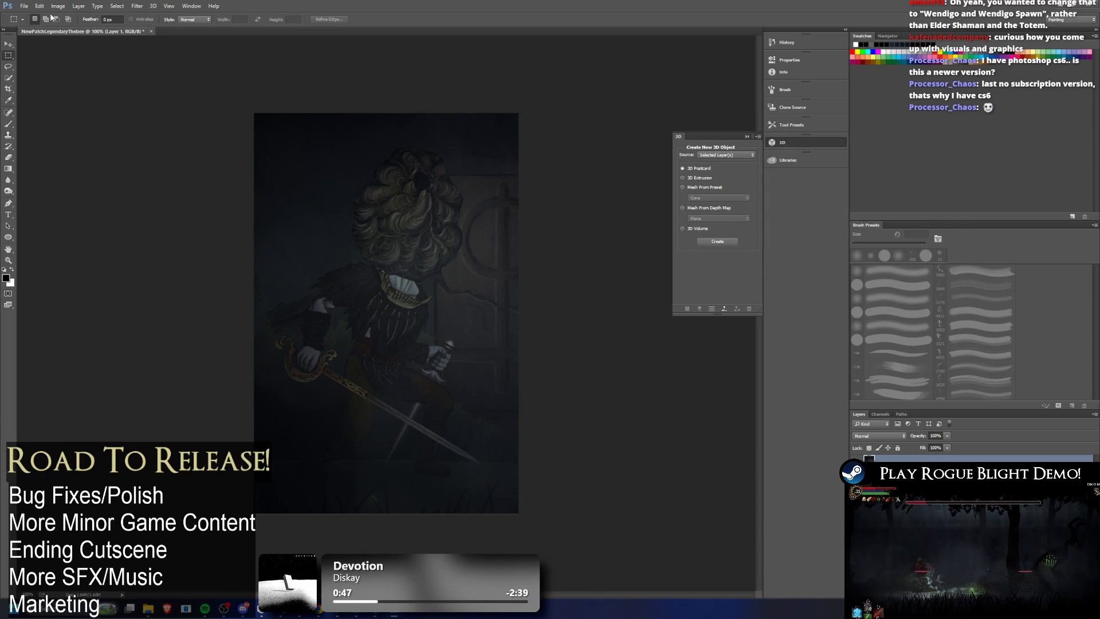
# Set Exposure to about +1.67 with a slightly darker offset and close the dialog.
pyautogui.click(57, 7)
pyautogui.click(232, 57)
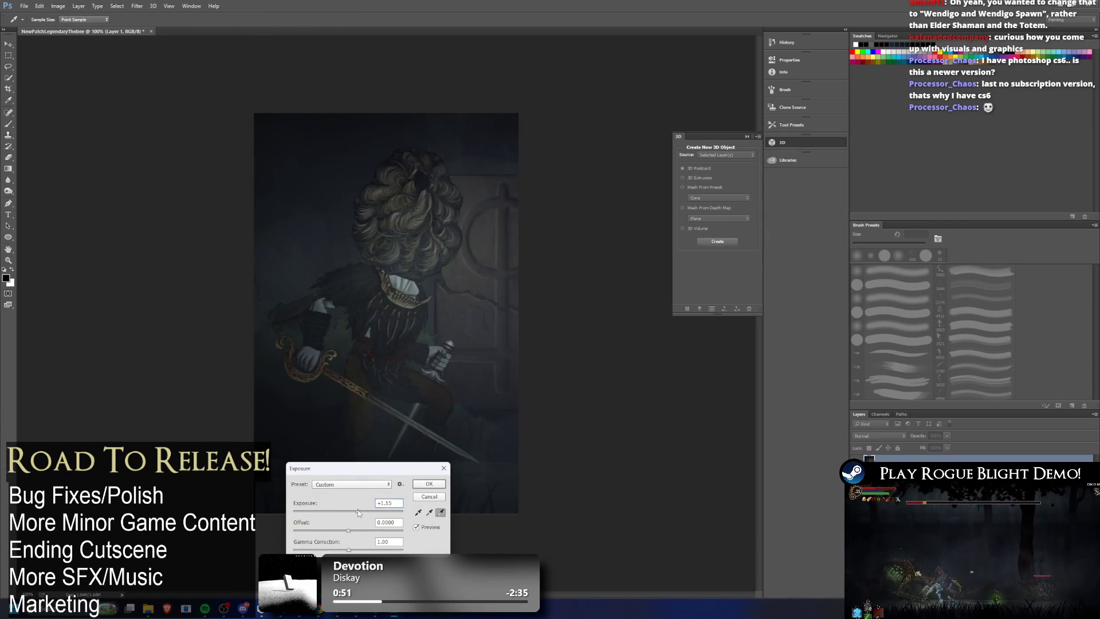
pyautogui.moveTo(349, 530); pyautogui.dragTo(380, 507)
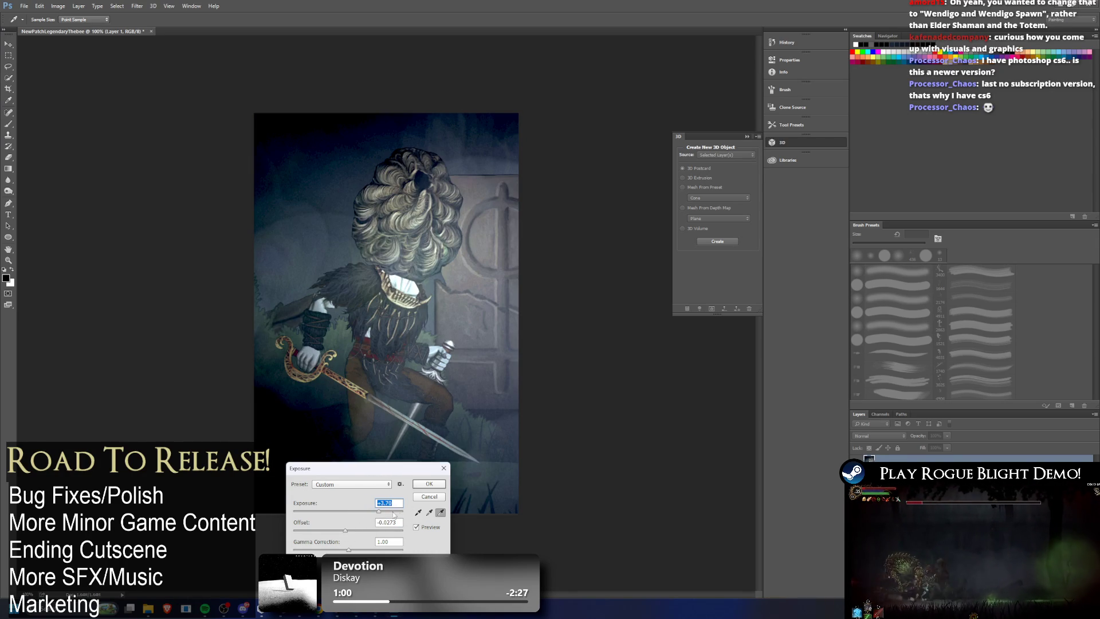
pyautogui.moveTo(375, 509); pyautogui.dragTo(361, 509)
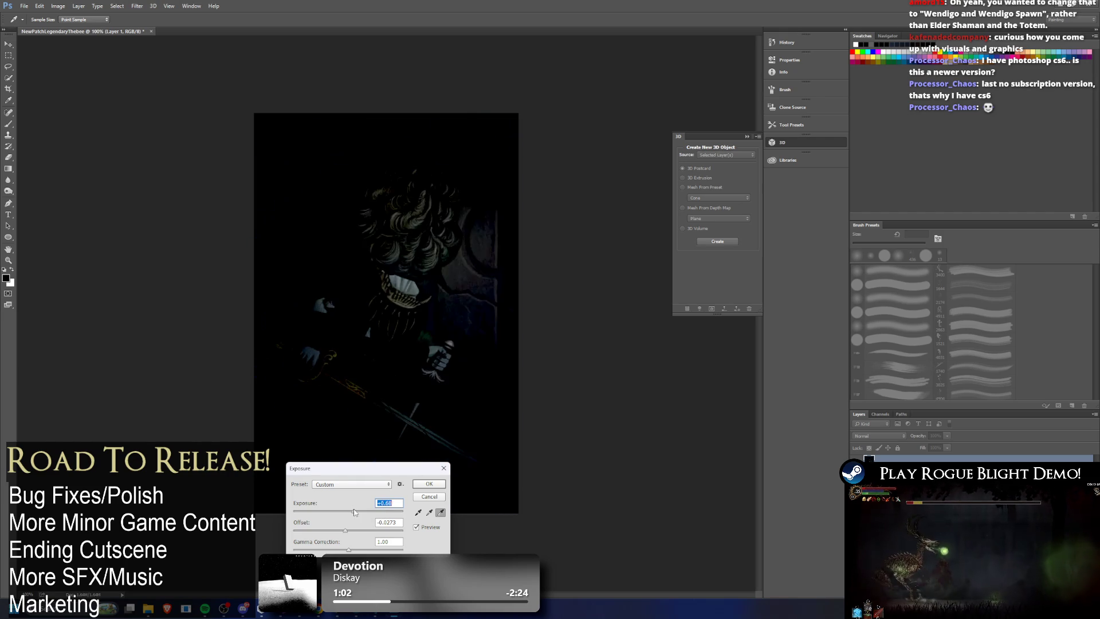
pyautogui.press('Return')
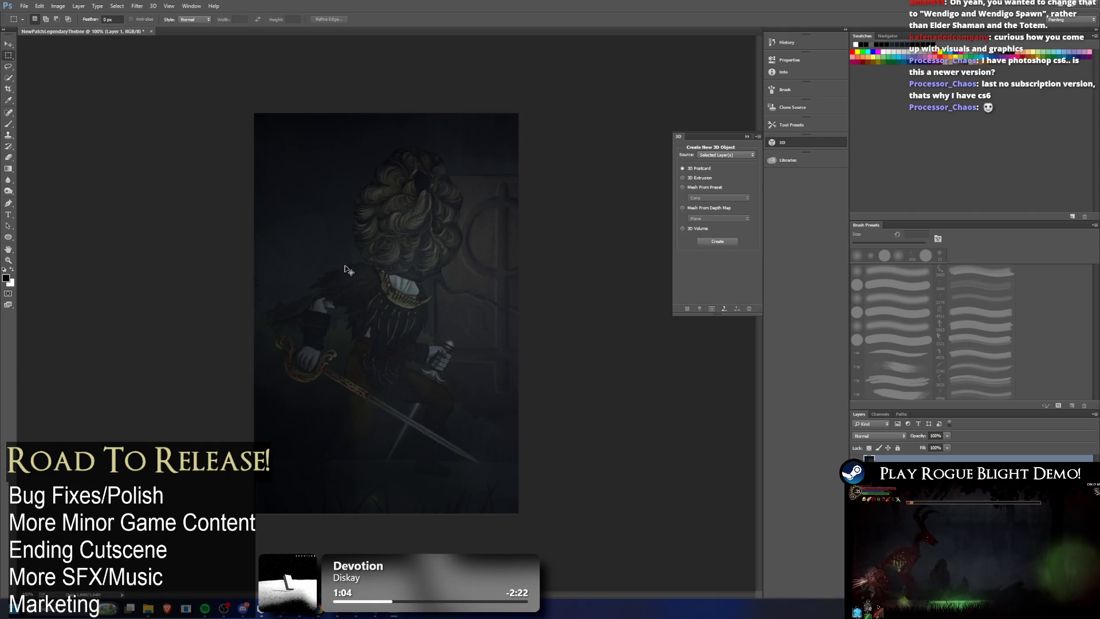
pyautogui.click(58, 6)
pyautogui.moveTo(95, 28)
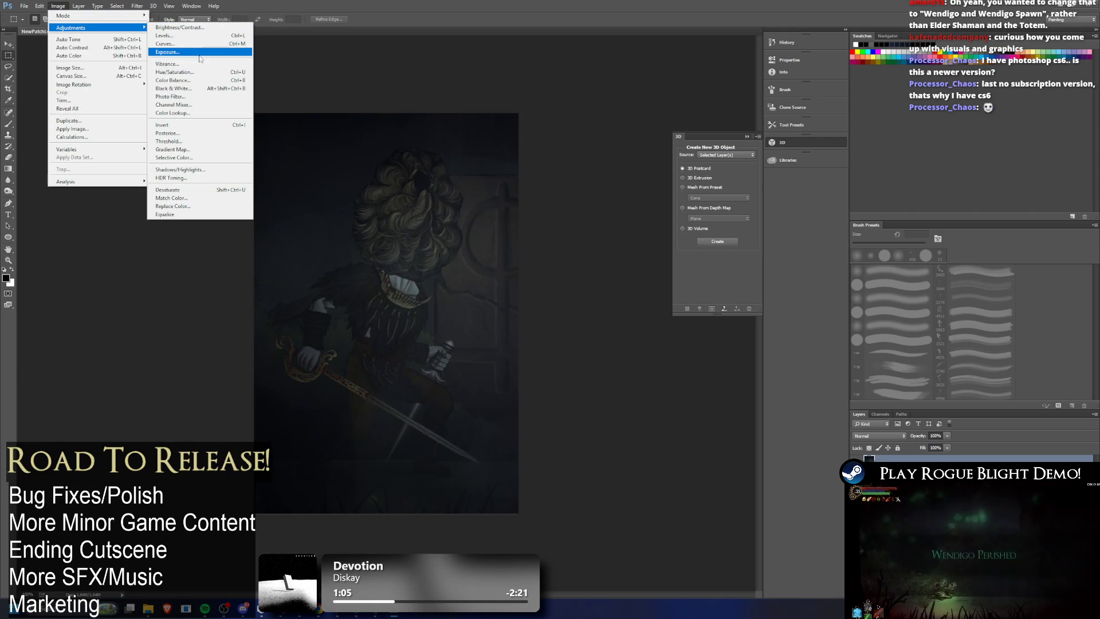
# Try a slight Curves lift on the character's dark tones, ending near straight, and confirm it.
pyautogui.click(209, 43)
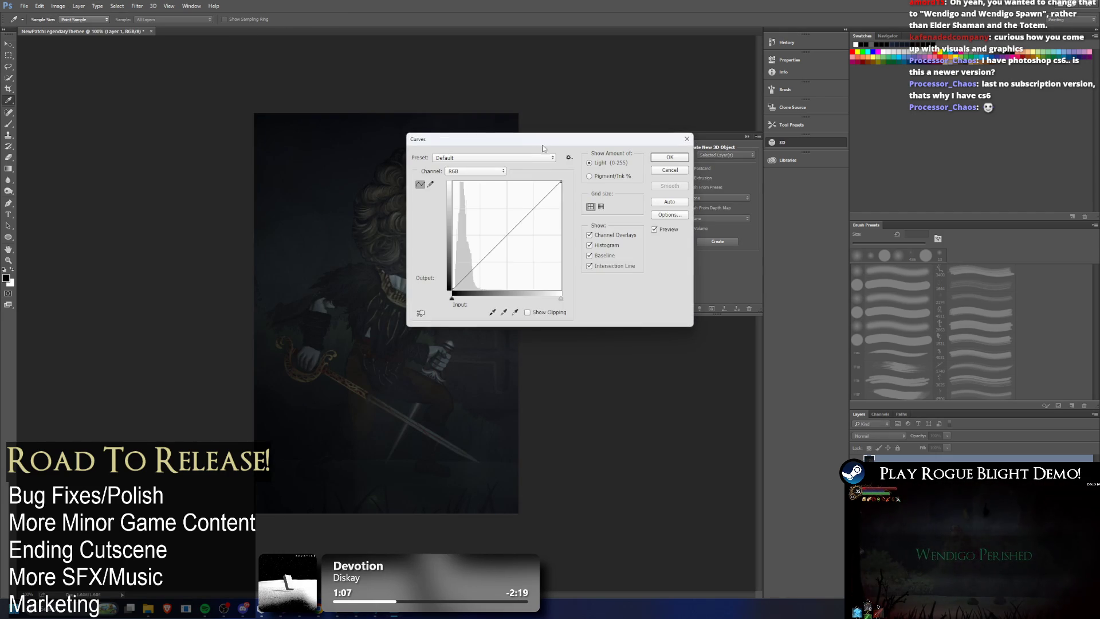
pyautogui.moveTo(540, 133); pyautogui.dragTo(775, 248)
pyautogui.moveTo(700, 340)
pyautogui.mouseDown()
pyautogui.moveTo(690, 334)
pyautogui.moveTo(689, 376)
pyautogui.moveTo(657, 346)
pyautogui.moveTo(689, 337)
pyautogui.mouseUp()
pyautogui.moveTo(664, 360); pyautogui.dragTo(660, 370)
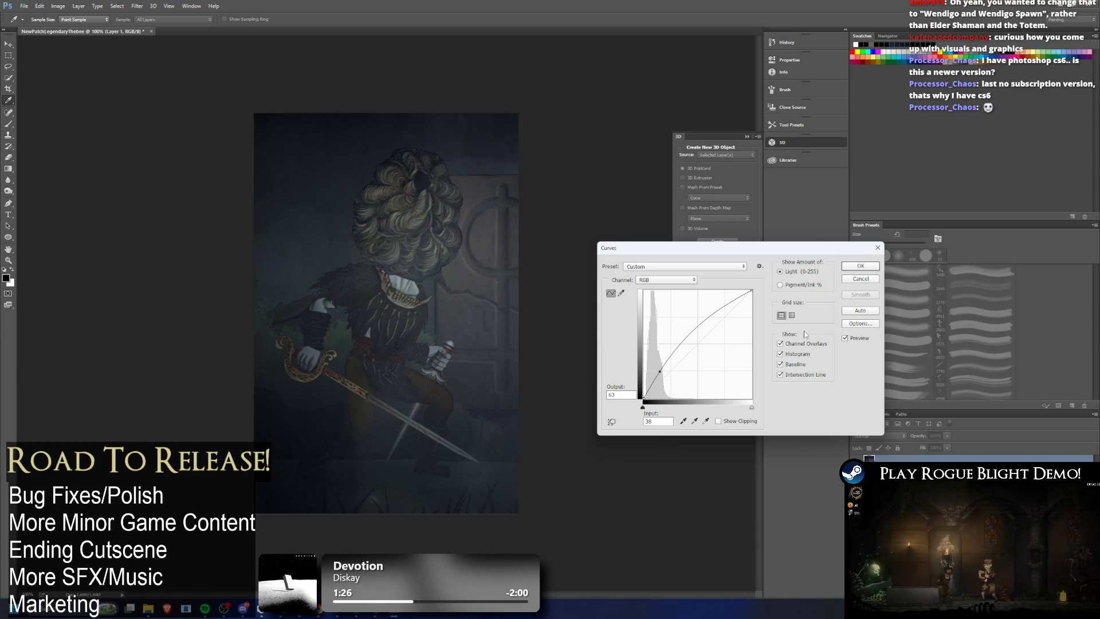
pyautogui.moveTo(660, 370); pyautogui.dragTo(661, 375)
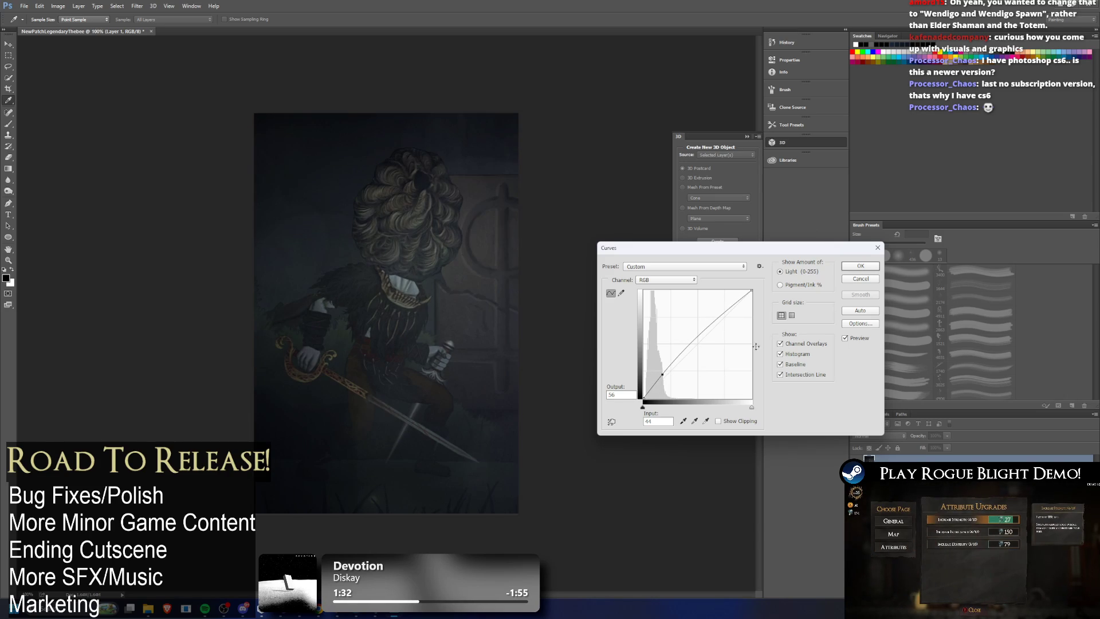
pyautogui.click(861, 266)
# Bring up the Hue/Saturation adjustment with Ctrl+U.
pyautogui.hotkey('ctrl', 'u')
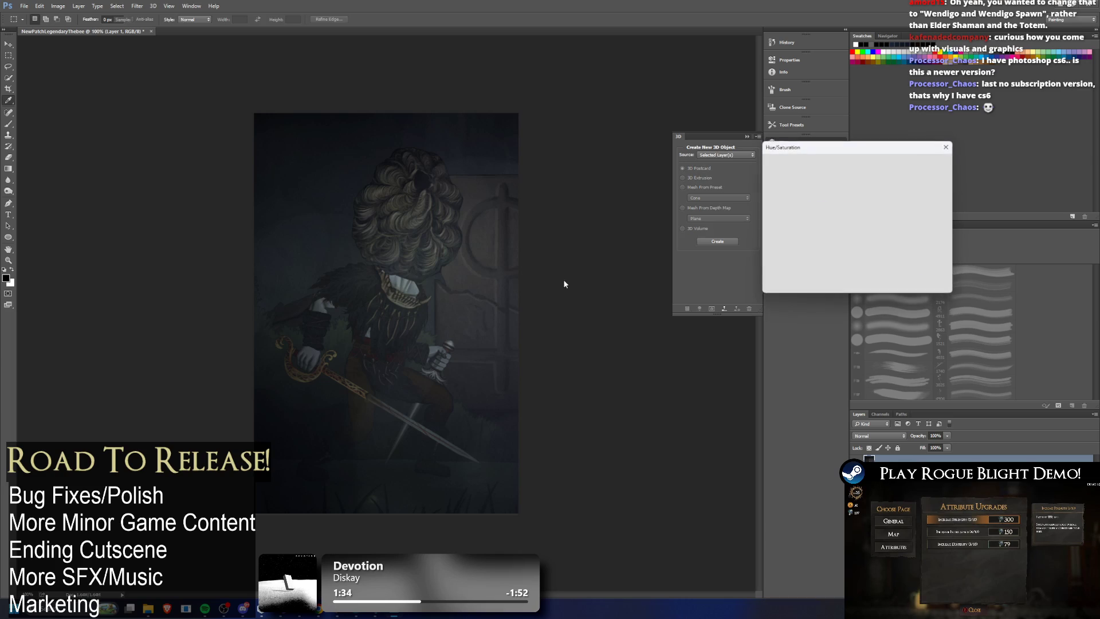
# Try hue +19 and cancel it, then try an Exposure tweak and close it.
pyautogui.moveTo(839, 209); pyautogui.dragTo(848, 208)
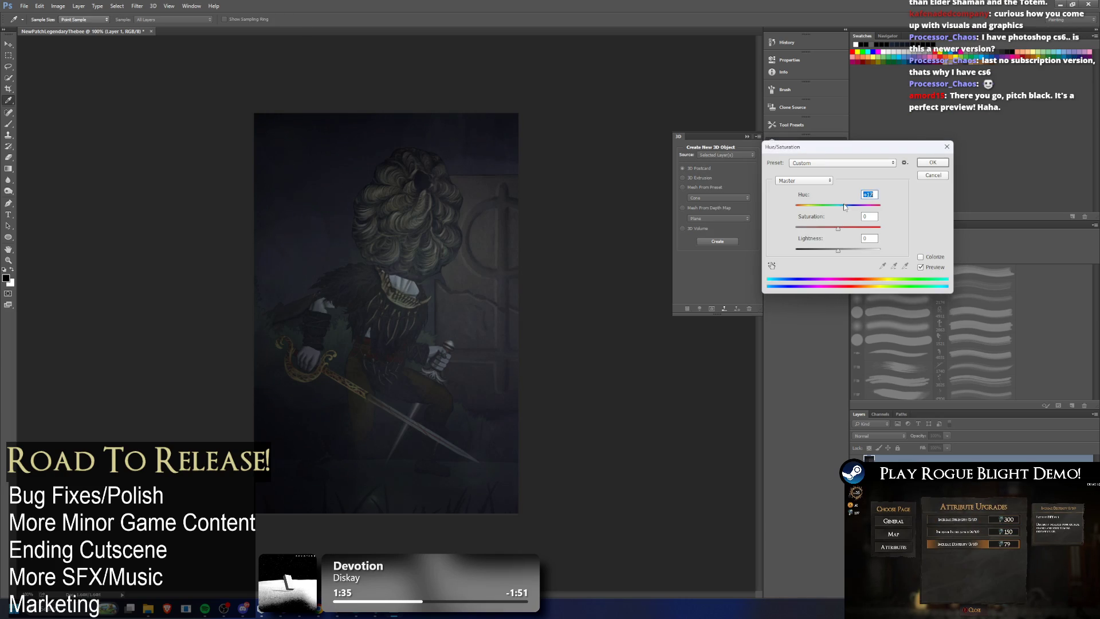
pyautogui.press('Escape')
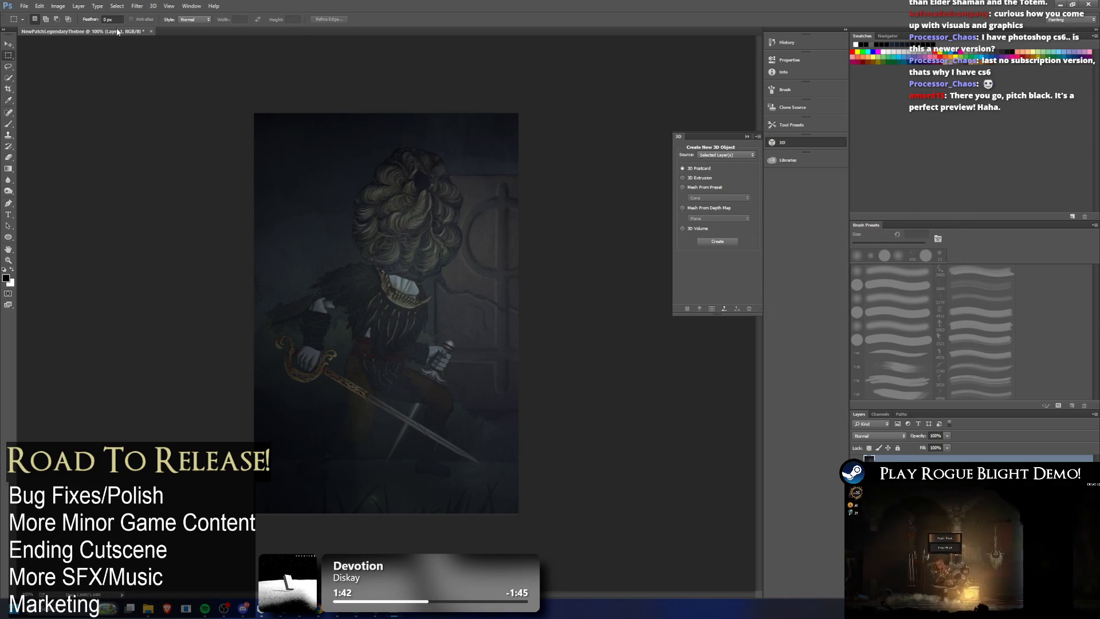
pyautogui.click(58, 6)
pyautogui.moveTo(71, 28)
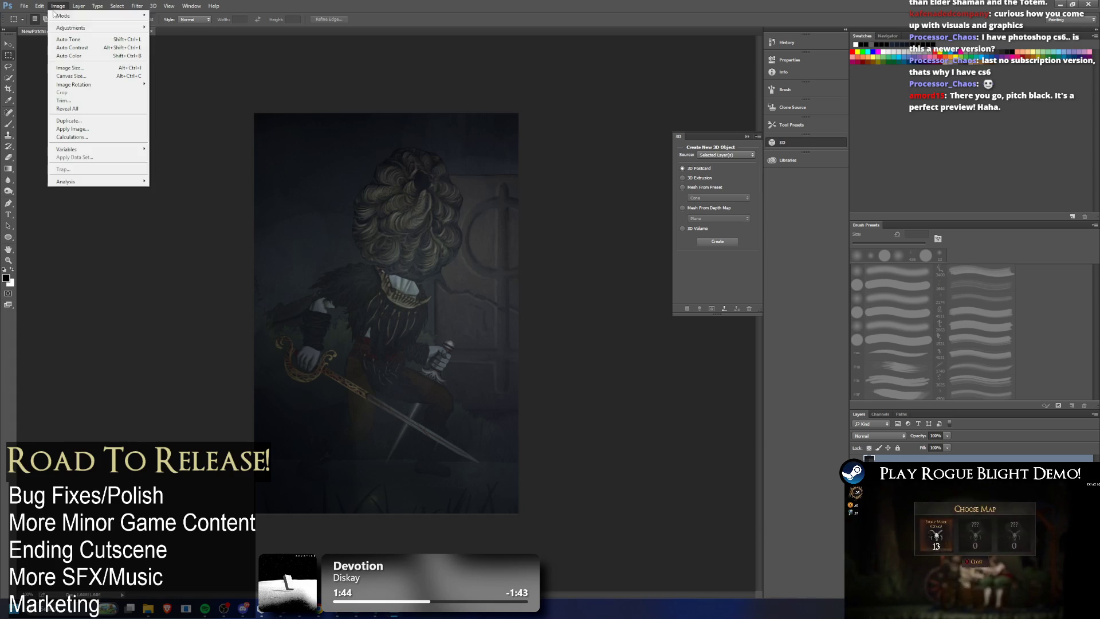
pyautogui.click(198, 53)
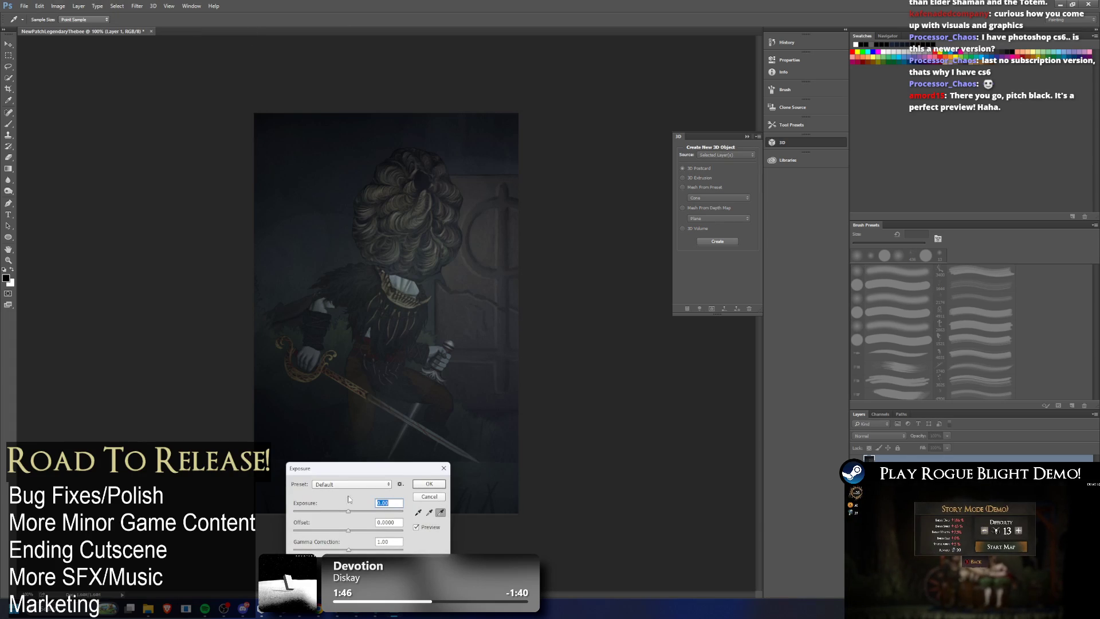
pyautogui.click(356, 514)
pyautogui.moveTo(357, 513); pyautogui.dragTo(348, 529)
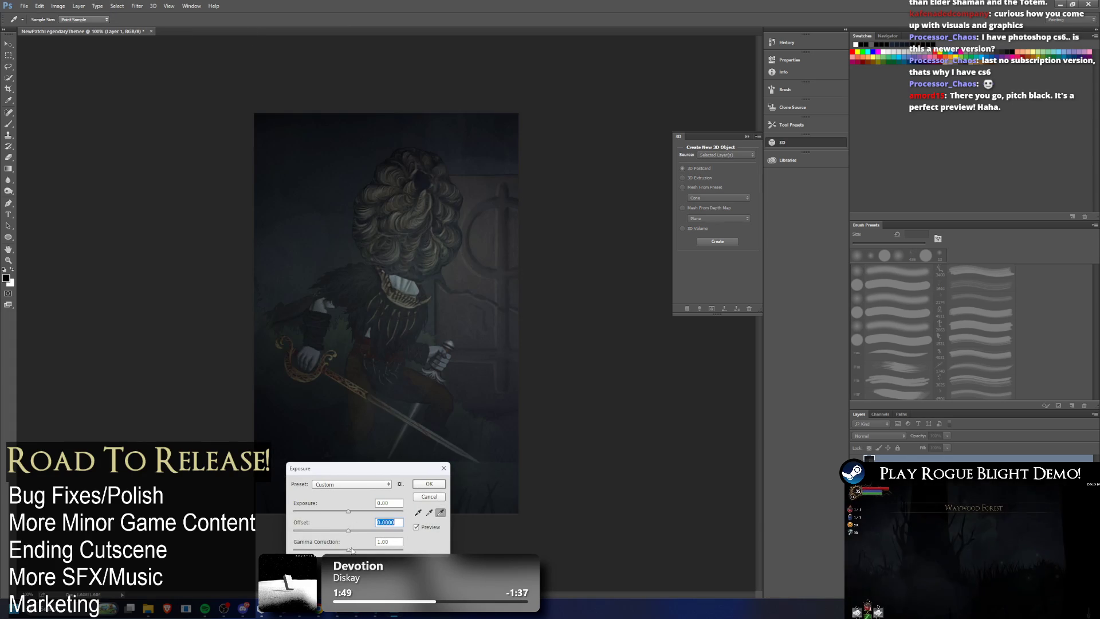
pyautogui.press('Return')
# Try a slight Vibrance raise, cancel it, and switch to the game running in Unity.
pyautogui.click(58, 6)
pyautogui.moveTo(69, 28)
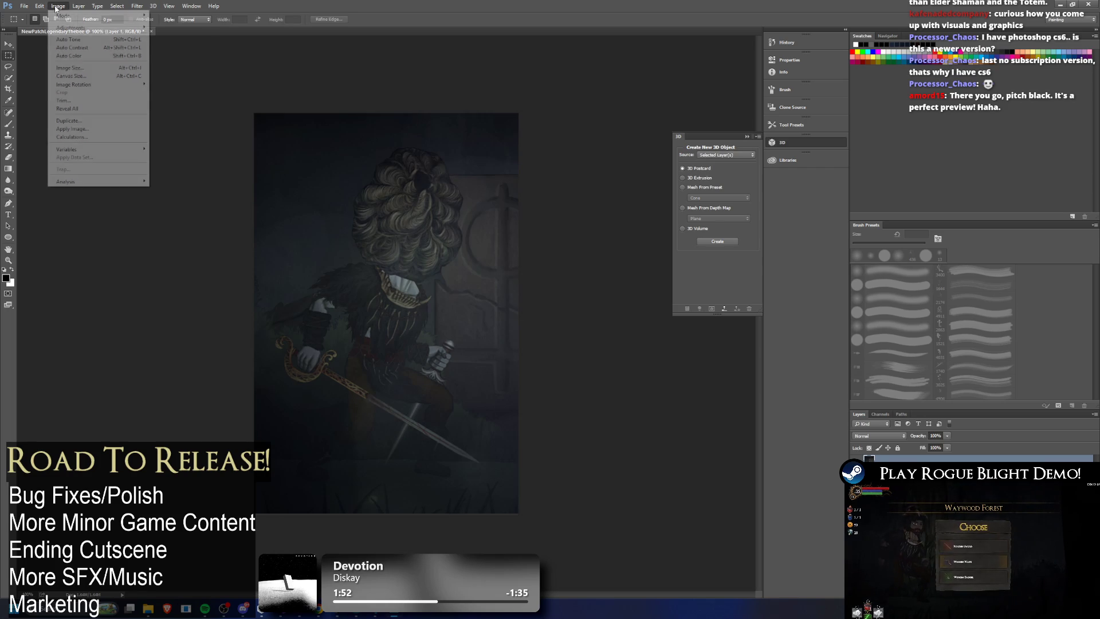
pyautogui.click(167, 64)
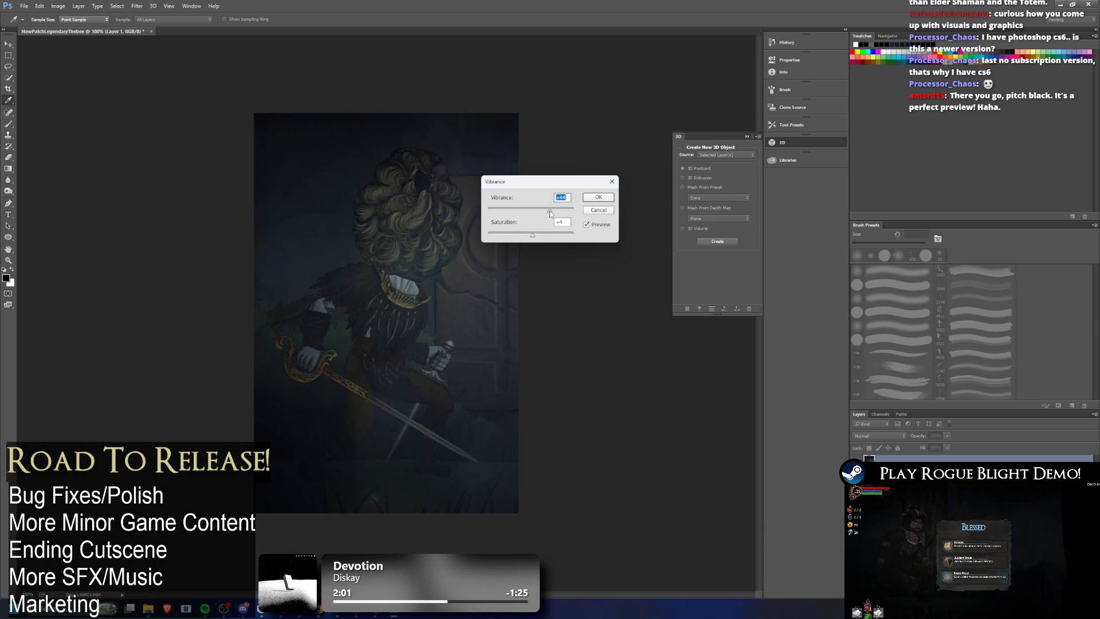
pyautogui.moveTo(548, 217); pyautogui.dragTo(552, 217)
pyautogui.click(602, 201)
pyautogui.press('m')
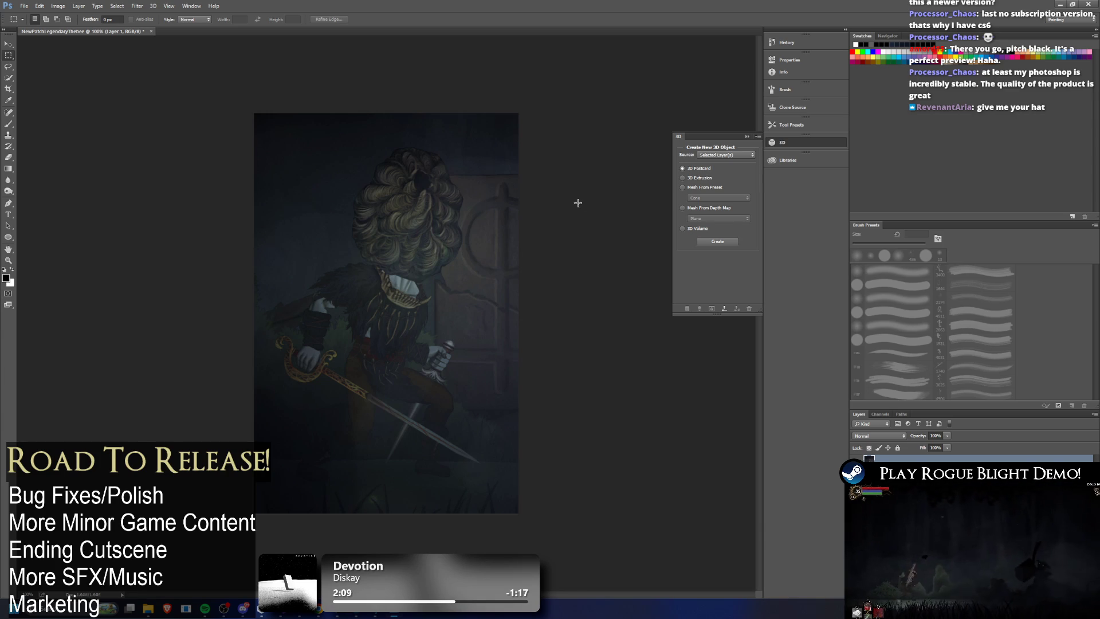
pyautogui.scroll(-3, 455, 177)
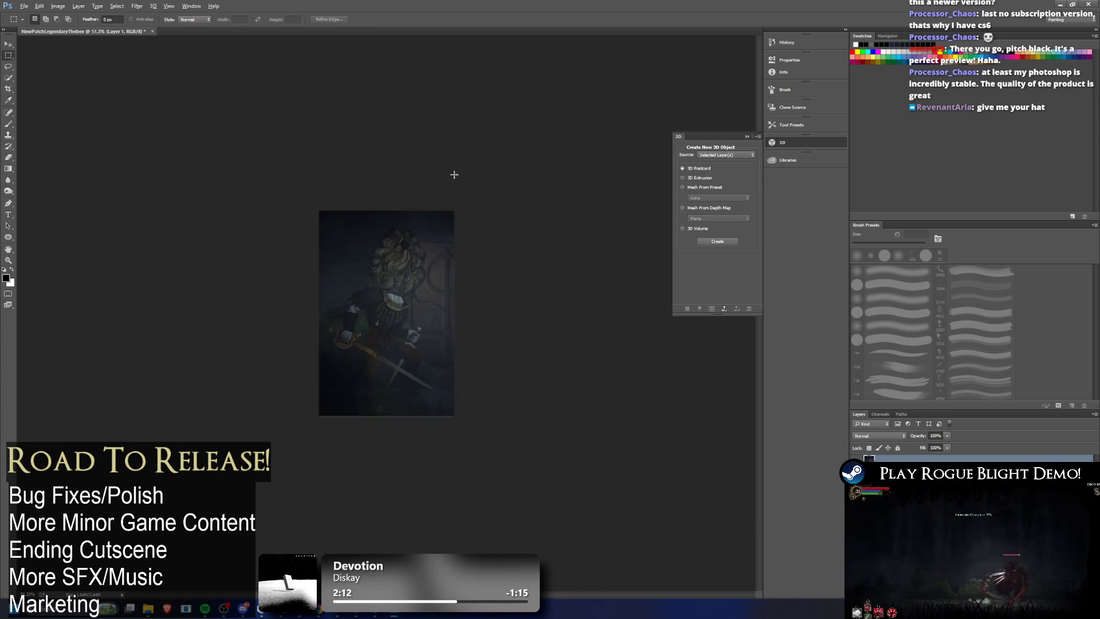
pyautogui.scroll(-3, 444, 211)
pyautogui.scroll(3, 445, 211)
pyautogui.scroll(2, 594, 260)
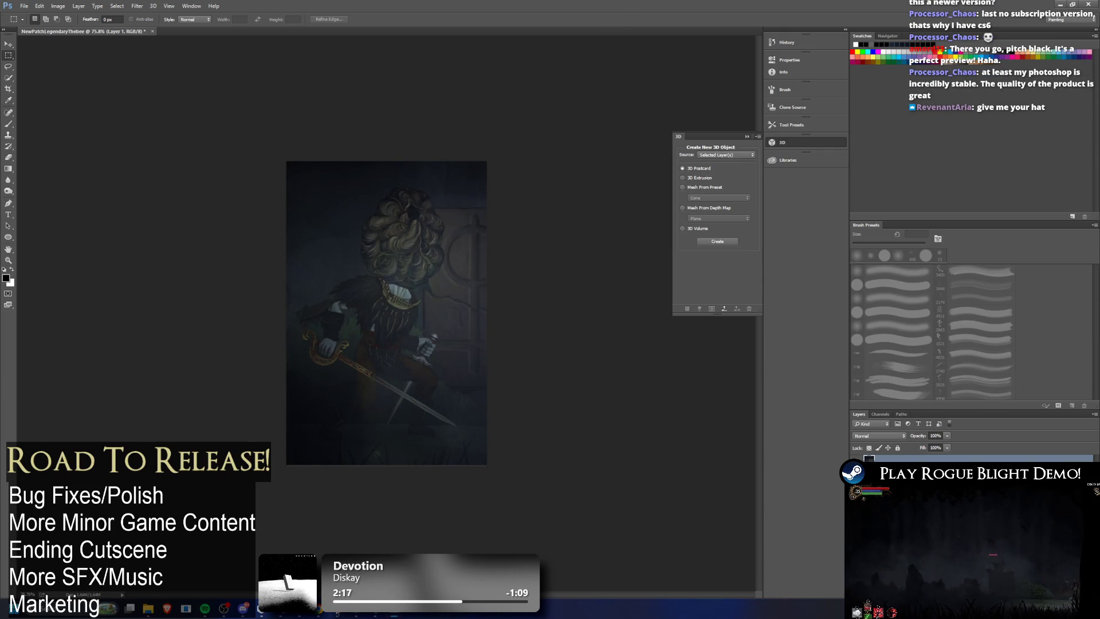
pyautogui.hotkey('alt', 'Tab')
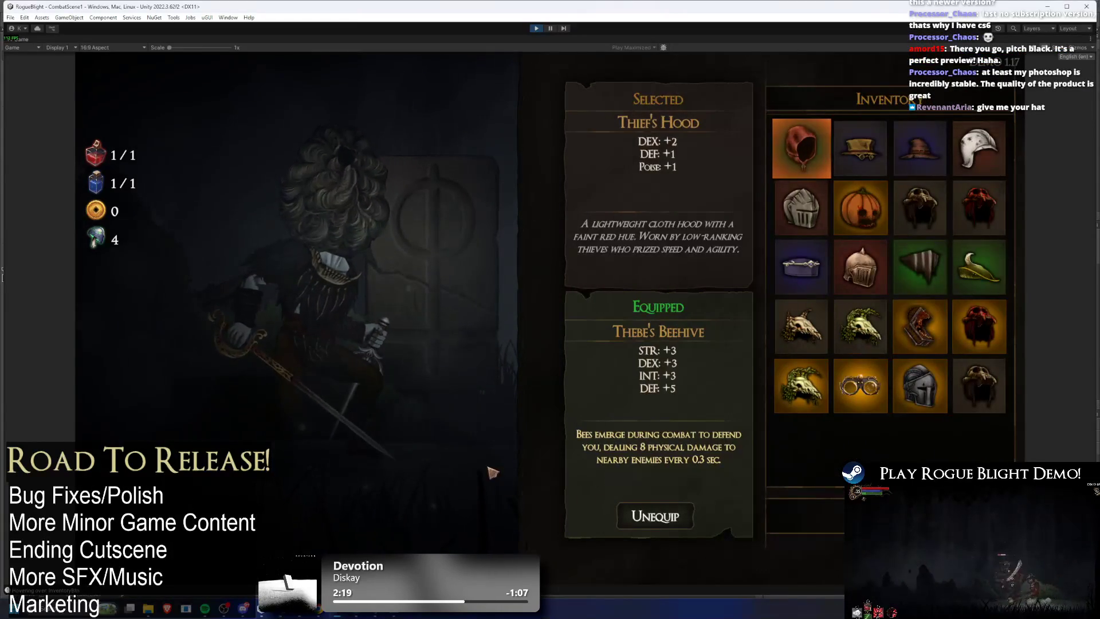
# Clear the Thief's Hood details and start a Snipping Tool capture around the tooltip.
pyautogui.click(473, 473)
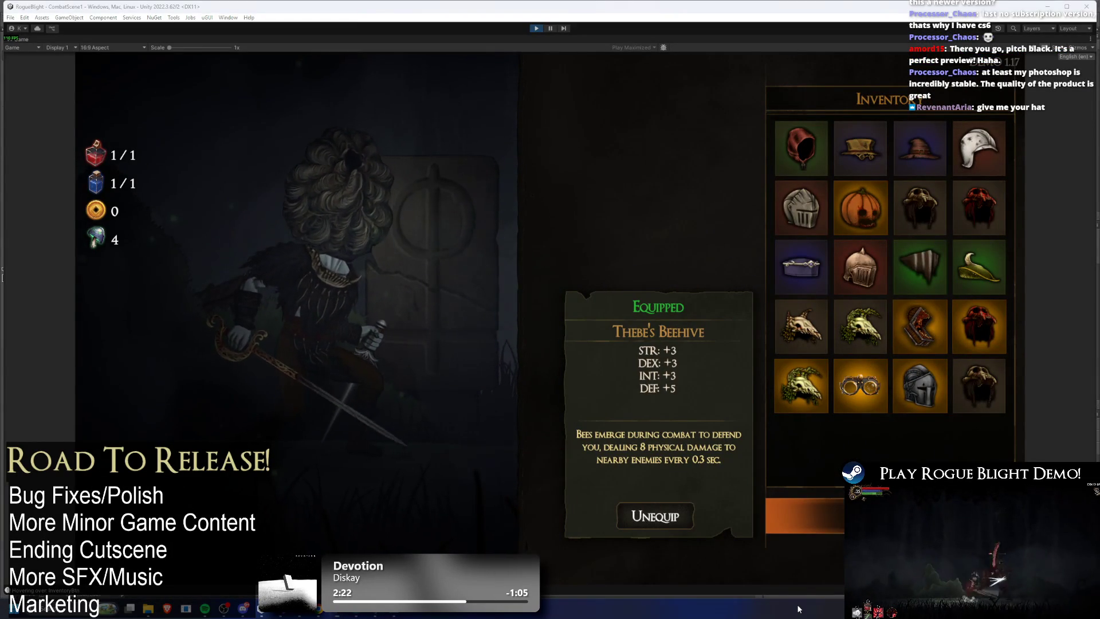
pyautogui.press('super')
pyautogui.write('steam')
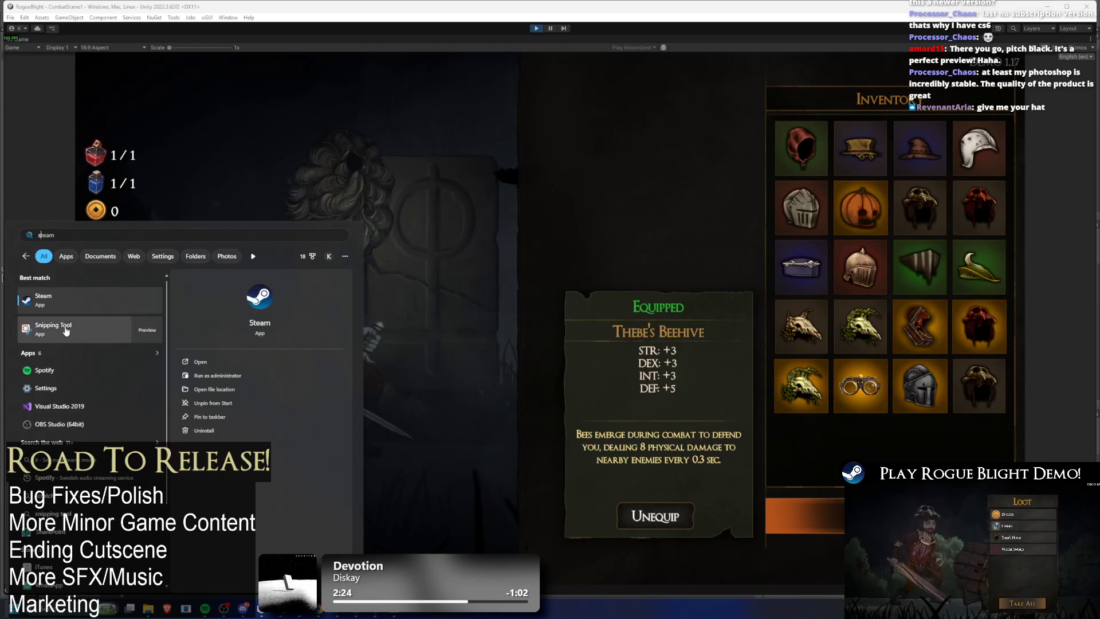
pyautogui.click(66, 330)
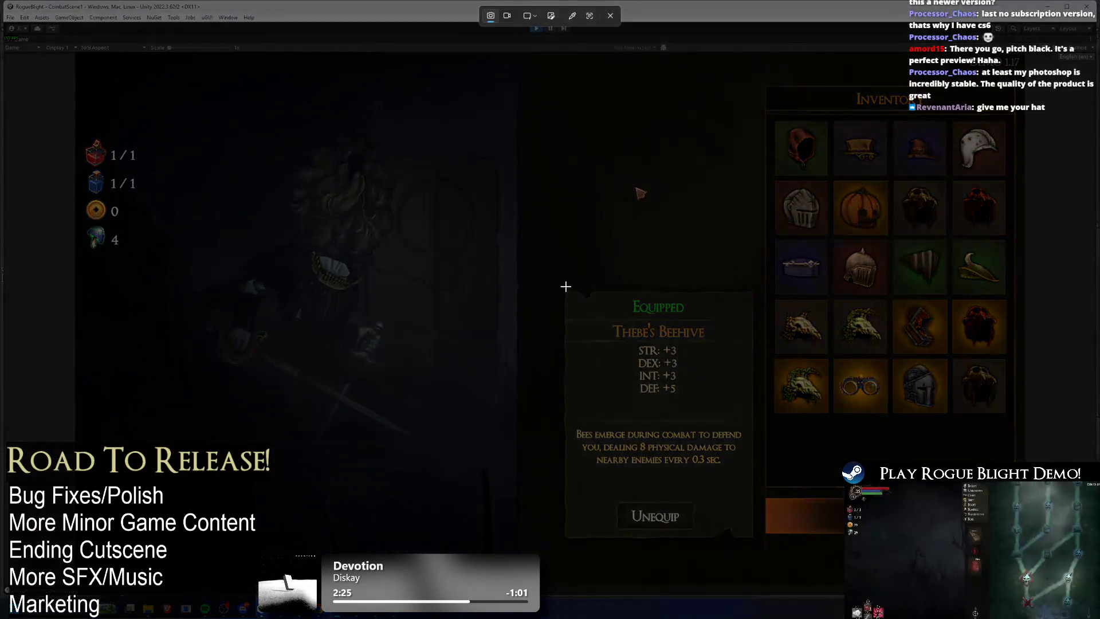
pyautogui.moveTo(561, 286); pyautogui.dragTo(761, 586)
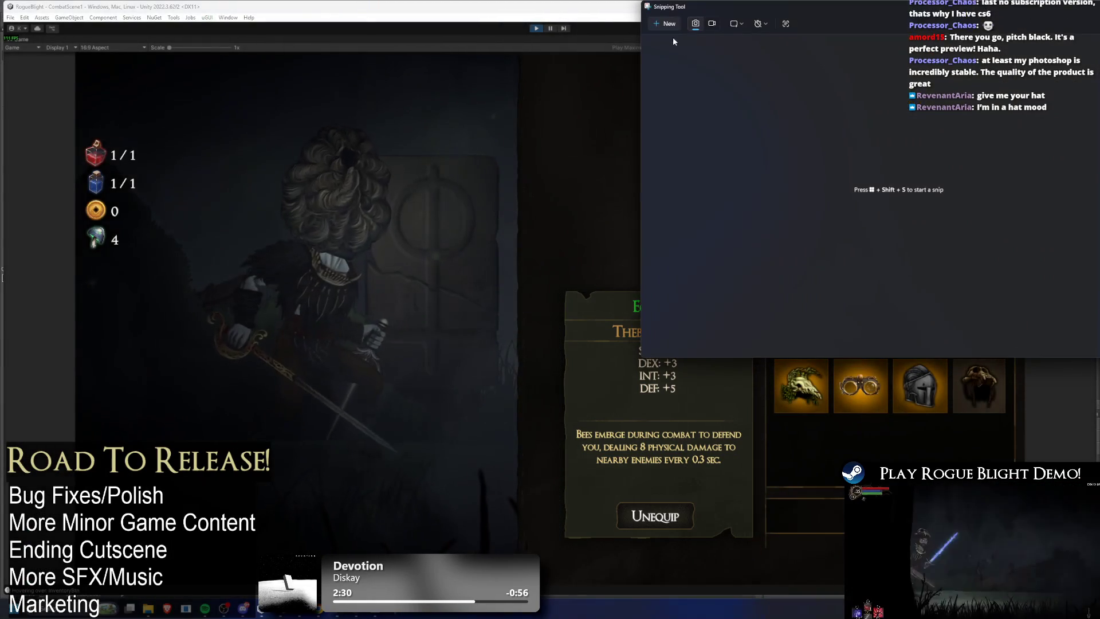
# Recapture the Equipped Thebe's Beehive tooltip panel as a snip and return to Photoshop.
pyautogui.click(662, 30)
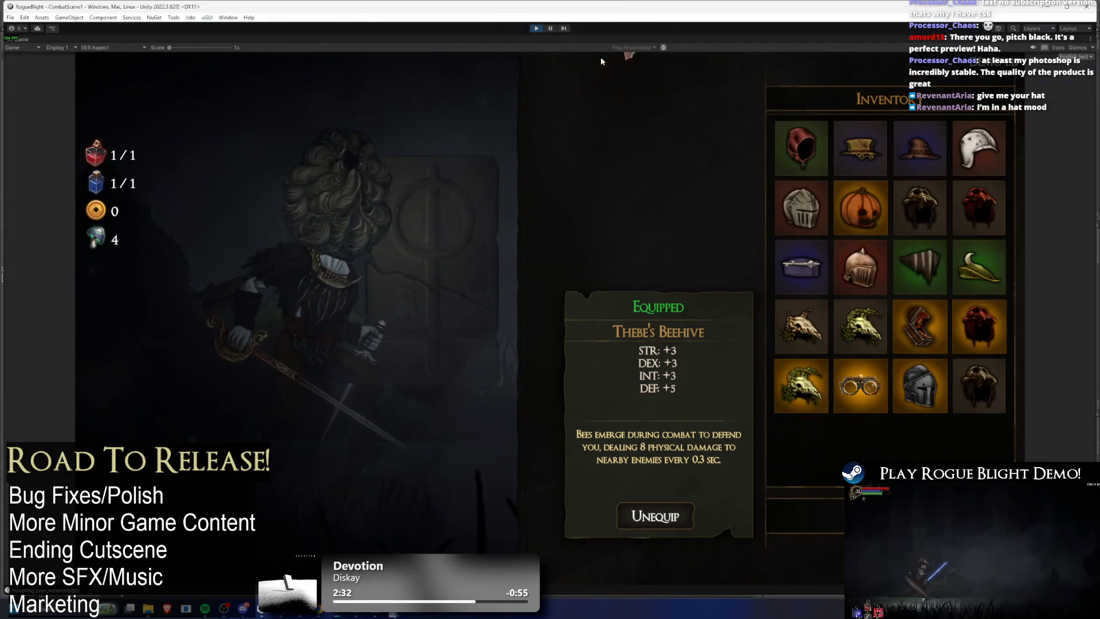
pyautogui.moveTo(553, 91); pyautogui.dragTo(760, 586)
pyautogui.rightClick(807, 159)
pyautogui.click(848, 177)
pyautogui.hotkey('alt', 'Tab')
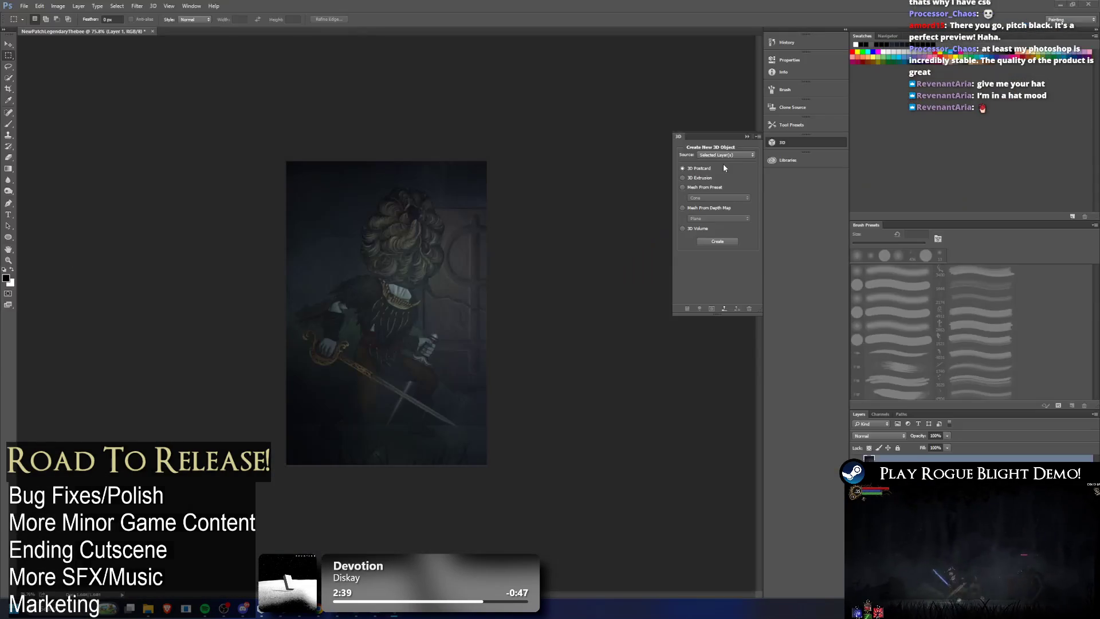
# Widen the canvas via Image > Canvas Size so white space appears beside the character art.
pyautogui.click(63, 7)
pyautogui.moveTo(74, 85)
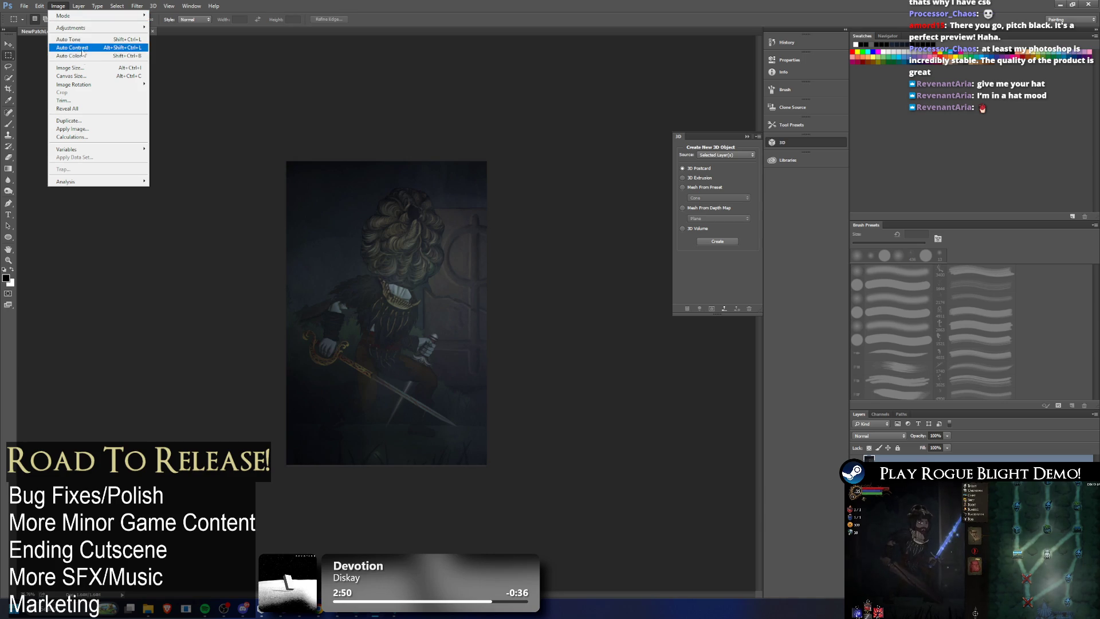
pyautogui.click(87, 76)
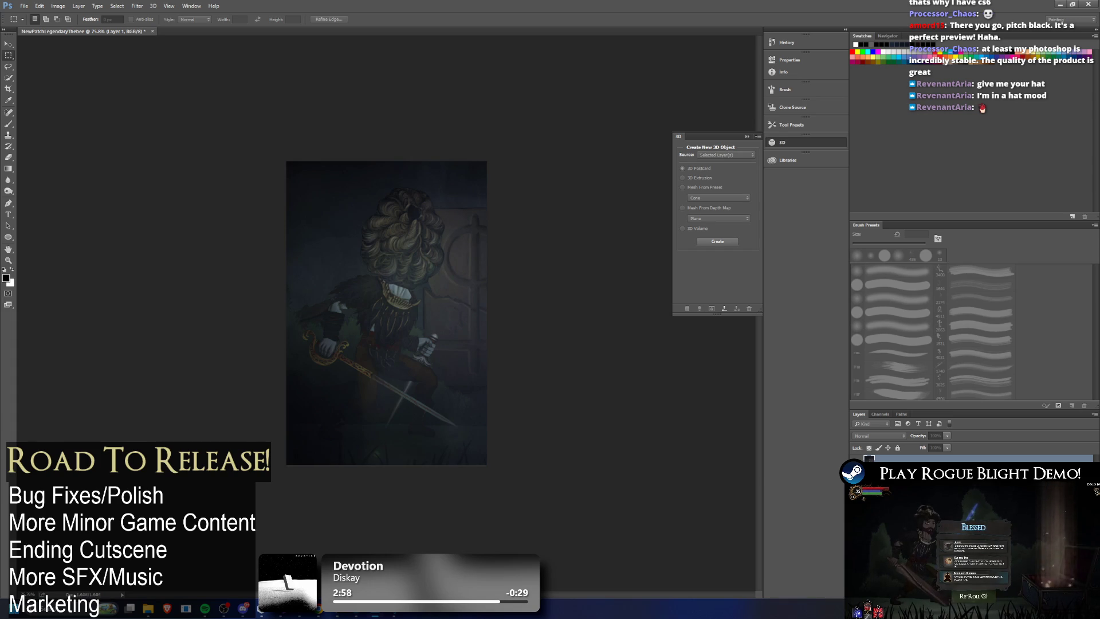
pyautogui.press('Return')
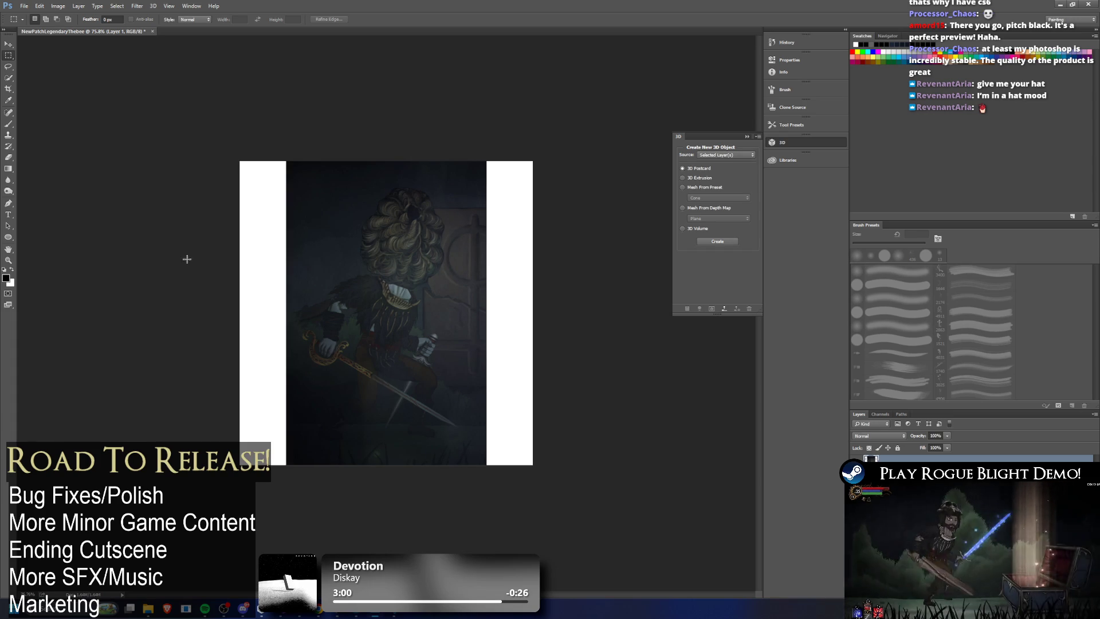
# Free-transform the character art and nudge it to the left edge of the canvas.
pyautogui.hotkey('ctrl', 't')
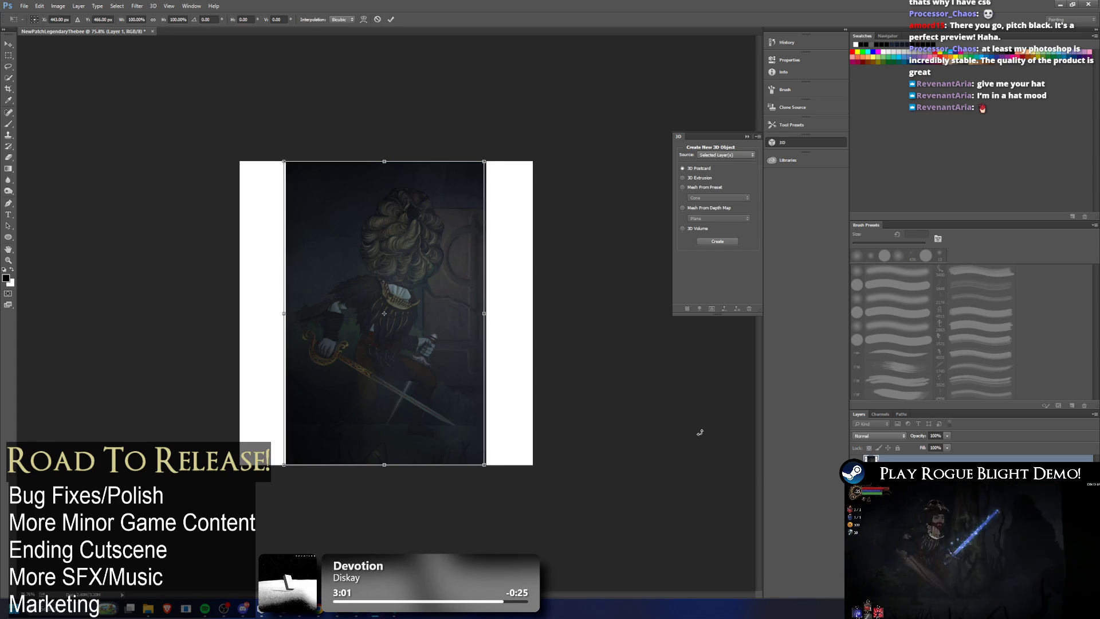
pyautogui.hotkey('shift', 'Left')
pyautogui.hotkey('shift', 'Left')
pyautogui.hotkey('shift', 'Left')
pyautogui.hotkey('shift', 'Left')
pyautogui.hotkey('shift', 'Left')
pyautogui.hotkey('shift', 'Left')
pyautogui.hotkey('shift', 'Left')
pyautogui.hotkey('shift', 'Left')
pyautogui.hotkey('shift', 'Left')
pyautogui.hotkey('shift', 'Left')
pyautogui.hotkey('shift', 'Left')
pyautogui.hotkey('shift', 'Left')
pyautogui.hotkey('shift', 'Left')
pyautogui.press('Return')
# Paste the tooltip panel, try positioning it on the right, then undo it and reopen Canvas Size.
pyautogui.hotkey('ctrl', 'v')
pyautogui.hotkey('ctrl', 't')
pyautogui.moveTo(412, 322)
pyautogui.mouseDown()
pyautogui.moveTo(496, 234)
pyautogui.moveTo(486, 255)
pyautogui.mouseUp()
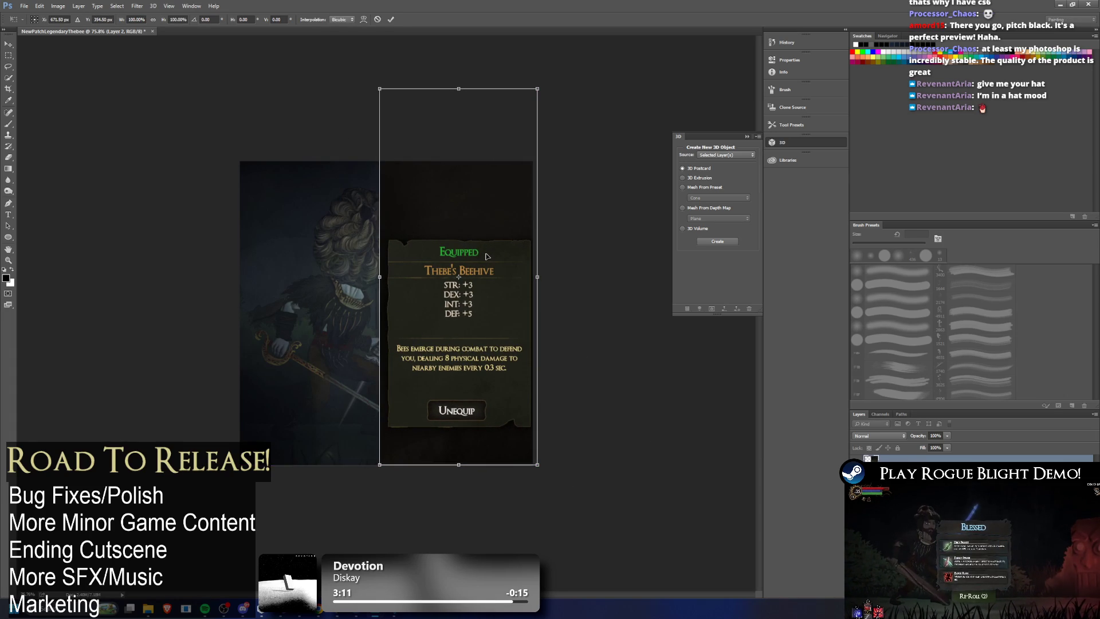
pyautogui.moveTo(421, 300); pyautogui.dragTo(454, 268)
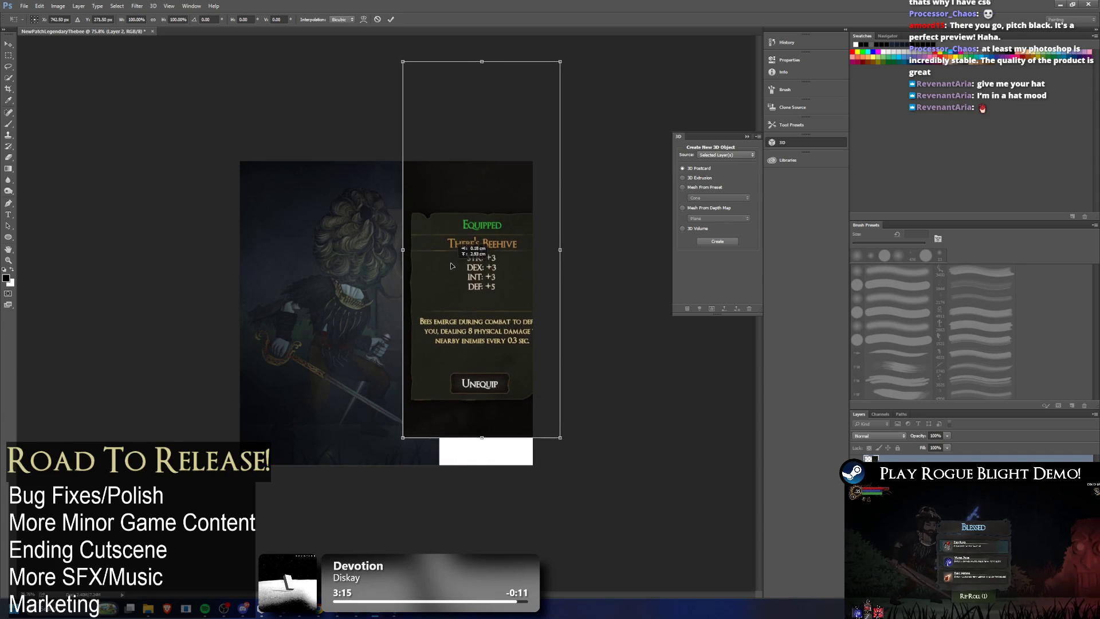
pyautogui.moveTo(454, 268); pyautogui.dragTo(454, 269)
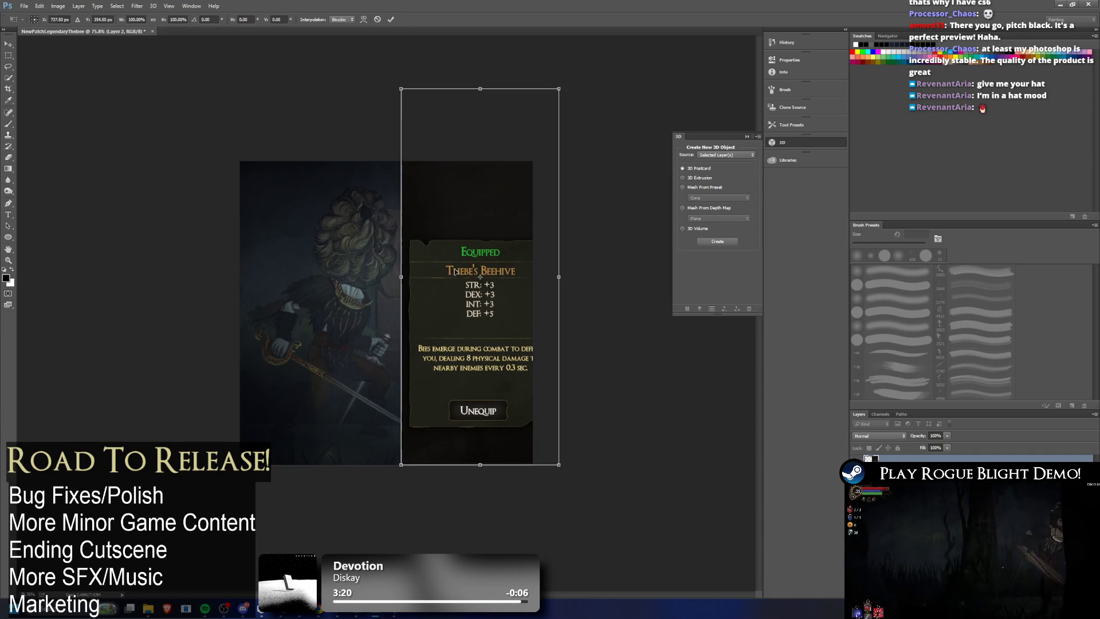
pyautogui.press('Escape')
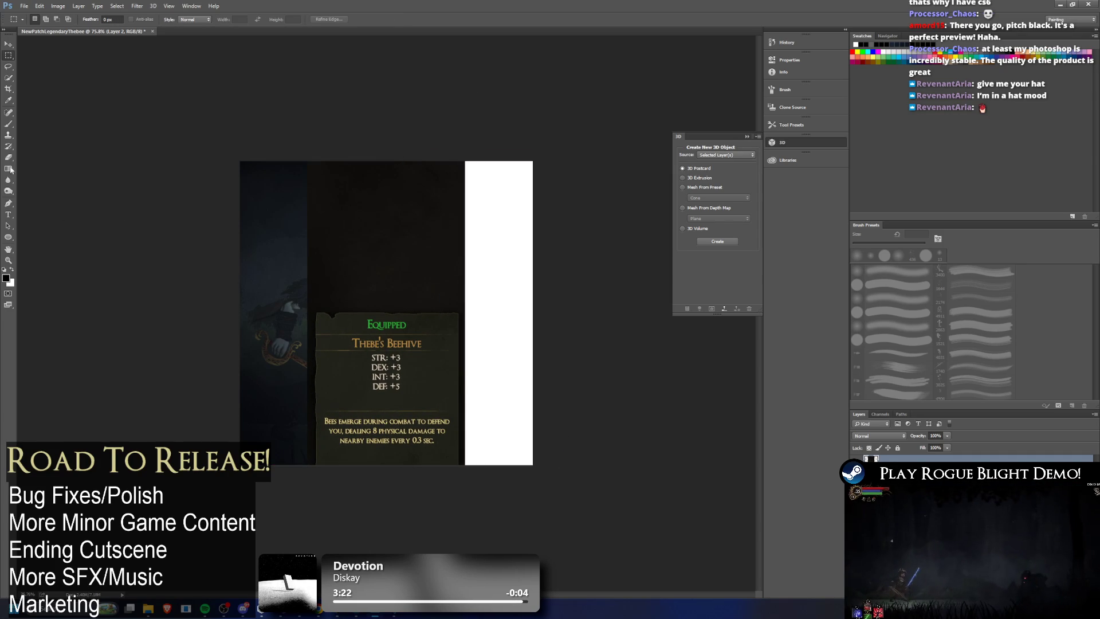
pyautogui.hotkey('ctrl', 'z')
pyautogui.click(51, 6)
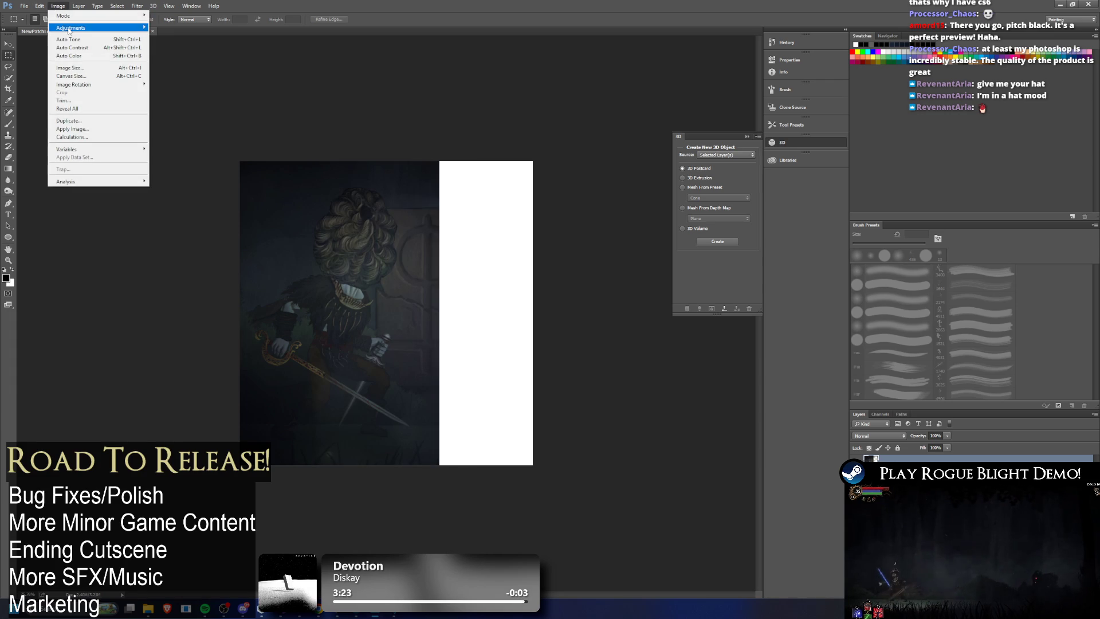
pyautogui.click(90, 76)
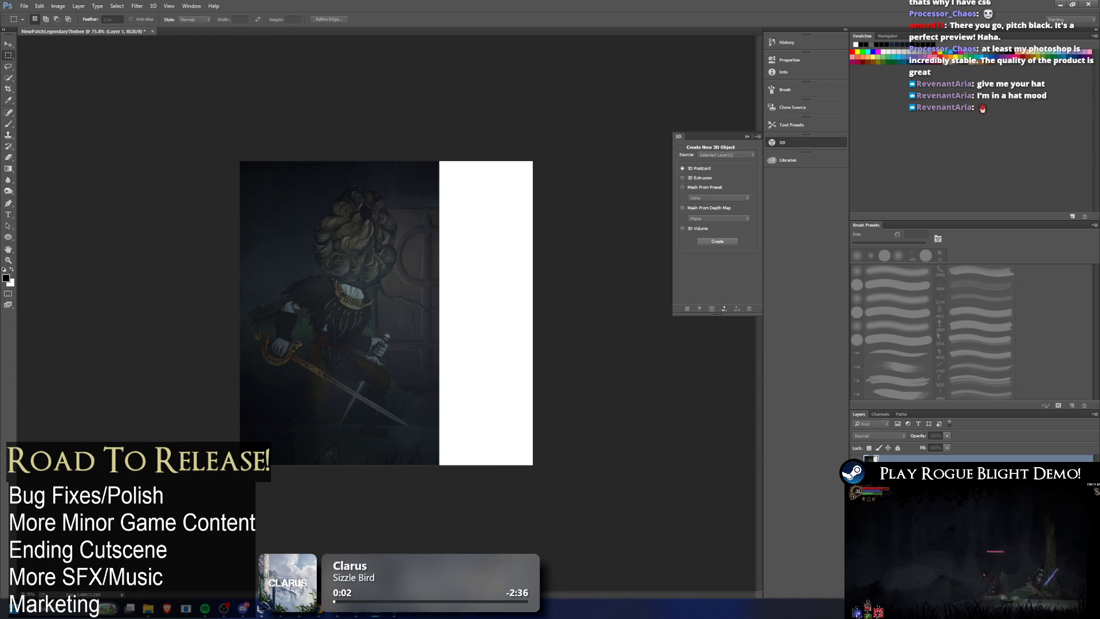
# Confirm the wider canvas and nudge the character art further left.
pyautogui.press('Return')
pyautogui.hotkey('ctrl', 't')
pyautogui.press('Left')
pyautogui.press('Left')
pyautogui.press('Left')
pyautogui.press('Left')
pyautogui.press('Left')
pyautogui.press('Left')
pyautogui.press('Left')
pyautogui.press('Left')
pyautogui.press('Left')
pyautogui.press('Left')
pyautogui.press('Left')
pyautogui.press('Left')
pyautogui.press('Left')
pyautogui.press('Left')
pyautogui.press('Left')
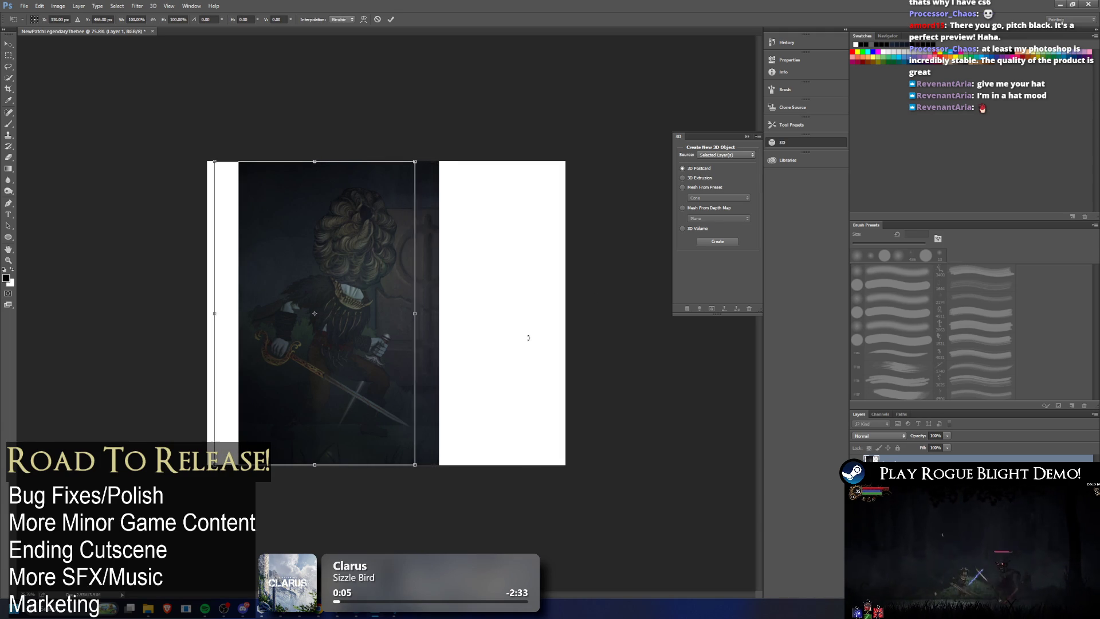
pyautogui.press('Left')
pyautogui.press('Left')
pyautogui.press('Left')
pyautogui.press('Left')
pyautogui.press('Left')
pyautogui.press('Left')
pyautogui.press('Left')
pyautogui.press('Left')
pyautogui.press('Left')
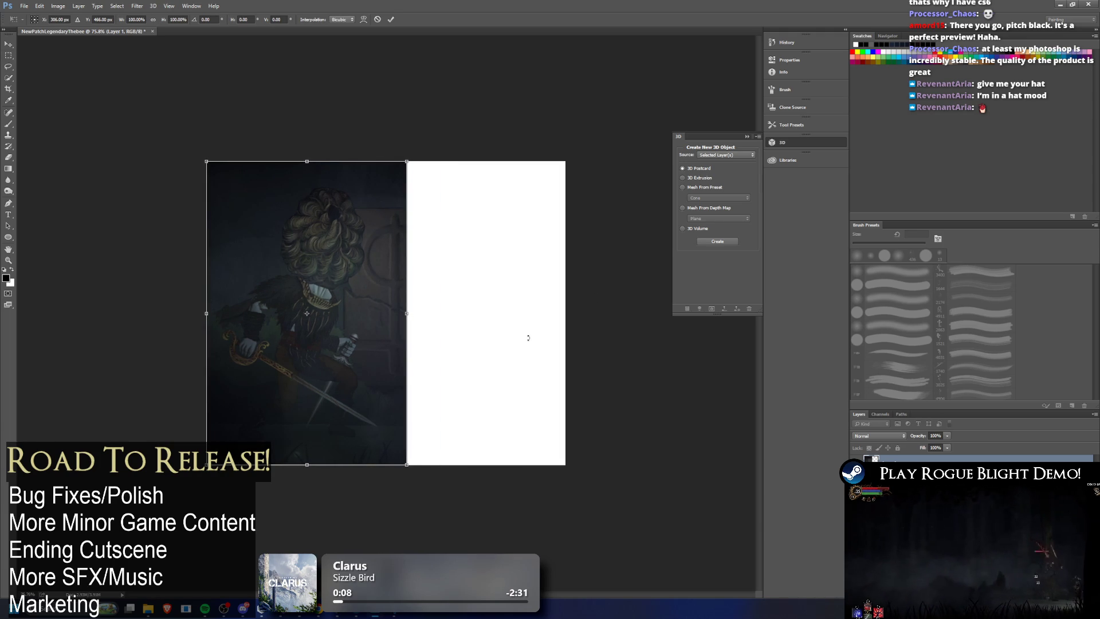
pyautogui.press('Return')
# Paste the Thebe's Beehive tooltip panel and place it on the canvas's right side.
pyautogui.hotkey('ctrl', 'v')
pyautogui.hotkey('ctrl', 't')
pyautogui.moveTo(431, 291)
pyautogui.mouseDown()
pyautogui.moveTo(528, 241)
pyautogui.moveTo(531, 210)
pyautogui.mouseUp()
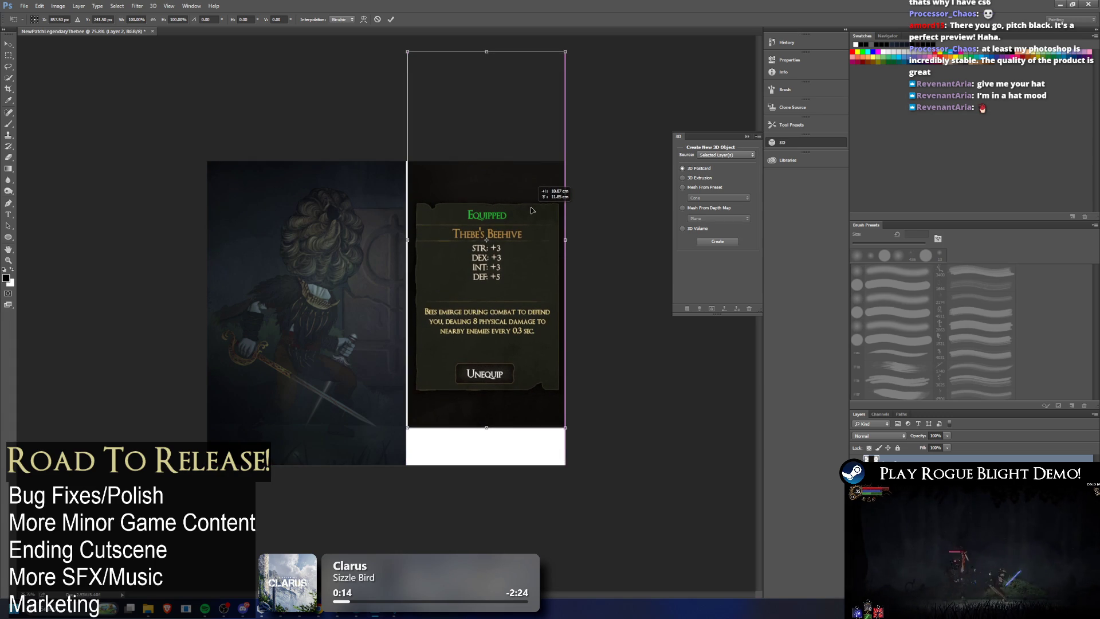
pyautogui.moveTo(532, 210); pyautogui.dragTo(518, 208)
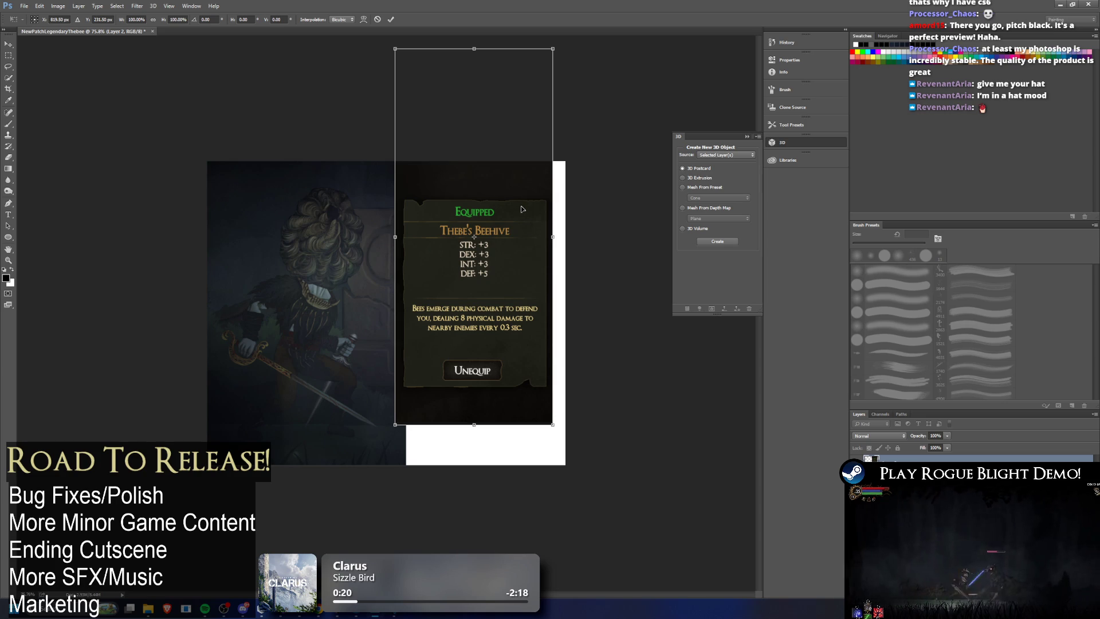
pyautogui.press('Return')
# Paste a duplicate tooltip panel and align it over the original.
pyautogui.hotkey('ctrl', 'v')
pyautogui.press('t')
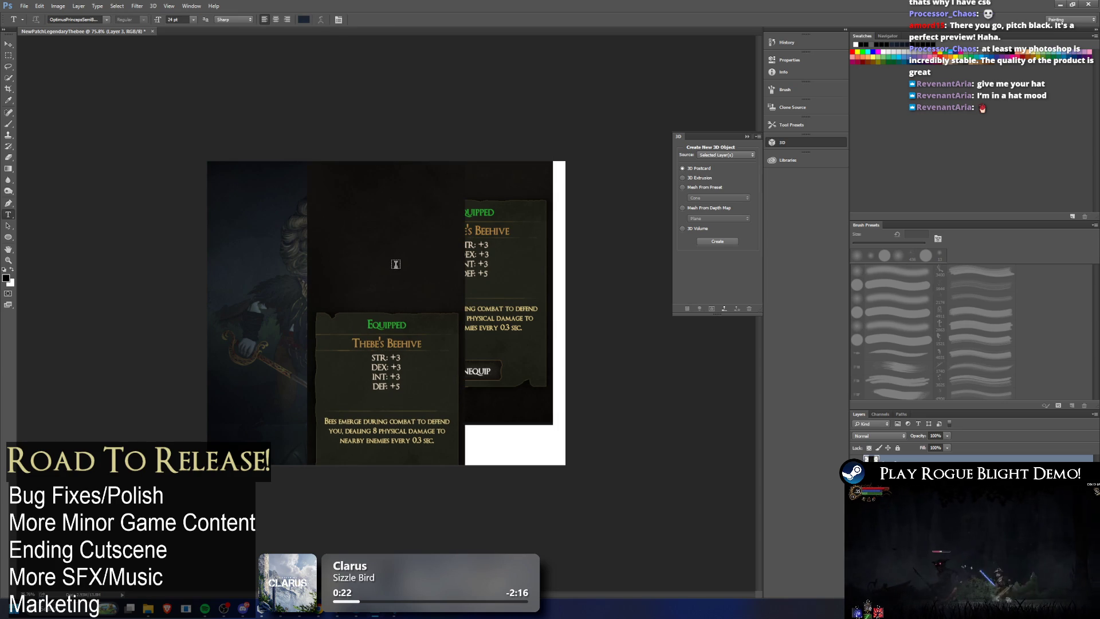
pyautogui.hotkey('ctrl', 't')
pyautogui.moveTo(400, 259); pyautogui.dragTo(483, 518)
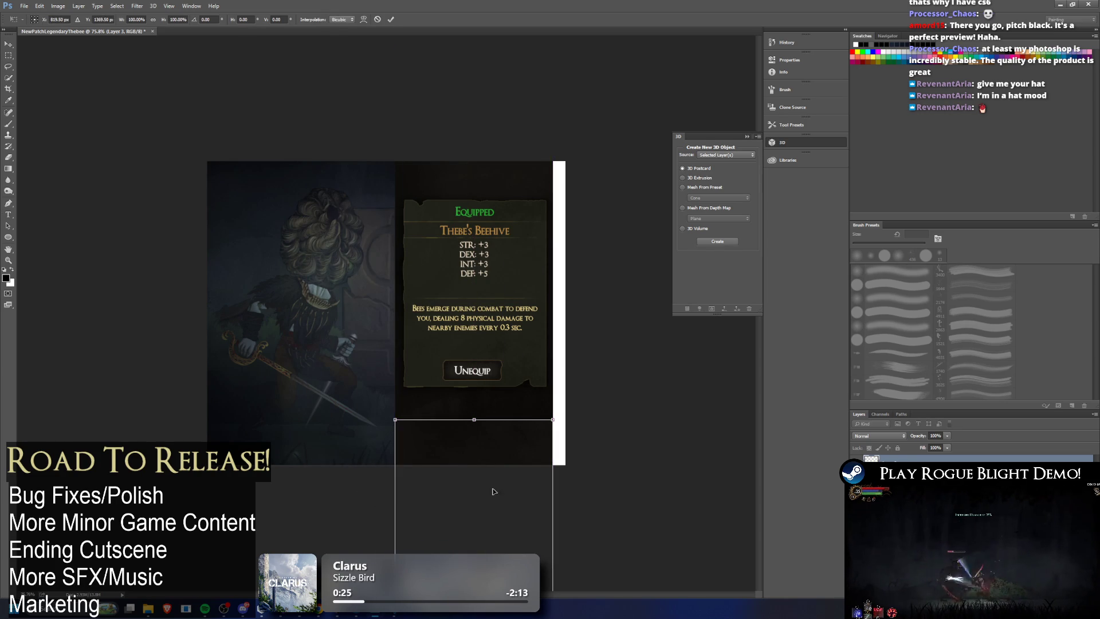
pyautogui.press('Return')
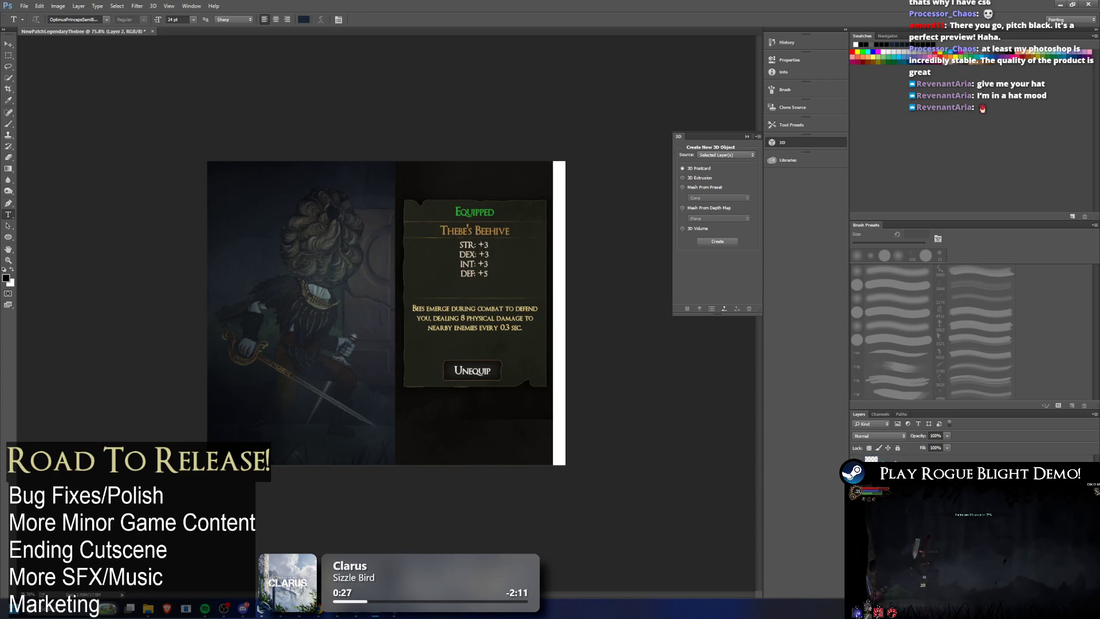
pyautogui.rightClick(908, 461)
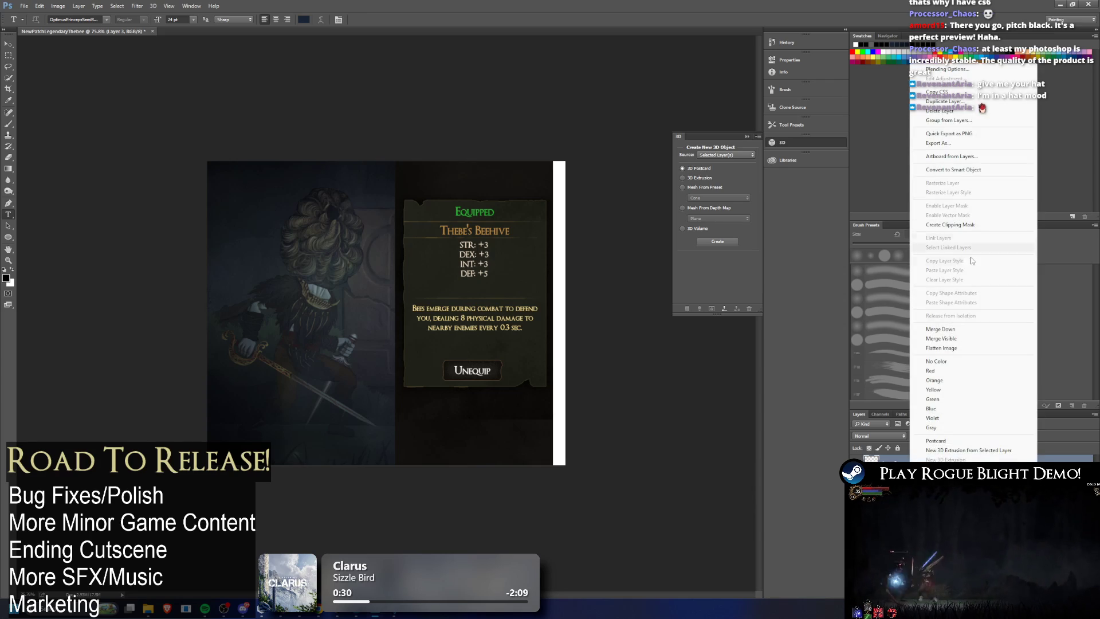
# Merge the duplicate tooltip down and set the Clone Stamp brush size to 167 px.
pyautogui.click(957, 329)
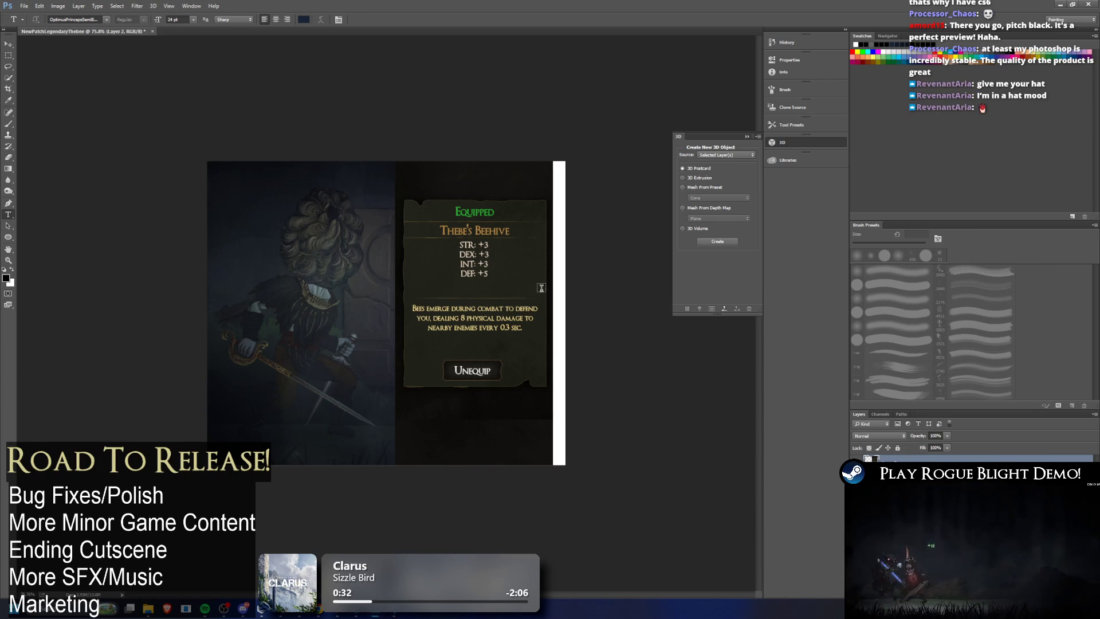
pyautogui.click(8, 157)
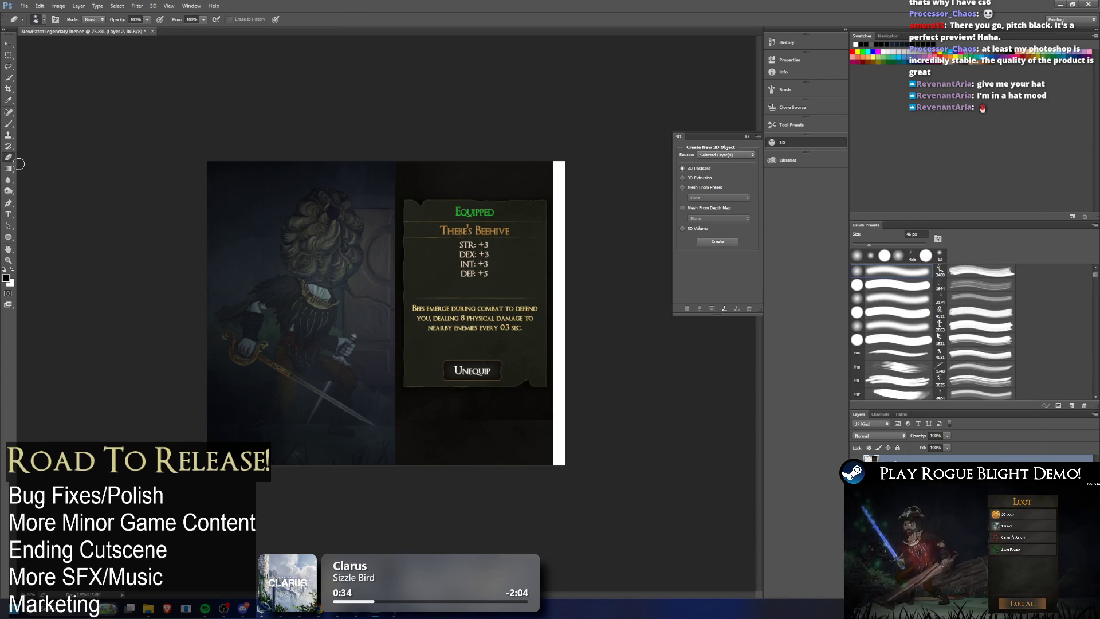
pyautogui.click(10, 135)
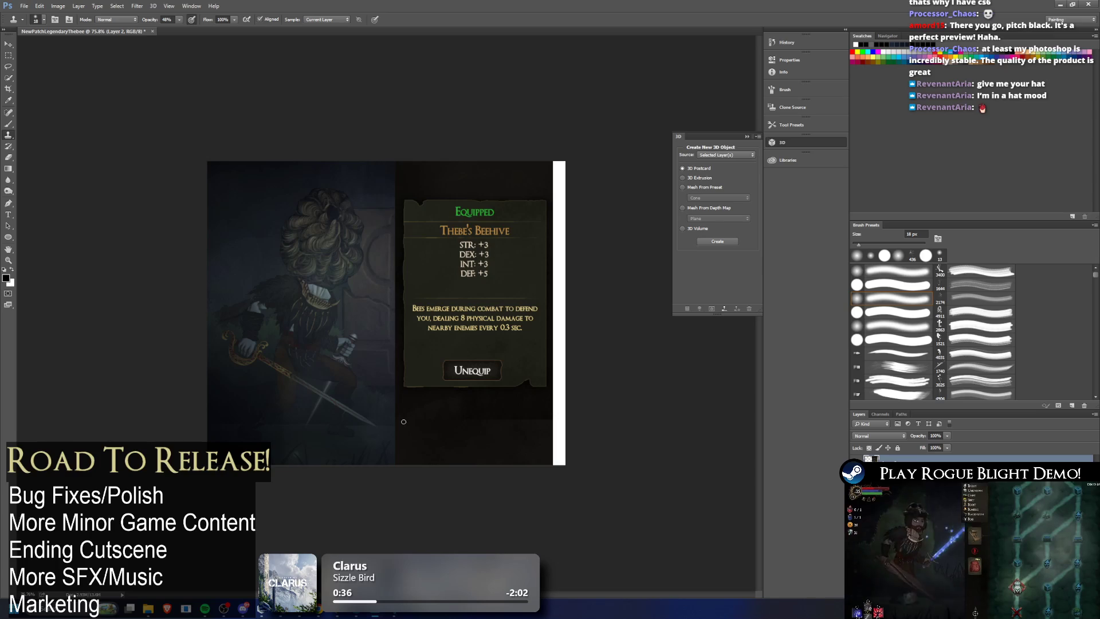
pyautogui.click(45, 20)
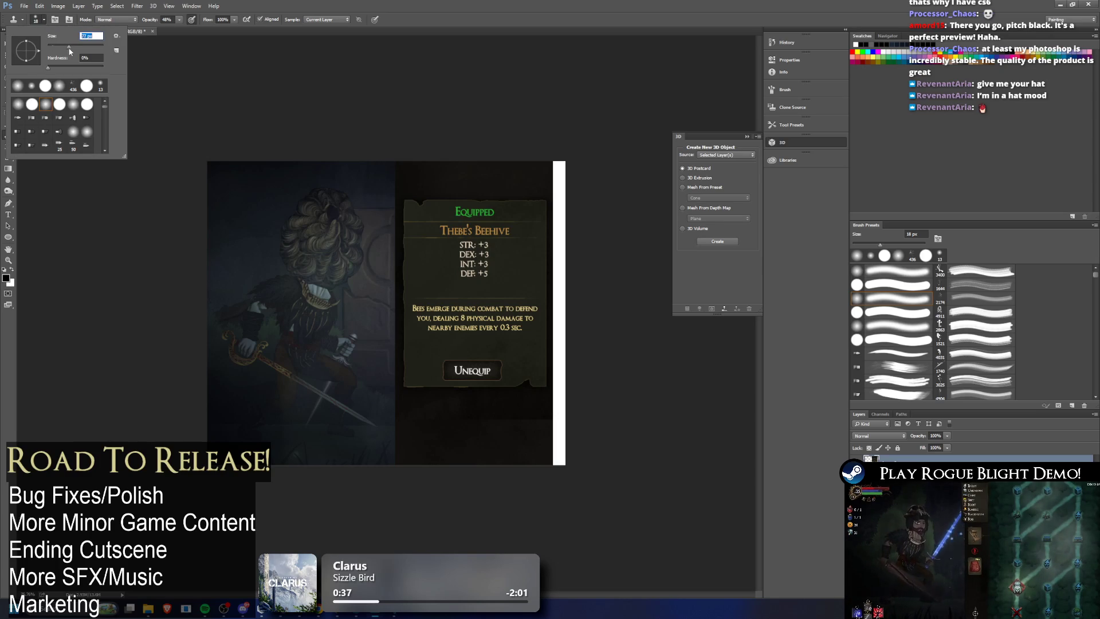
pyautogui.press('Return')
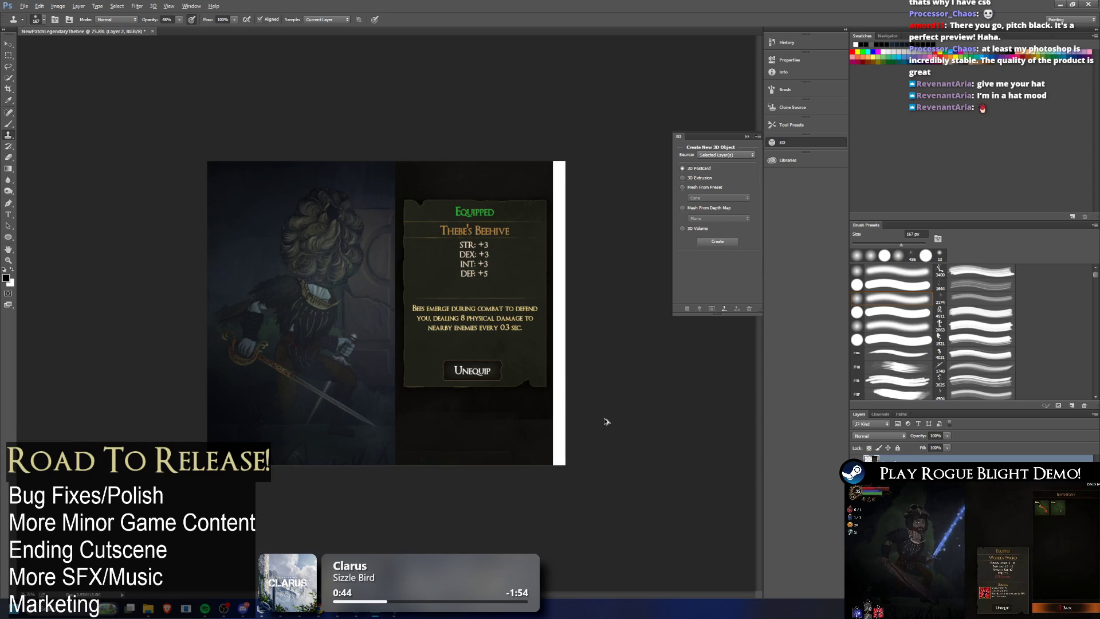
# Paste an extra tooltip copy and place it over the lower left of the character art.
pyautogui.hotkey('ctrl', 'v')
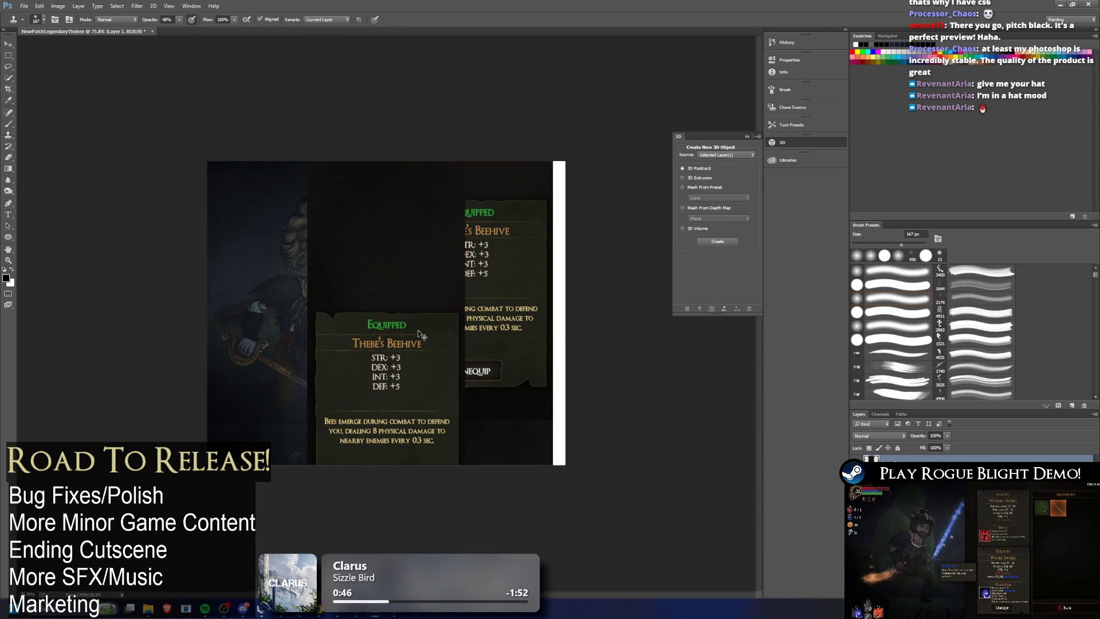
pyautogui.hotkey('ctrl', 't')
pyautogui.moveTo(392, 318); pyautogui.dragTo(326, 382)
pyautogui.press('Return')
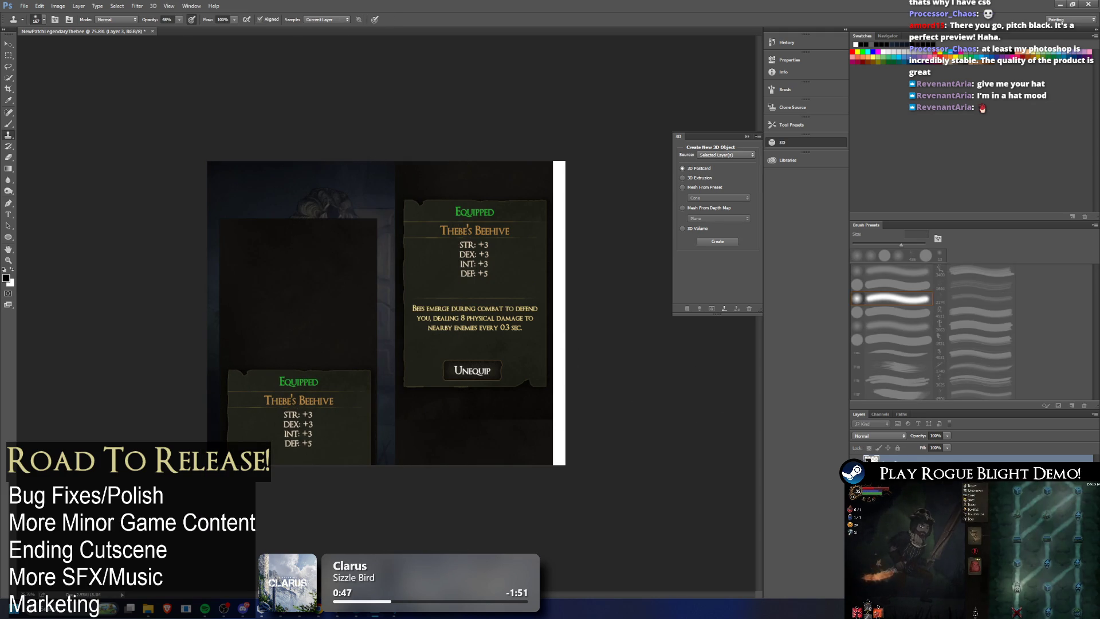
# Select the merged tooltip layer and set a Clone Stamp source on the canvas.
pyautogui.press('s')
pyautogui.click(886, 472)
pyautogui.moveTo(474, 422)
pyautogui.mouseDown()
pyautogui.moveTo(514, 425)
pyautogui.moveTo(442, 430)
pyautogui.mouseUp()
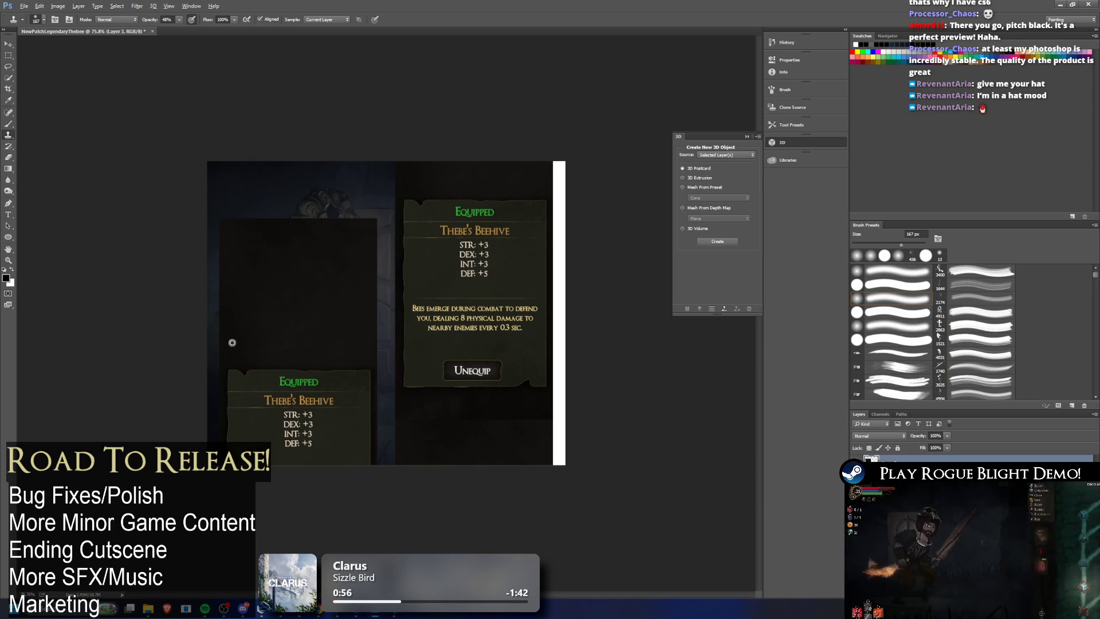
pyautogui.hotkey('alt', '[')
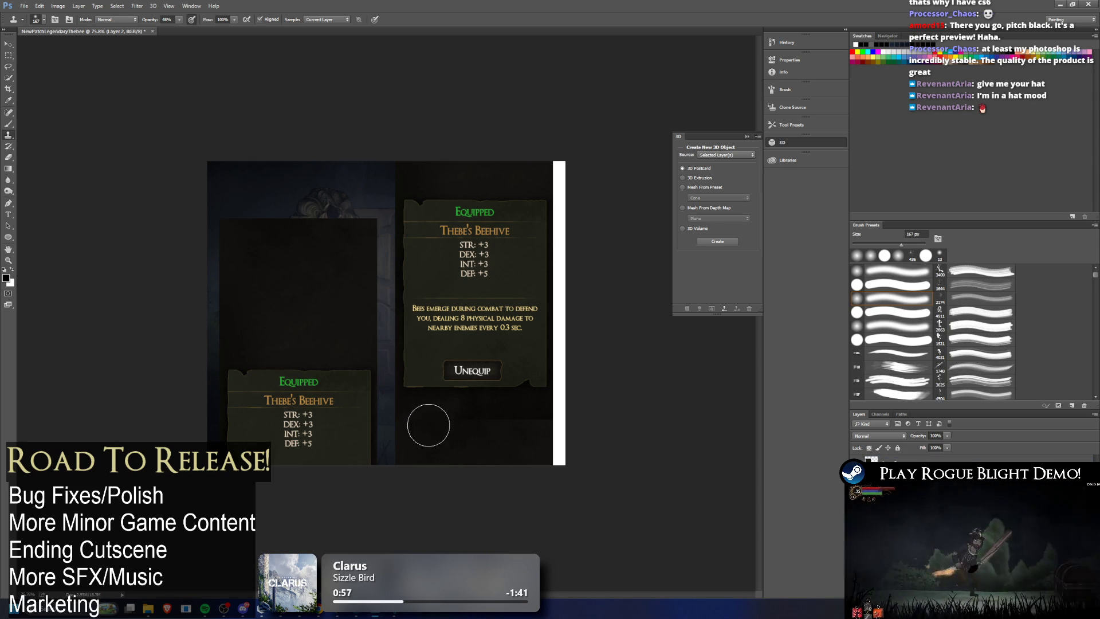
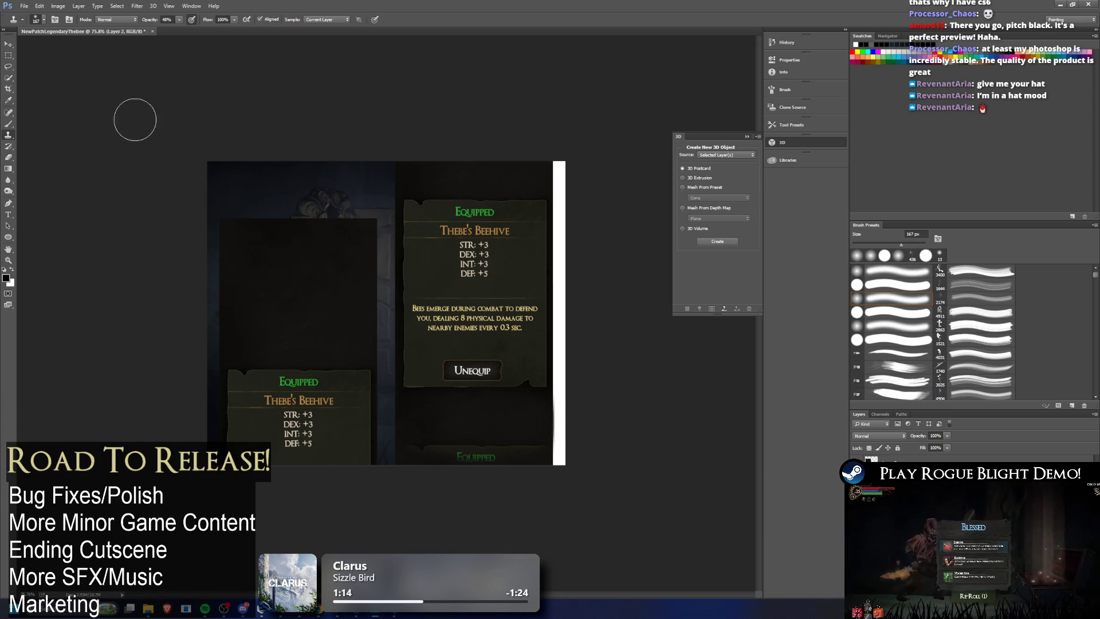
# Try a half-strength eraser stroke over the lower Equipped text, then undo it.
pyautogui.click(9, 158)
pyautogui.press('4')
pyautogui.press('7')
pyautogui.click(43, 19)
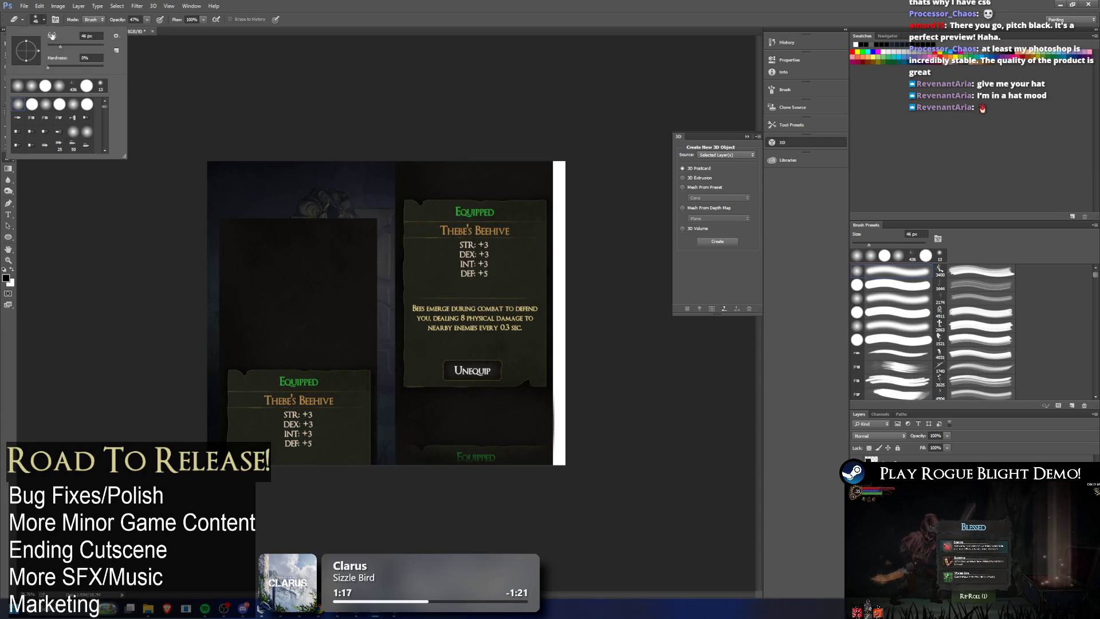
pyautogui.moveTo(454, 467); pyautogui.dragTo(516, 456)
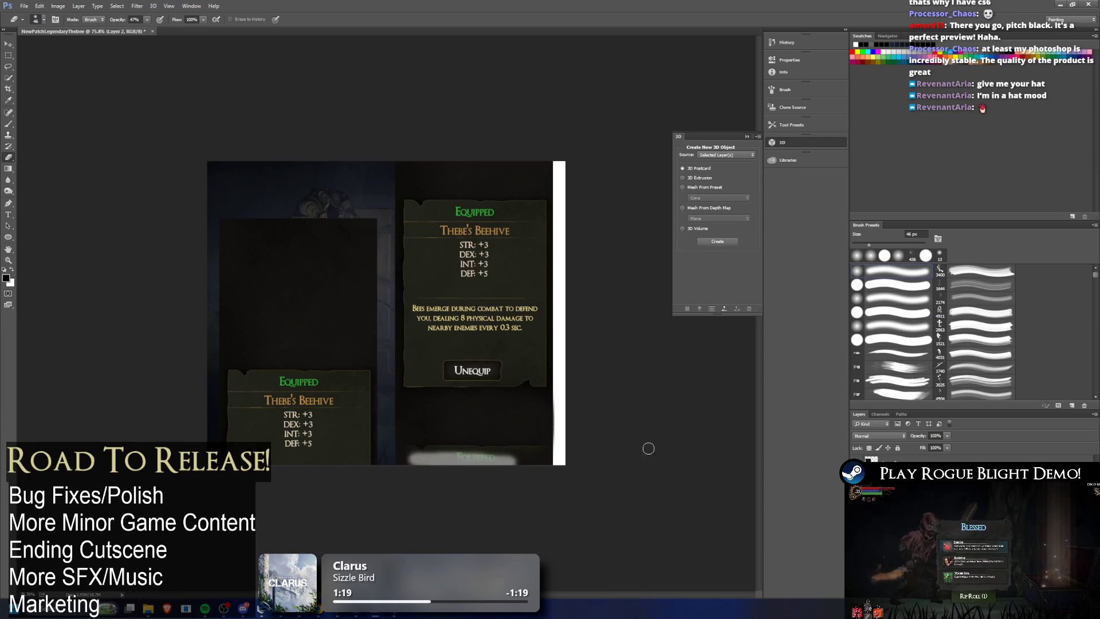
pyautogui.hotkey('ctrl', 'z')
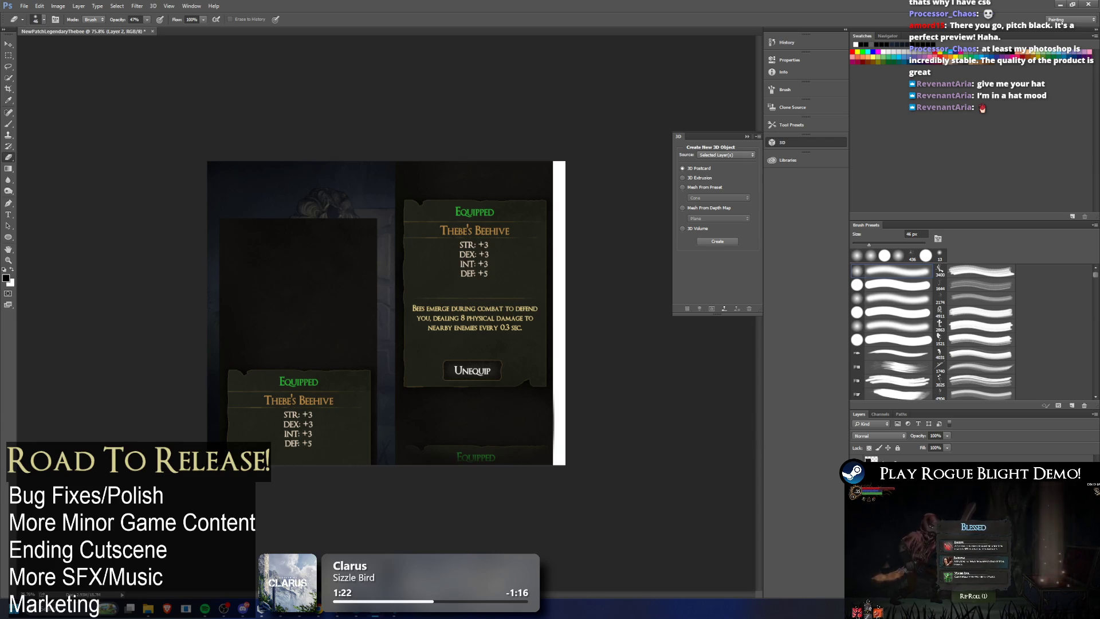
# Free-transform the left card layer down and to the right, out of the way.
pyautogui.click(870, 460)
pyautogui.hotkey('ctrl', 't')
pyautogui.moveTo(287, 331)
pyautogui.mouseDown()
pyautogui.moveTo(474, 553)
pyautogui.moveTo(465, 535)
pyautogui.mouseUp()
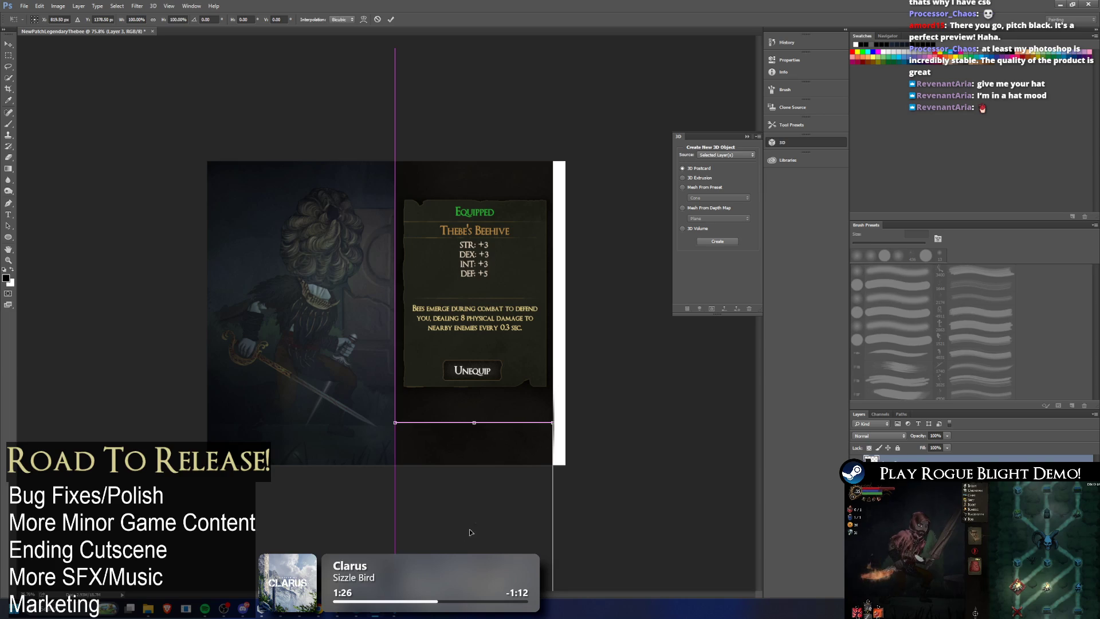
pyautogui.press('Return')
pyautogui.press('e')
# Nudge the other layer upward with Free Transform and return to erasing.
pyautogui.hotkey('ctrl', 't')
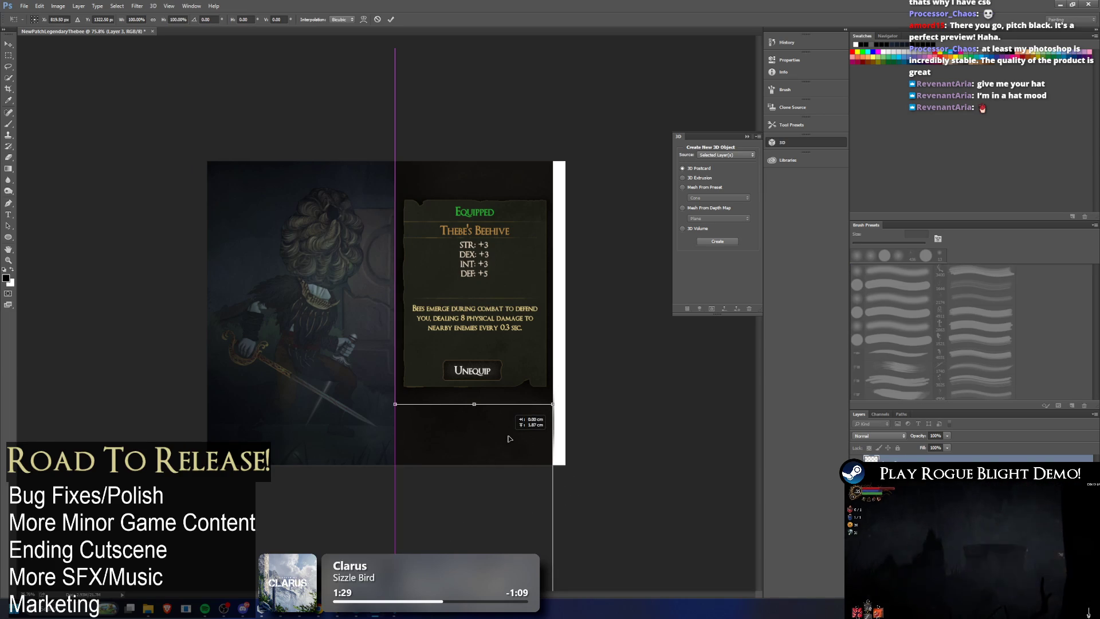
pyautogui.moveTo(509, 457); pyautogui.dragTo(507, 437)
pyautogui.press('Return')
pyautogui.press('Return')
pyautogui.press('e')
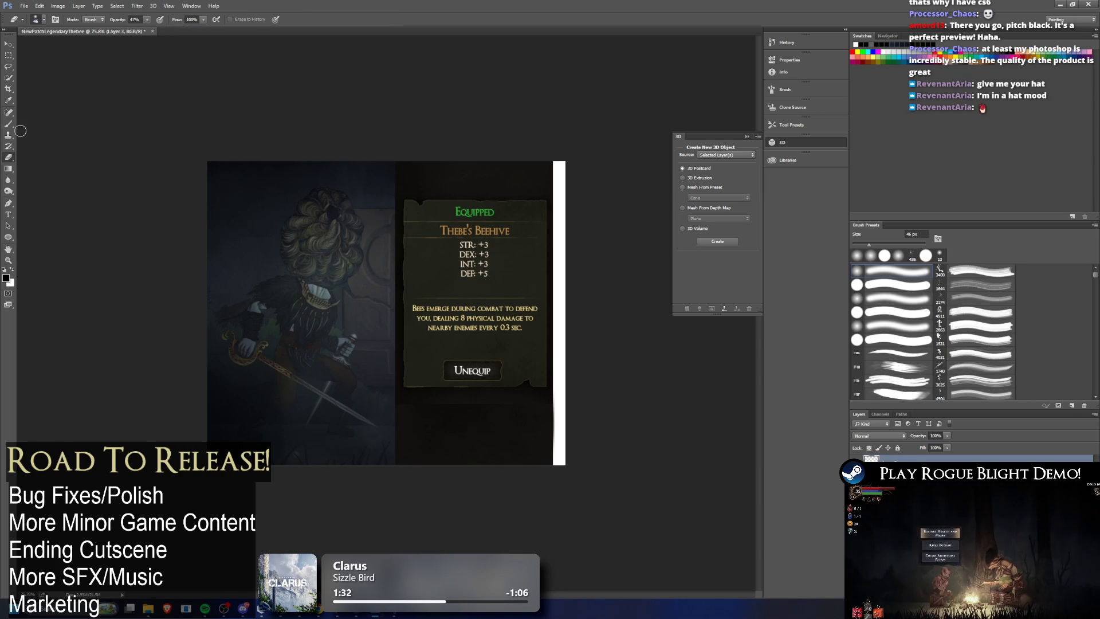
pyautogui.click(43, 22)
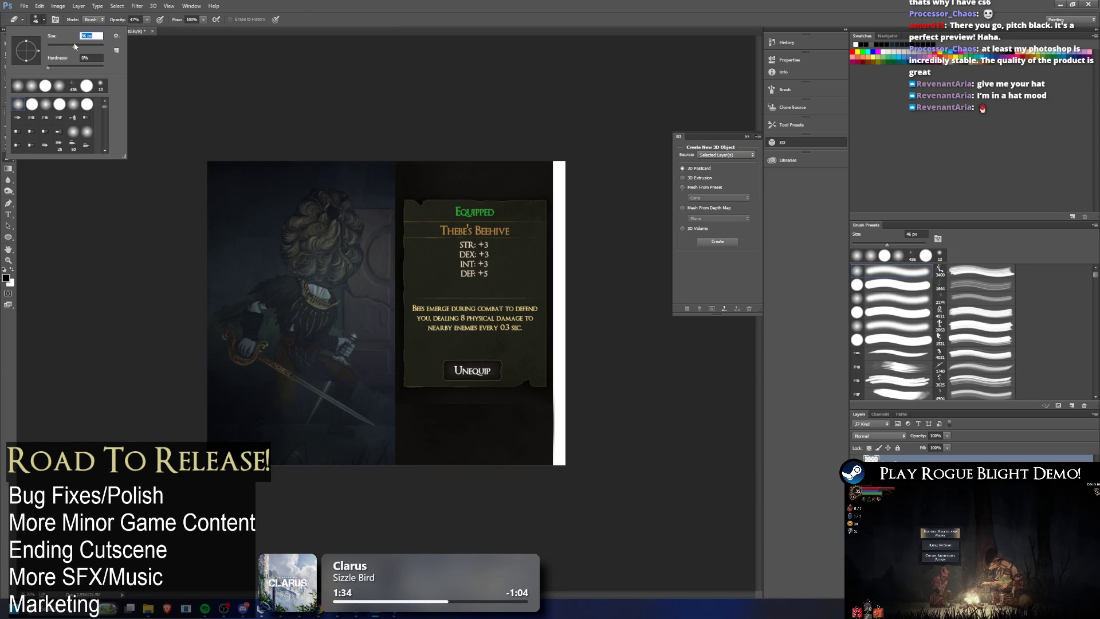
pyautogui.press('Return')
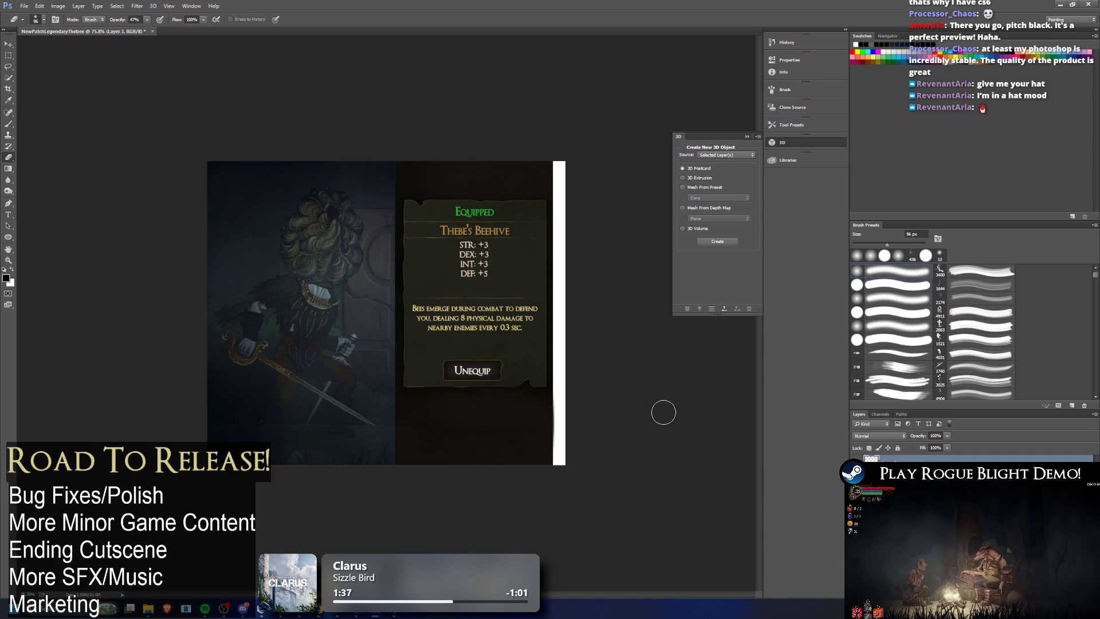
pyautogui.scroll(-3, 659, 411)
pyautogui.scroll(-2, 646, 372)
pyautogui.scroll(2, 572, 373)
pyautogui.scroll(1, 557, 364)
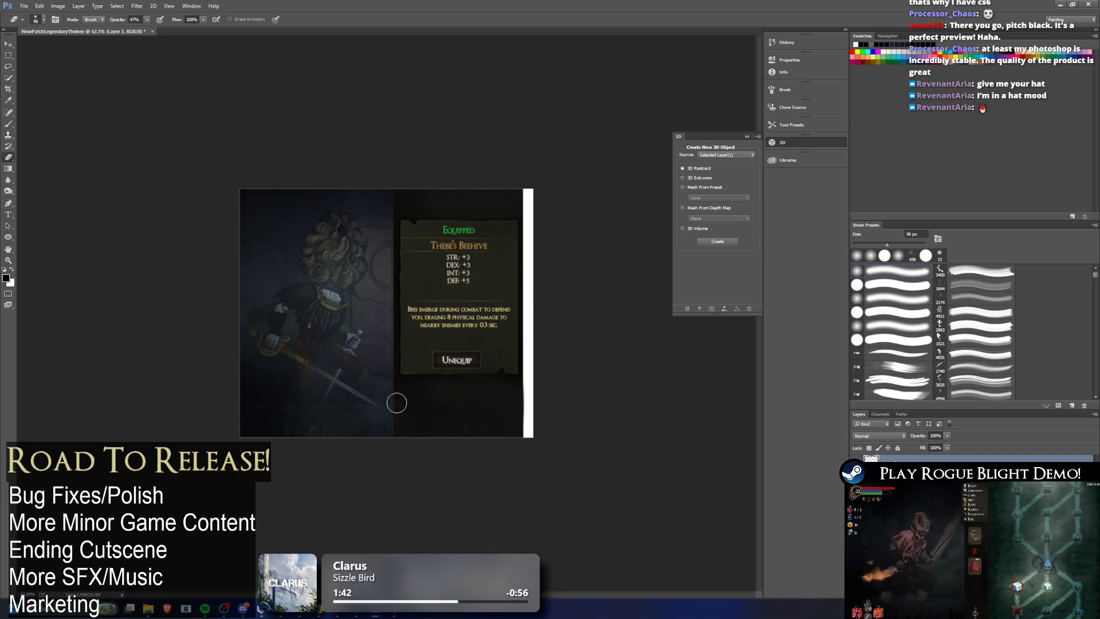
# Make Layer 2 active and try a rectangular selection from the top-left, then drop it.
pyautogui.press('1')
pyautogui.press('2')
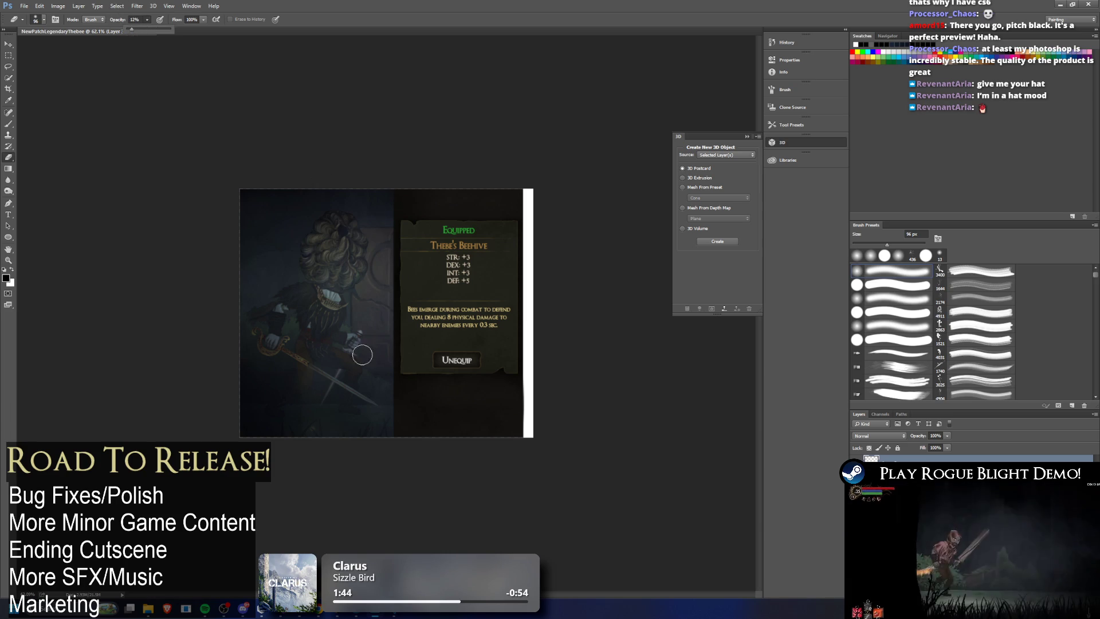
pyautogui.scroll(7, 444, 290)
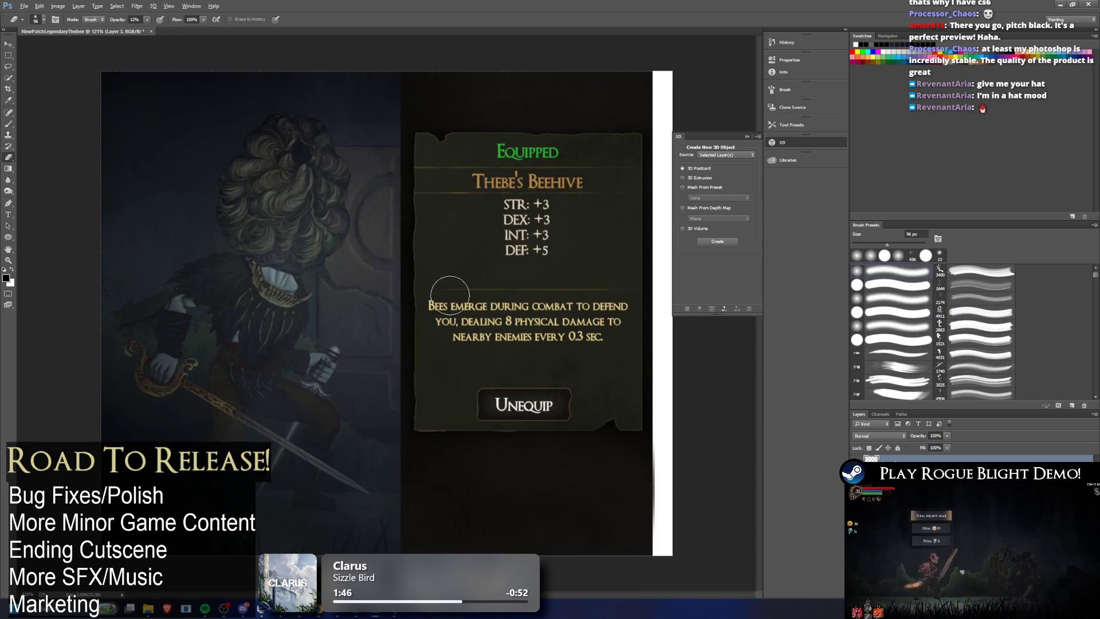
pyautogui.click(893, 481)
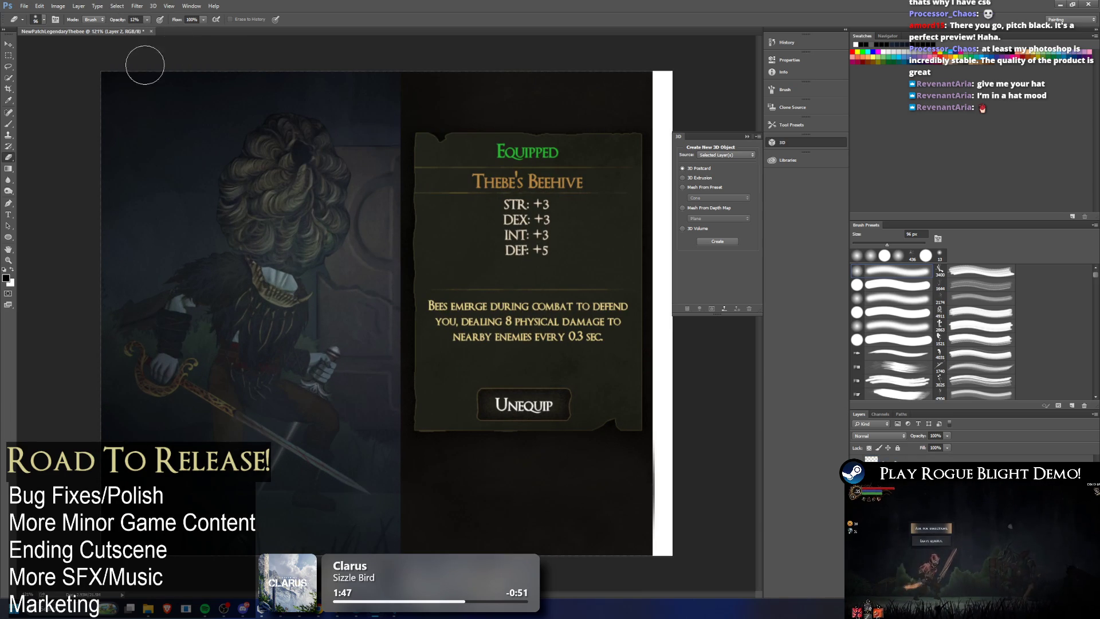
pyautogui.click(10, 54)
pyautogui.moveTo(101, 72); pyautogui.dragTo(572, 422)
pyautogui.hotkey('ctrl', 'd')
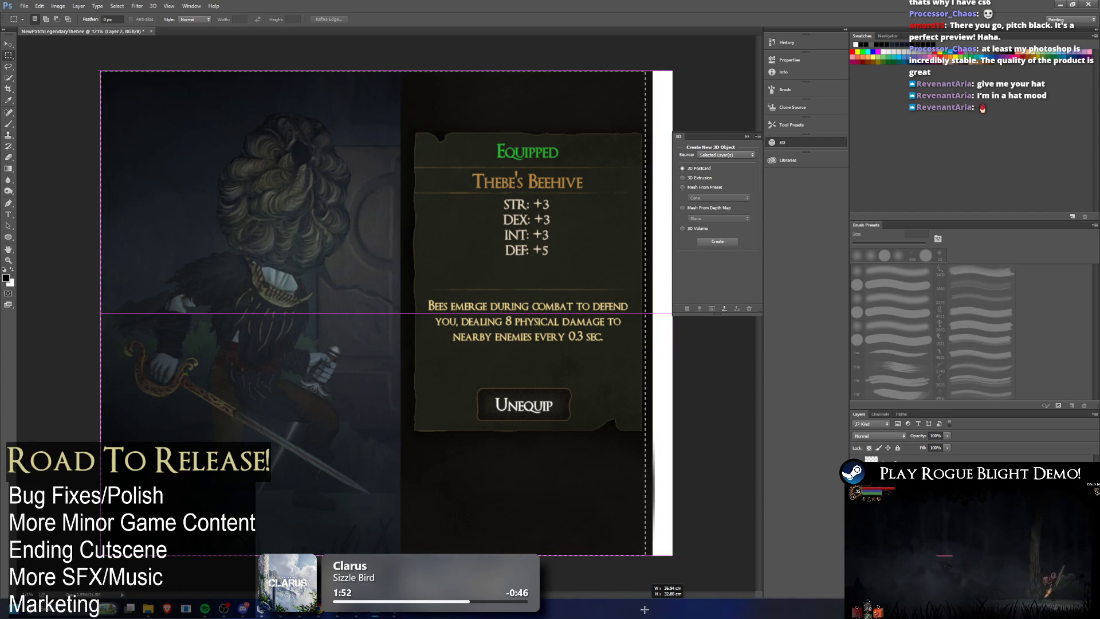
# Select the whole canvas and crop the image to it, trimming the white right strip.
pyautogui.click(118, 6)
pyautogui.click(121, 14)
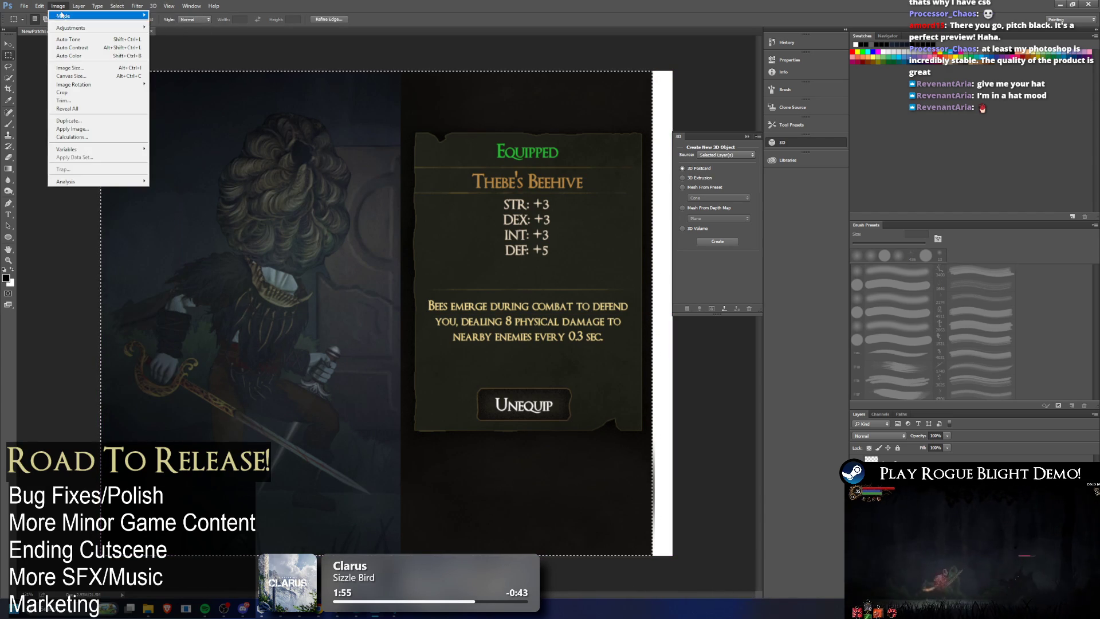
pyautogui.click(63, 92)
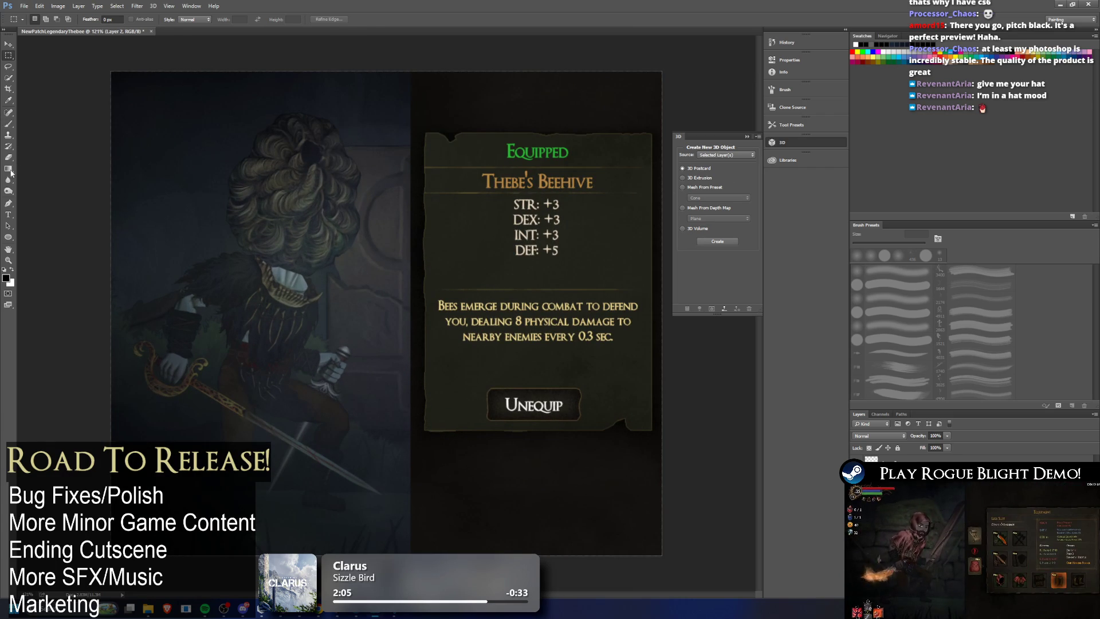
# Start a New Legendary text line above the card and pick a bright yellow colour.
pyautogui.press('t')
pyautogui.click(446, 102)
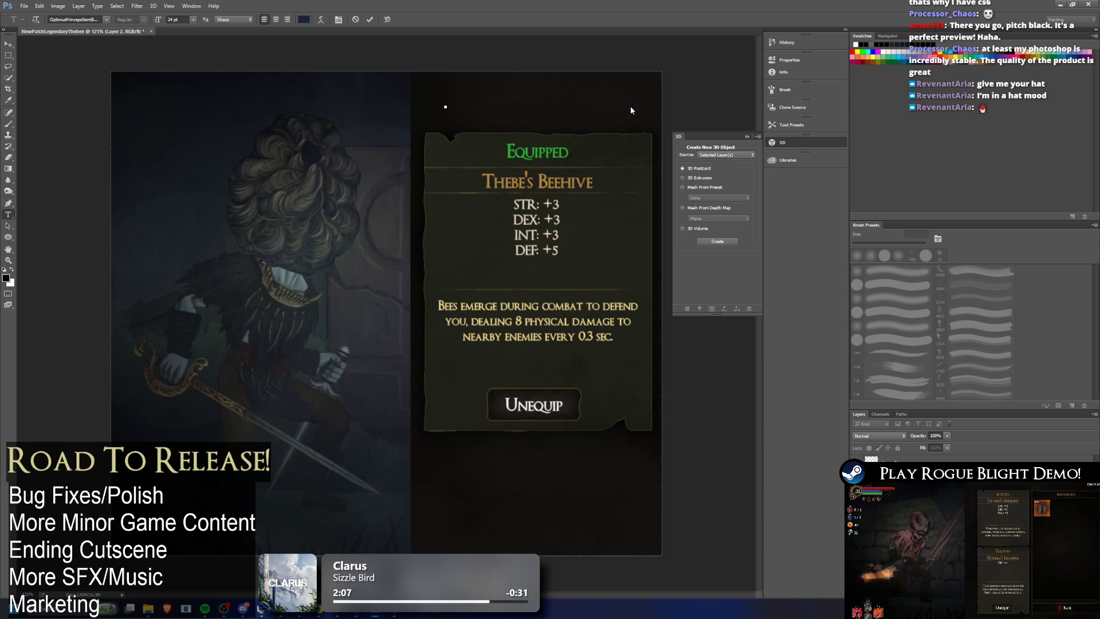
pyautogui.write('New Legendary')
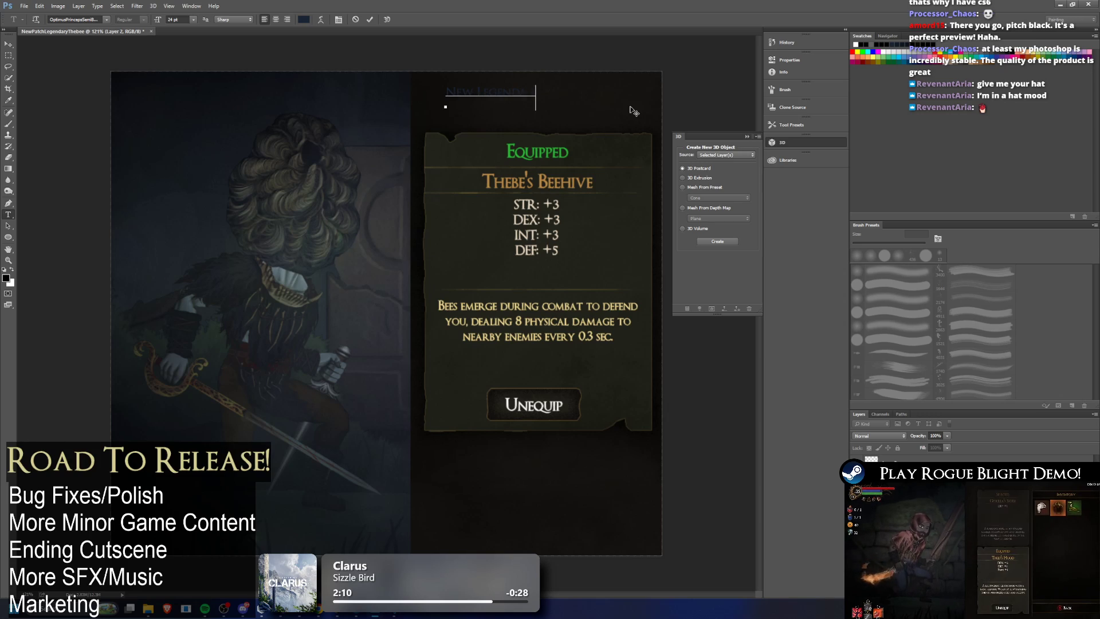
pyautogui.write(' It')
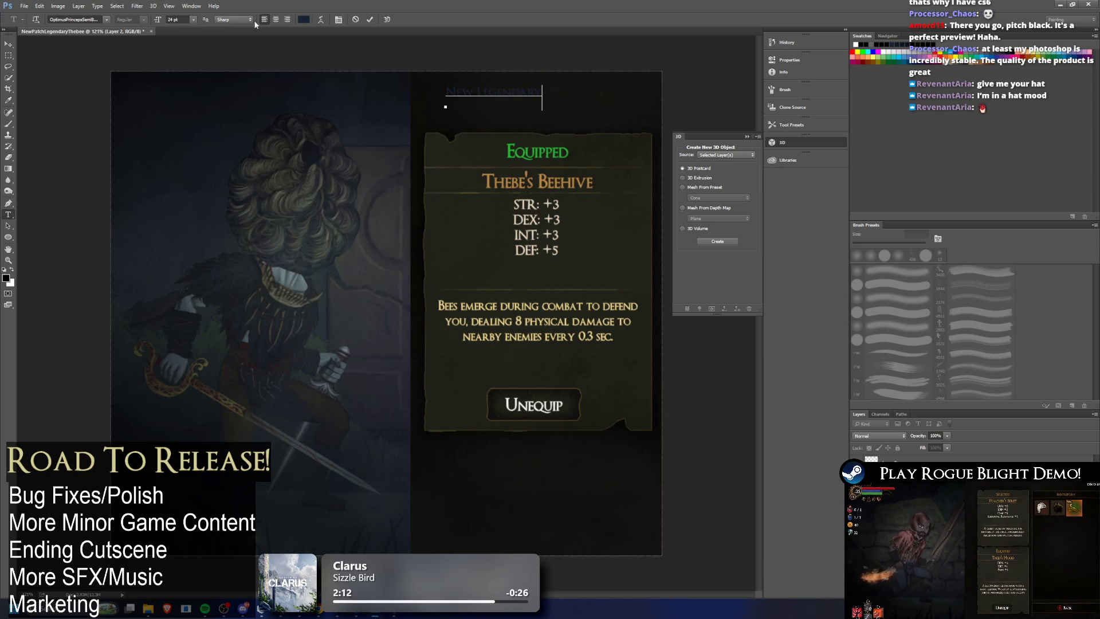
pyautogui.click(304, 19)
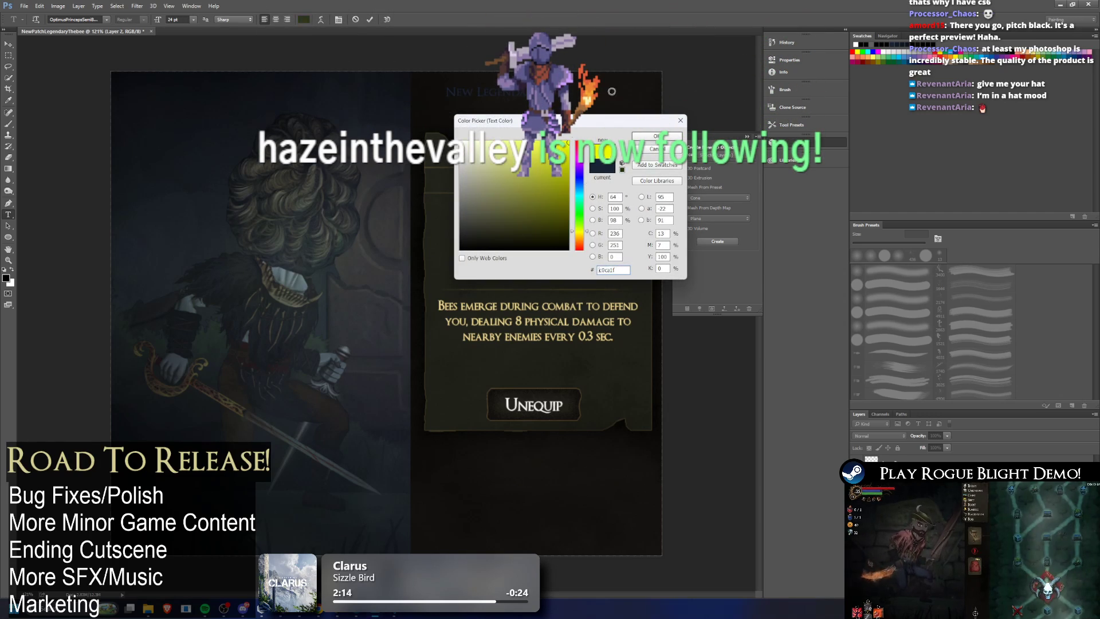
pyautogui.click(566, 131)
pyautogui.click(656, 137)
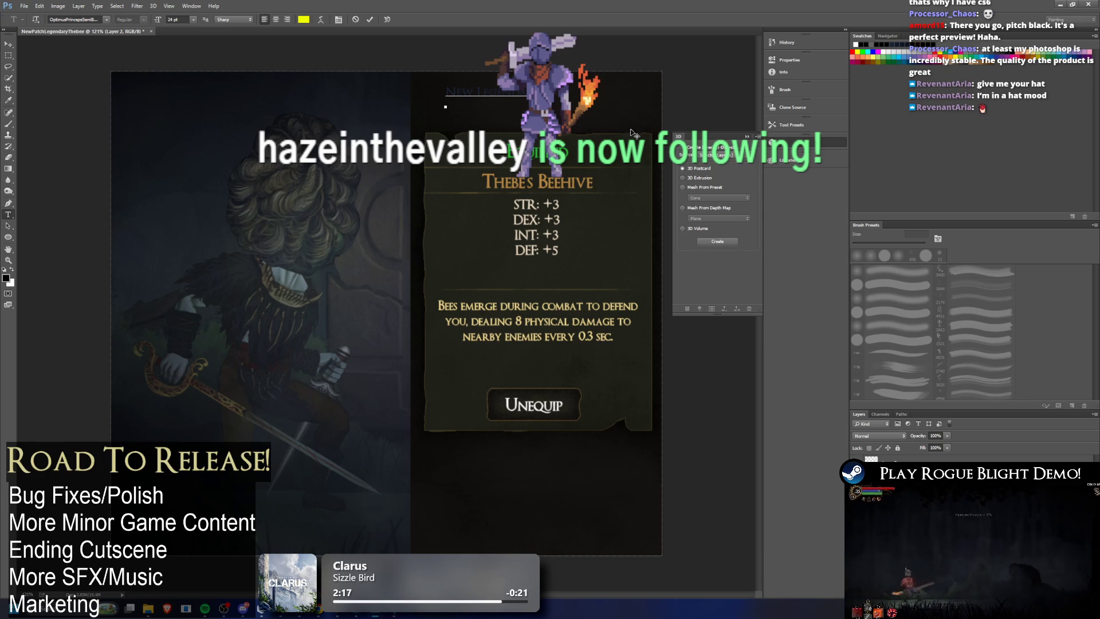
# Recolour the whole heading to yellow deff00 and commit the text.
pyautogui.hotkey('ctrl', 'a')
pyautogui.click(303, 19)
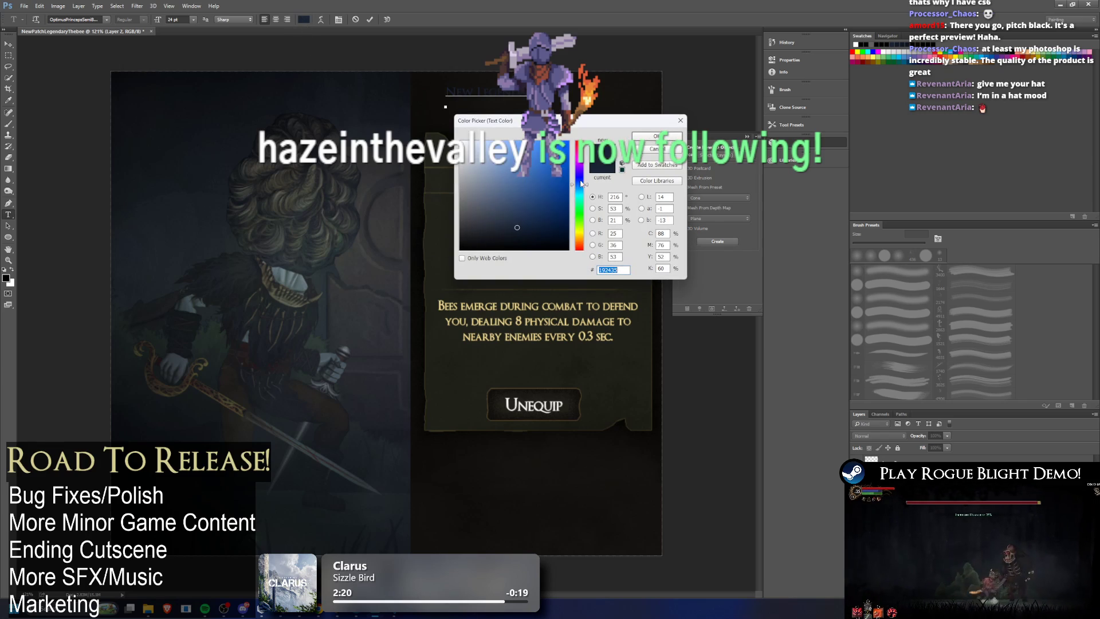
pyautogui.write('deff00')
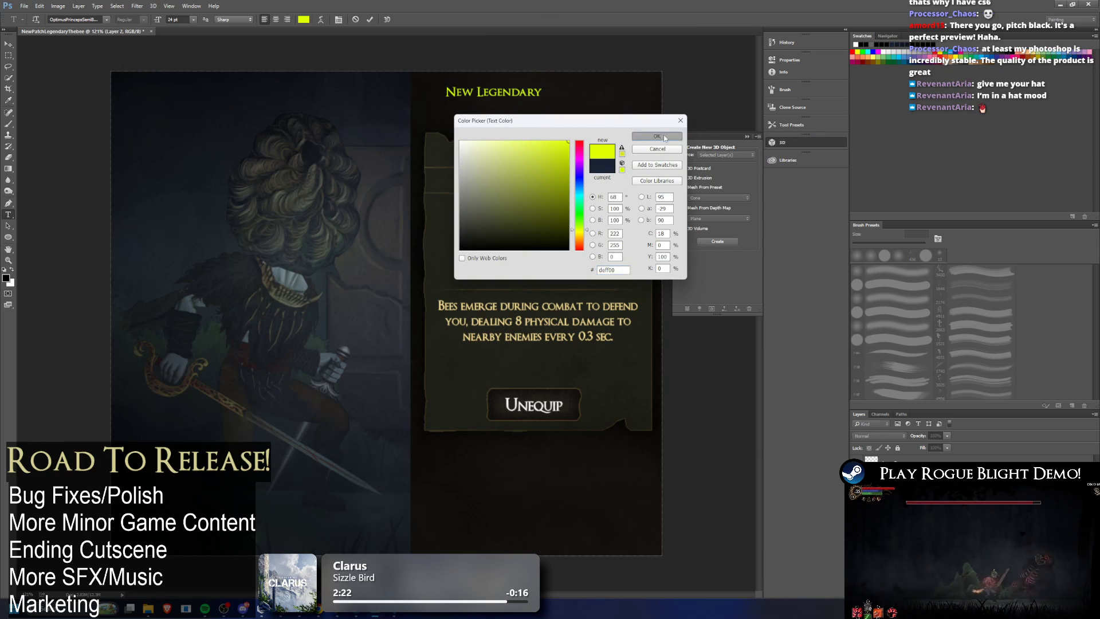
pyautogui.click(658, 135)
pyautogui.hotkey('ctrl', 'Return')
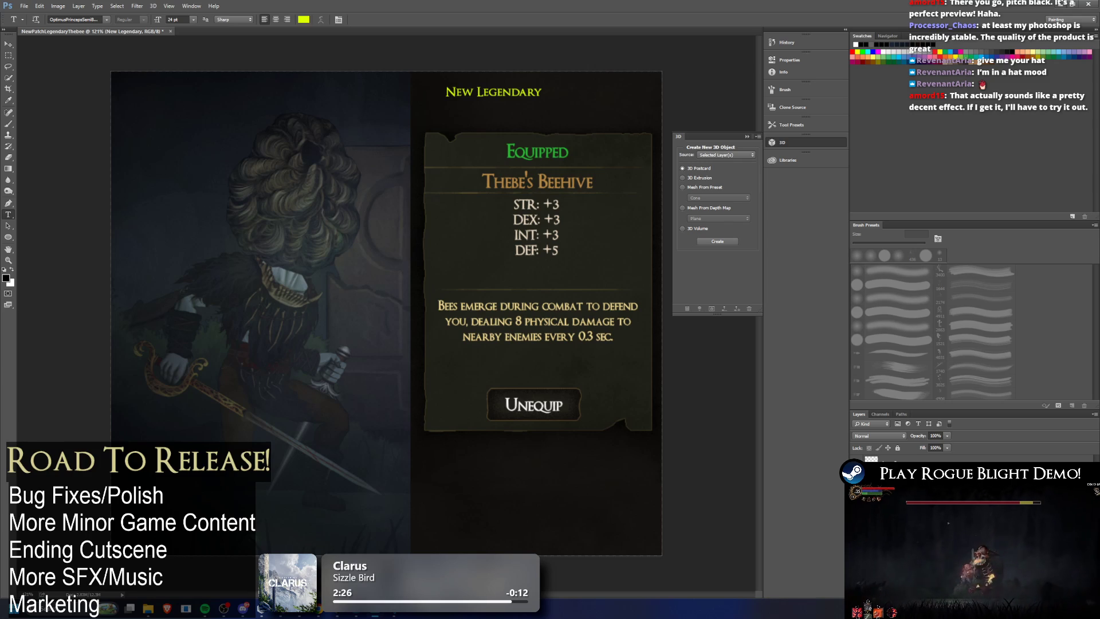
pyautogui.press('h')
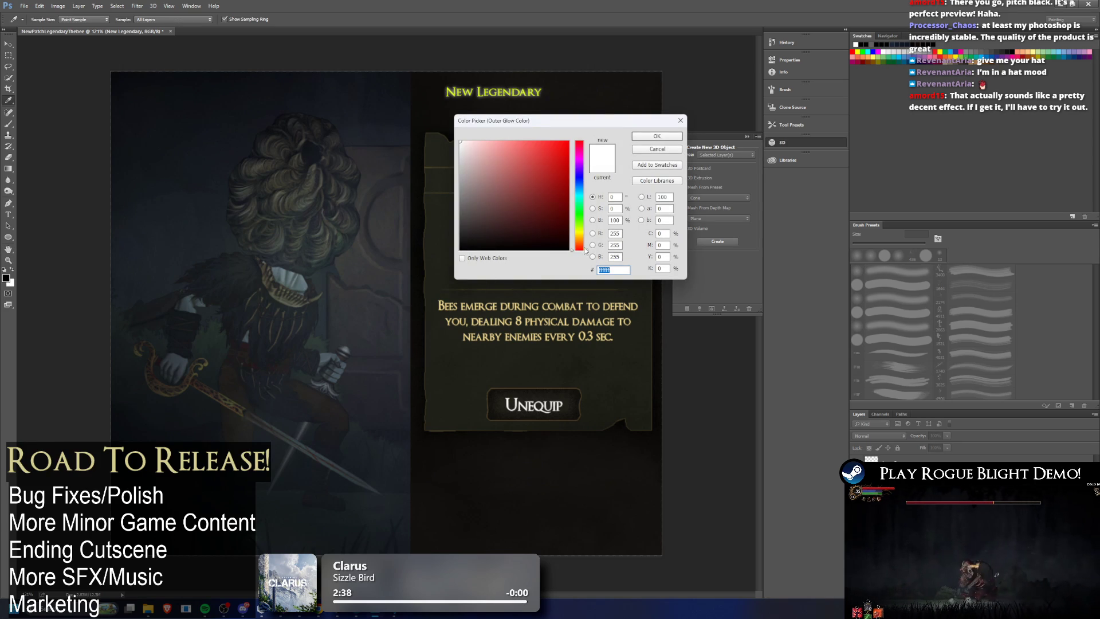
# Choose a bright yellow for the heading's outer glow and confirm it.
pyautogui.click(587, 236)
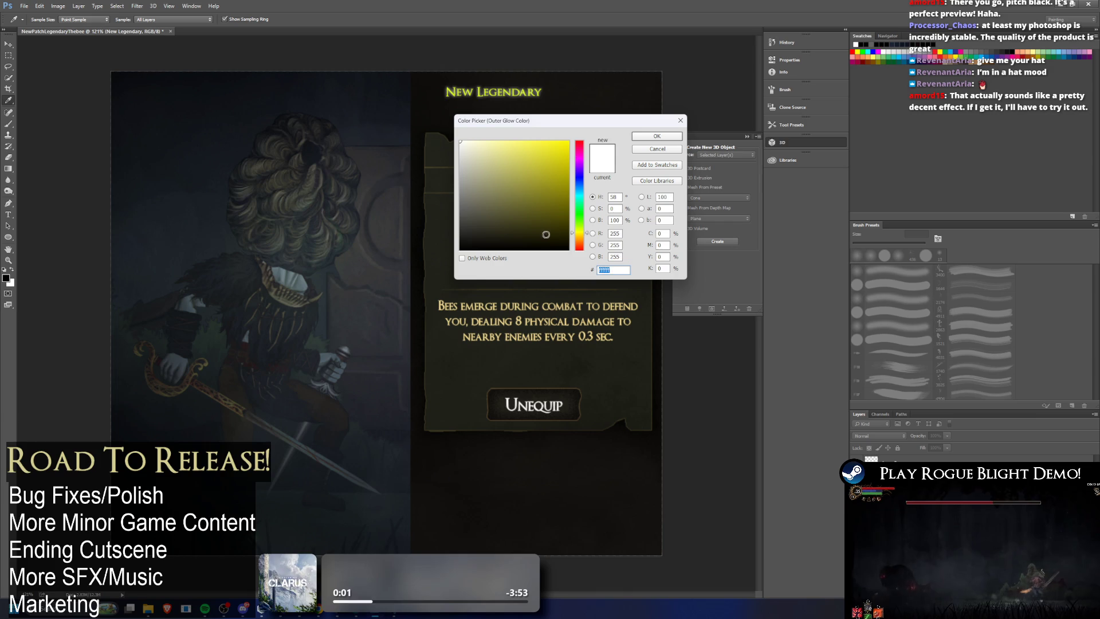
pyautogui.click(656, 136)
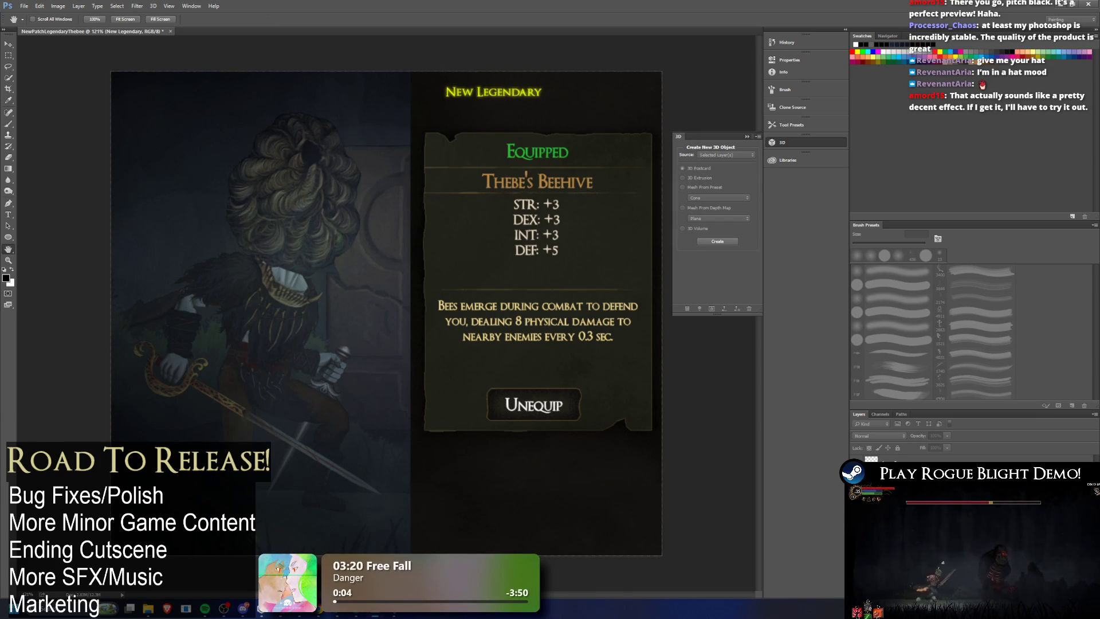
# Enlarge the New Legendary heading and place it atop the card.
pyautogui.press('t')
pyautogui.hotkey('ctrl', 't')
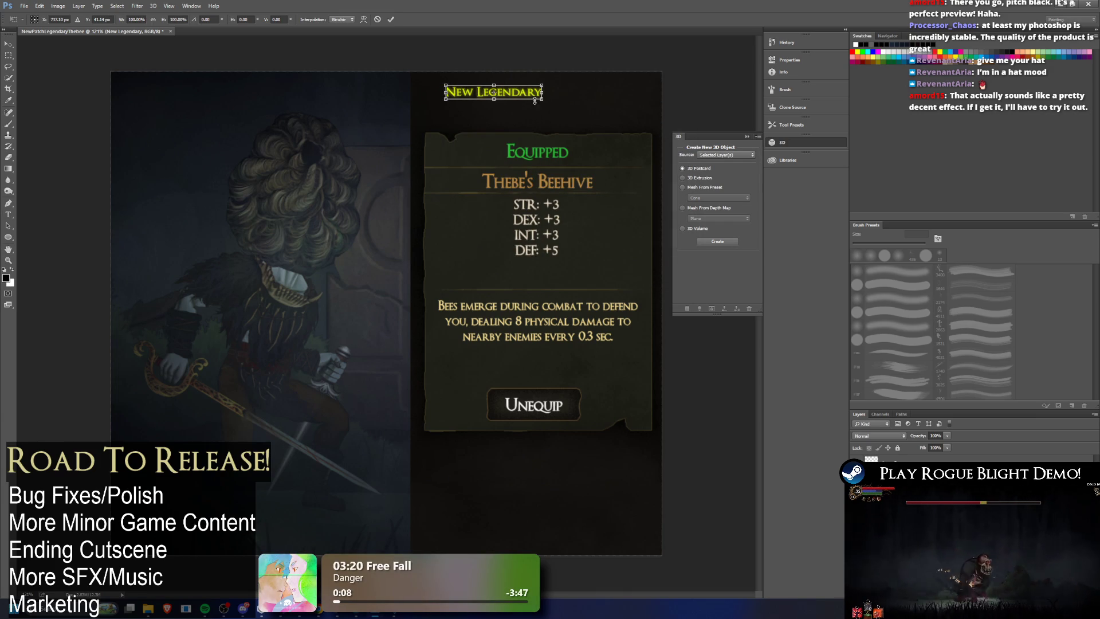
pyautogui.moveTo(545, 100)
pyautogui.mouseDown()
pyautogui.moveTo(611, 108)
pyautogui.moveTo(588, 148)
pyautogui.mouseUp()
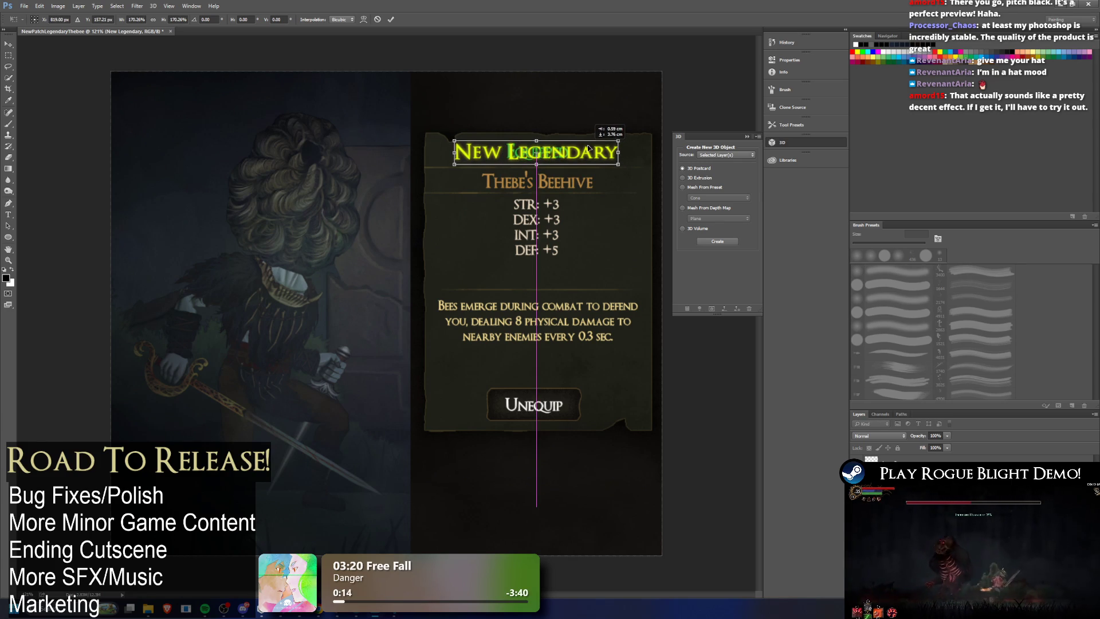
pyautogui.press('Return')
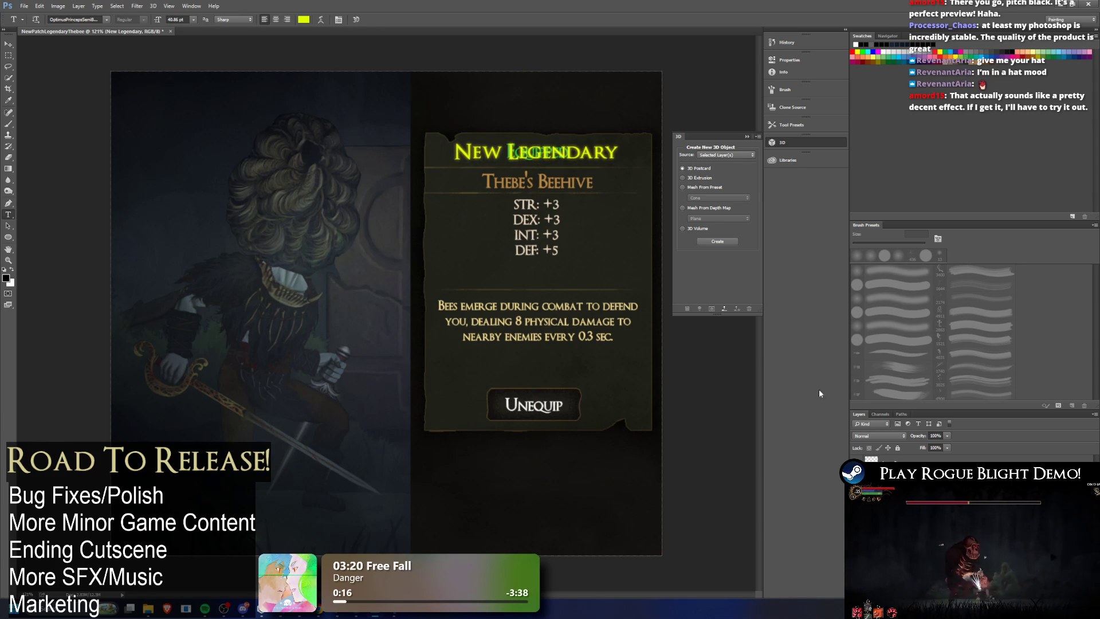
# Switch to Layer 2 with the Clone Stamp tool and check its 32 px brush size.
pyautogui.hotkey('alt', '[')
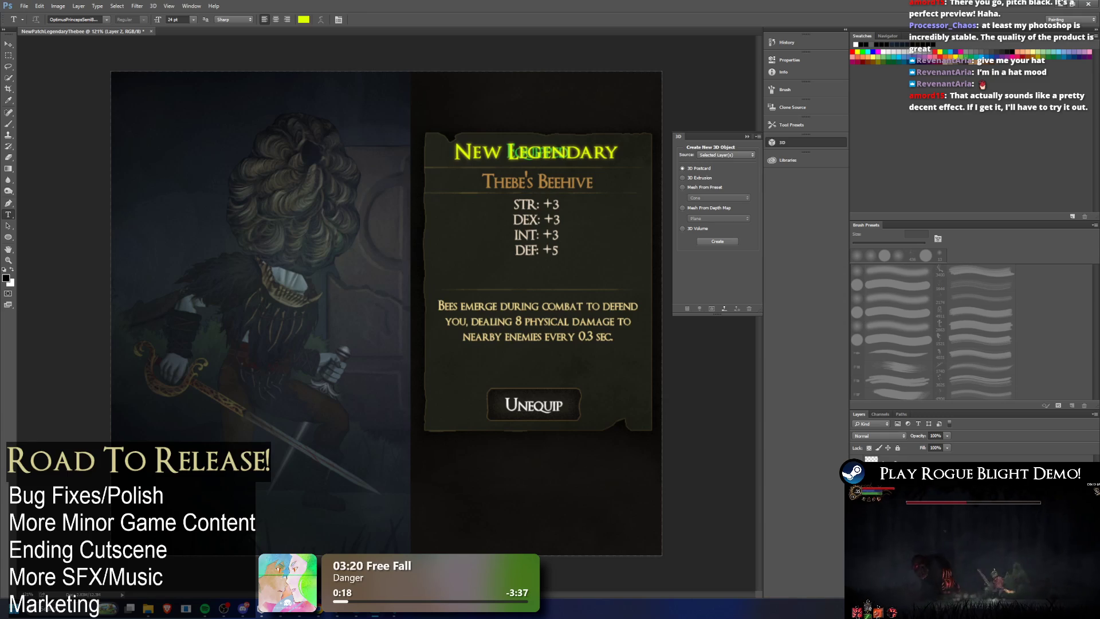
pyautogui.press('s')
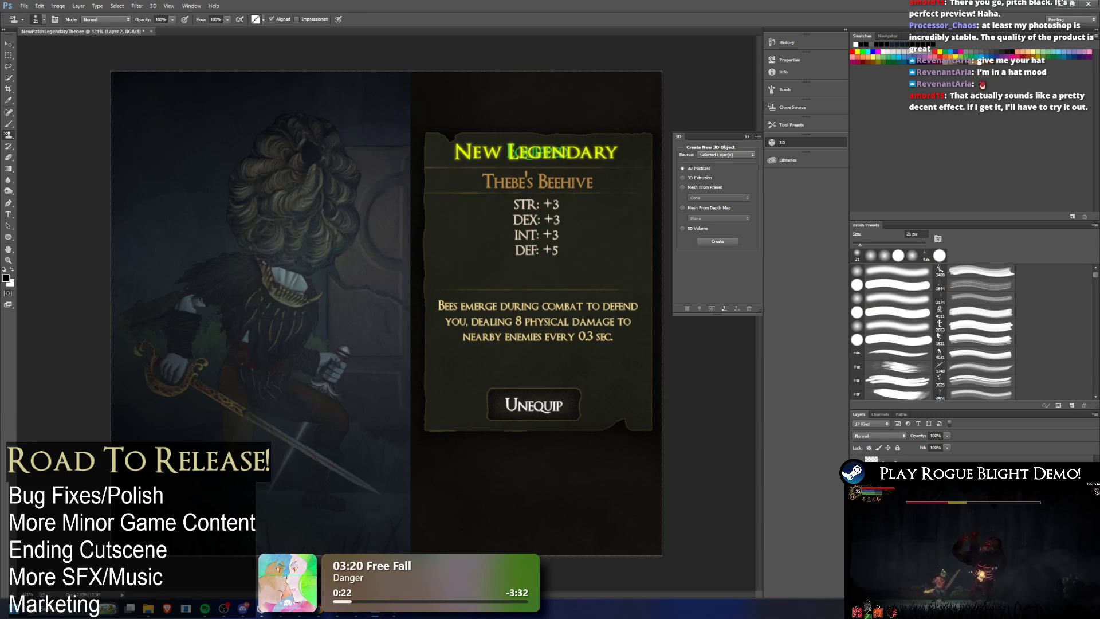
pyautogui.rightClick(16, 138)
pyautogui.click(44, 143)
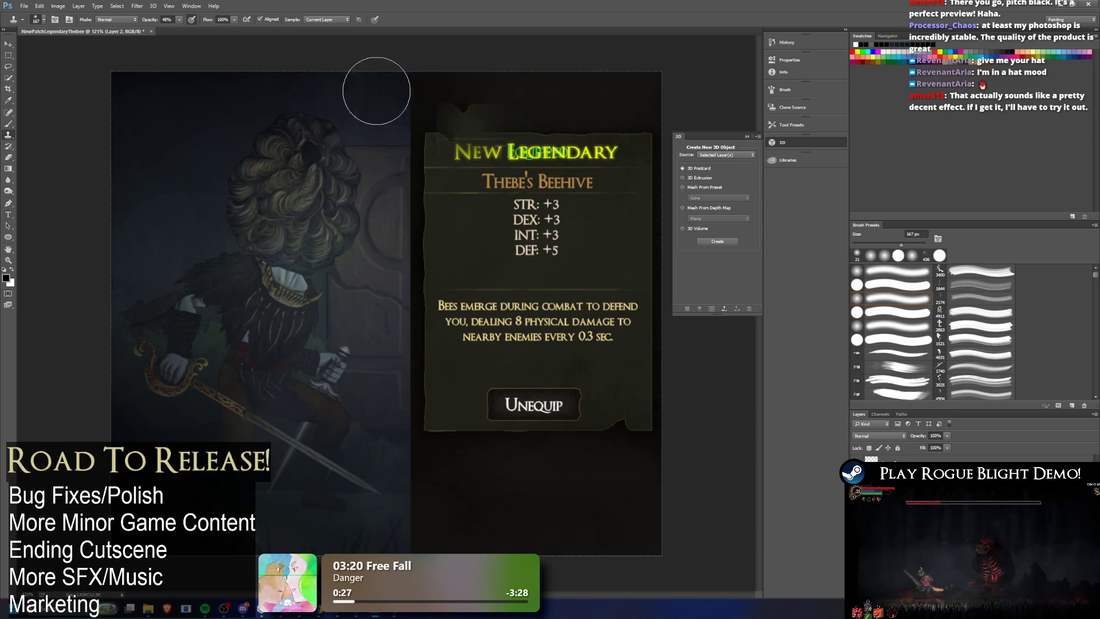
pyautogui.click(46, 17)
pyautogui.press('Return')
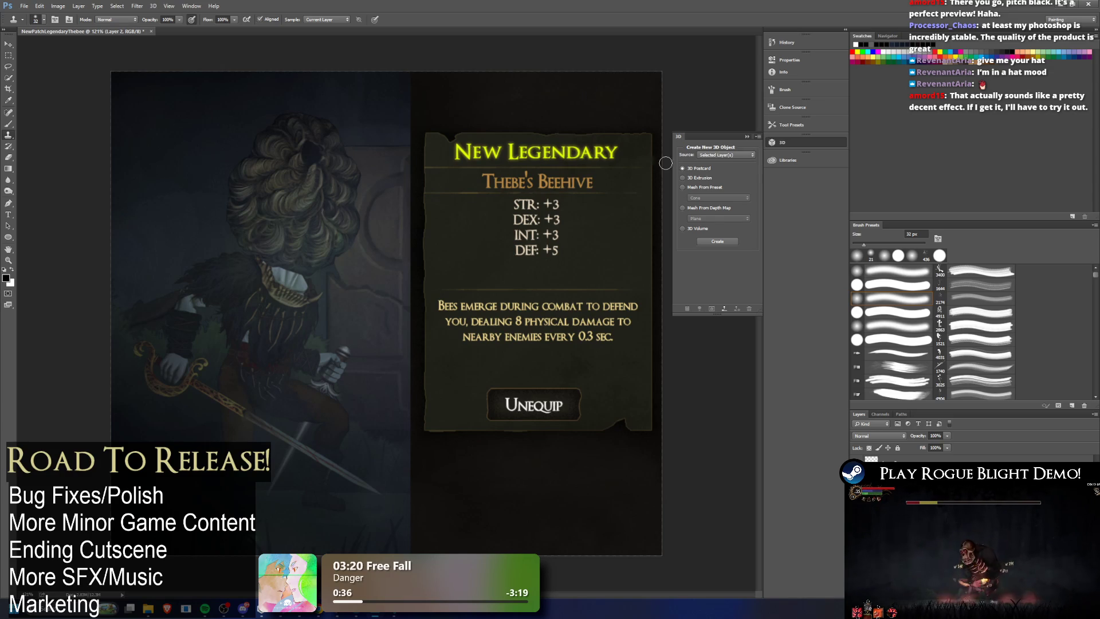
pyautogui.keyDown('alt'); pyautogui.scroll(-3, 654, 161); pyautogui.keyUp('alt')
# Hop between the New Legendary layer and Layer 2, then switch to moving layers.
pyautogui.hotkey('alt', ']')
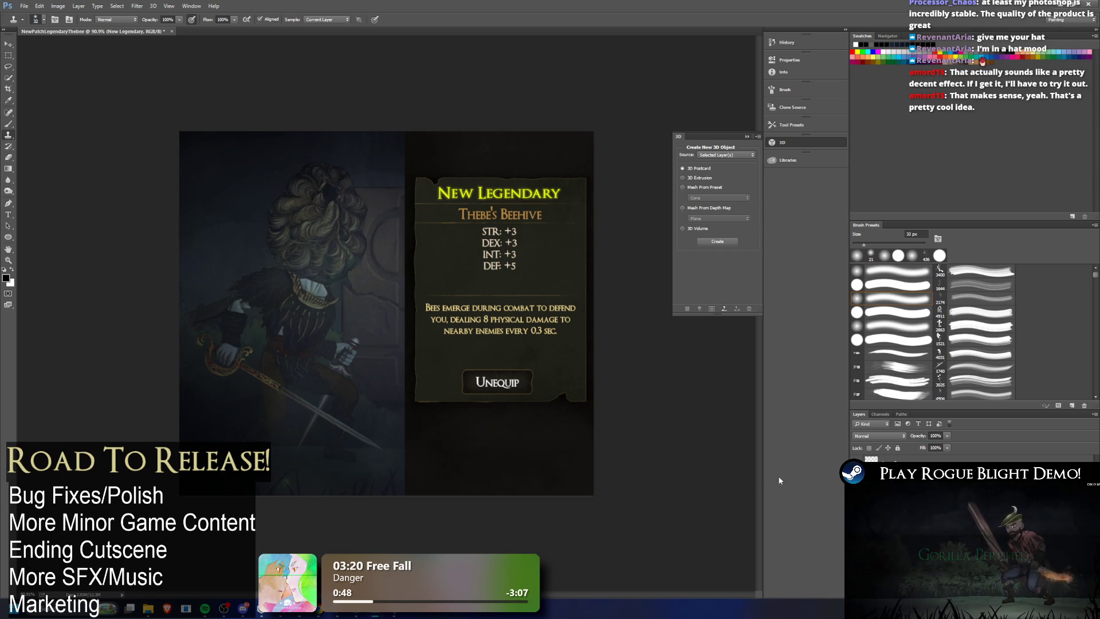
pyautogui.hotkey('ctrl', 'alt', 'shift', 'n')
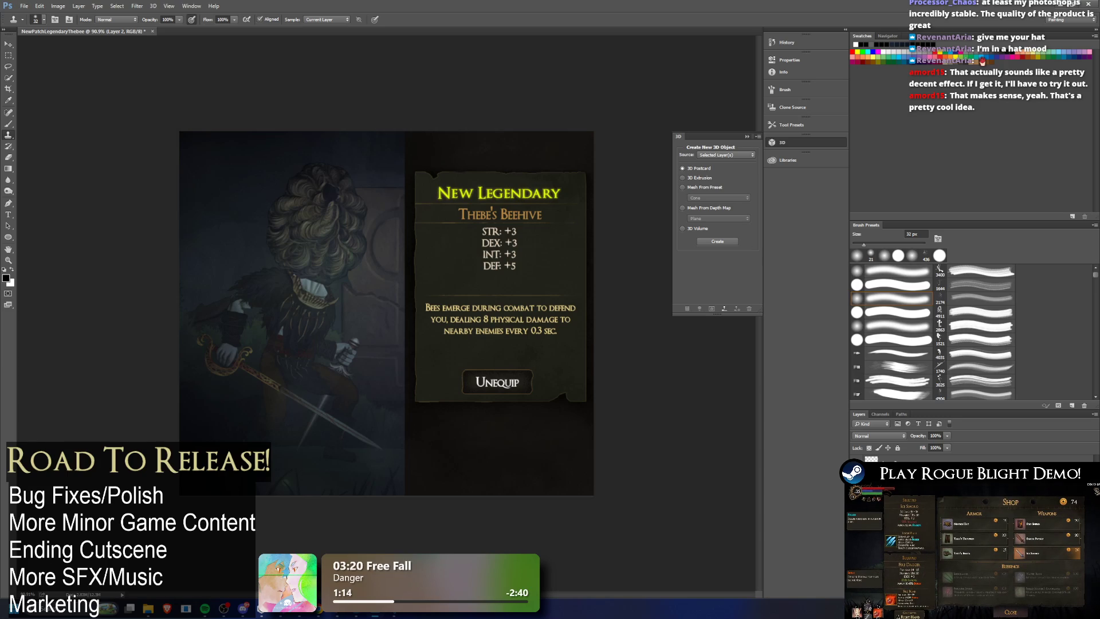
pyautogui.click(8, 45)
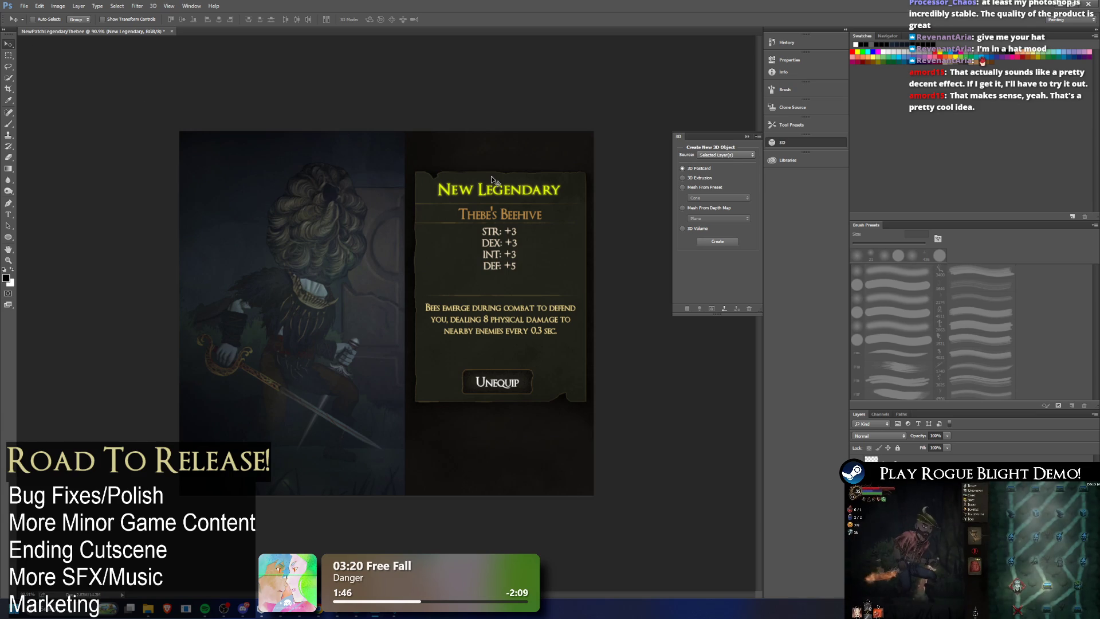
# Apply a Free Transform to the New Legendary title, then switch over to Unity.
pyautogui.click(492, 179)
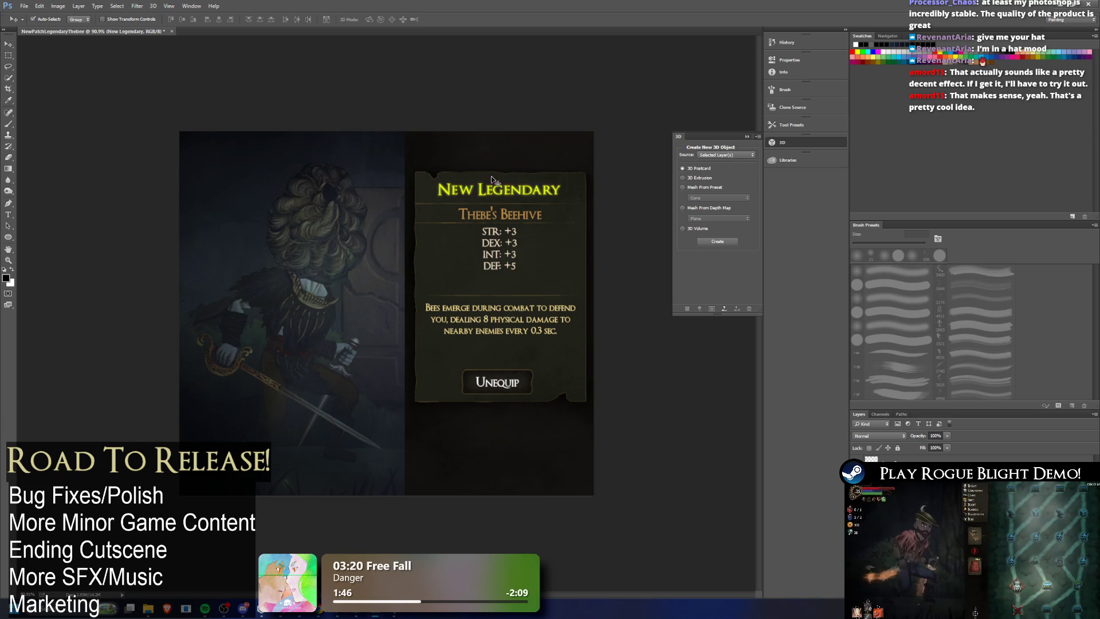
pyautogui.hotkey('ctrl', 't')
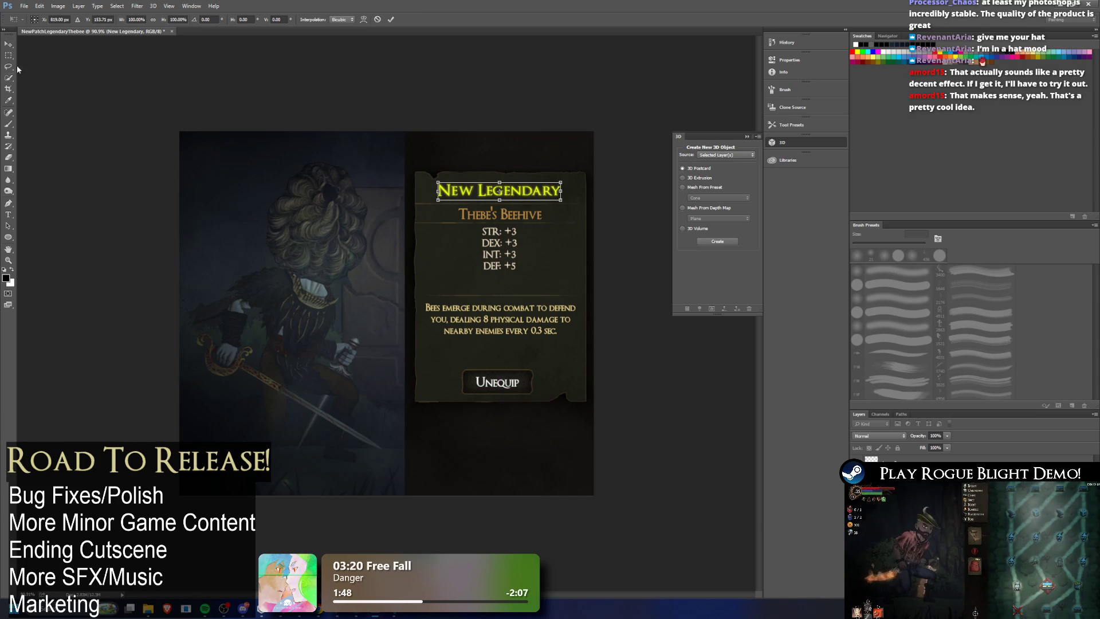
pyautogui.click(9, 65)
pyautogui.press('Return')
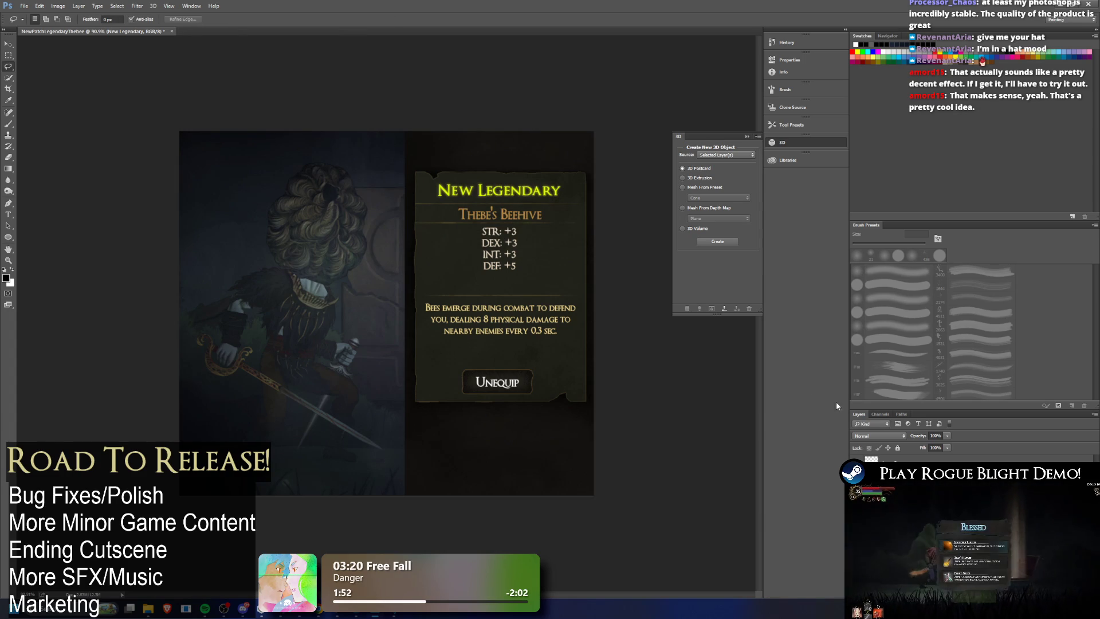
pyautogui.scroll(5, 478, 348)
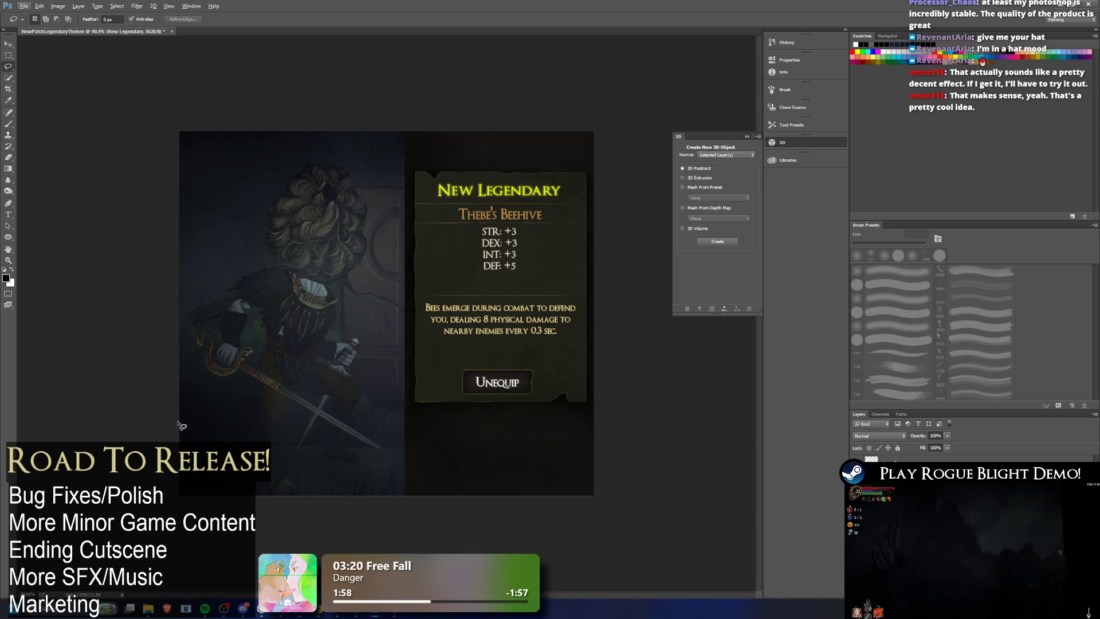
pyautogui.scroll(-2, 600, 176)
pyautogui.scroll(-2, 600, 176)
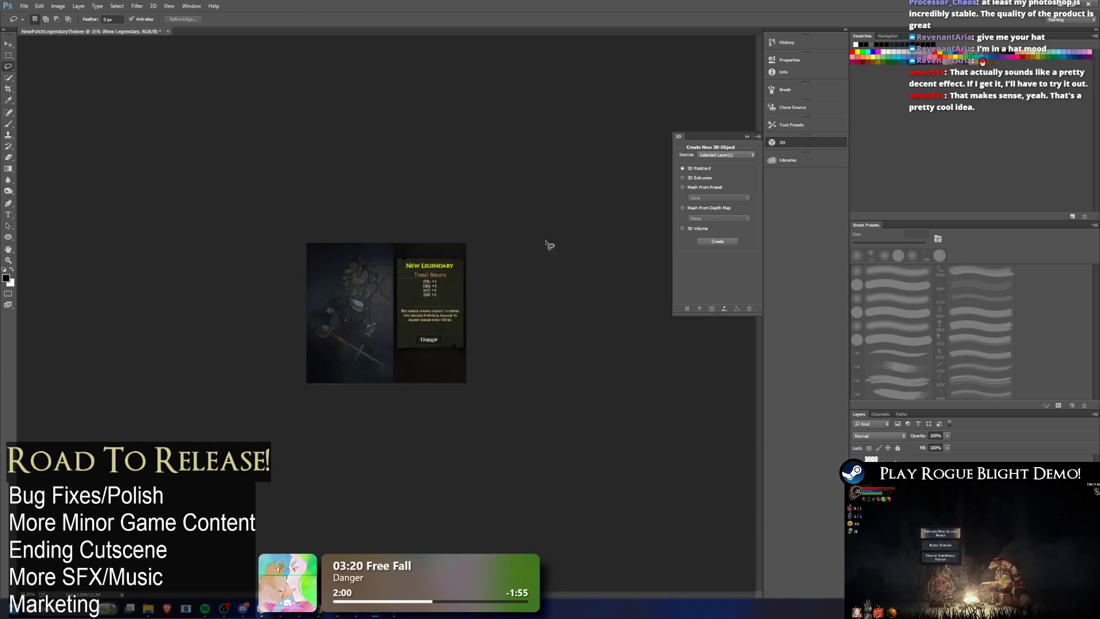
pyautogui.scroll(3, 560, 241)
pyautogui.scroll(1, 560, 242)
pyautogui.scroll(-1, 382, 318)
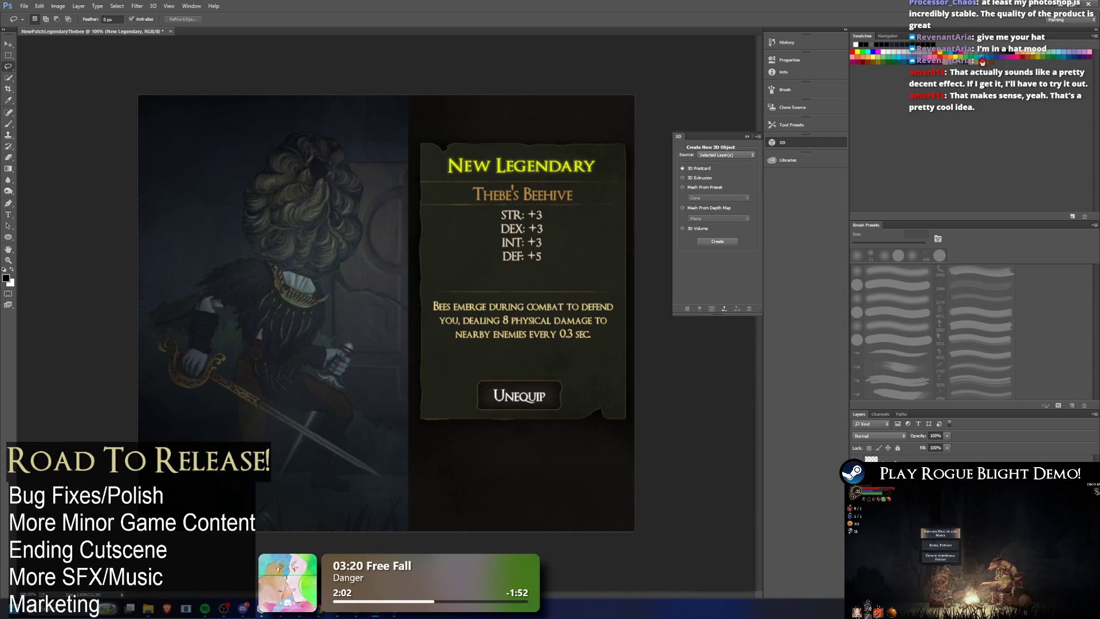
pyautogui.scroll(-1, 478, 346)
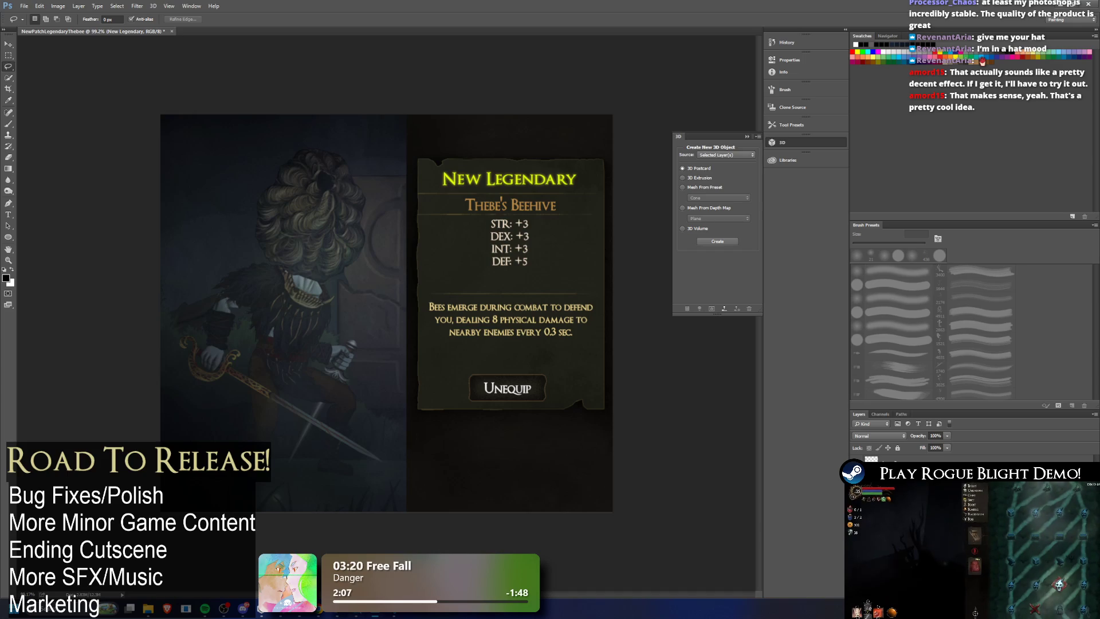
pyautogui.hotkey('alt', 'Tab')
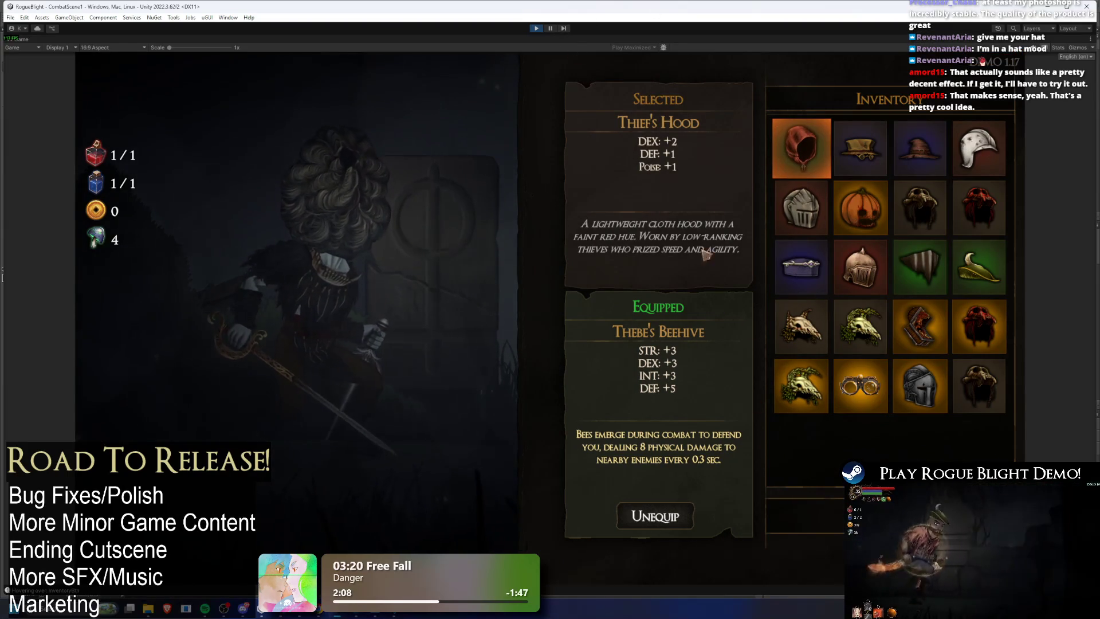
# Bring up the in-game equipment screen, then pause play and restore the editor layout.
pyautogui.press('Escape')
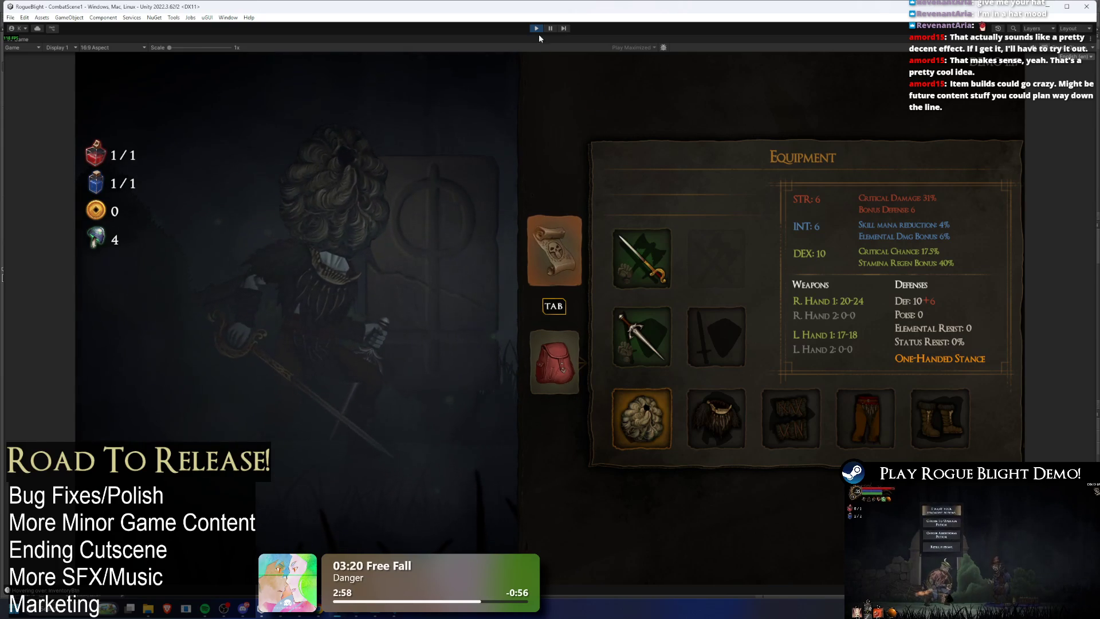
pyautogui.hotkey('ctrl', 'shift', 'p')
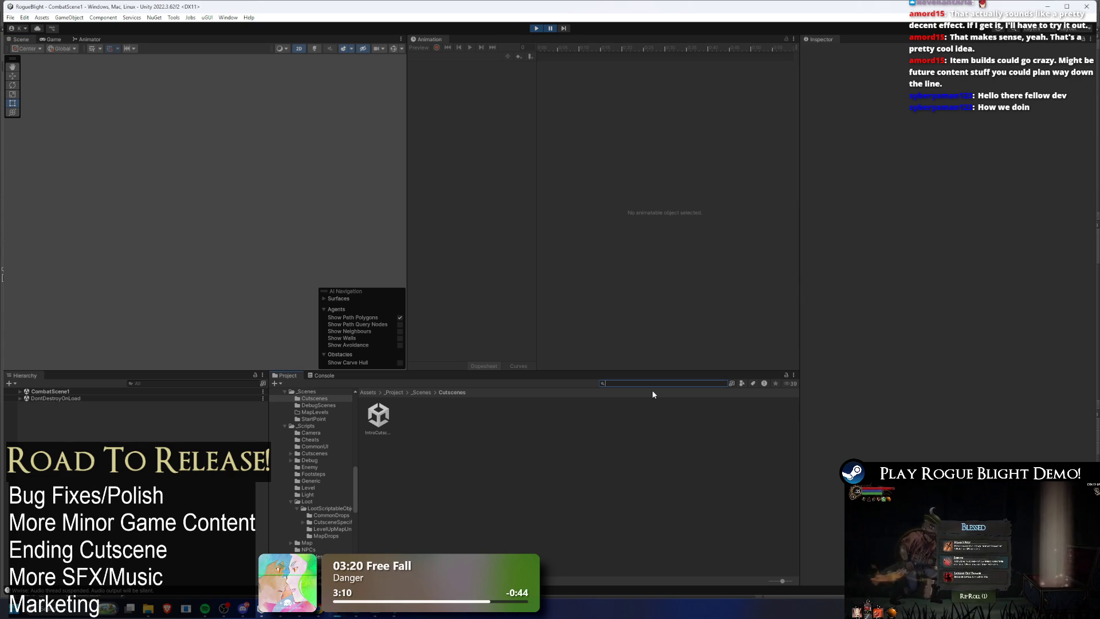
pyautogui.write('line')
pyautogui.scroll(-2, 671, 413)
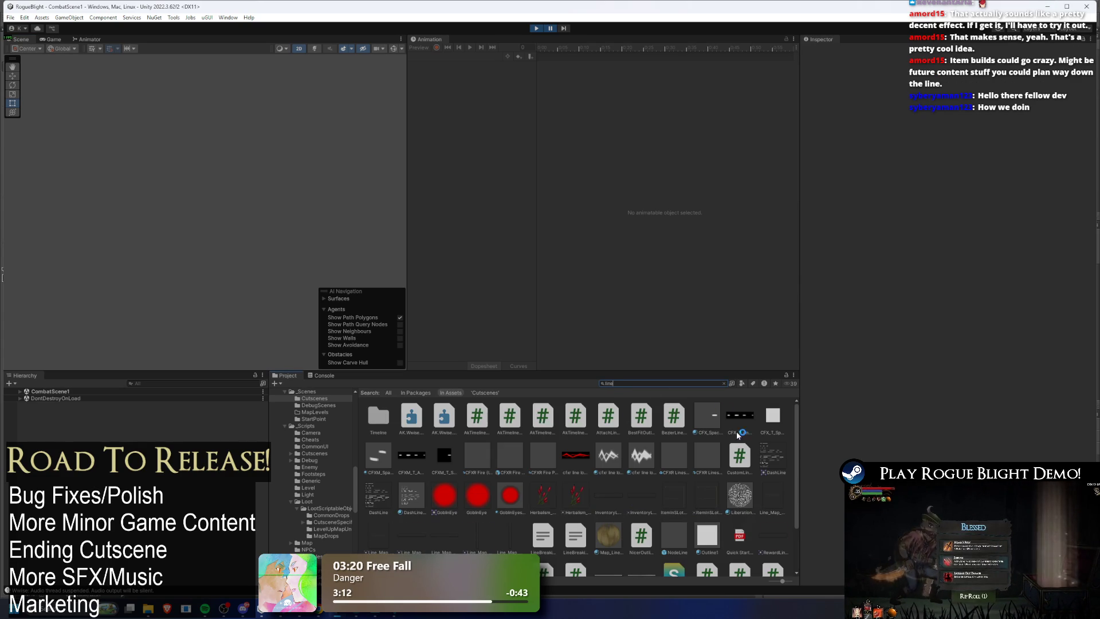
pyautogui.scroll(-1, 688, 429)
pyautogui.scroll(1, 705, 455)
pyautogui.scroll(2, 728, 484)
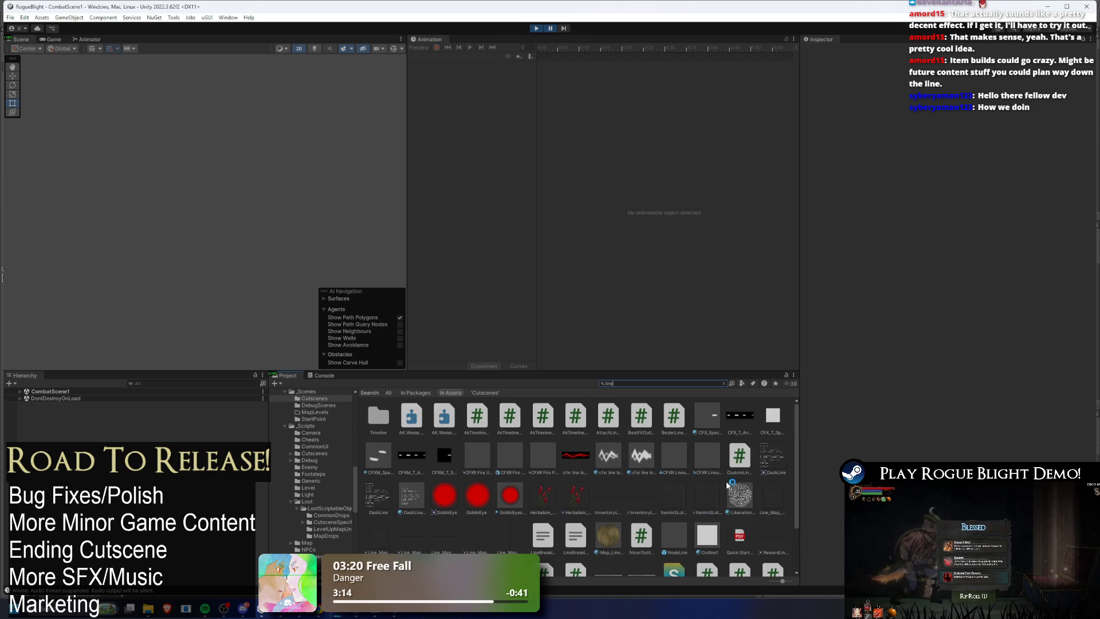
# Locate the ItemInSlot background sprite in the BlacksmithUI folder and return to Photoshop.
pyautogui.click(689, 502)
pyautogui.press('BackSpace')
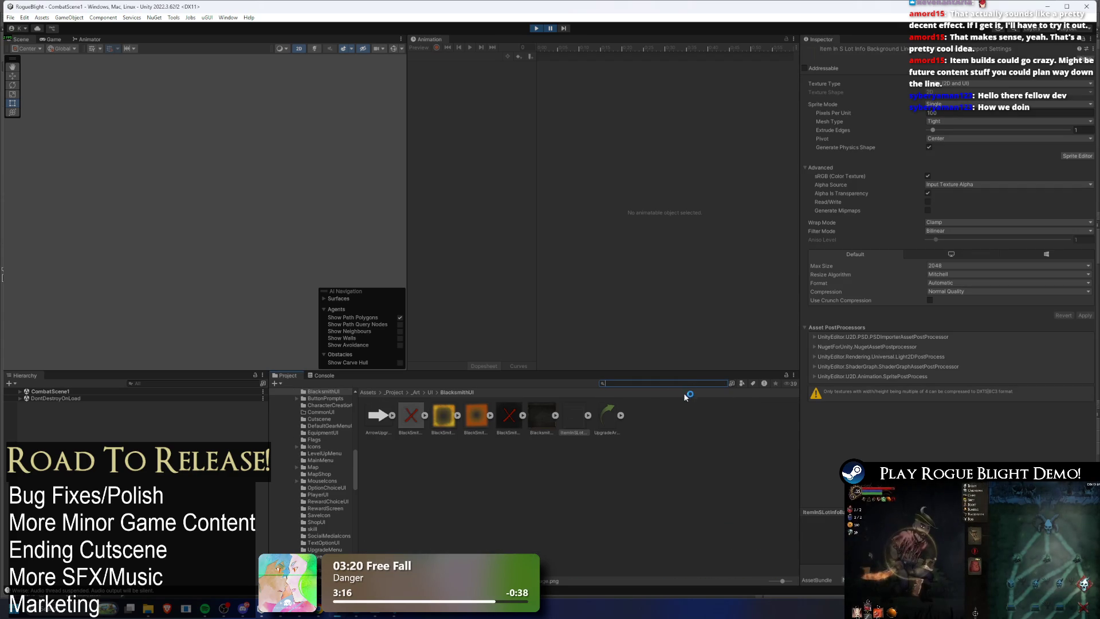
pyautogui.rightClick(577, 417)
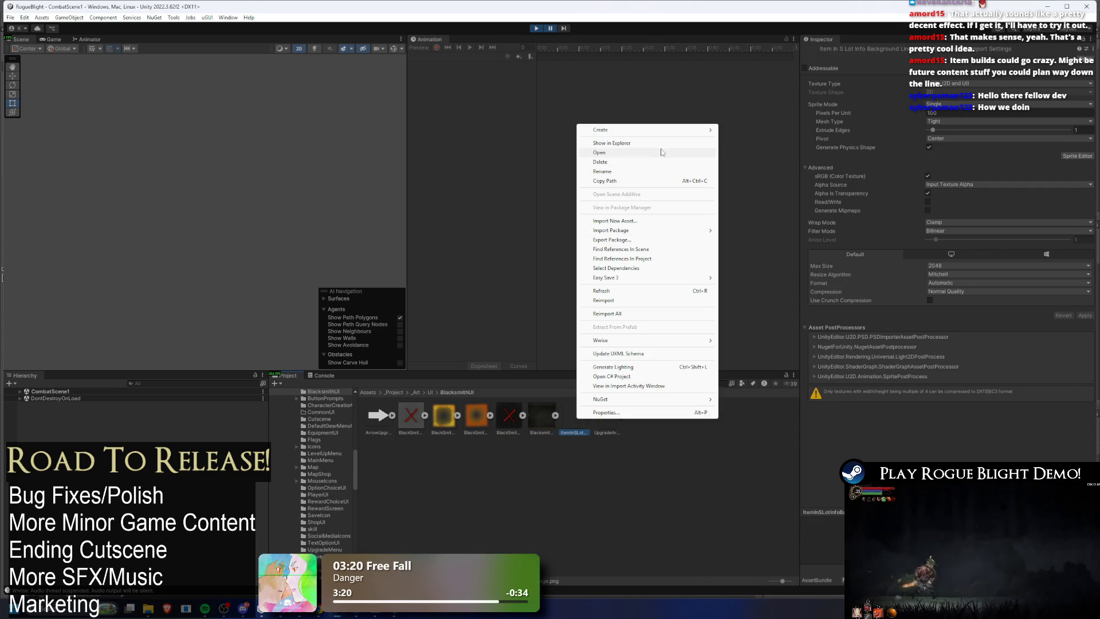
pyautogui.click(661, 153)
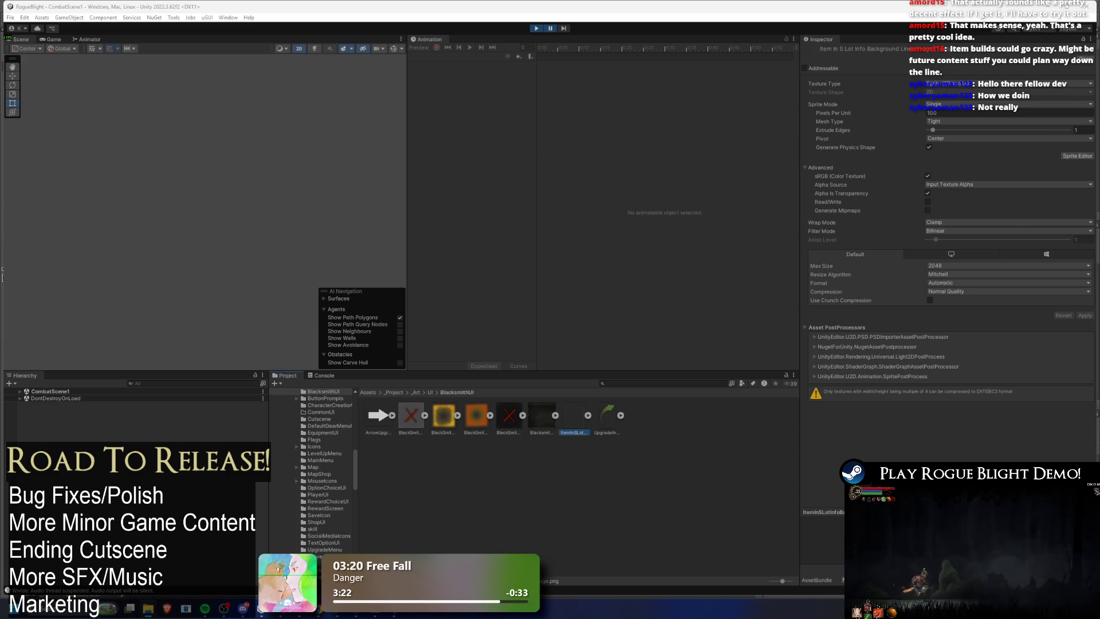
pyautogui.click(443, 438)
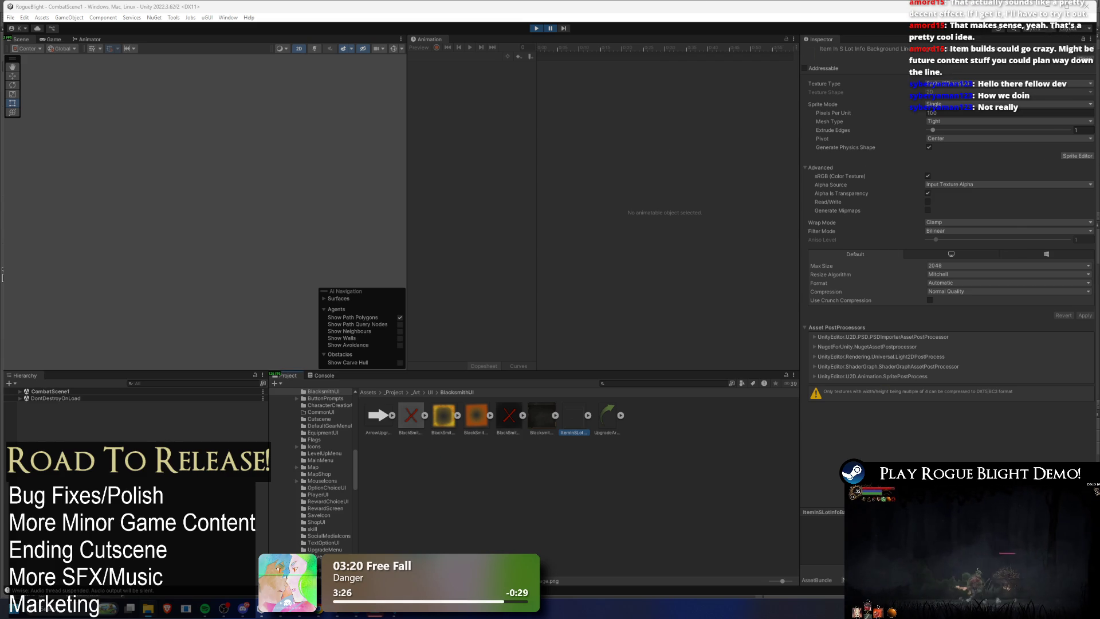
pyautogui.hotkey('alt', 'Tab')
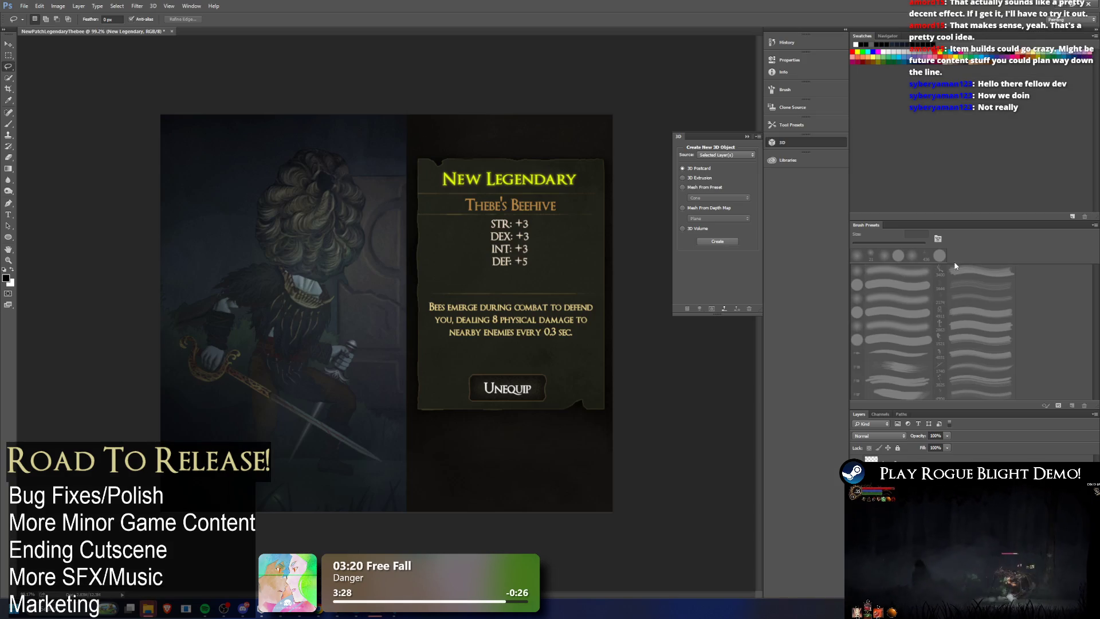
# Paste the slot background image and stretch it over the item card, wider to the right.
pyautogui.hotkey('ctrl', 'v')
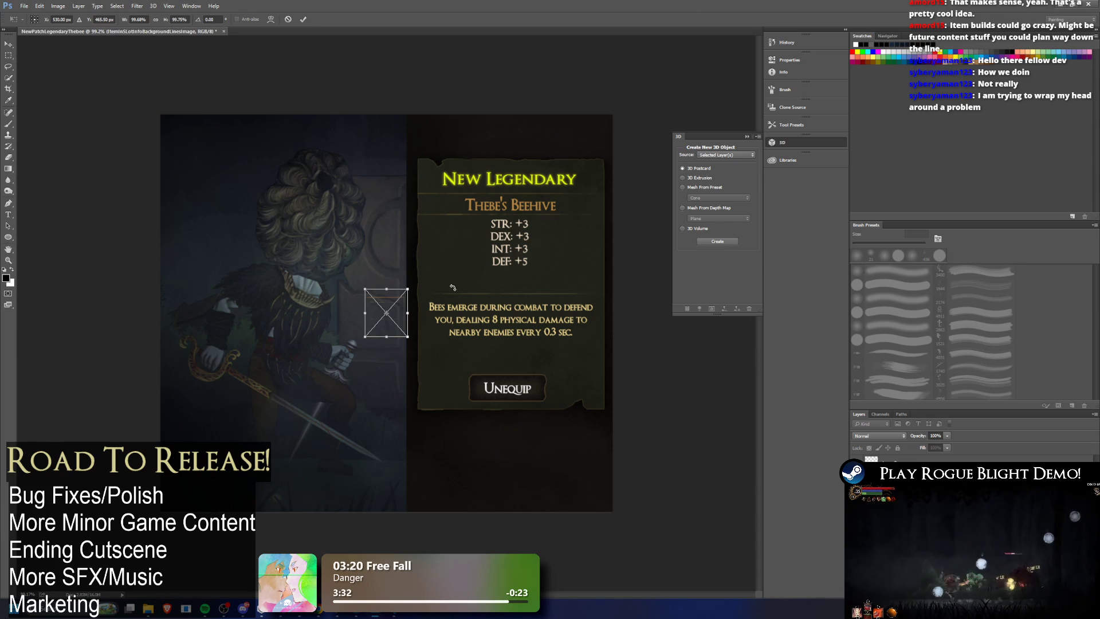
pyautogui.moveTo(404, 293)
pyautogui.mouseDown()
pyautogui.moveTo(470, 207)
pyautogui.moveTo(453, 180)
pyautogui.mouseUp()
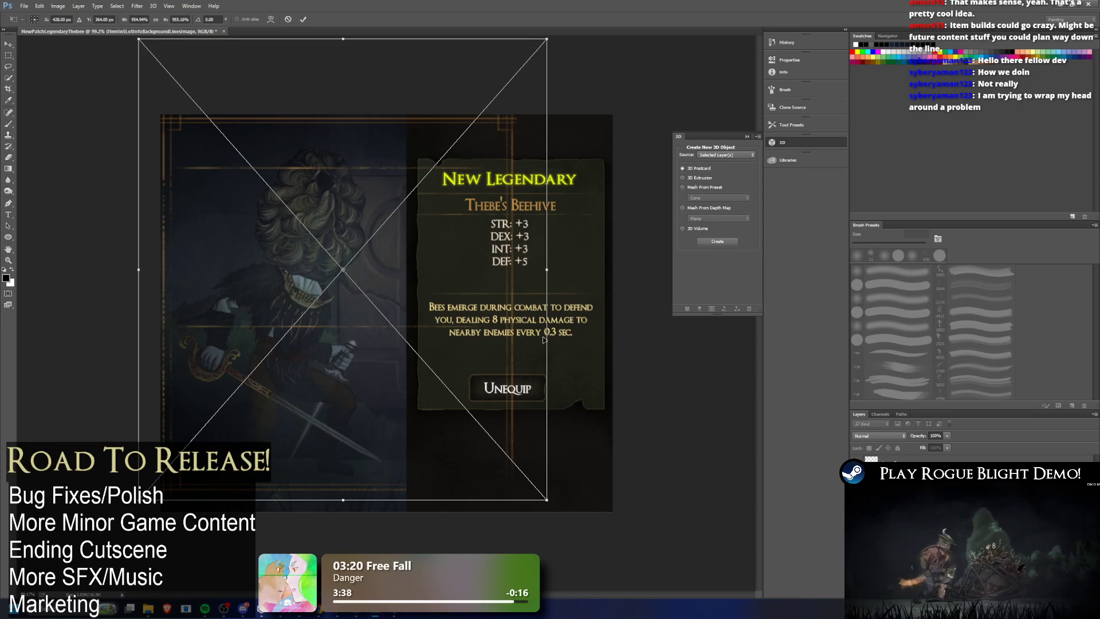
pyautogui.moveTo(547, 507)
pyautogui.mouseDown()
pyautogui.moveTo(584, 498)
pyautogui.moveTo(582, 531)
pyautogui.mouseUp()
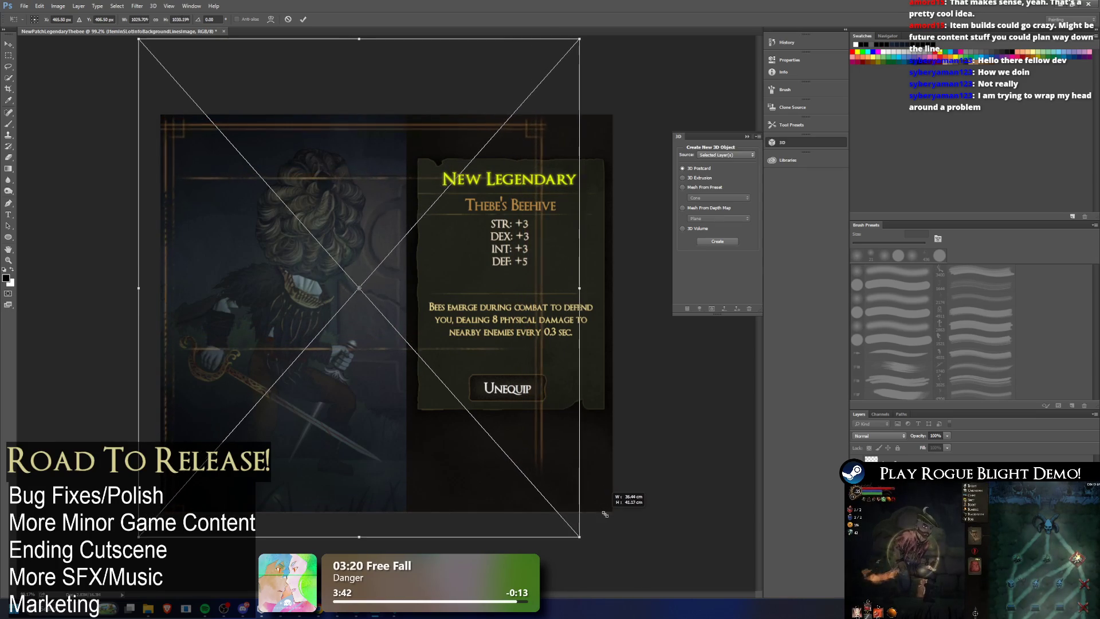
pyautogui.moveTo(541, 447); pyautogui.dragTo(537, 438)
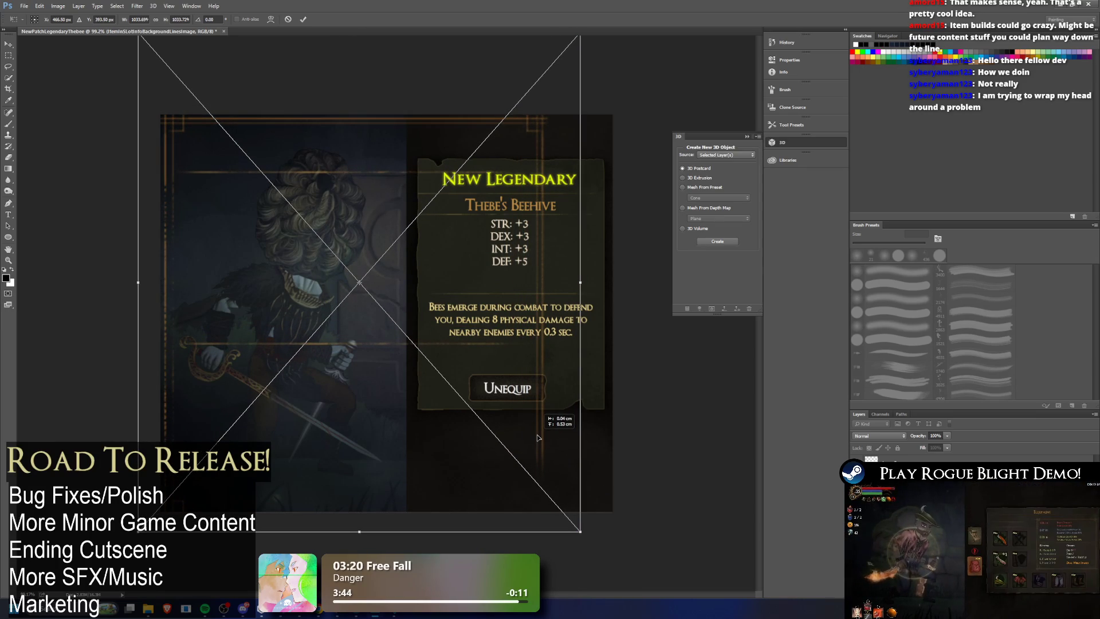
pyautogui.moveTo(582, 282); pyautogui.dragTo(662, 284)
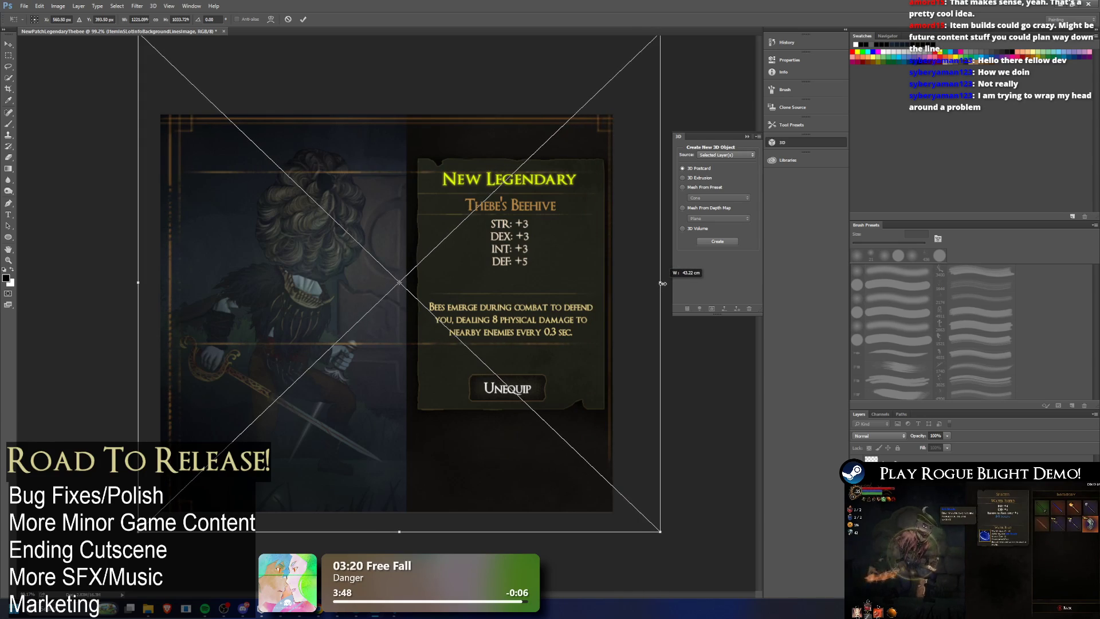
pyautogui.moveTo(313, 273); pyautogui.dragTo(301, 274)
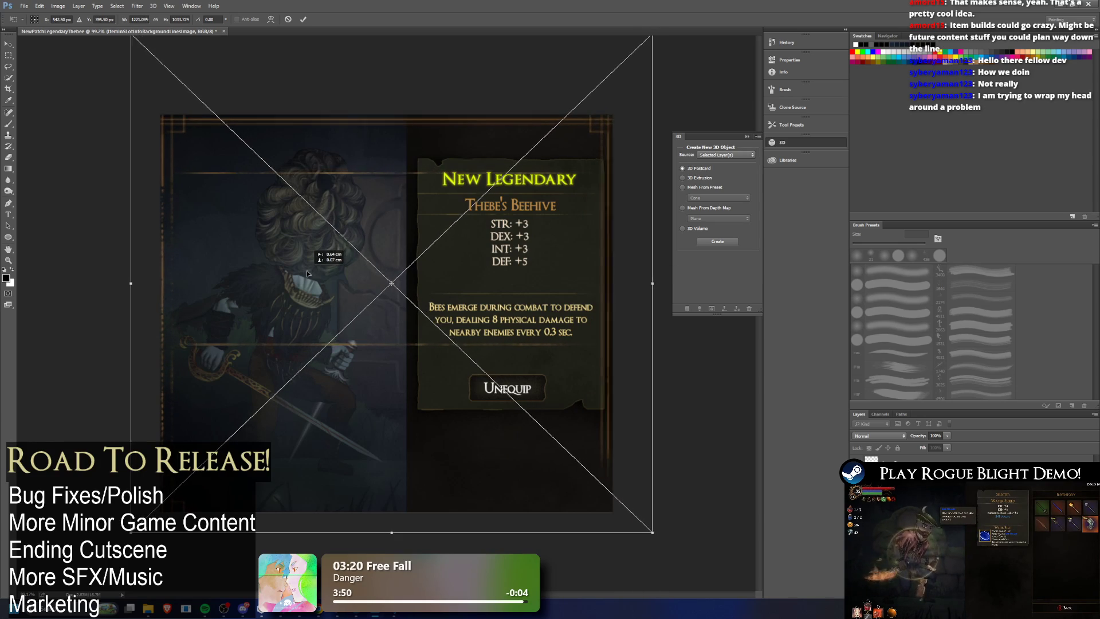
pyautogui.moveTo(301, 274); pyautogui.dragTo(302, 274)
pyautogui.moveTo(644, 282); pyautogui.dragTo(663, 283)
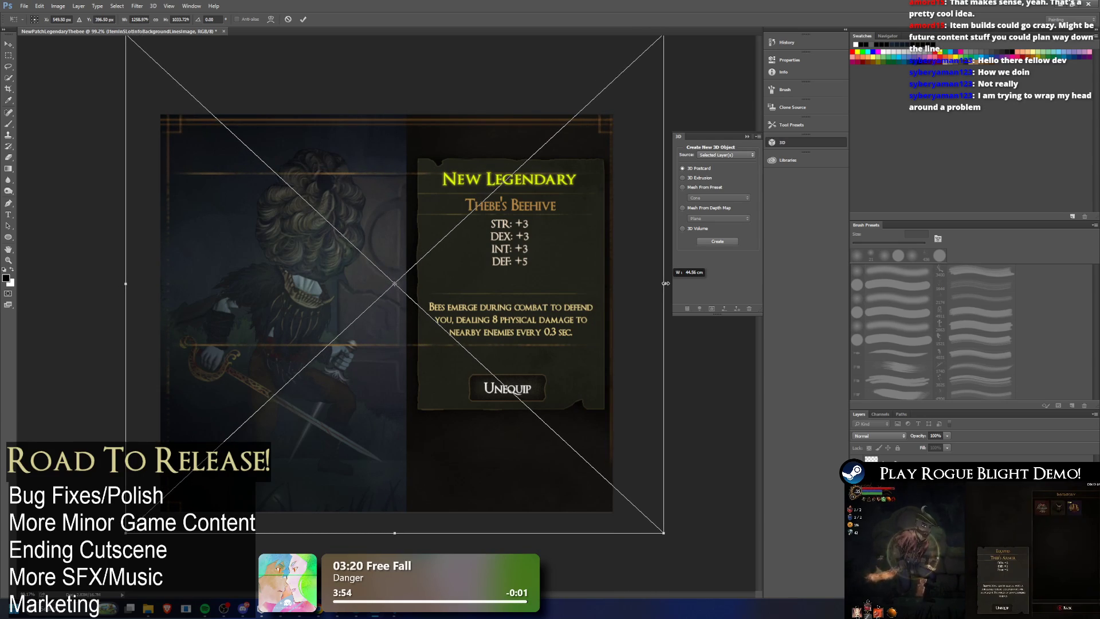
# Shorten it from the bottom, nudge it left, and apply the transform.
pyautogui.press('Up')
pyautogui.press('Up')
pyautogui.press('Up')
pyautogui.press('Up')
pyautogui.press('Up')
pyautogui.press('Up')
pyautogui.press('Up')
pyautogui.press('Up')
pyautogui.press('Up')
pyautogui.press('Up')
pyautogui.press('Up')
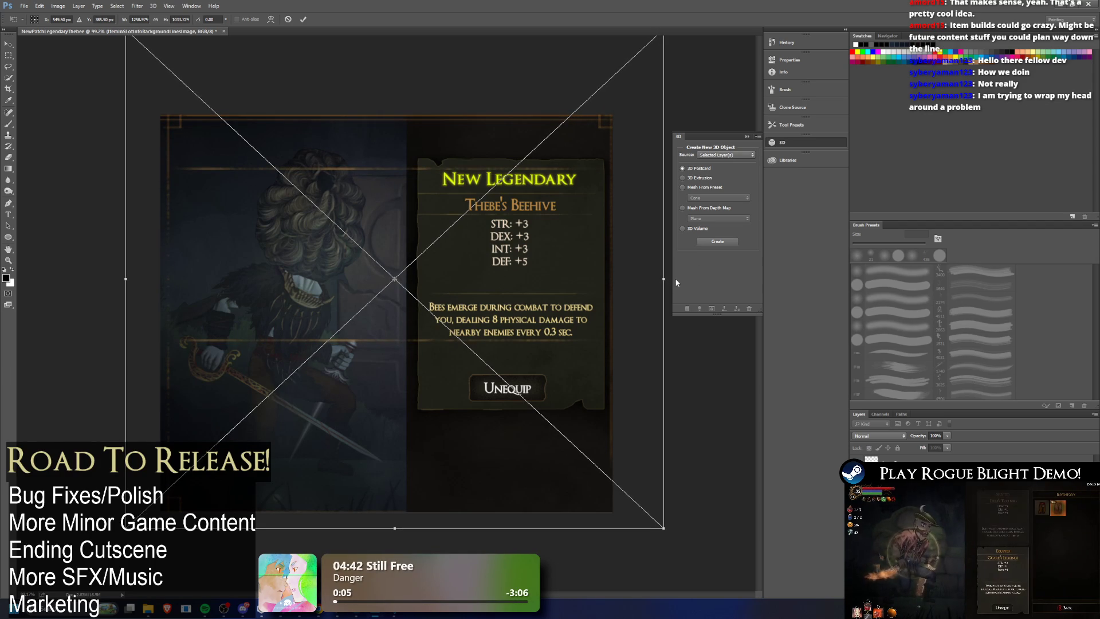
pyautogui.moveTo(395, 528); pyautogui.dragTo(398, 521)
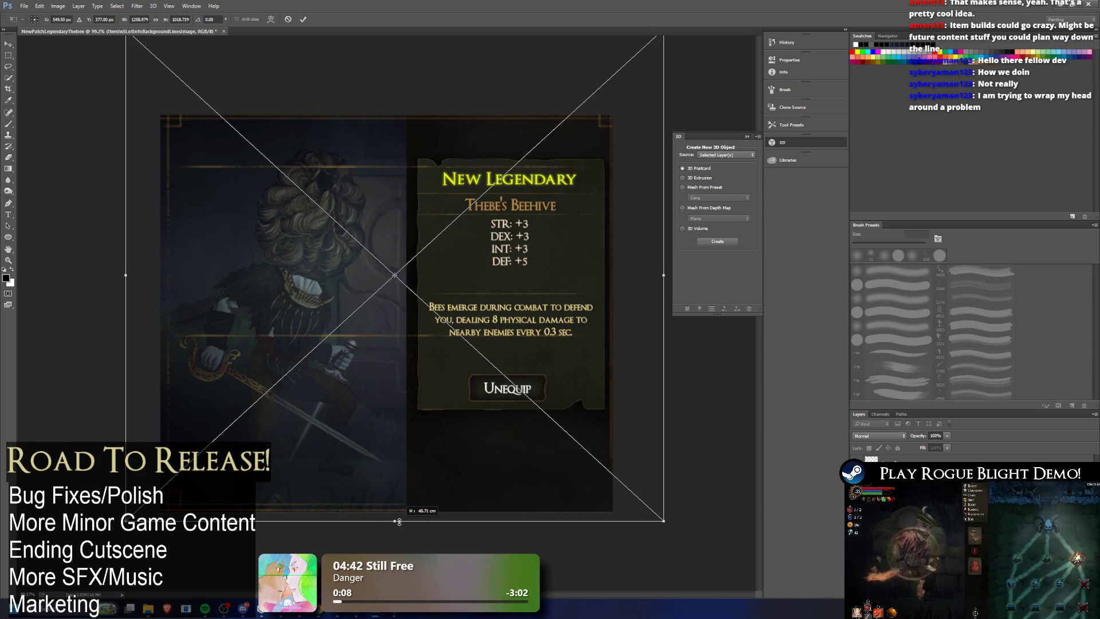
pyautogui.press('Left')
pyautogui.press('Left')
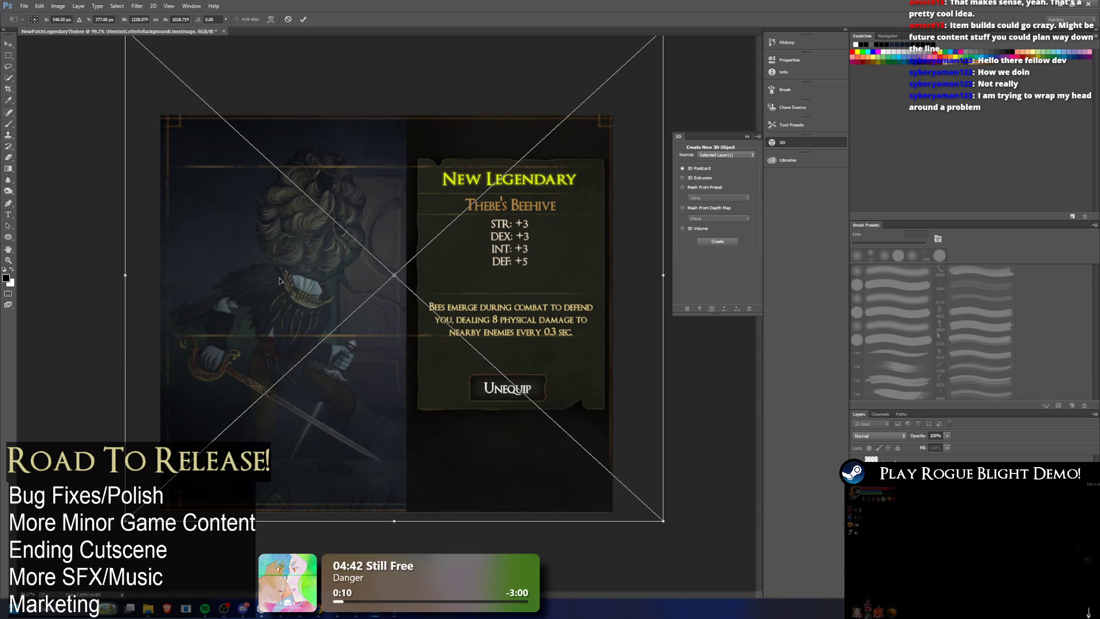
pyautogui.press('Left')
pyautogui.press('Left')
pyautogui.press('Left')
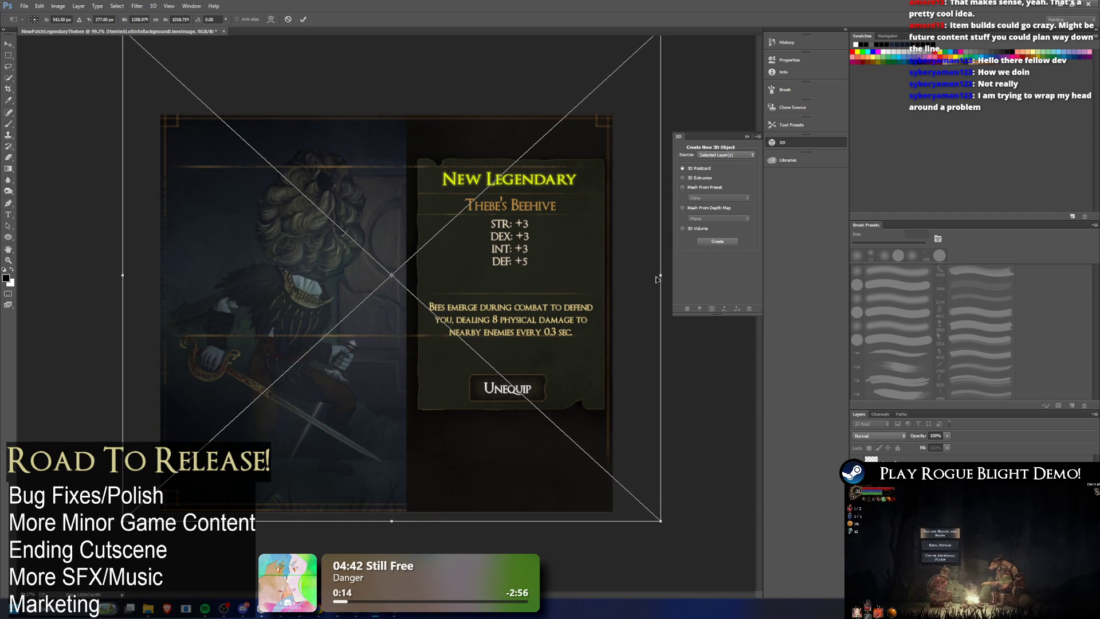
pyautogui.moveTo(661, 276); pyautogui.dragTo(667, 276)
pyautogui.press('Left')
pyautogui.press('Left')
pyautogui.press('Left')
pyautogui.press('Left')
pyautogui.press('Left')
pyautogui.press('Left')
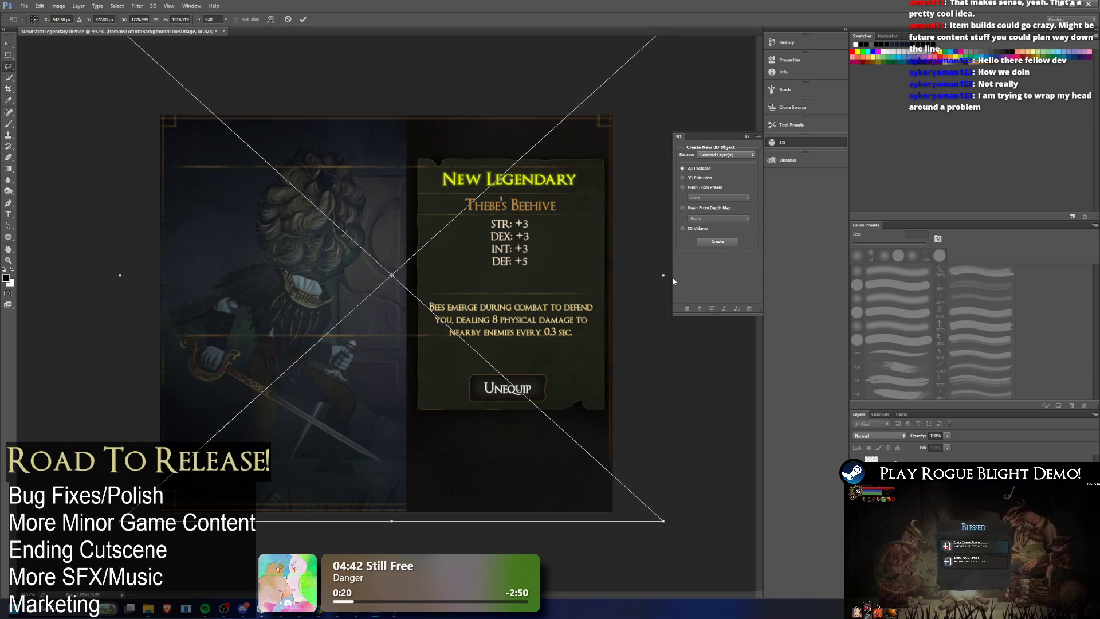
pyautogui.press('Return')
pyautogui.press('l')
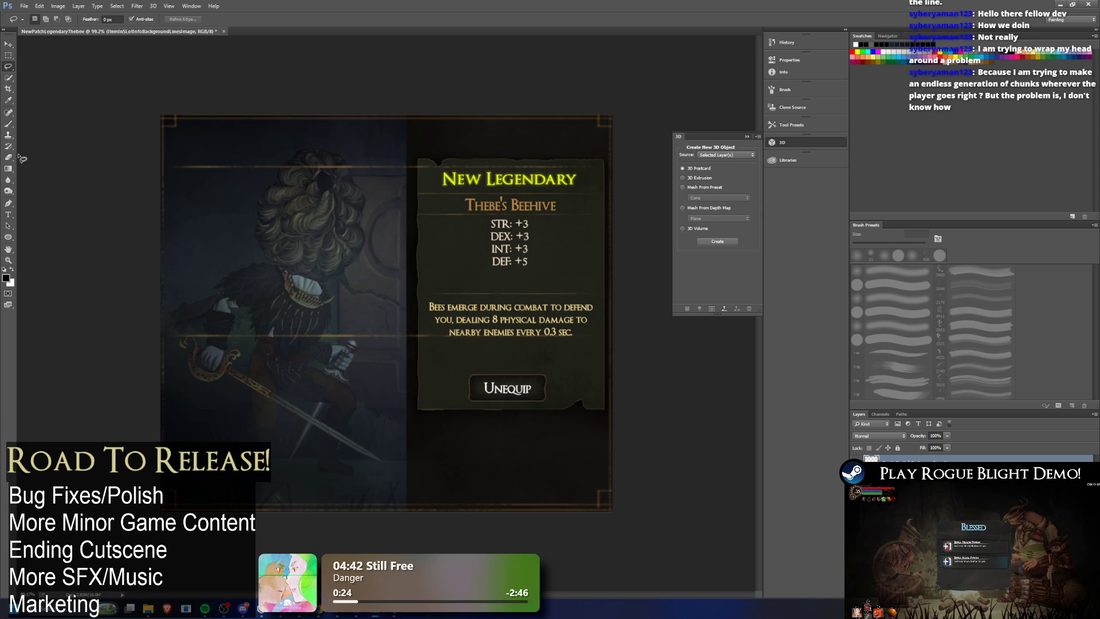
# Erase the faint upper-left light streak with a hard round eraser at 100% opacity.
pyautogui.press('e')
pyautogui.click(183, 338)
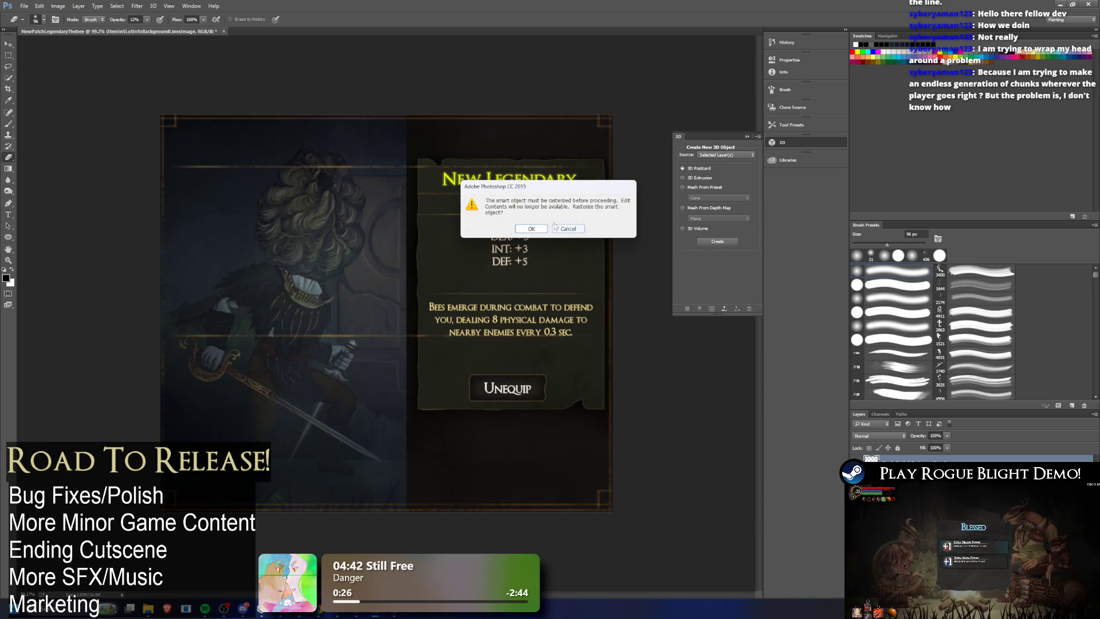
pyautogui.click(578, 234)
pyautogui.rightClick(922, 461)
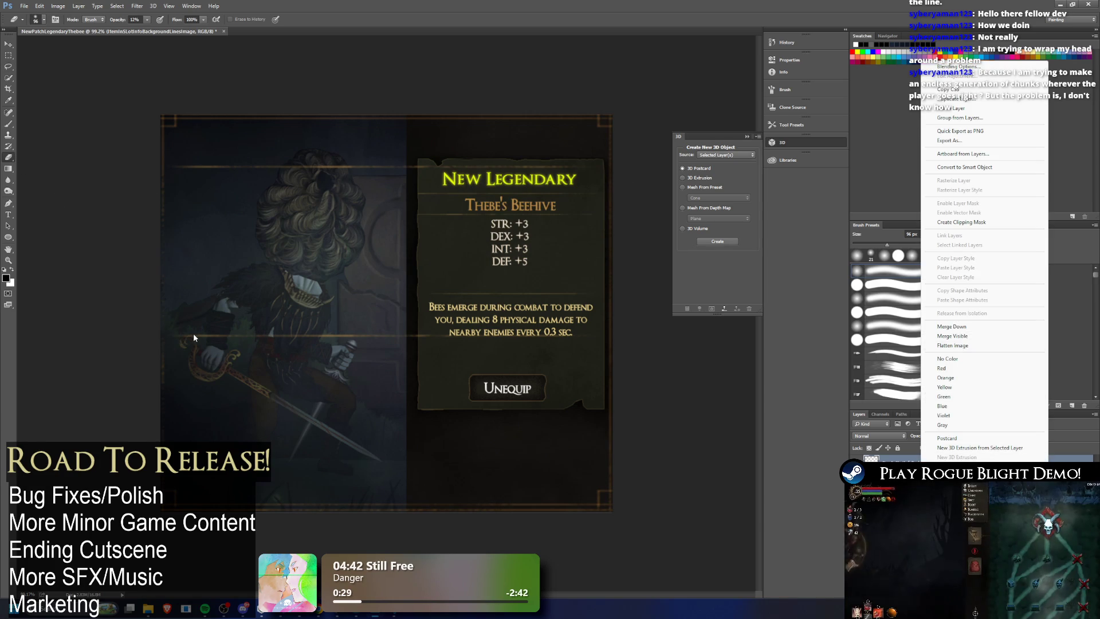
pyautogui.press('Escape')
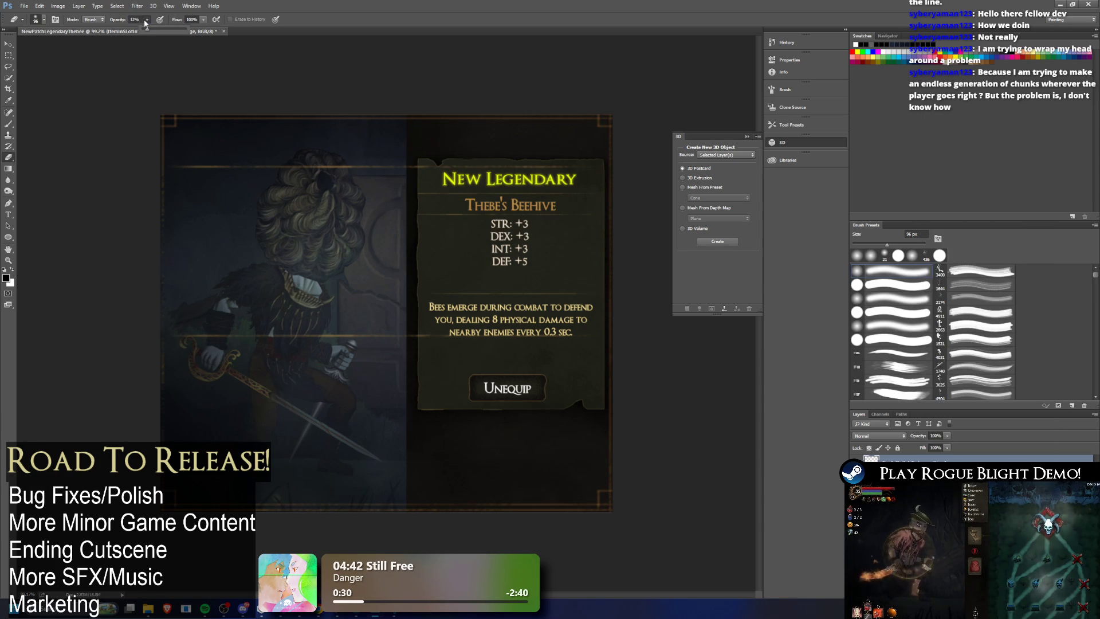
pyautogui.press('0')
pyautogui.click(34, 19)
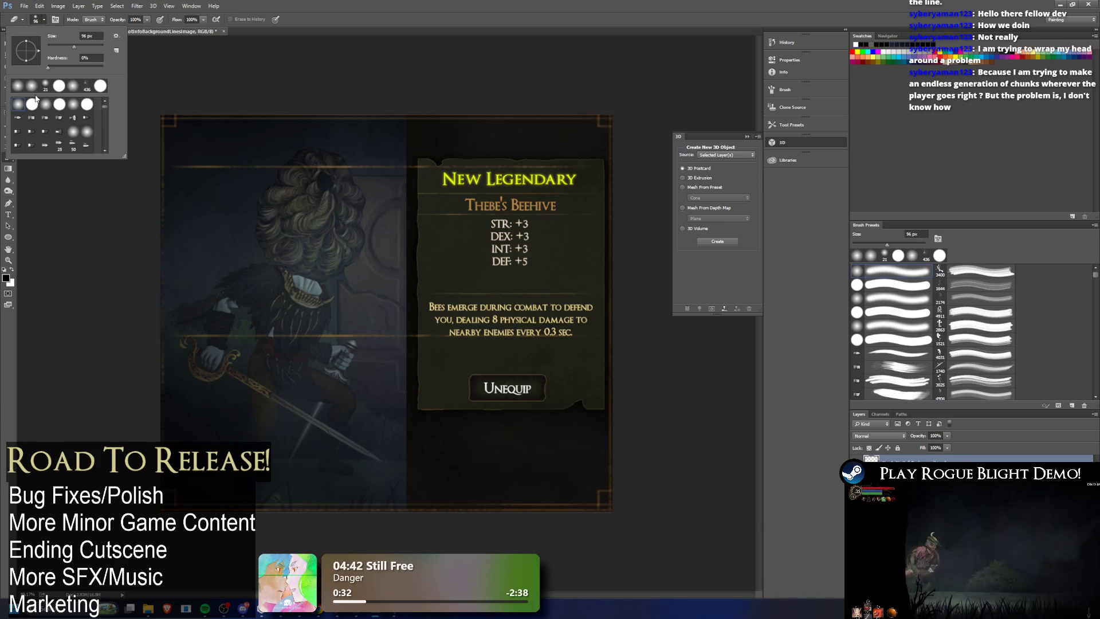
pyautogui.click(36, 97)
pyautogui.press('Return')
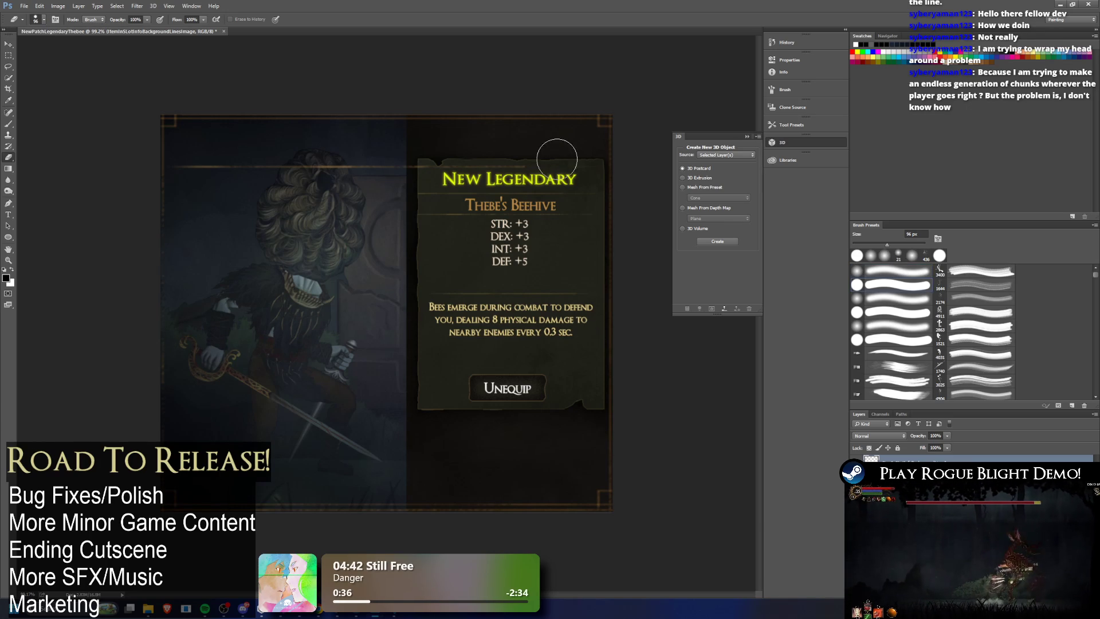
pyautogui.moveTo(403, 167); pyautogui.dragTo(188, 163)
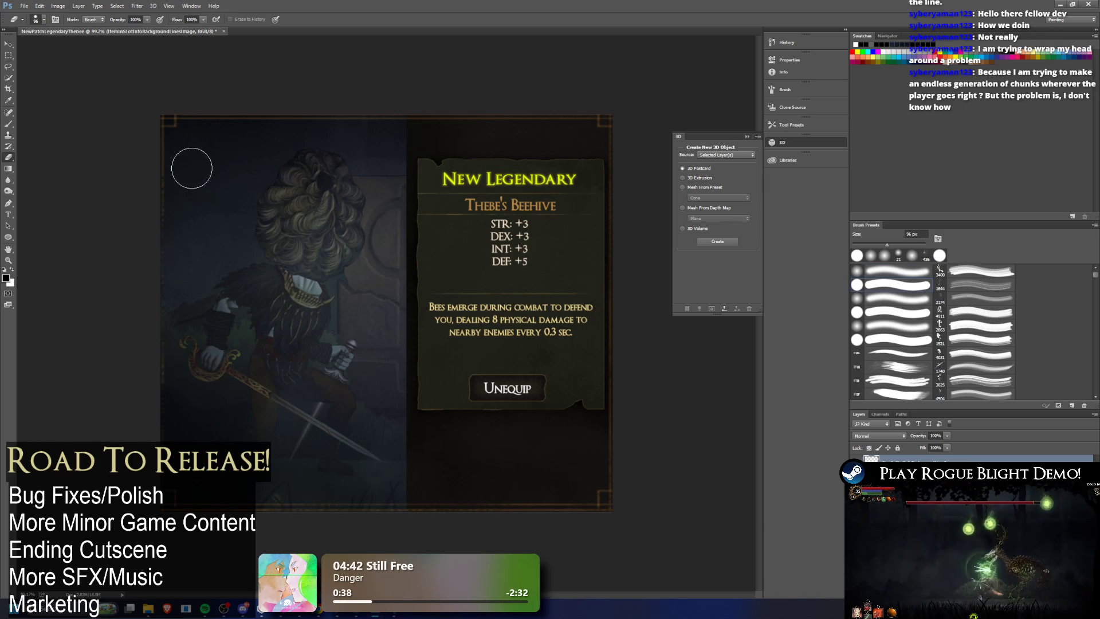
pyautogui.scroll(-2, 454, 221)
pyautogui.scroll(-2, 413, 215)
pyautogui.scroll(3, 374, 203)
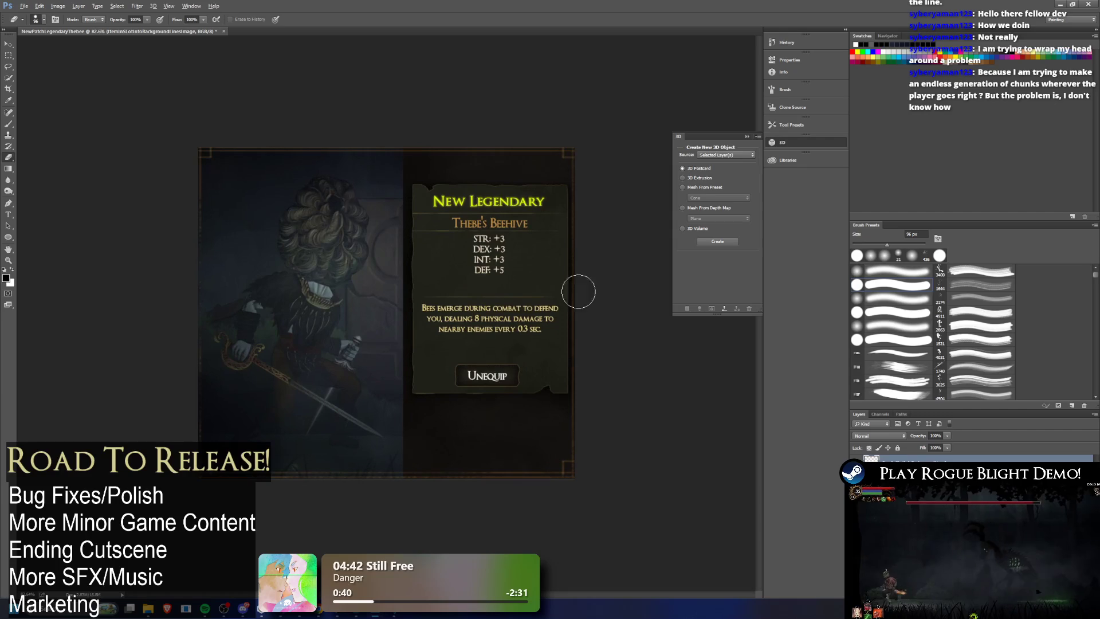
pyautogui.scroll(2, 545, 312)
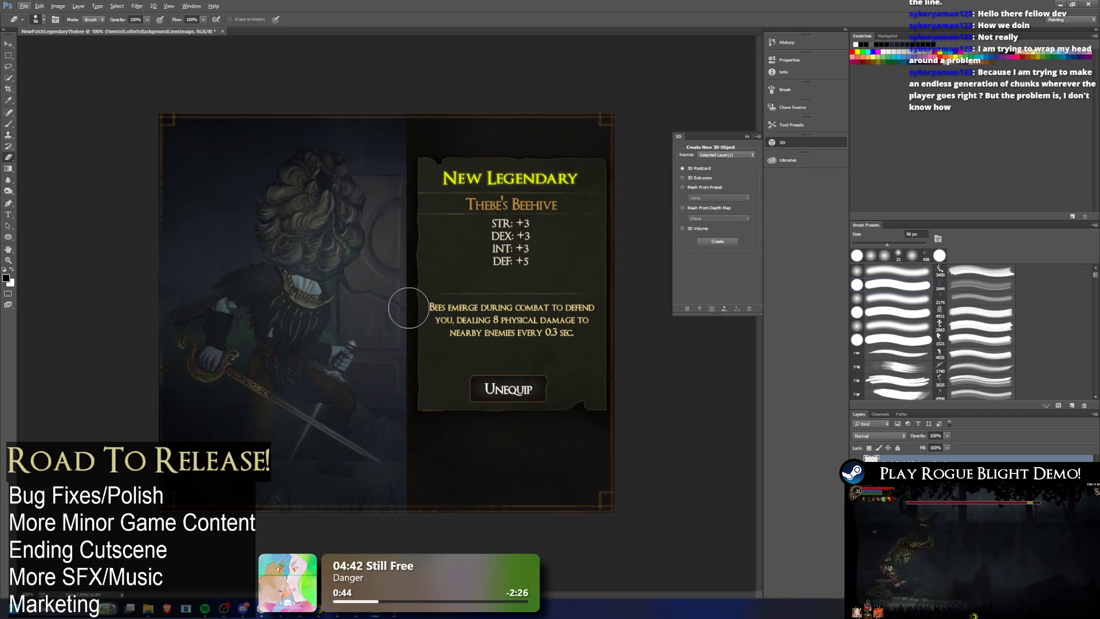
# Start Free Transform on the layer twice and cancel without changes.
pyautogui.hotkey('ctrl', 't')
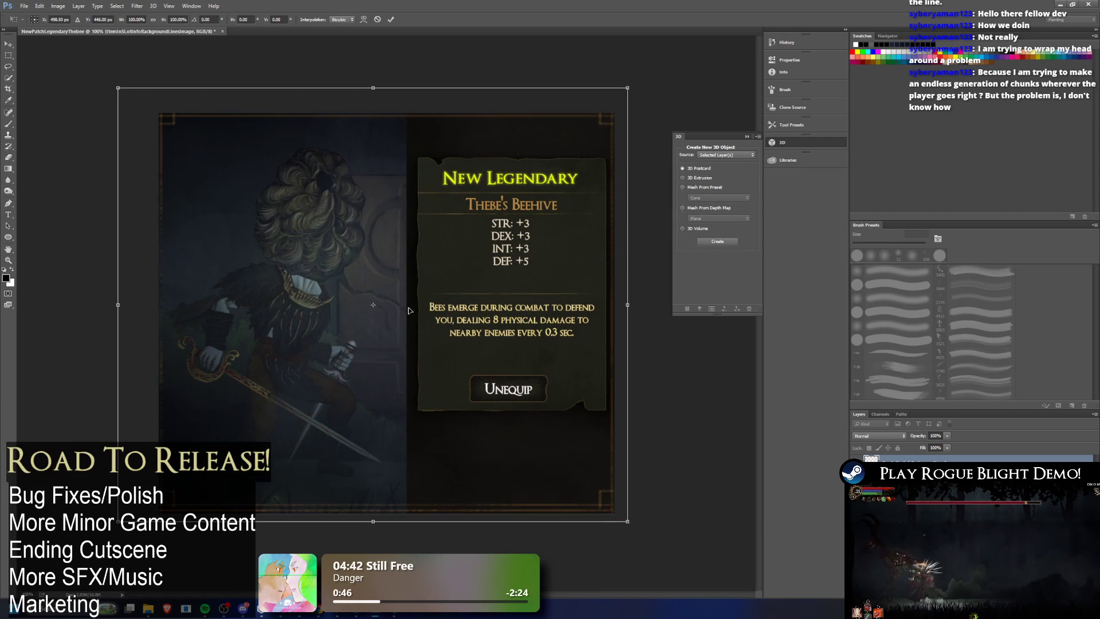
pyautogui.press('Return')
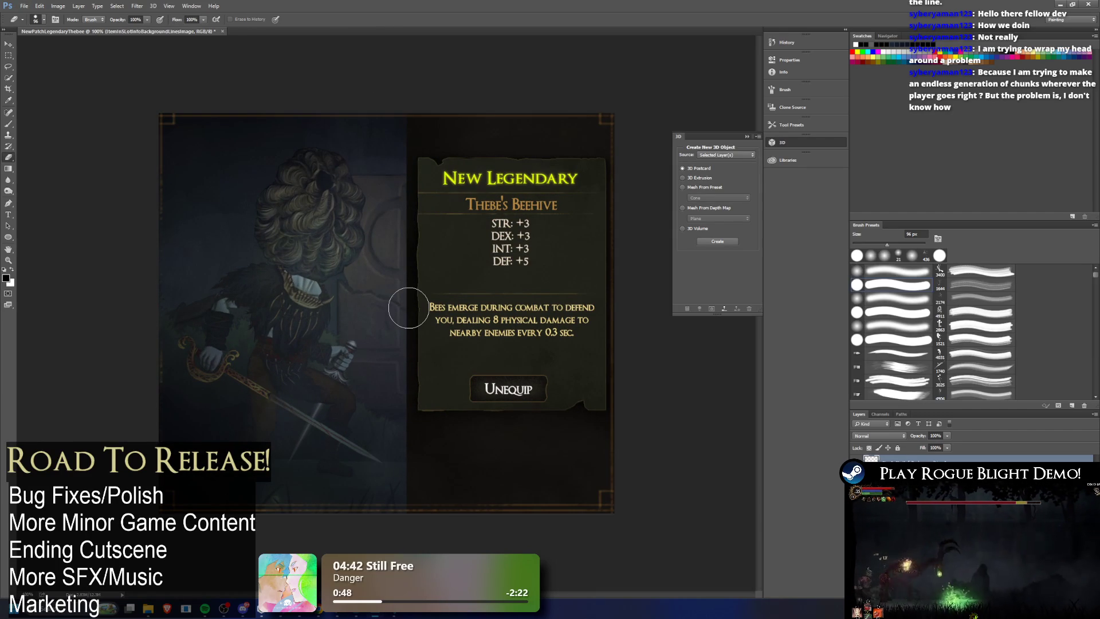
pyautogui.hotkey('ctrl', 't')
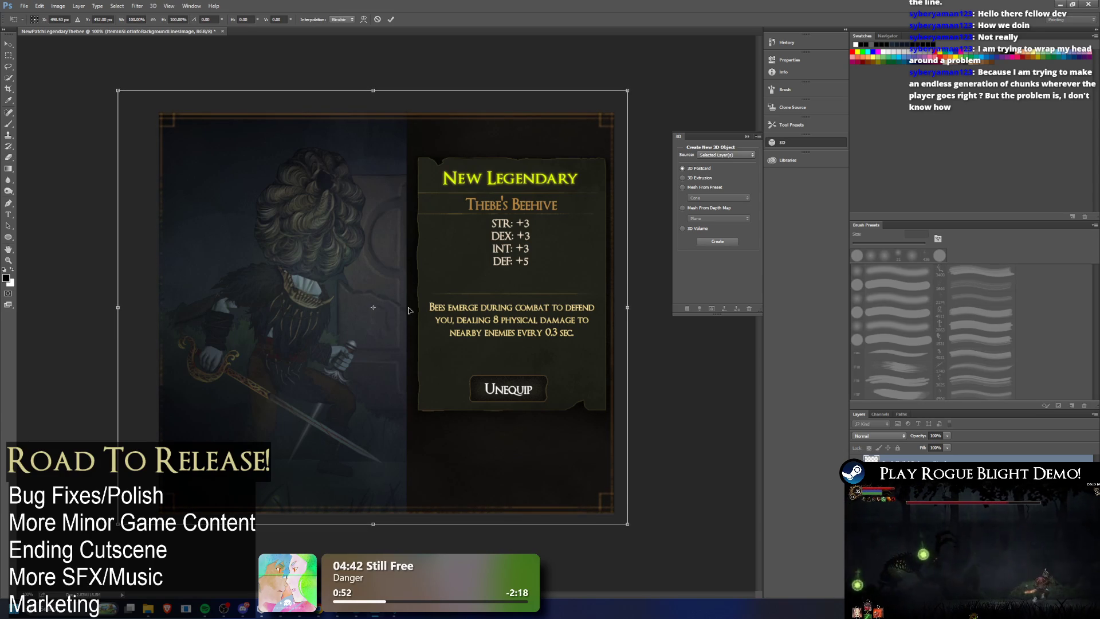
pyautogui.press('Return')
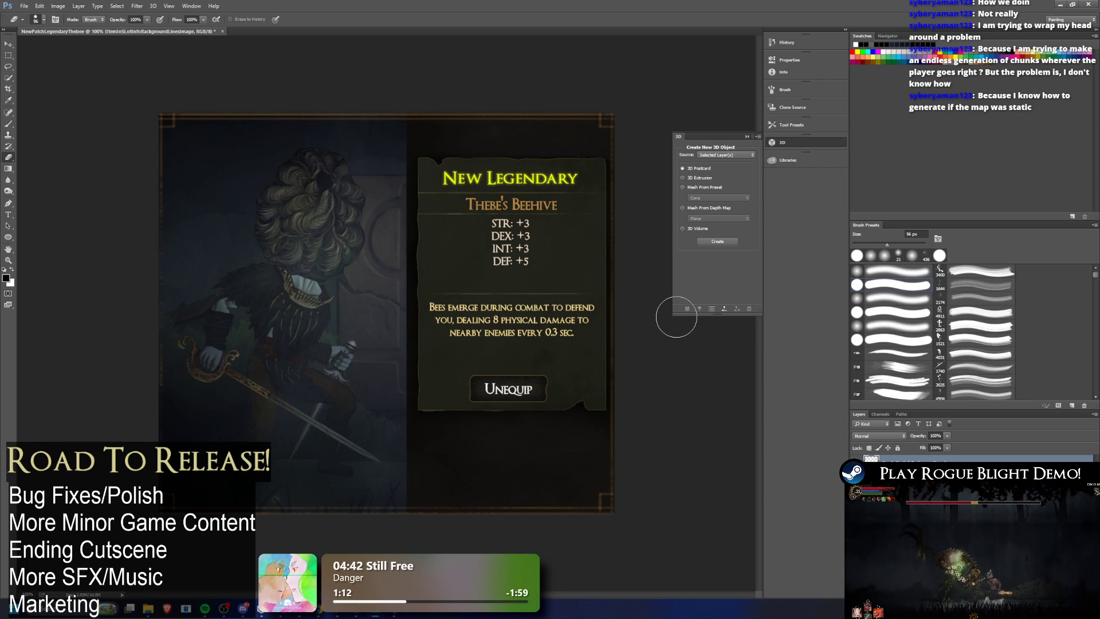
# Step the active layer from Layer 4 to Layer 5 so the orange frame glow is off.
pyautogui.hotkey('ctrl', 'shift', 'alt', 'n')
pyautogui.hotkey('ctrl', 'shift', 'alt', 'n')
pyautogui.hotkey('ctrl', 'shift', 'alt', 'n')
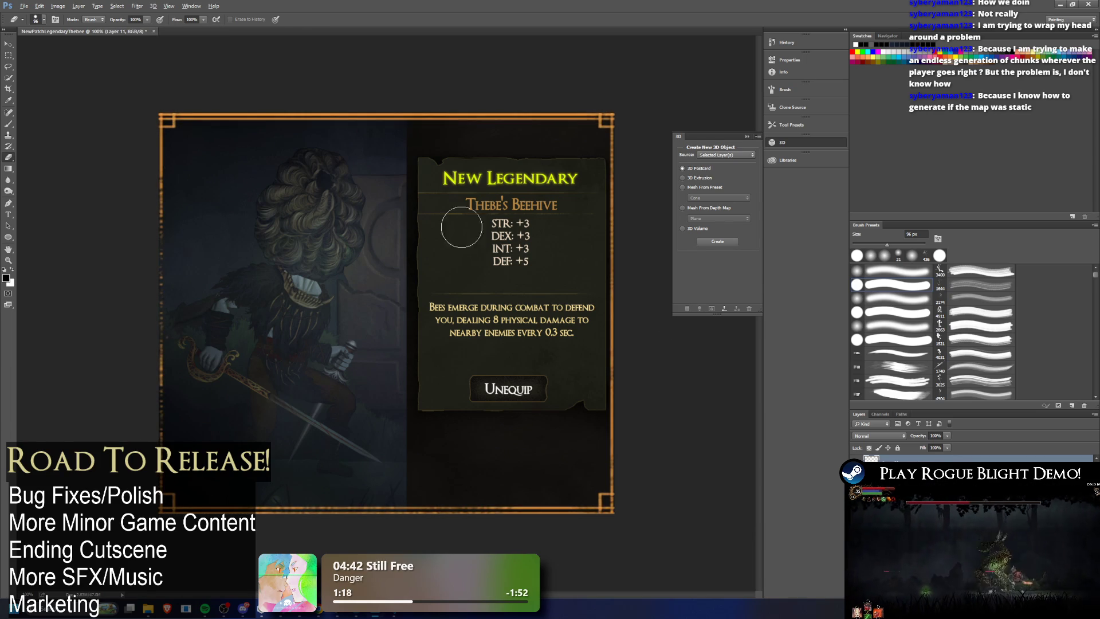
pyautogui.moveTo(563, 248); pyautogui.dragTo(755, 390)
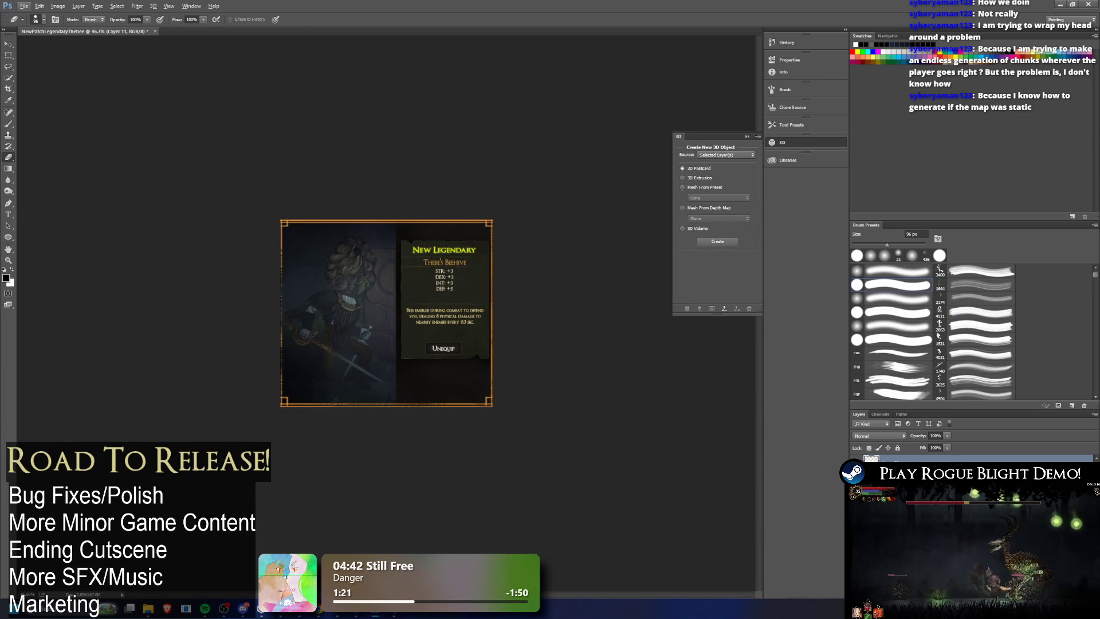
pyautogui.hotkey('alt', ']')
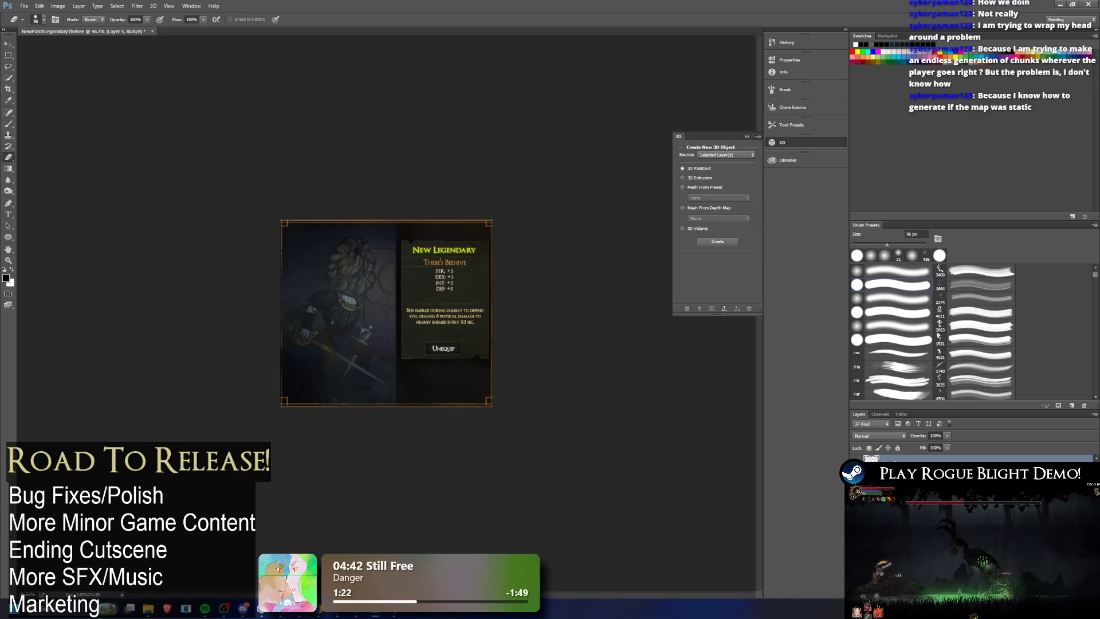
pyautogui.scroll(3, 458, 286)
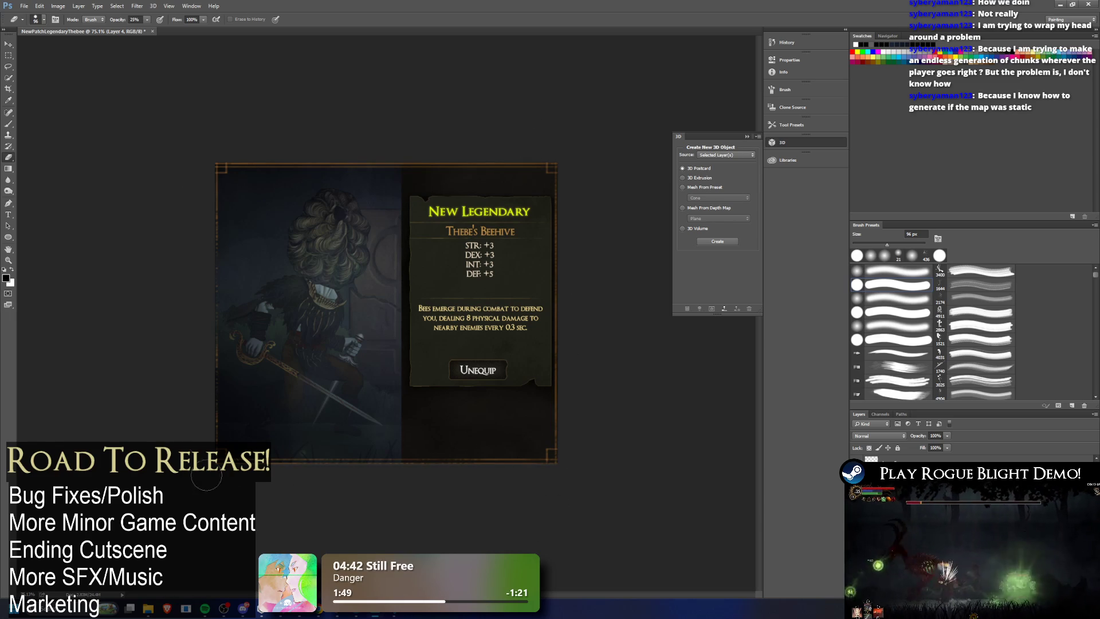
pyautogui.scroll(-2, 596, 289)
pyautogui.scroll(3, 459, 411)
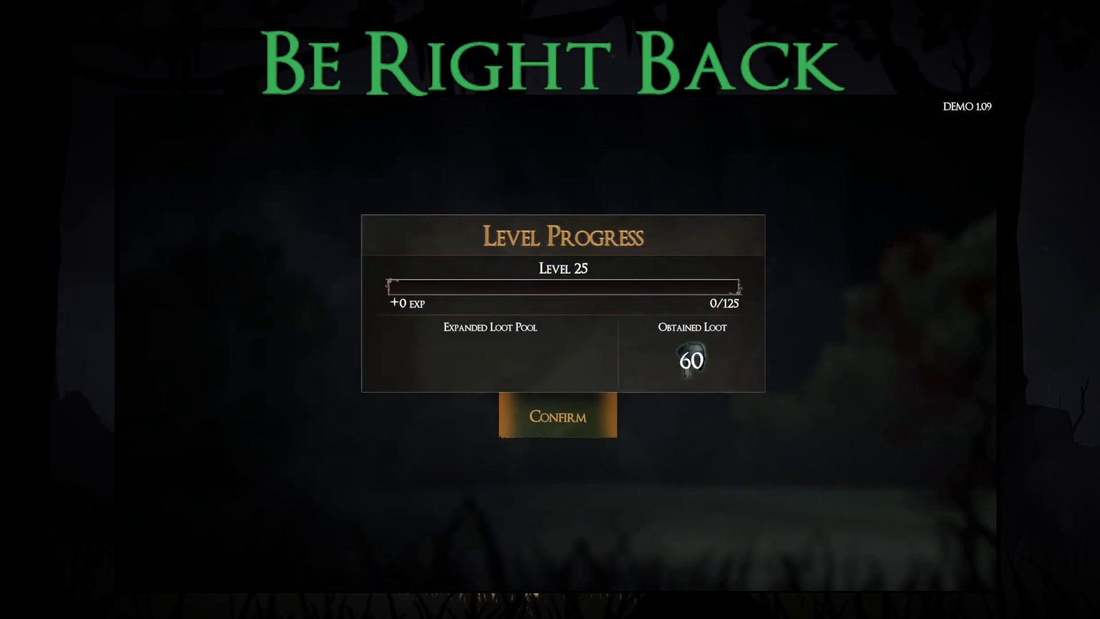
pyautogui.press('Return')
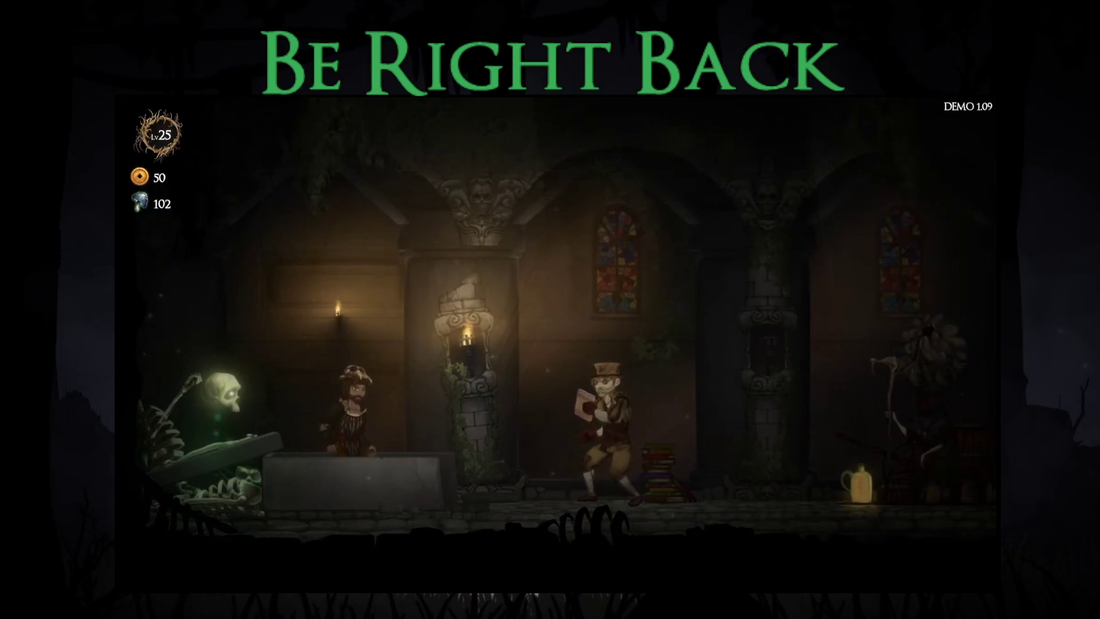
pyautogui.press('Escape')
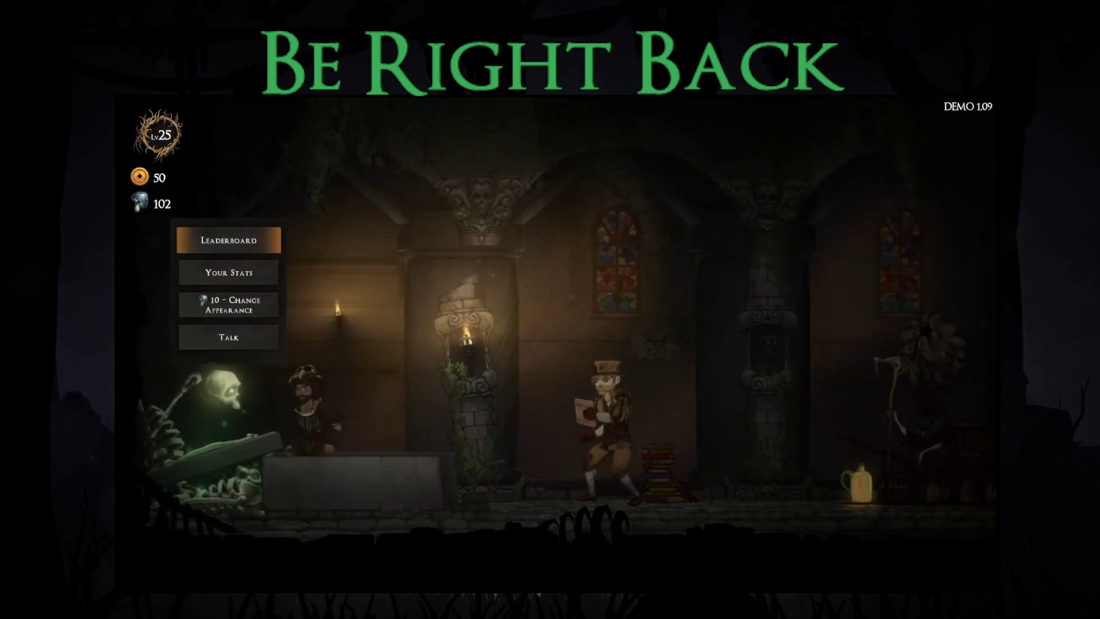
pyautogui.press('Return')
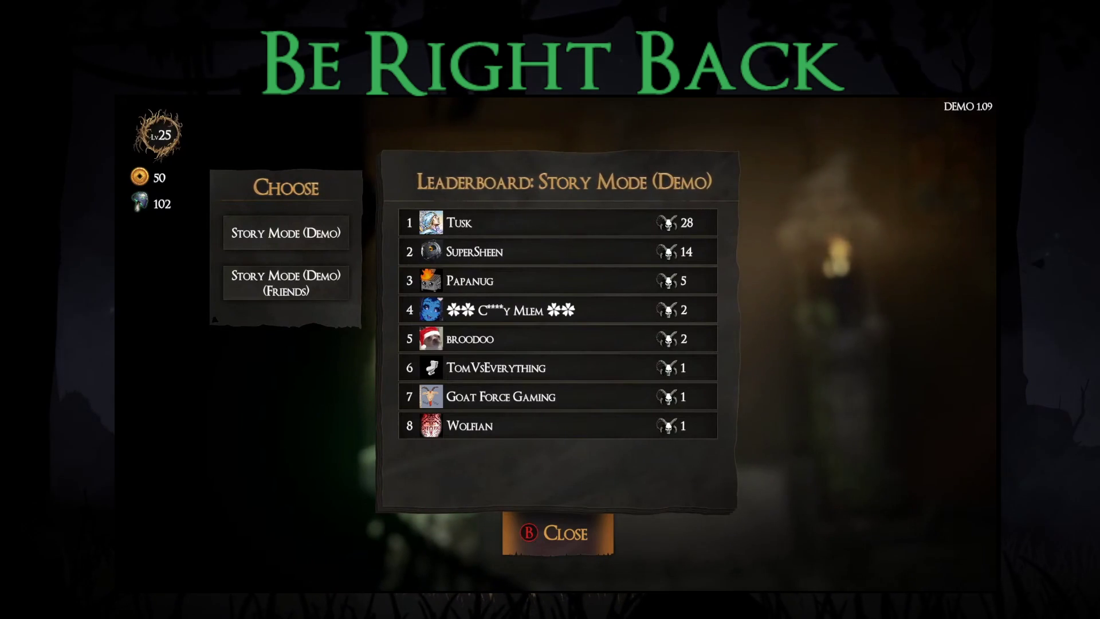
pyautogui.press('Escape')
pyautogui.press('Escape')
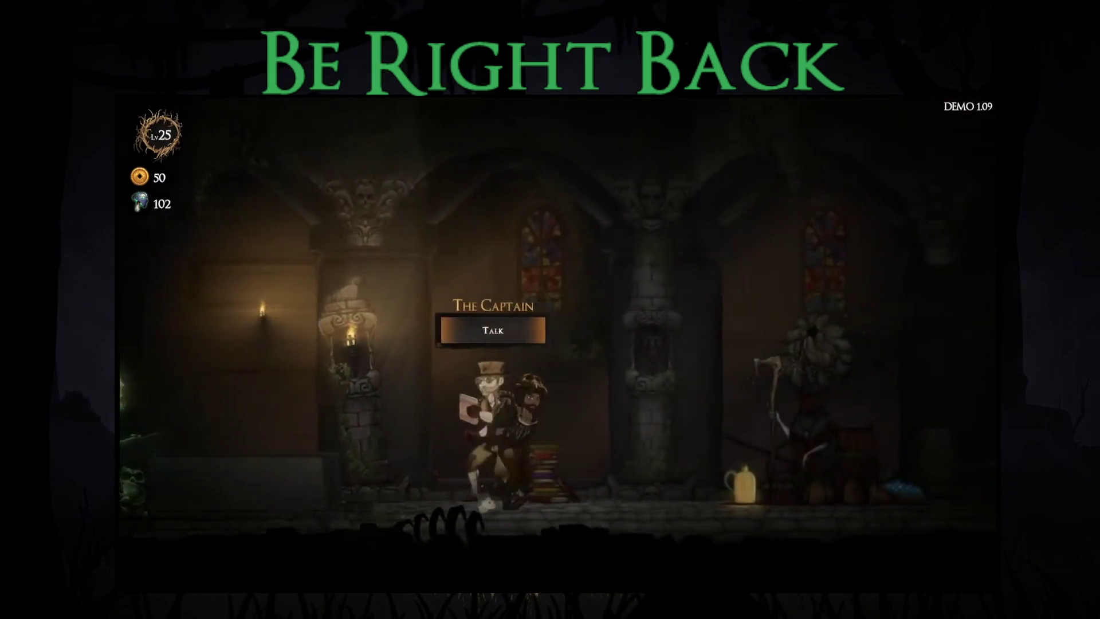
pyautogui.press('Right')
pyautogui.press('Return')
pyautogui.press('Return')
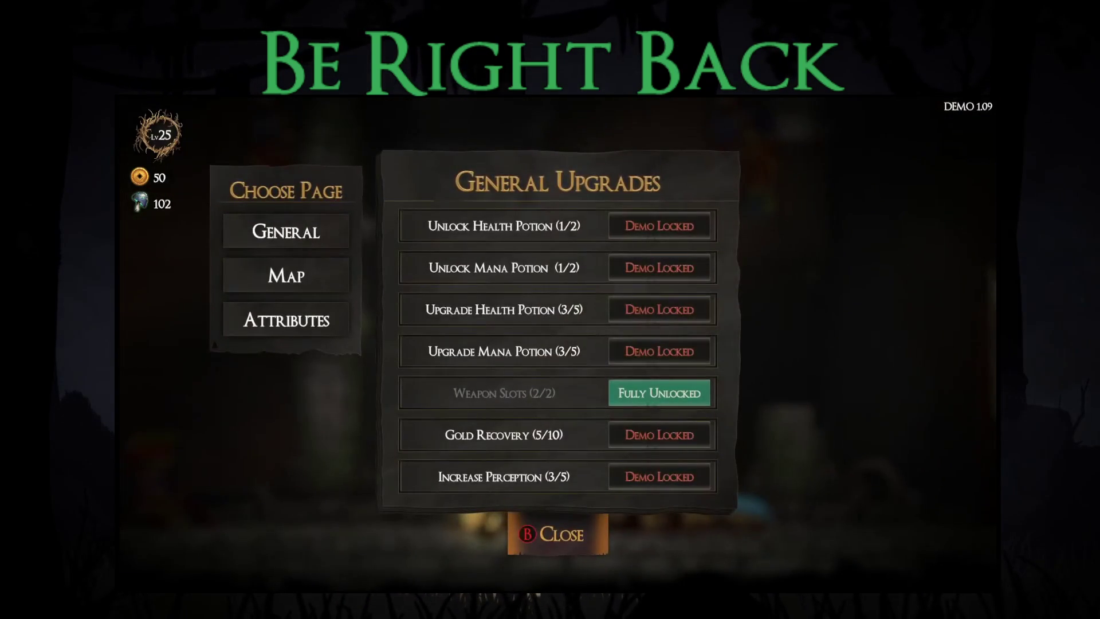
pyautogui.press('Down')
pyautogui.press('Down')
pyautogui.press('Return')
pyautogui.press('Right')
pyautogui.press('Up')
pyautogui.press('Down')
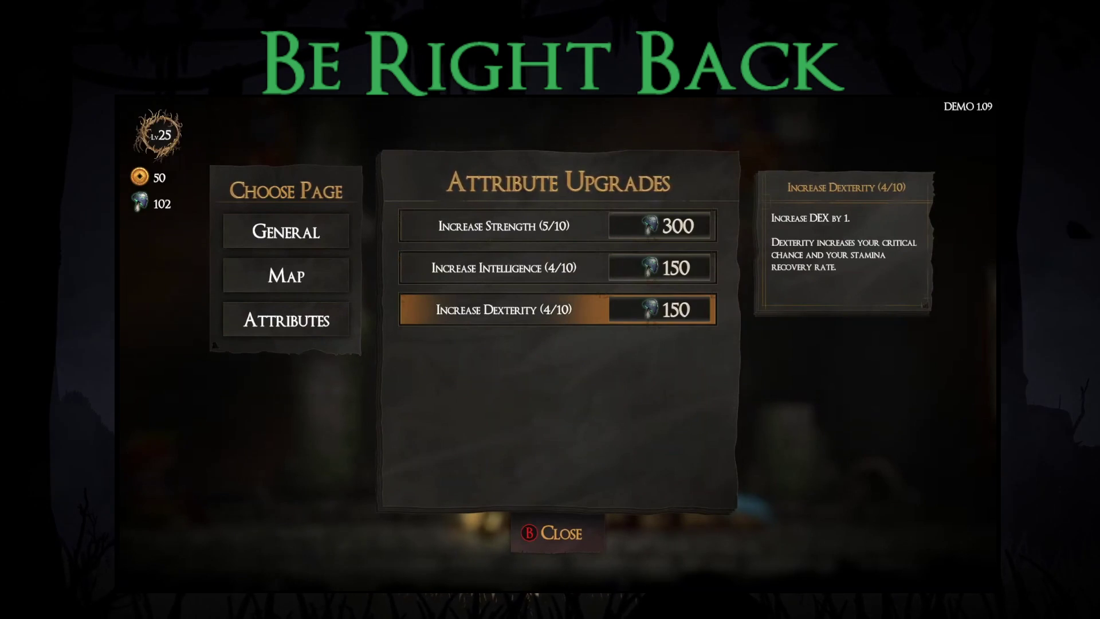
pyautogui.press('Up')
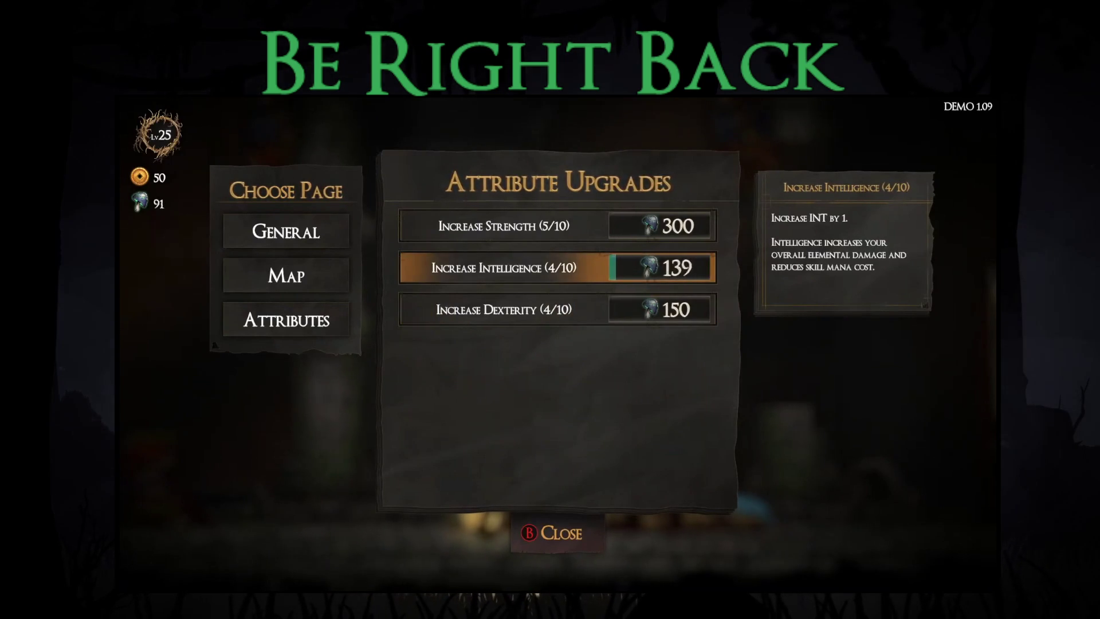
pyautogui.press('Return')
pyautogui.press('Escape')
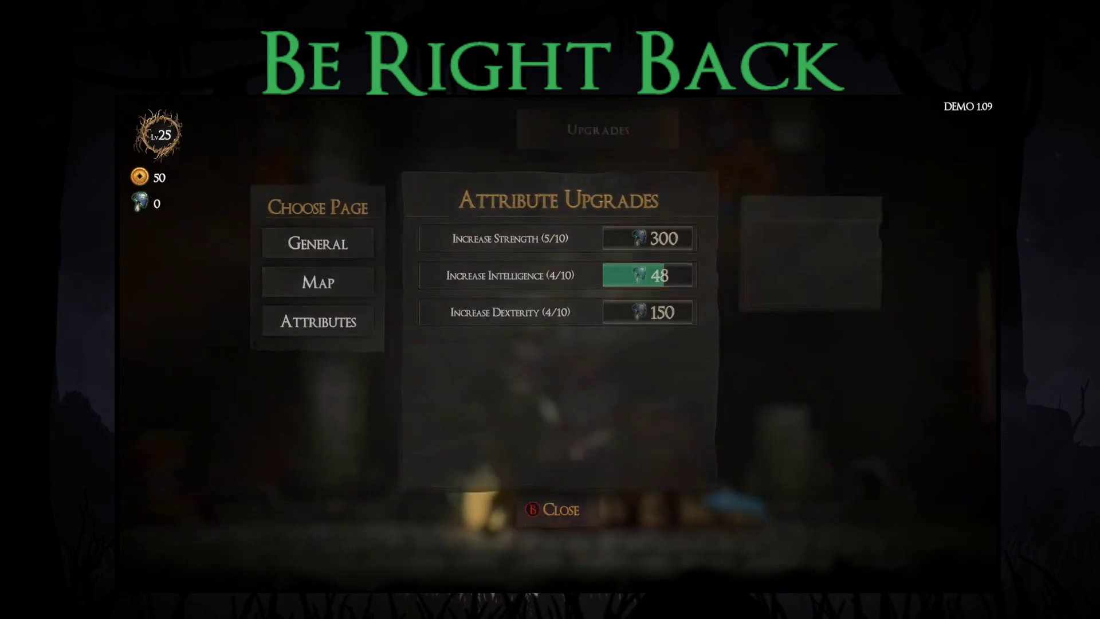
pyautogui.press('Right')
pyautogui.press('Return')
pyautogui.press('Escape')
pyautogui.press('Left')
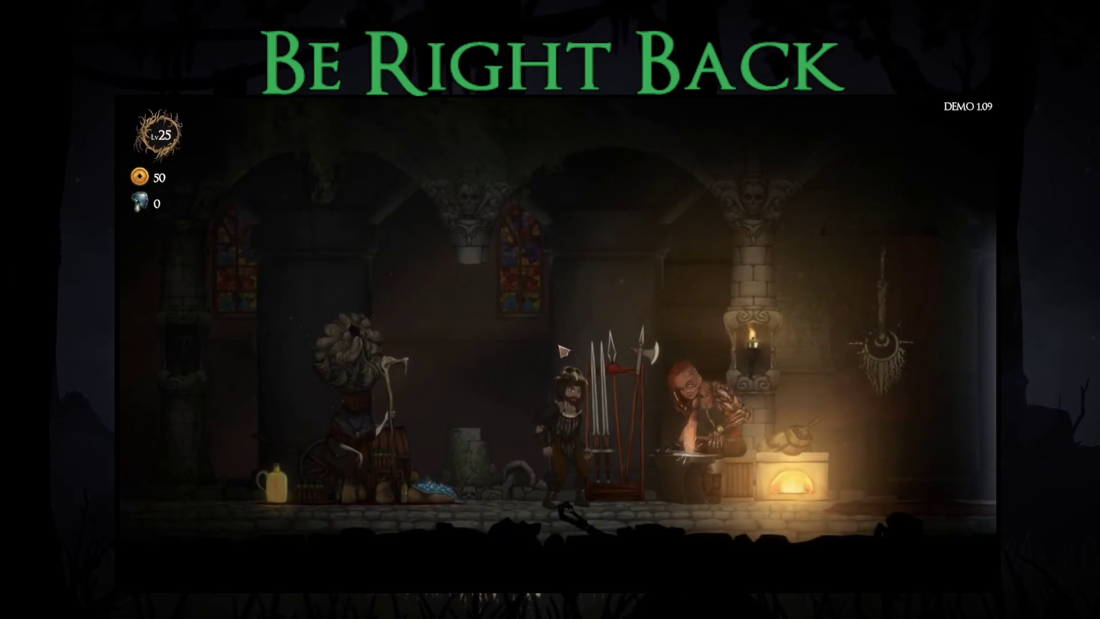
pyautogui.press('Escape')
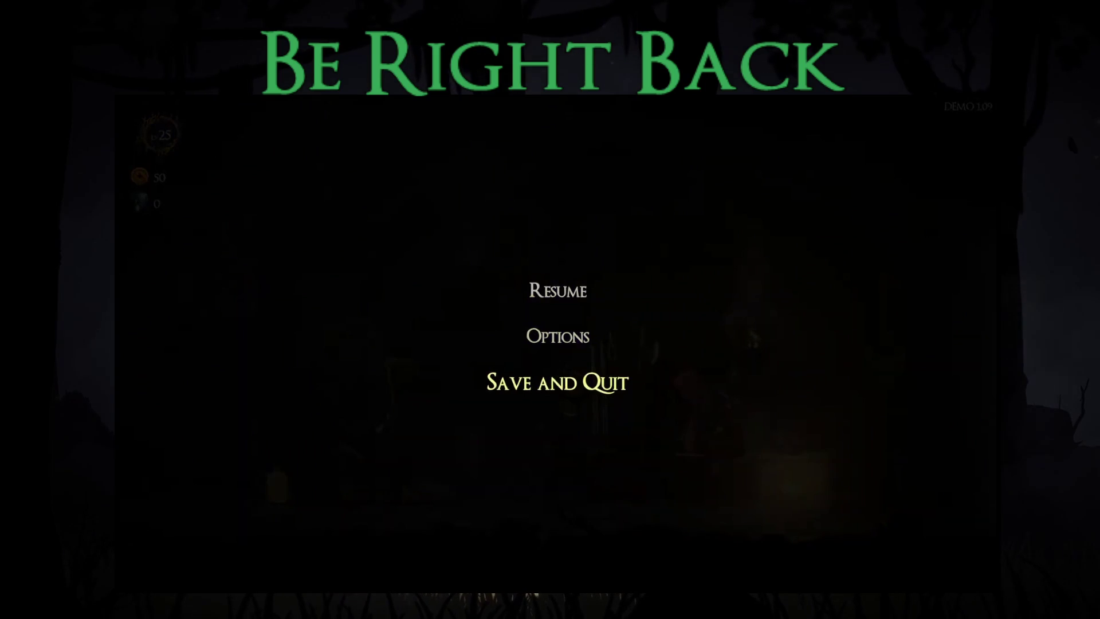
pyautogui.press('Return')
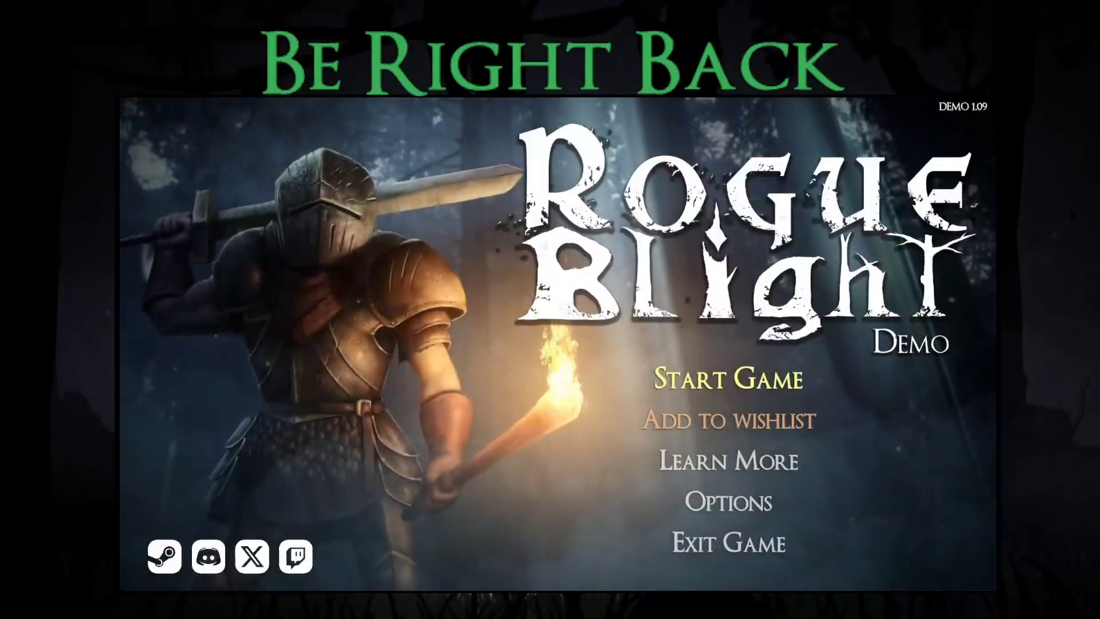
pyautogui.press('Down')
pyautogui.press('Down')
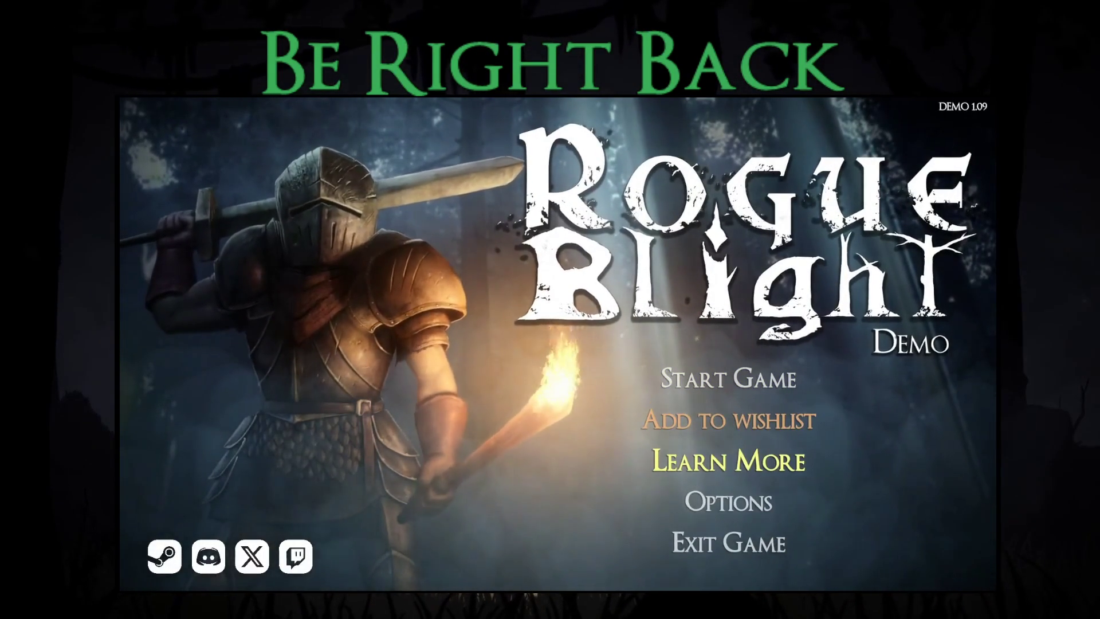
pyautogui.press('Down')
pyautogui.press('Up')
pyautogui.press('Up')
pyautogui.press('Up')
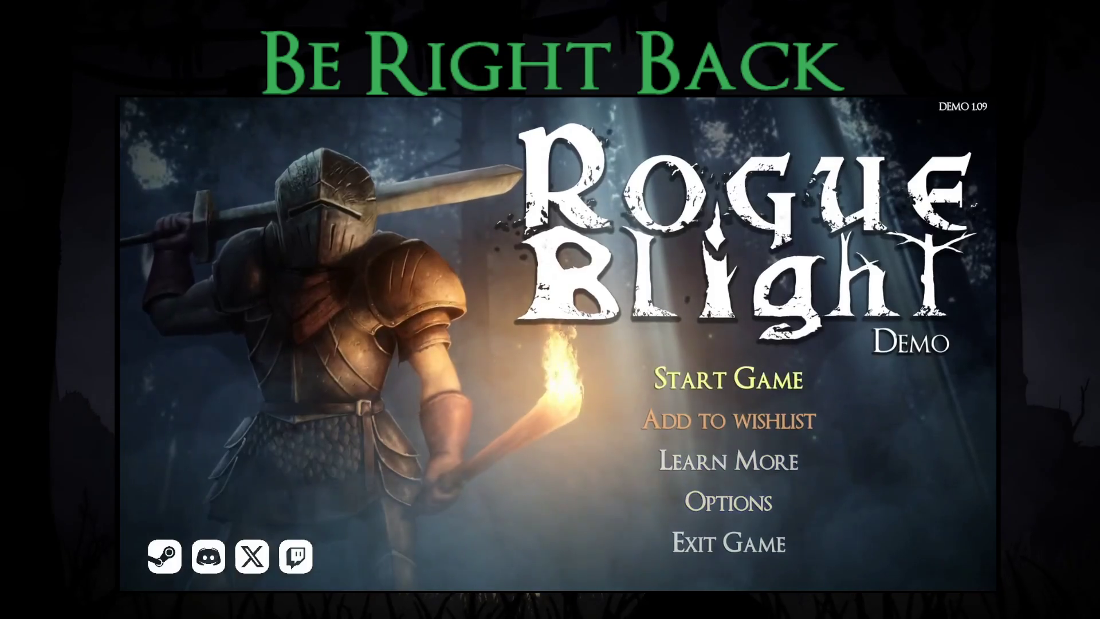
pyautogui.press('Return')
pyautogui.press('Down')
pyautogui.press('Down')
pyautogui.press('Down')
pyautogui.press('Down')
pyautogui.press('Down')
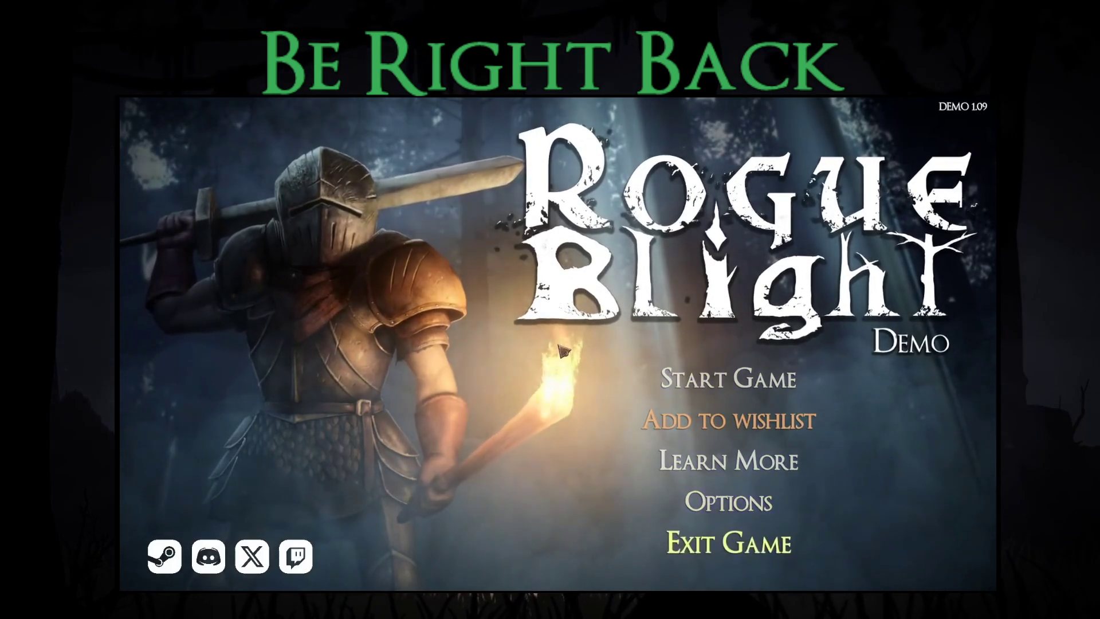
pyautogui.press('Up')
pyautogui.press('Down')
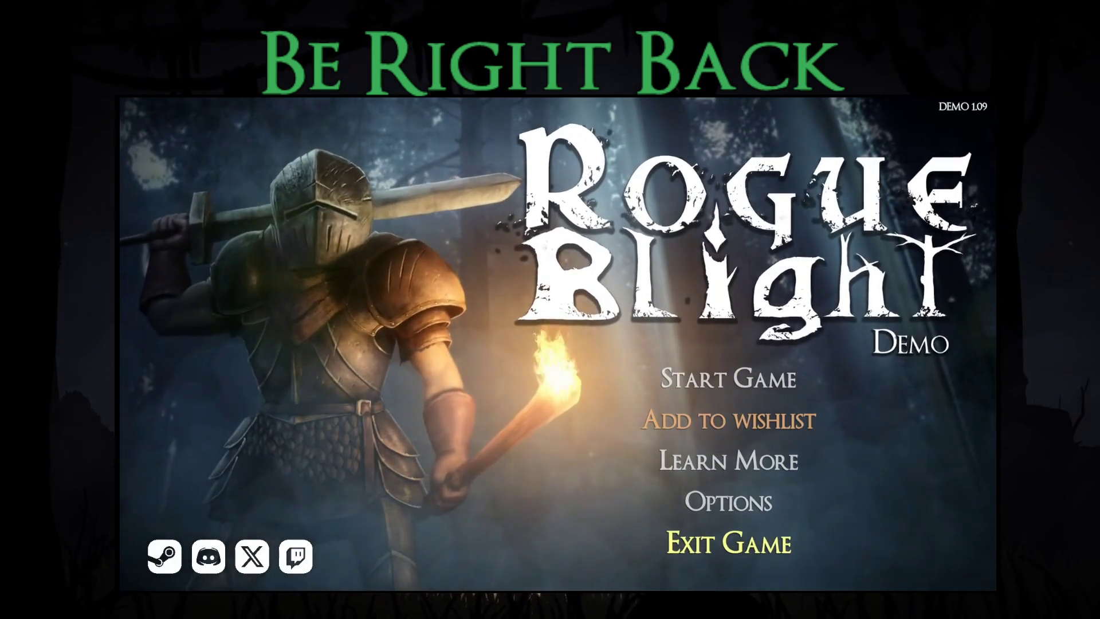
pyautogui.press('Up')
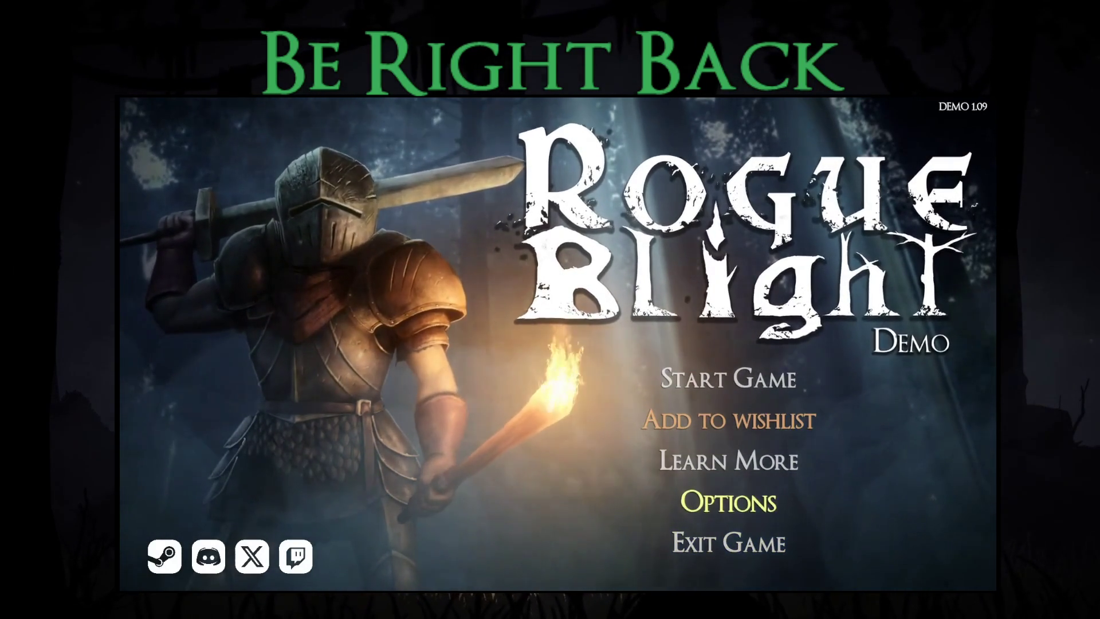
pyautogui.press('Up')
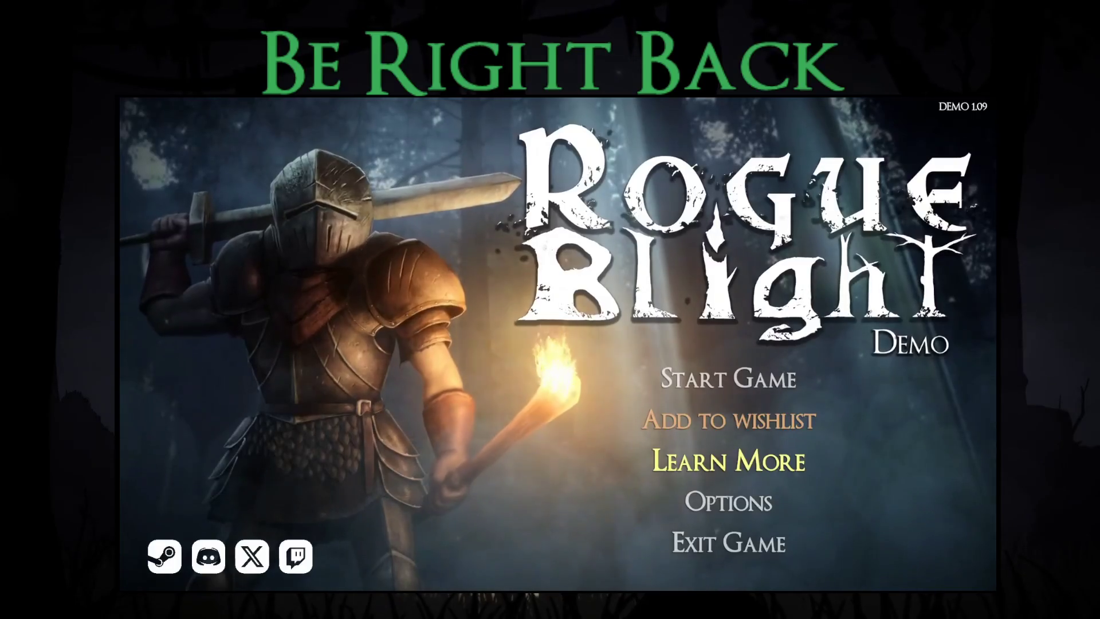
pyautogui.press('Down')
pyautogui.press('Up')
pyautogui.press('Up')
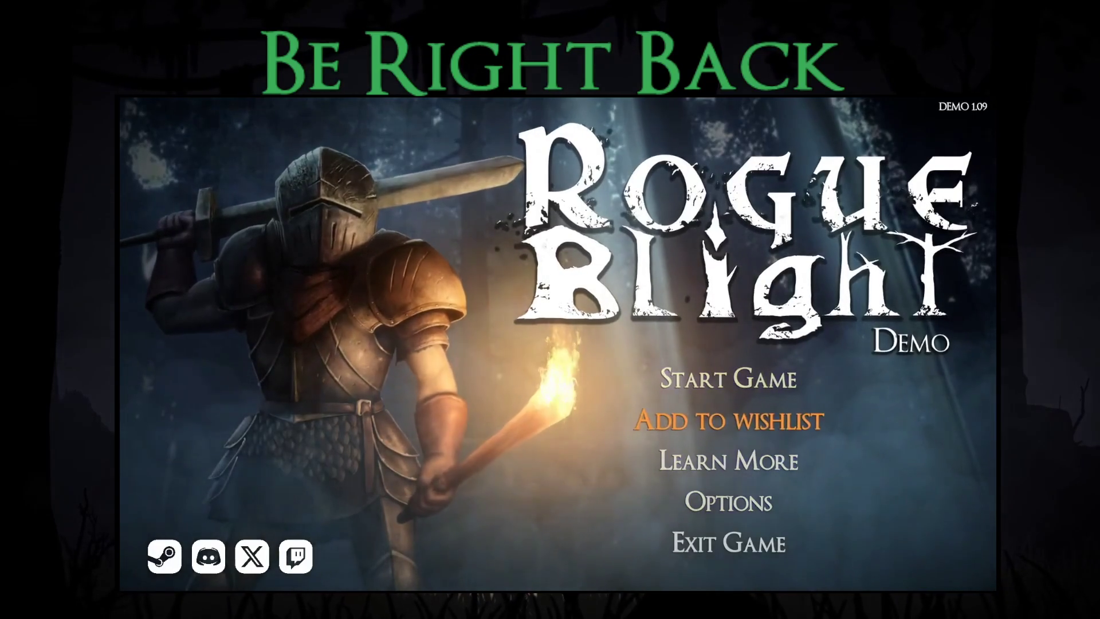
pyautogui.press('Down')
pyautogui.press('Down')
pyautogui.press('Down')
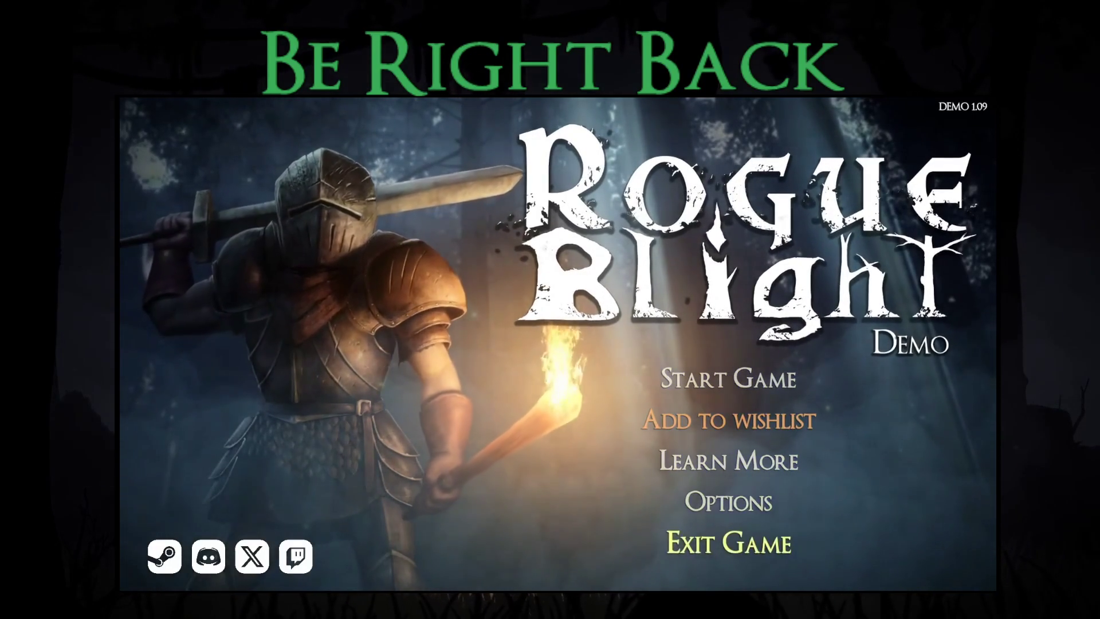
pyautogui.press('Up')
pyautogui.press('Up')
pyautogui.press('Up')
pyautogui.press('Down')
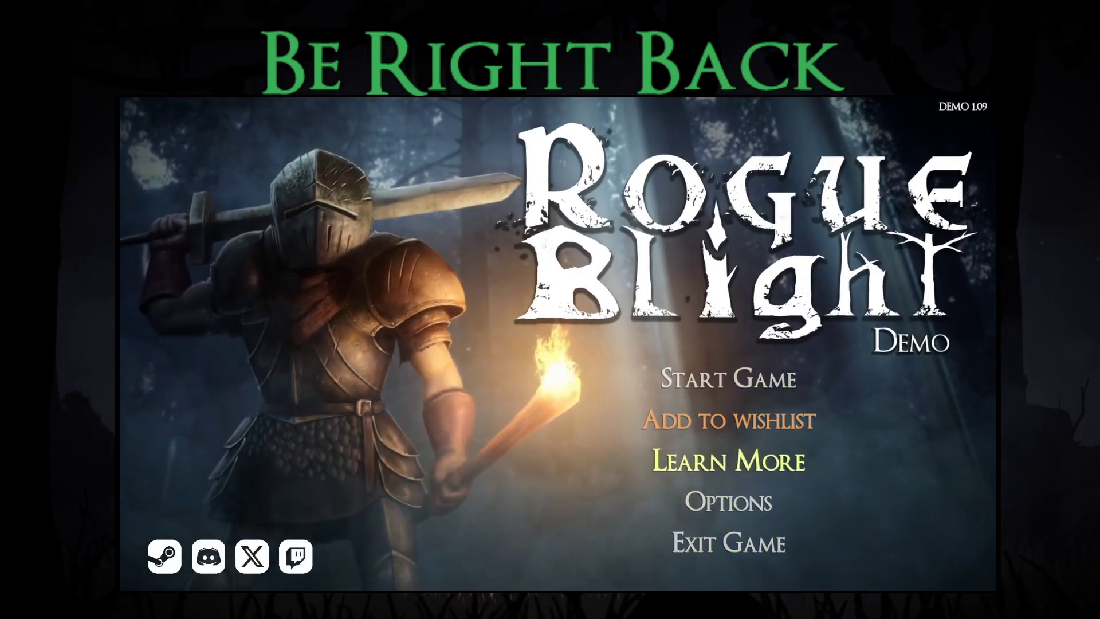
pyautogui.press('Down')
pyautogui.press('Up')
pyautogui.press('Down')
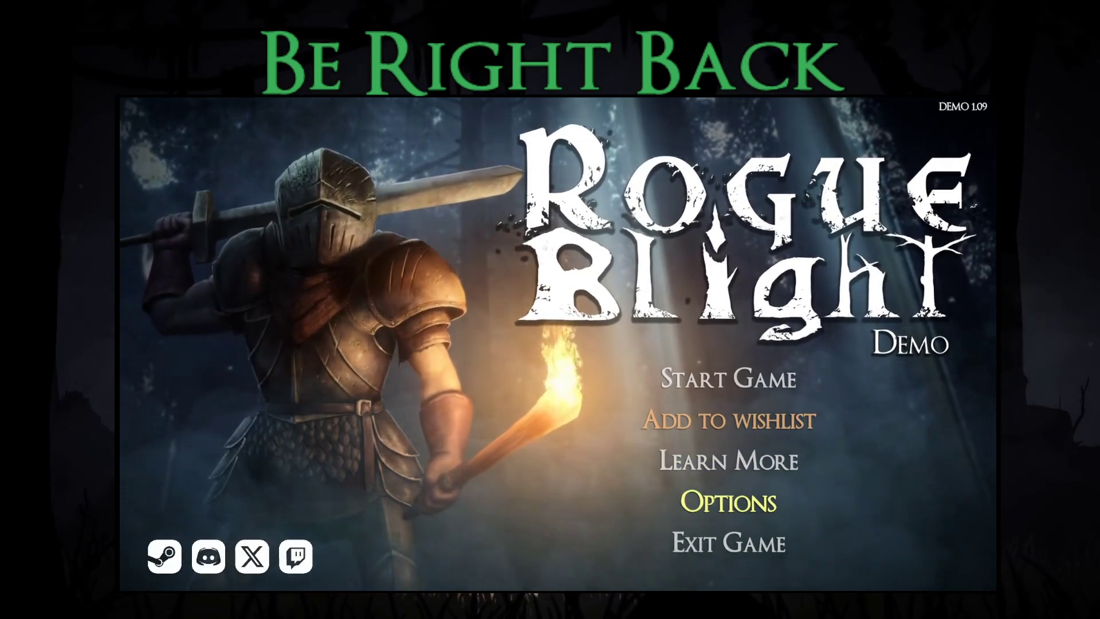
pyautogui.press('Up')
pyautogui.press('Up')
pyautogui.press('Up')
pyautogui.press('Down')
pyautogui.press('Down')
pyautogui.press('Down')
pyautogui.press('Return')
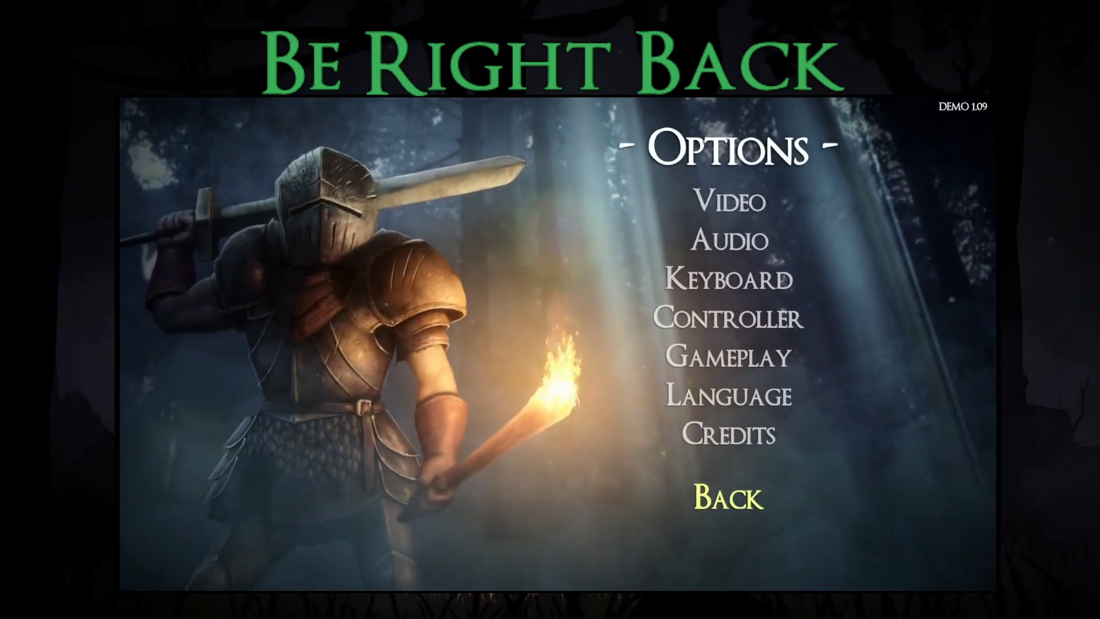
pyautogui.press('Return')
pyautogui.press('Down')
pyautogui.press('Down')
pyautogui.press('Down')
pyautogui.press('Down')
pyautogui.press('Up')
pyautogui.press('Up')
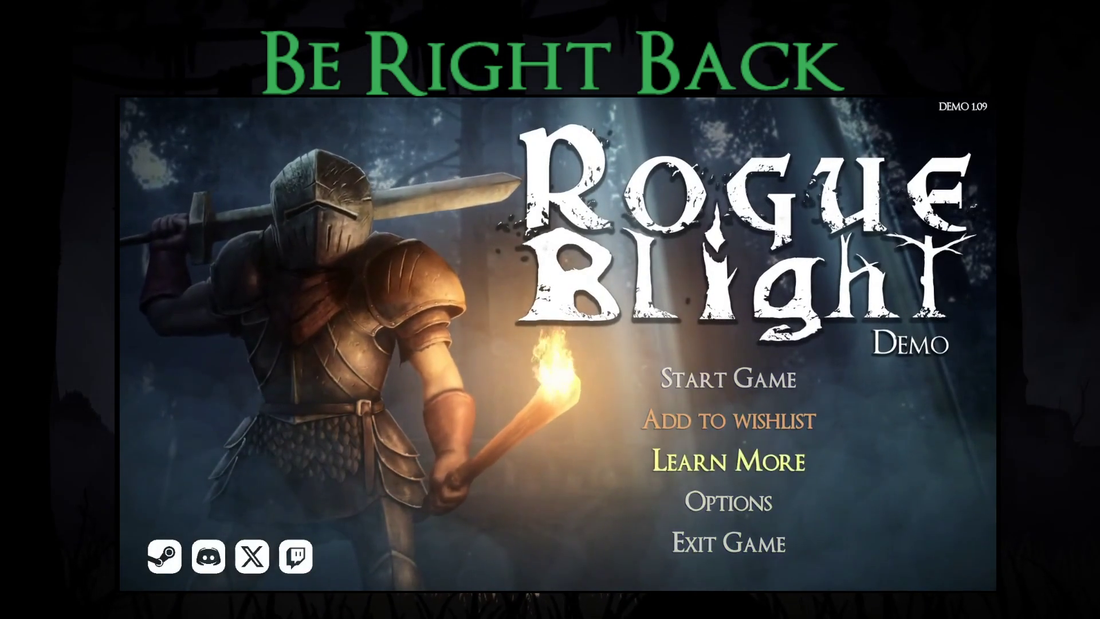
pyautogui.press('Down')
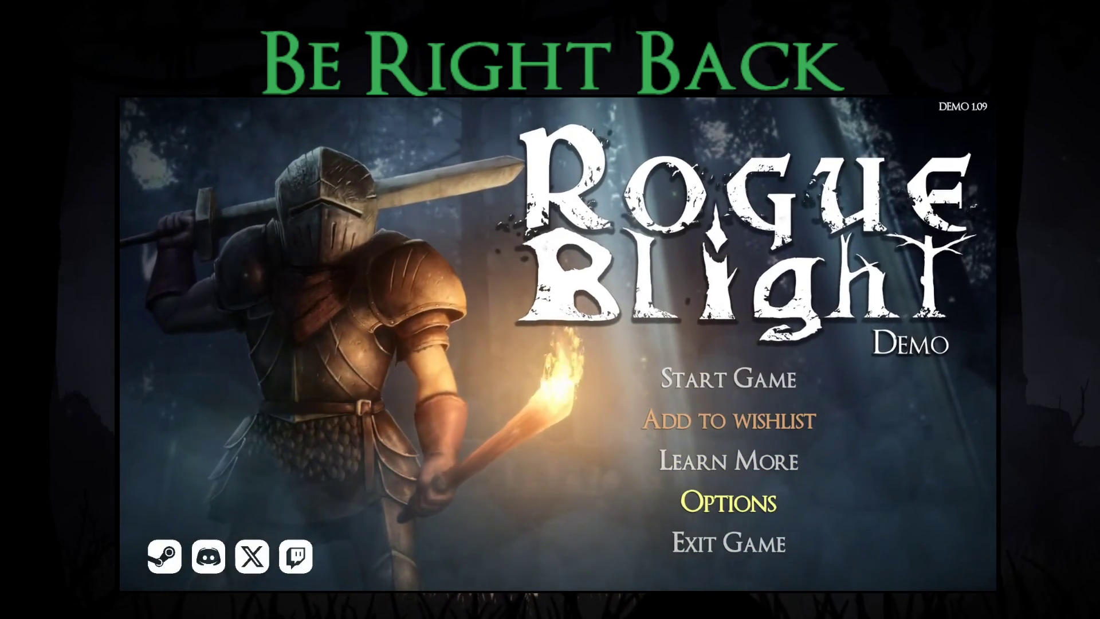
pyautogui.press('Up')
pyautogui.press('Up')
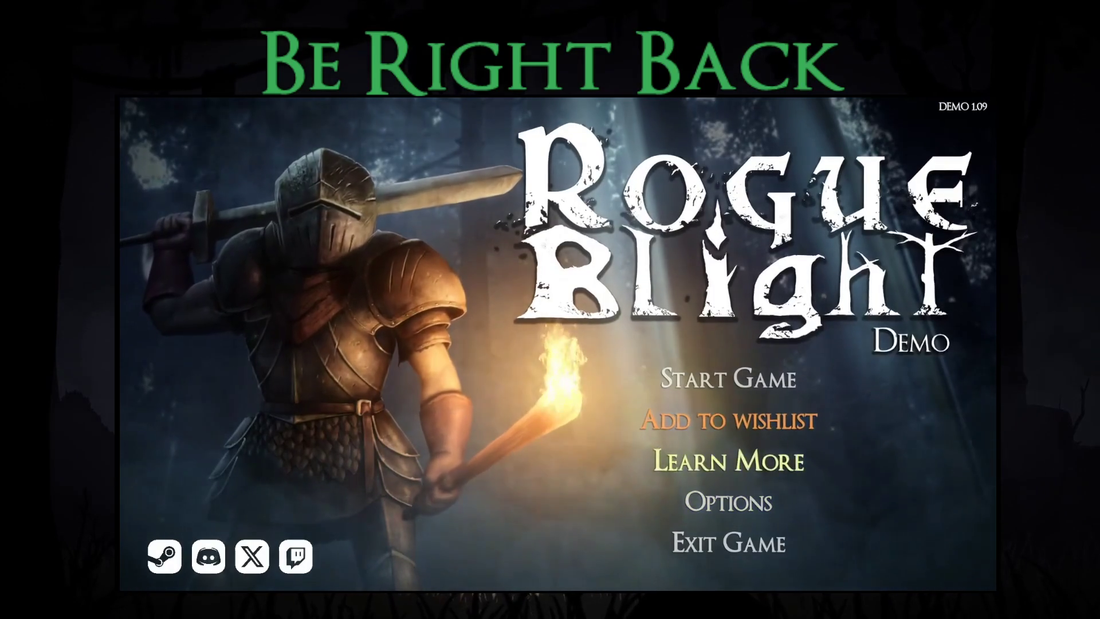
pyautogui.press('Down')
pyautogui.press('Down')
pyautogui.press('Up')
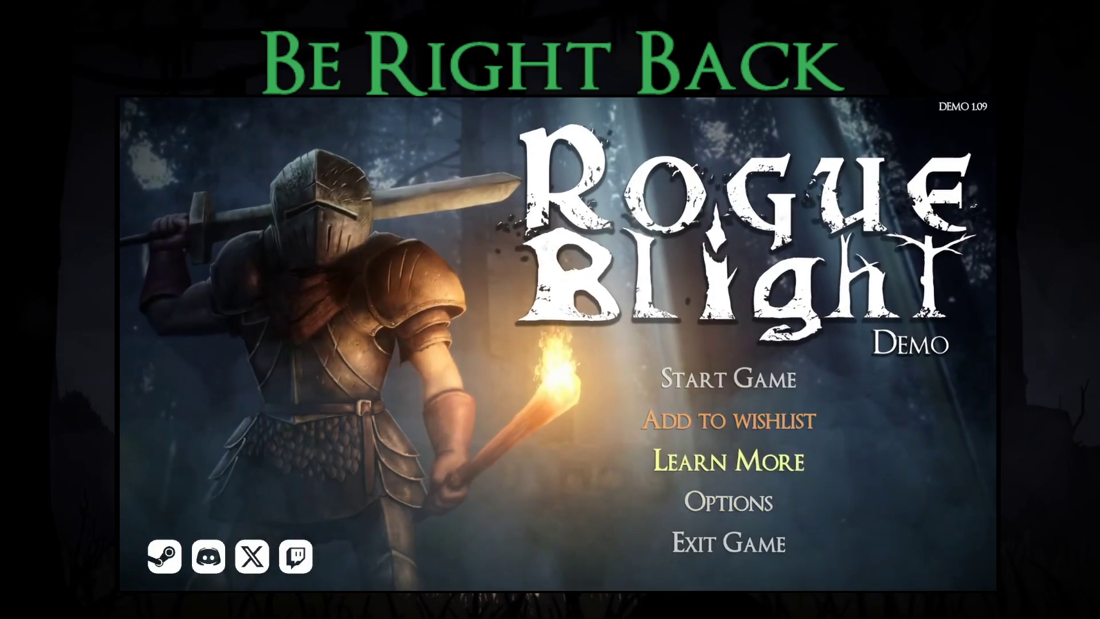
pyautogui.press('Down')
pyautogui.press('Down')
pyautogui.press('Up')
pyautogui.press('Up')
pyautogui.press('Up')
pyautogui.press('Up')
pyautogui.press('Down')
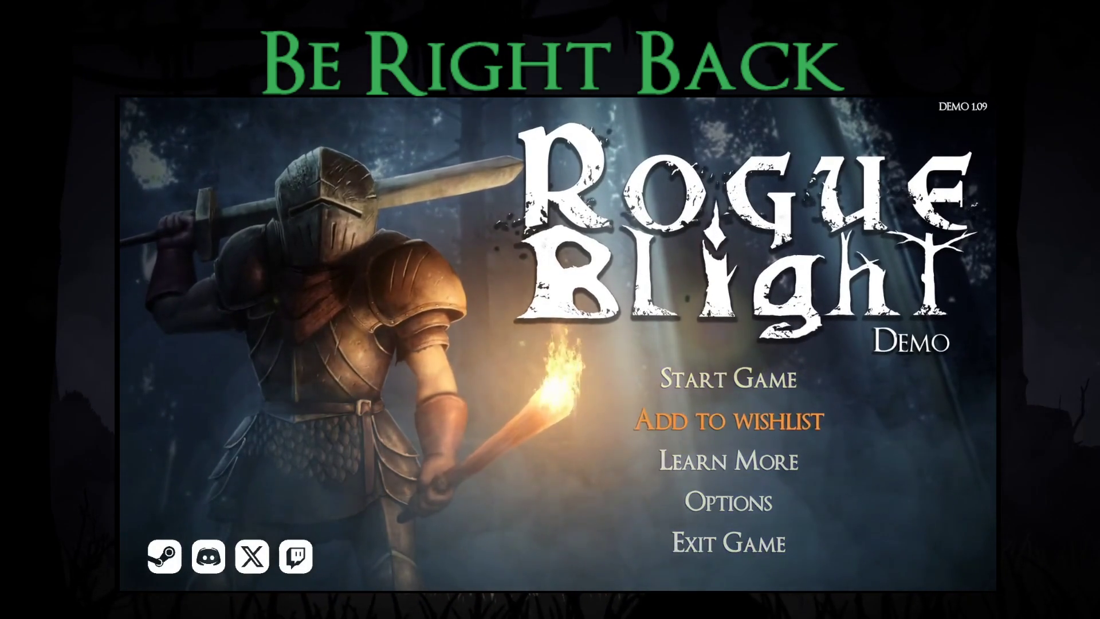
pyautogui.press('Down')
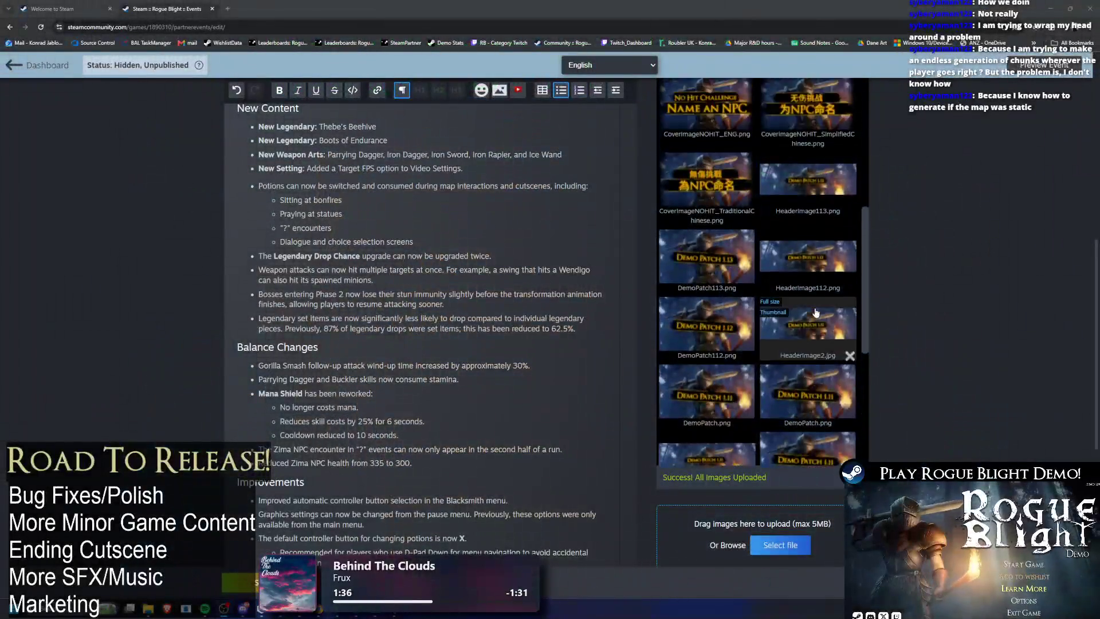
pyautogui.scroll(4, 816, 313)
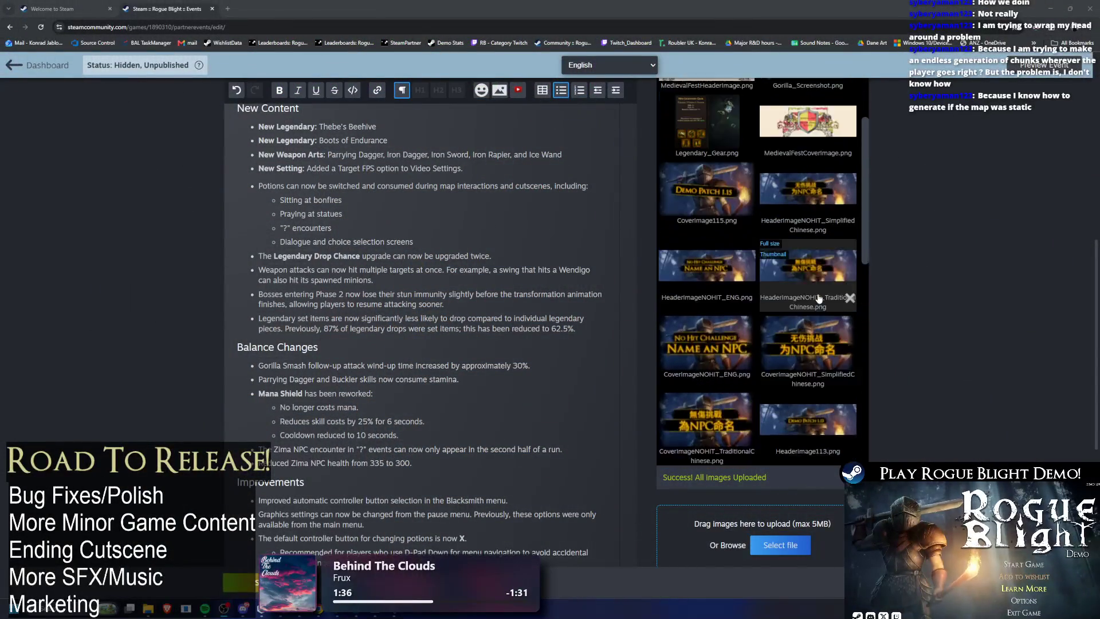
pyautogui.scroll(1, 809, 255)
pyautogui.scroll(3, 808, 255)
pyautogui.scroll(-2, 916, 270)
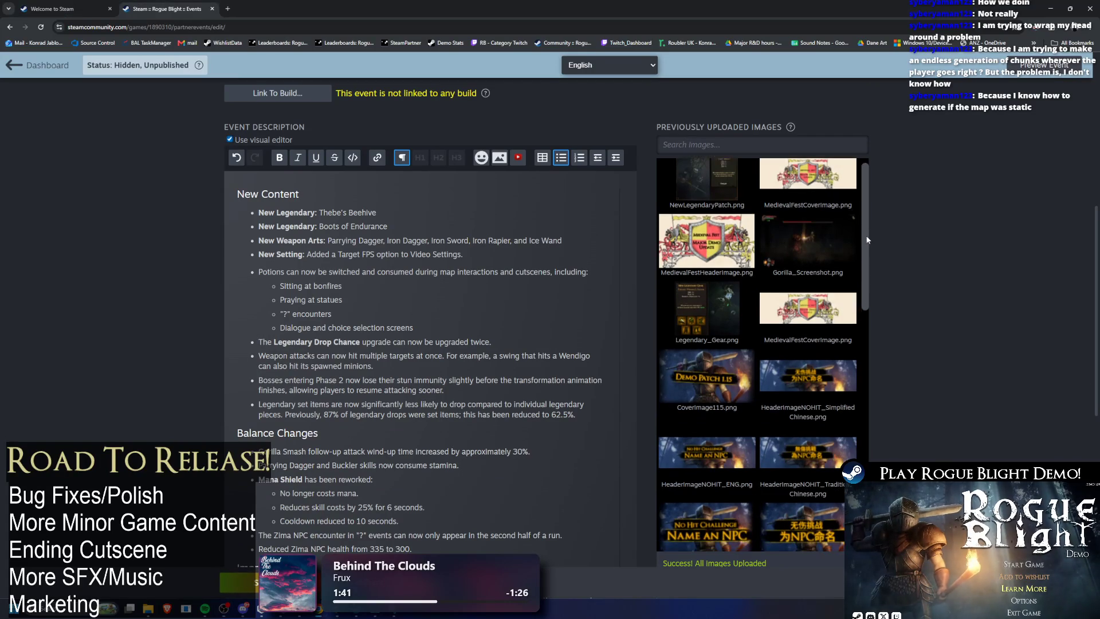
pyautogui.moveTo(867, 228); pyautogui.dragTo(874, 246)
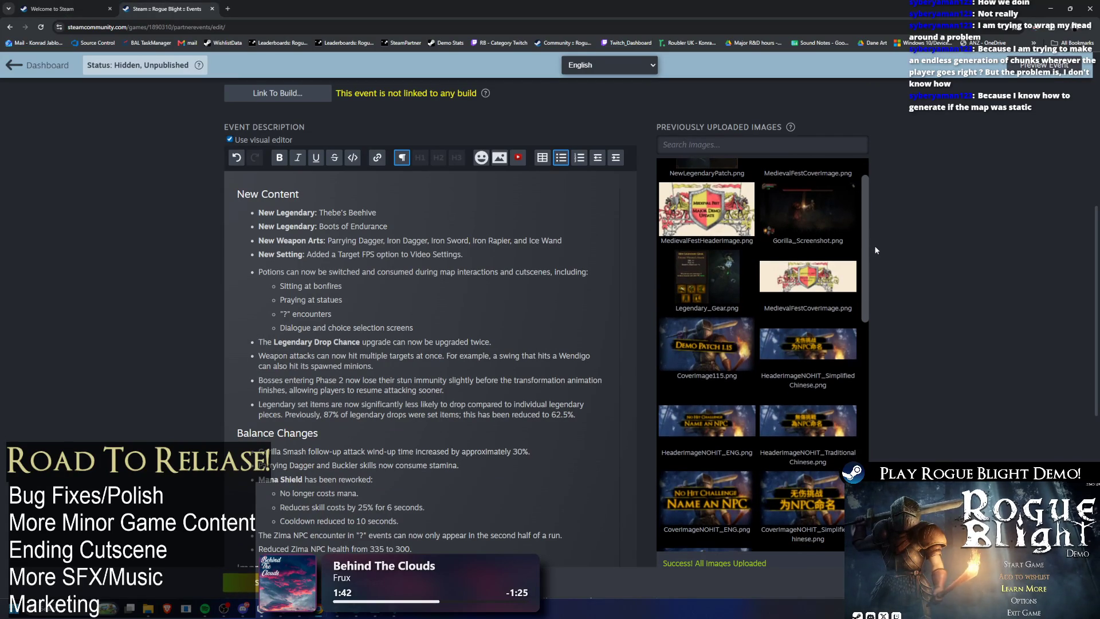
pyautogui.moveTo(873, 245)
pyautogui.mouseDown()
pyautogui.moveTo(881, 447)
pyautogui.moveTo(871, 227)
pyautogui.mouseUp()
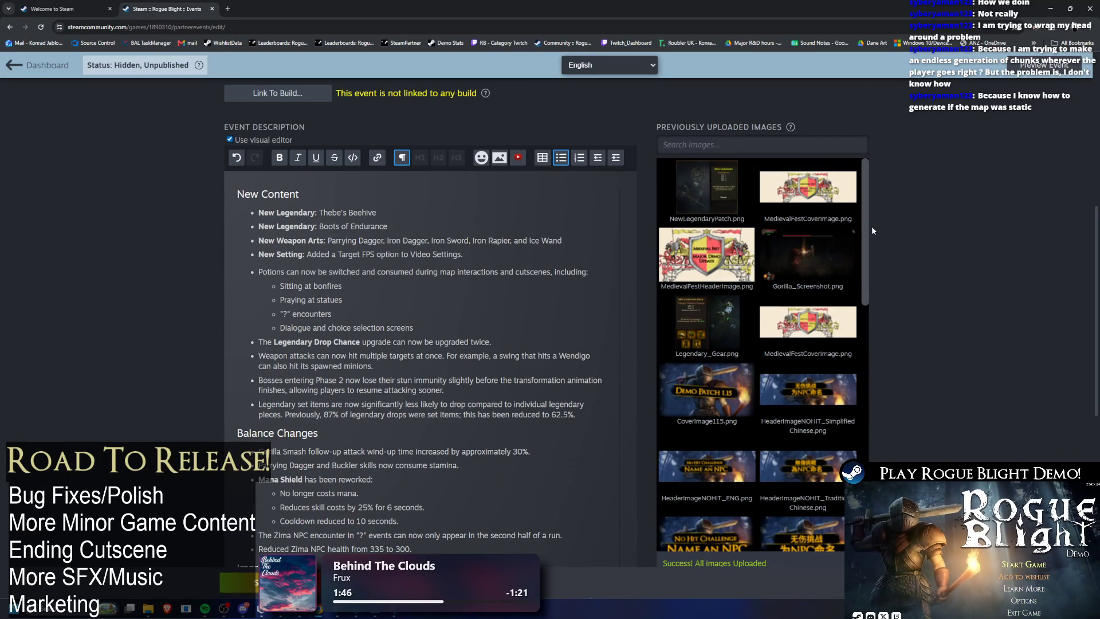
# Preview NewLegendaryPatch.png full size and drag it into the event description.
pyautogui.click(717, 193)
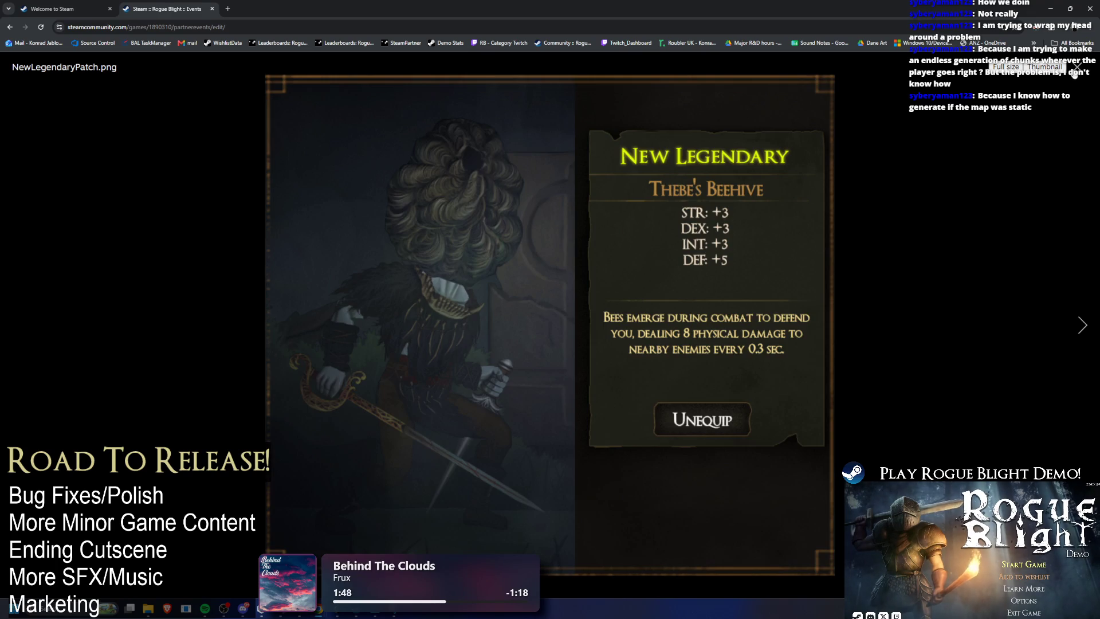
pyautogui.click(711, 183)
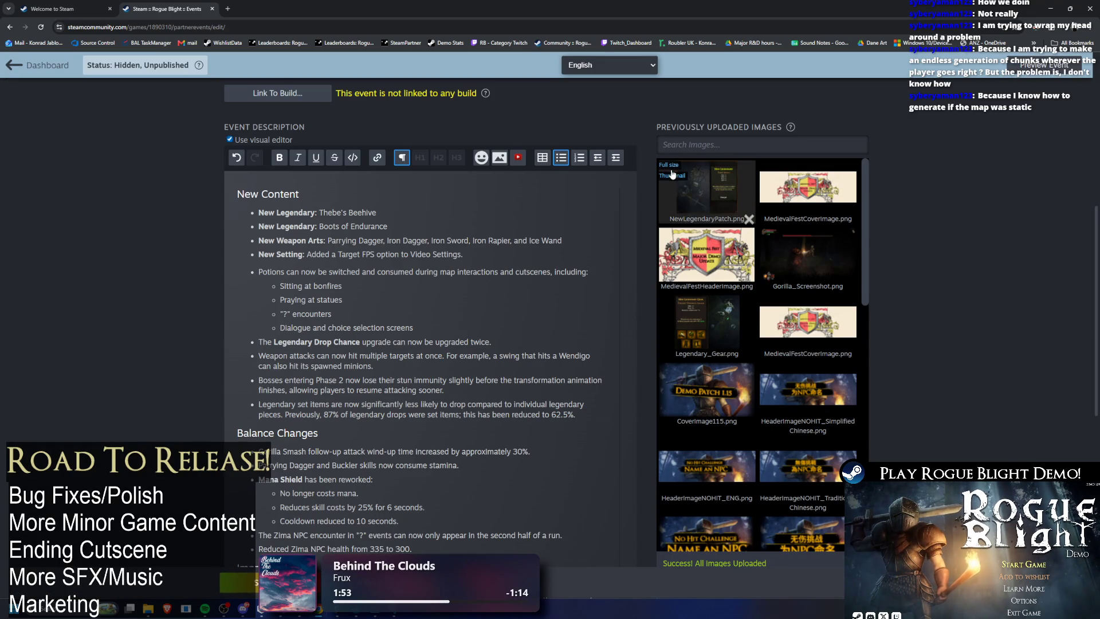
pyautogui.moveTo(670, 171)
pyautogui.mouseDown()
pyautogui.moveTo(398, 234)
pyautogui.moveTo(404, 215)
pyautogui.mouseUp()
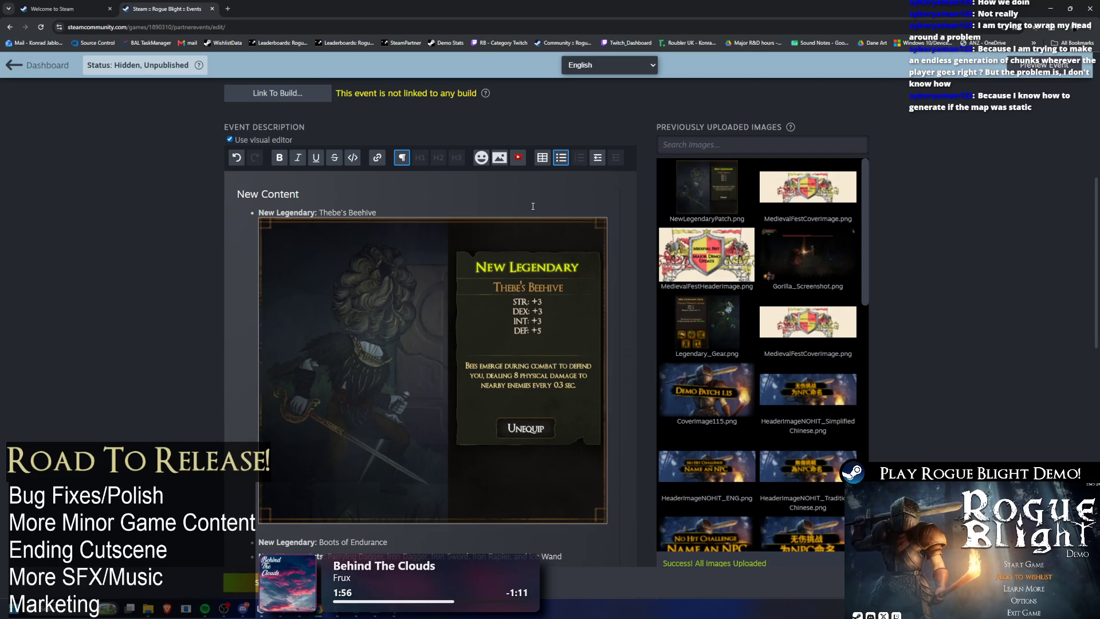
pyautogui.scroll(-1, 597, 250)
pyautogui.scroll(-1, 596, 252)
pyautogui.scroll(-1, 619, 272)
pyautogui.scroll(1, 639, 271)
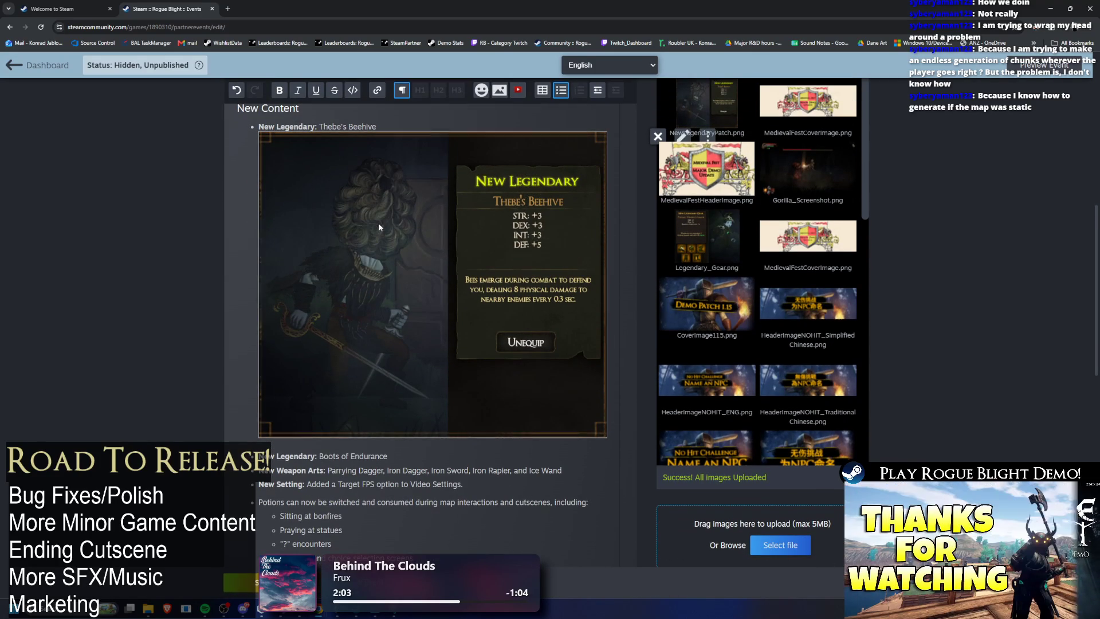
# Move the image down the list to sit just below the New Setting line.
pyautogui.moveTo(377, 265); pyautogui.dragTo(407, 206)
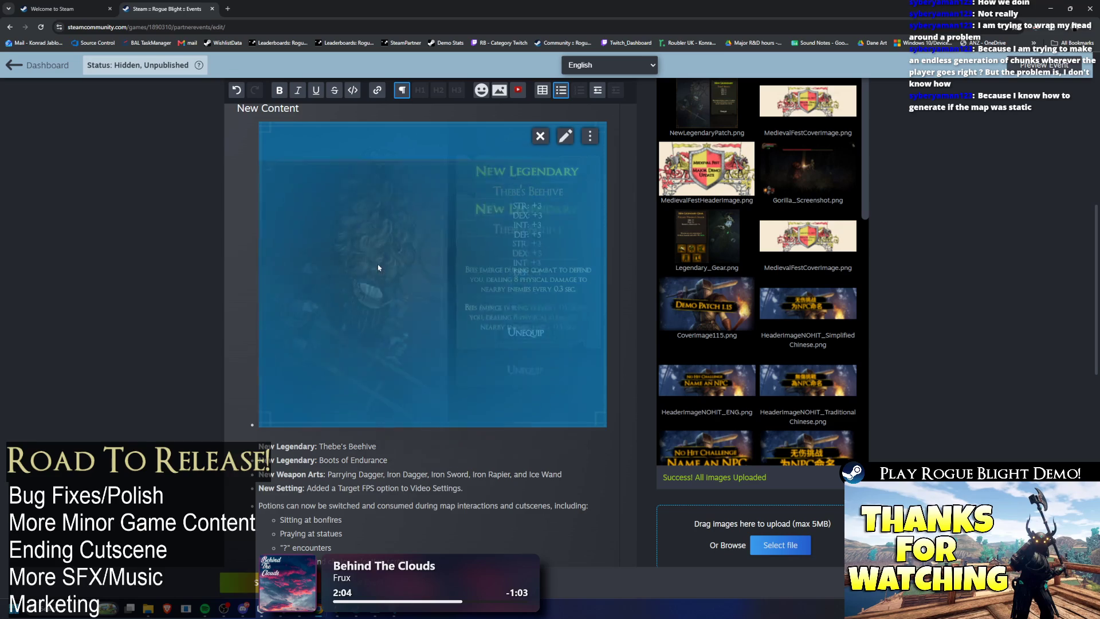
pyautogui.moveTo(403, 300); pyautogui.dragTo(283, 488)
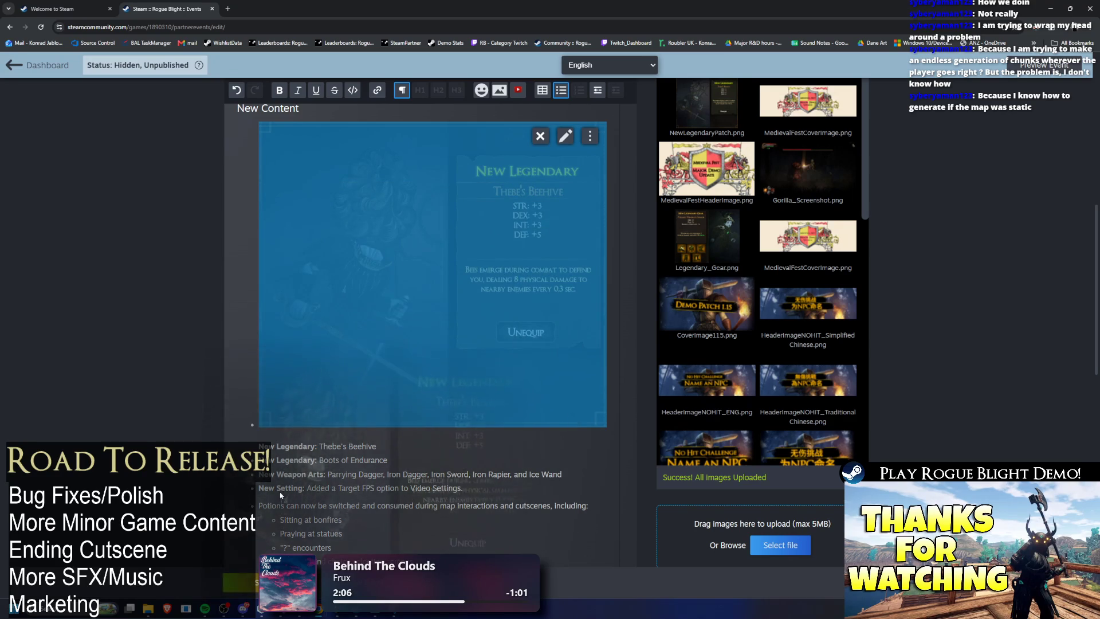
pyautogui.moveTo(344, 205); pyautogui.dragTo(287, 497)
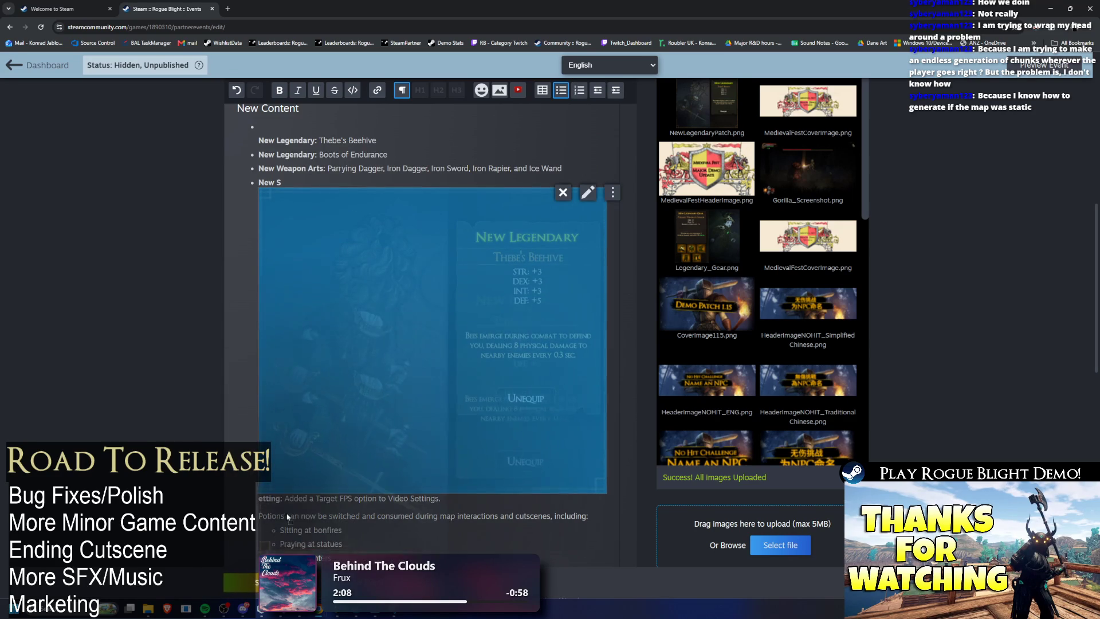
pyautogui.click(413, 158)
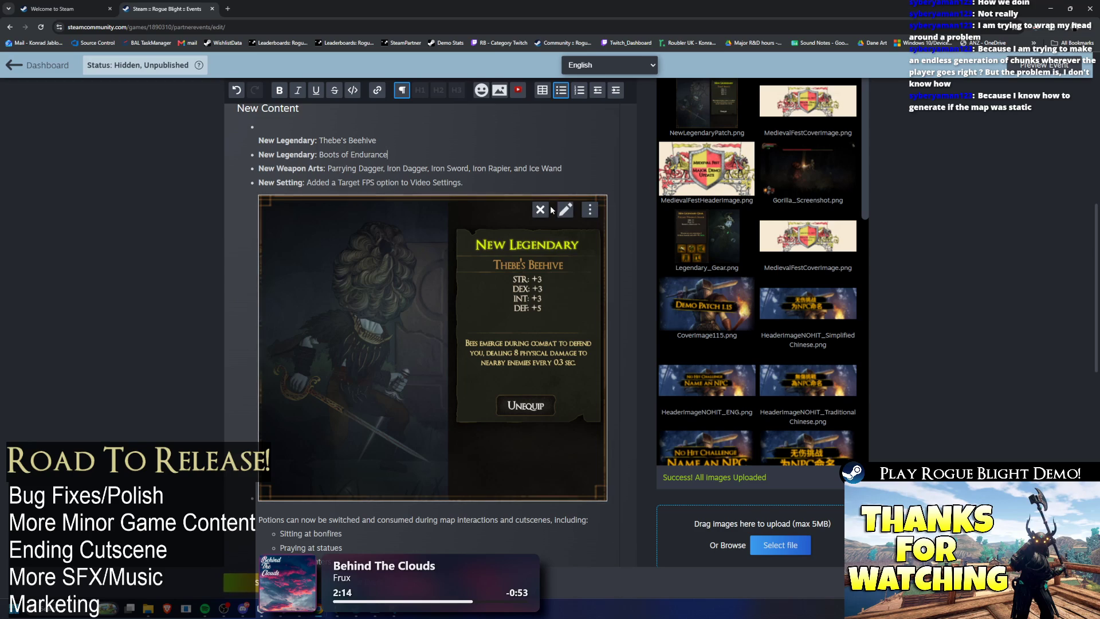
pyautogui.scroll(-1, 559, 211)
pyautogui.scroll(-1, 575, 235)
pyautogui.scroll(-2, 586, 249)
pyautogui.scroll(-2, 577, 251)
pyautogui.scroll(-2, 568, 251)
pyautogui.scroll(-2, 559, 252)
pyautogui.scroll(-1, 563, 251)
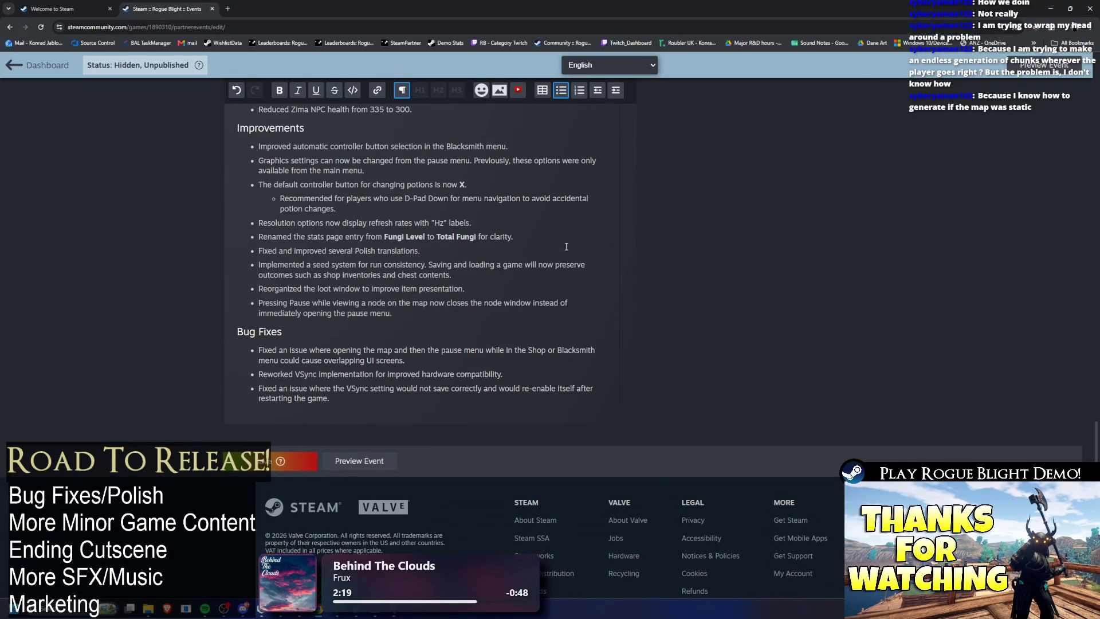
pyautogui.scroll(2, 568, 250)
pyautogui.scroll(3, 569, 253)
pyautogui.scroll(1, 572, 257)
pyautogui.scroll(2, 572, 261)
pyautogui.scroll(1, 573, 262)
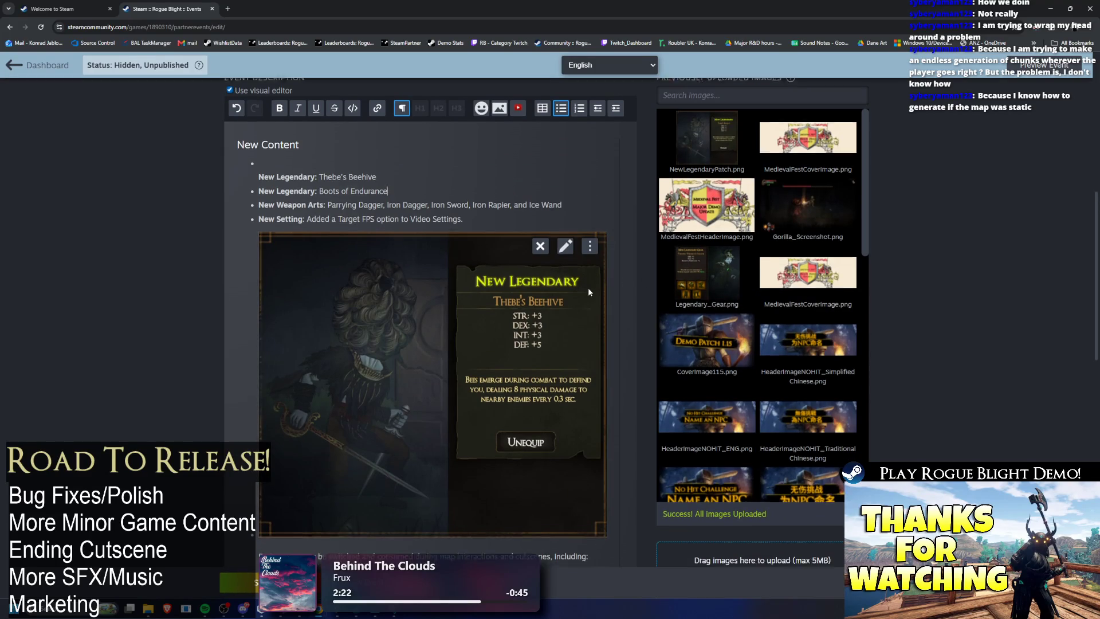
pyautogui.scroll(-2, 593, 291)
pyautogui.scroll(-1, 597, 293)
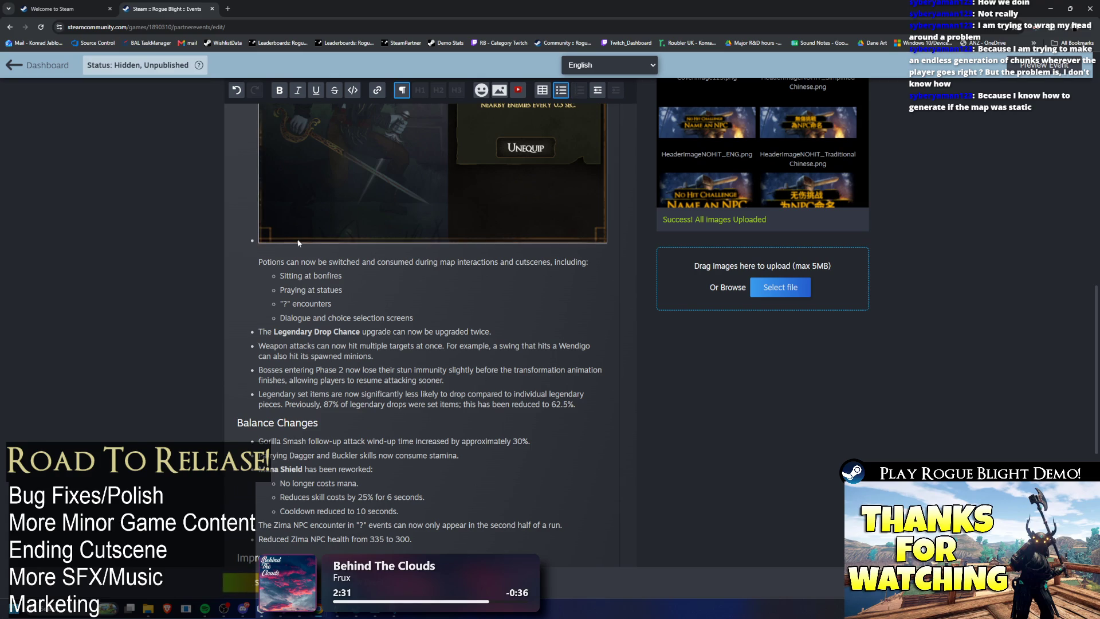
pyautogui.scroll(3, 258, 241)
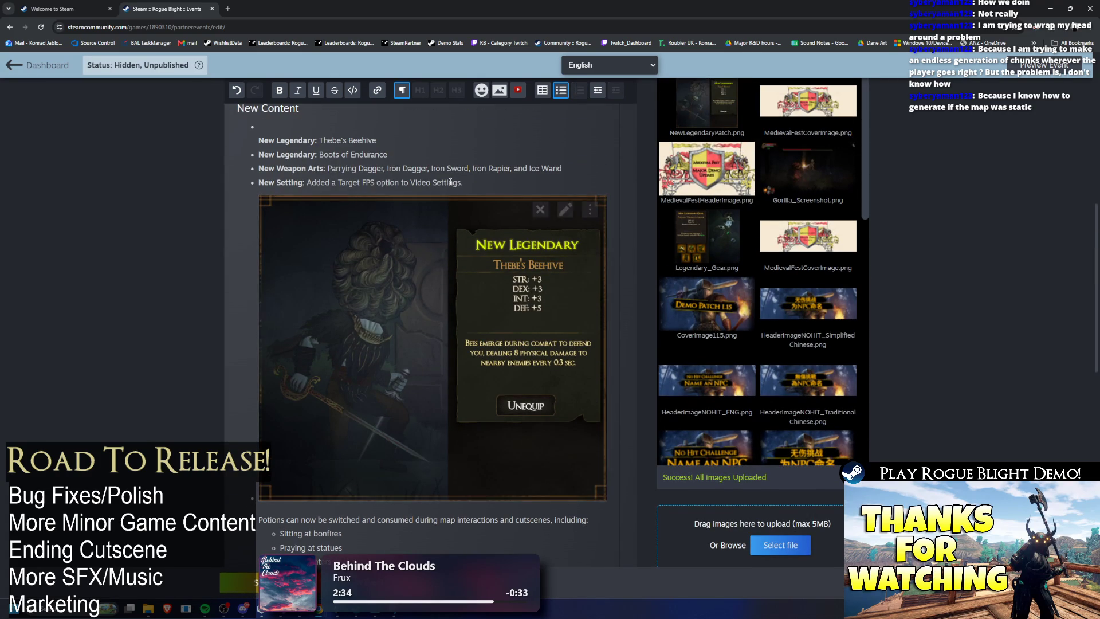
pyautogui.press('Delete')
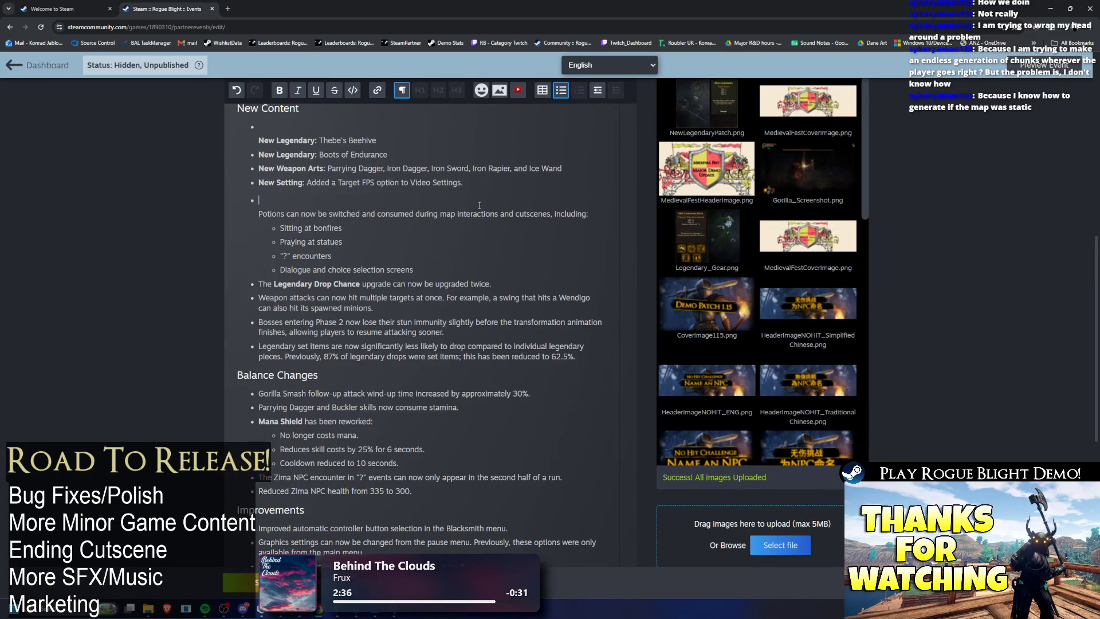
# Delete the misplaced beehive image and clear the empty bullet it left behind.
pyautogui.hotkey('ctrl', 'z')
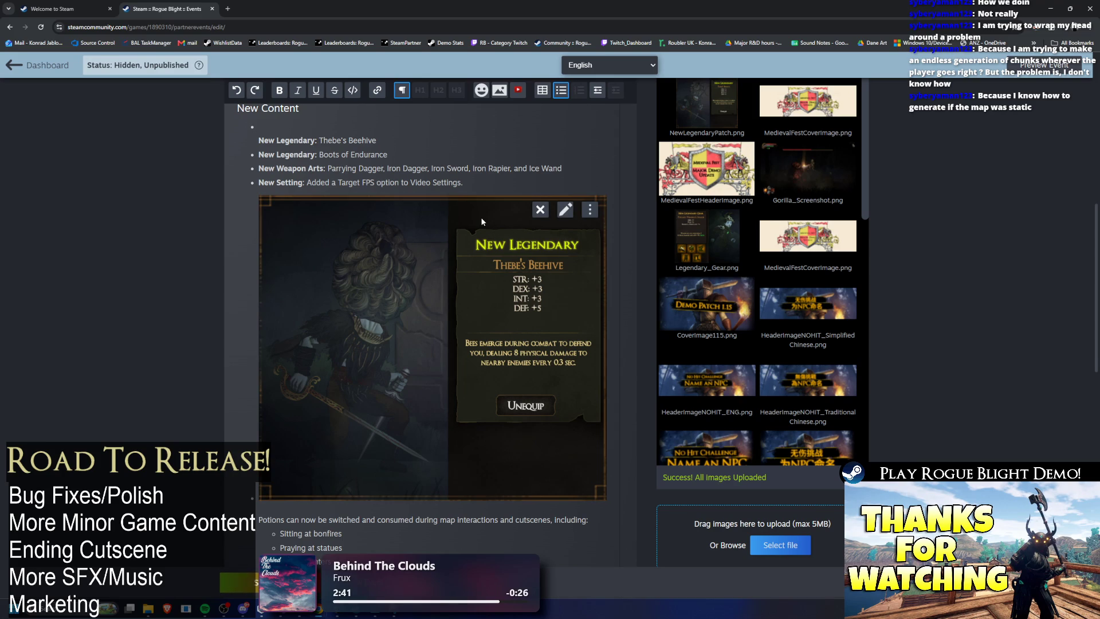
pyautogui.press('BackSpace')
pyautogui.hotkey('ctrl', 'z')
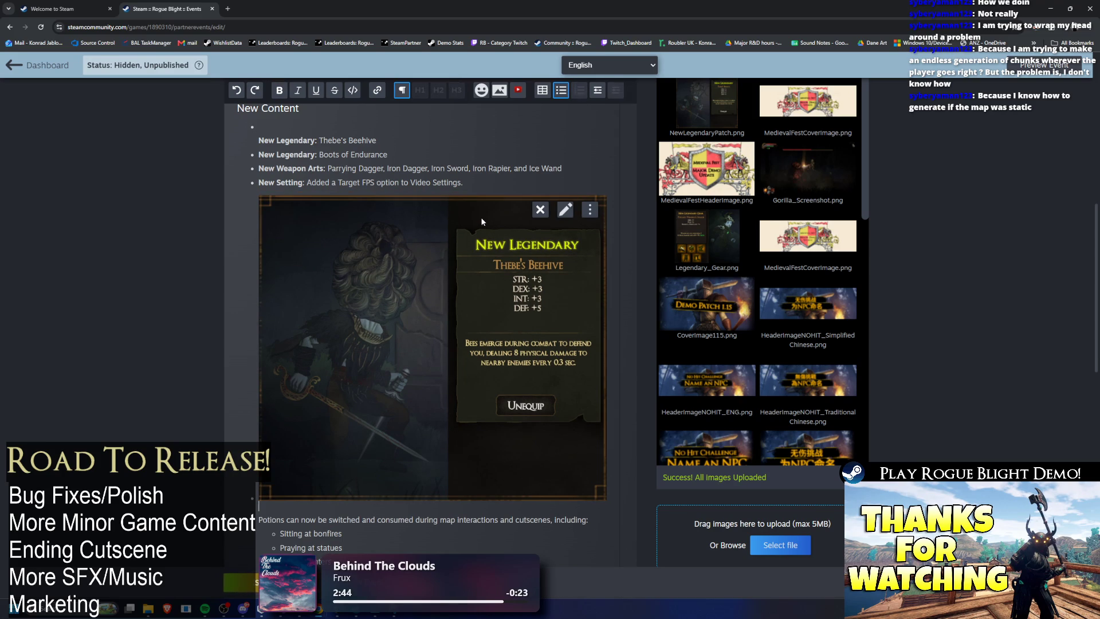
pyautogui.press('BackSpace')
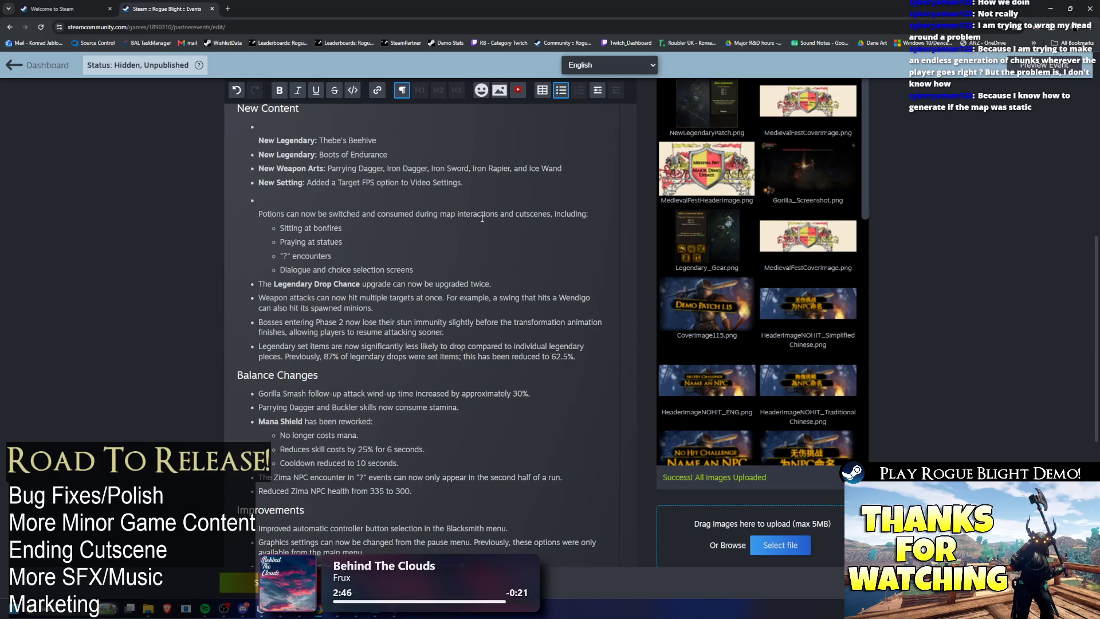
pyautogui.press('BackSpace')
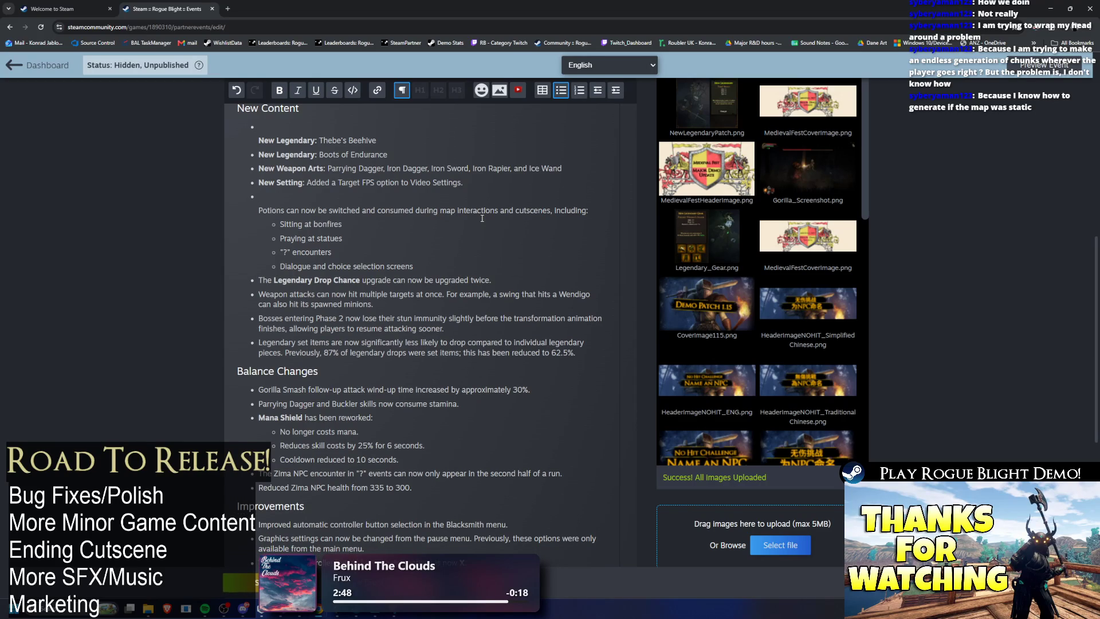
pyautogui.press('BackSpace')
pyautogui.press('Tab')
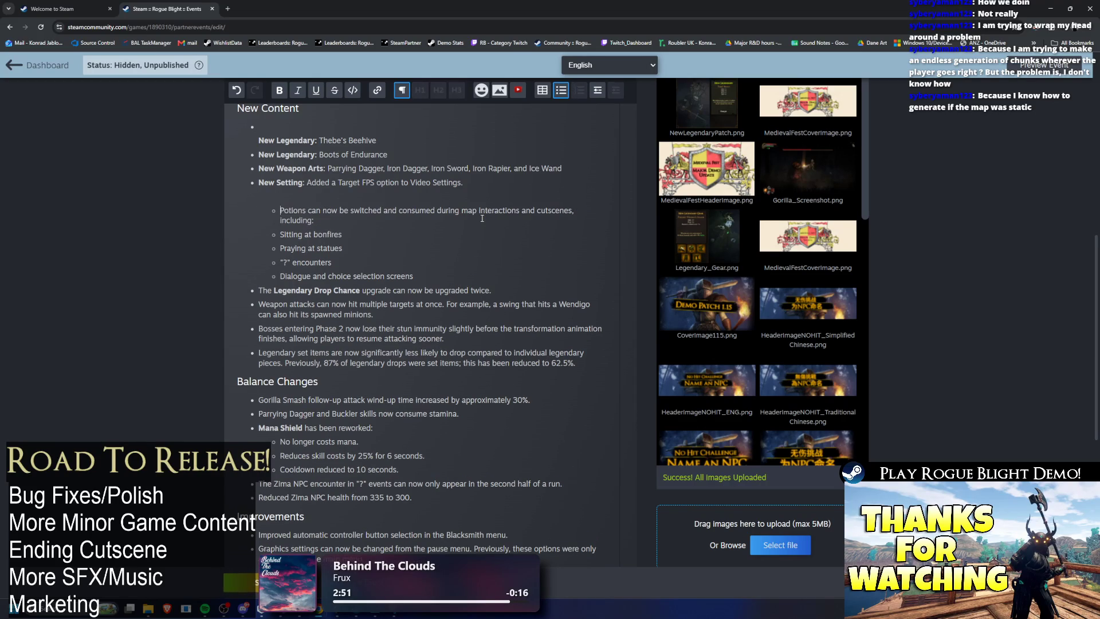
pyautogui.hotkey('shift', 'Tab')
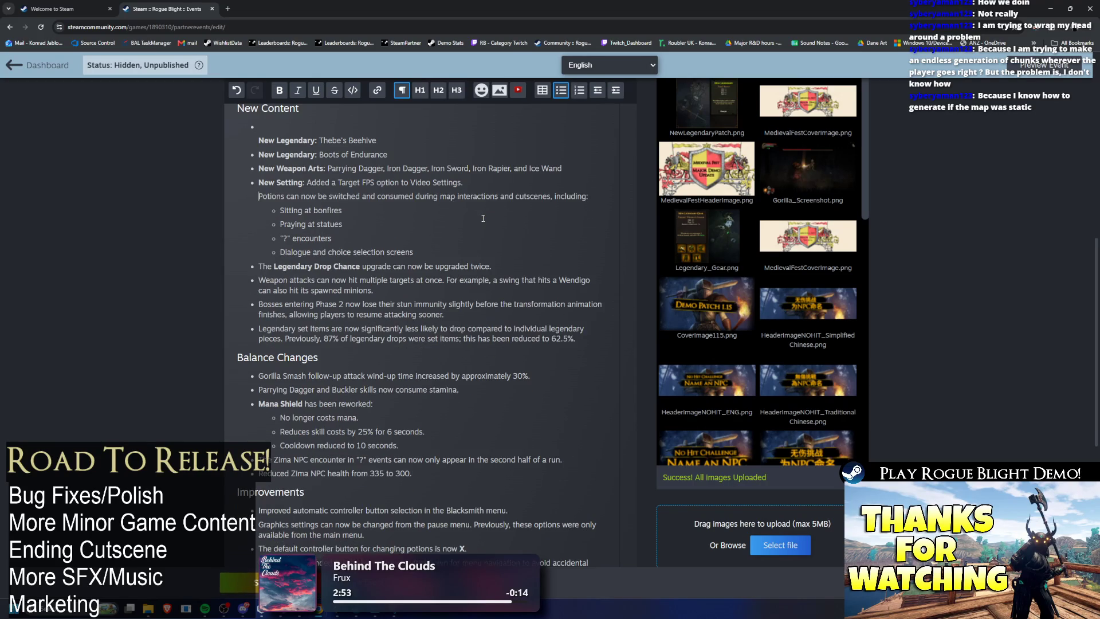
# Remove the four potion sub-bullets and the words 'interactions' and 'including' from the Potions line.
pyautogui.moveTo(451, 262); pyautogui.dragTo(290, 215)
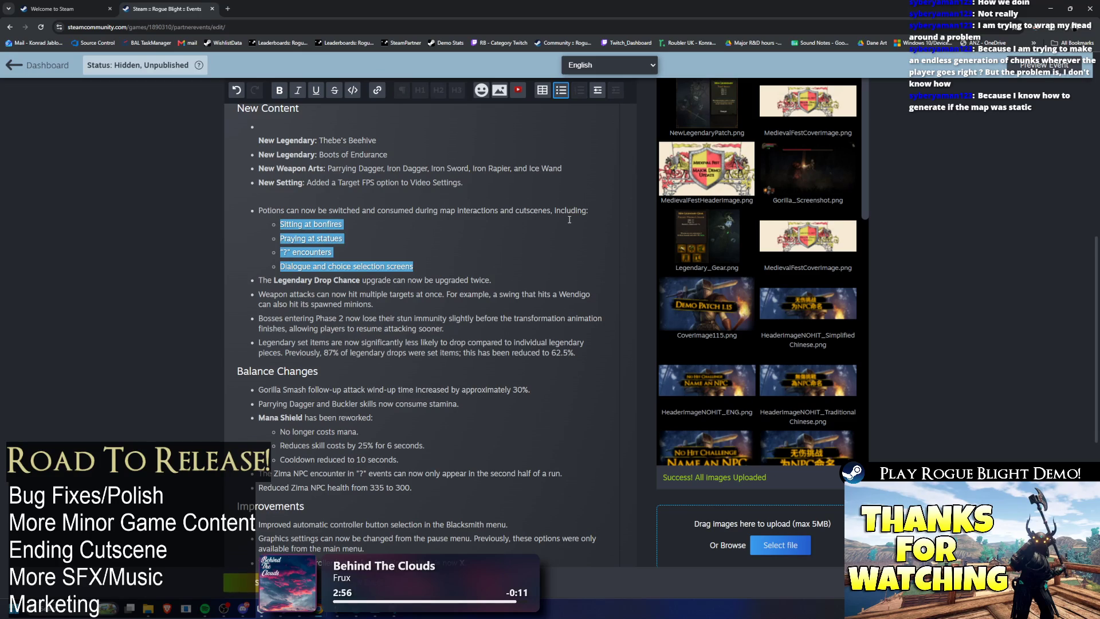
pyautogui.doubleClick(478, 210)
pyautogui.press('BackSpace')
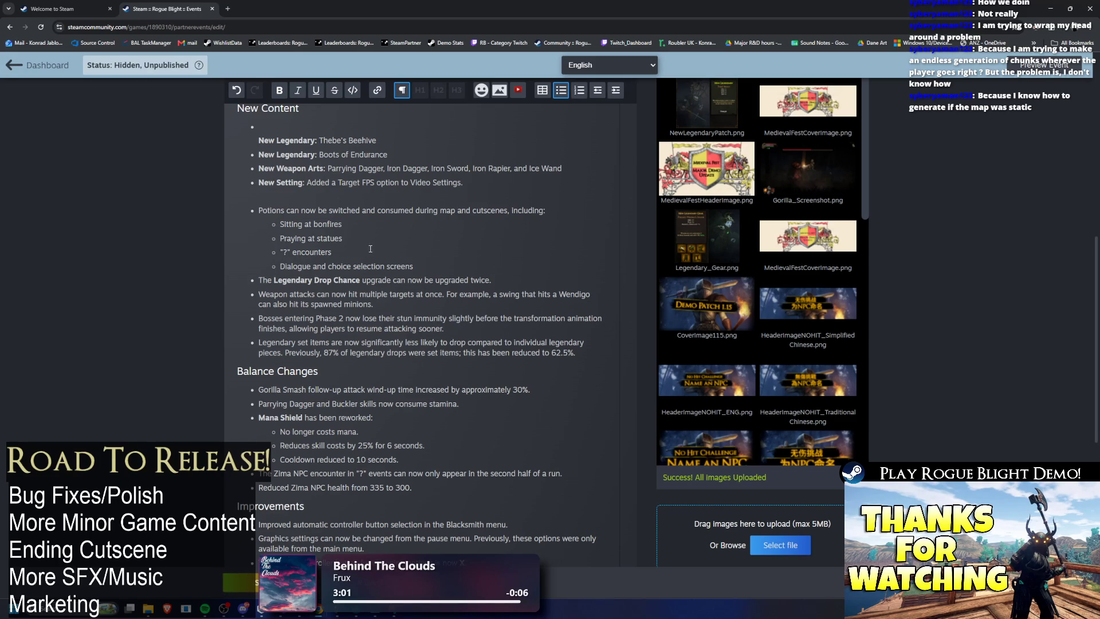
pyautogui.moveTo(453, 263); pyautogui.dragTo(280, 222)
pyautogui.press('BackSpace')
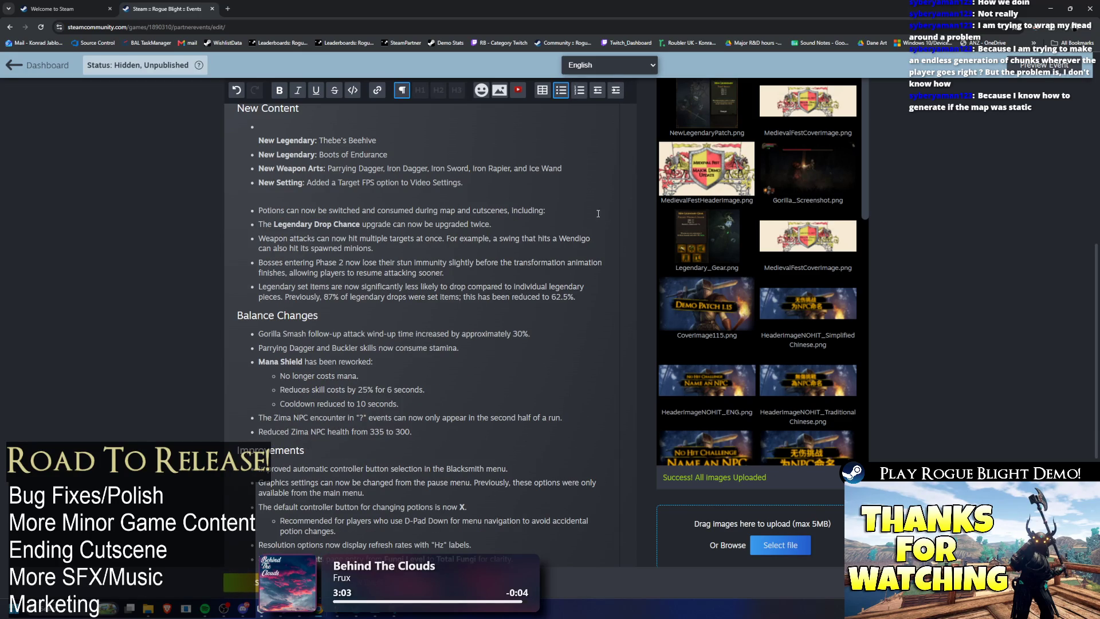
pyautogui.doubleClick(532, 210)
pyautogui.press('BackSpace')
pyautogui.write('.')
# Reinsert the NewLegendaryPatch image under New Setting and remove the empty bullet above it.
pyautogui.moveTo(707, 108); pyautogui.dragTo(326, 195)
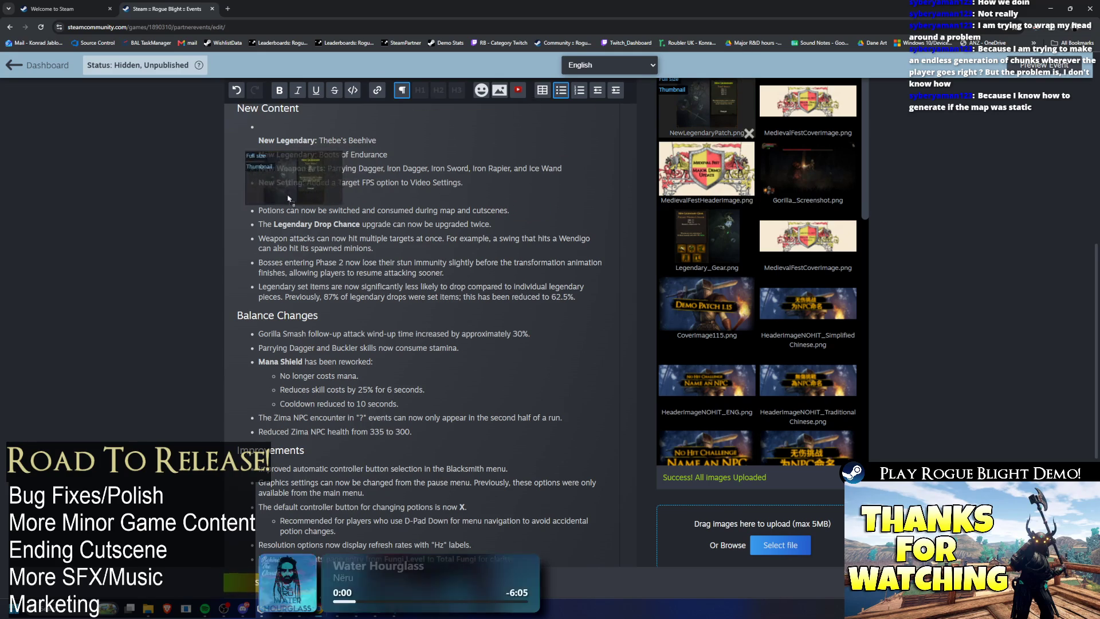
pyautogui.scroll(-2, 522, 172)
pyautogui.scroll(-2, 548, 173)
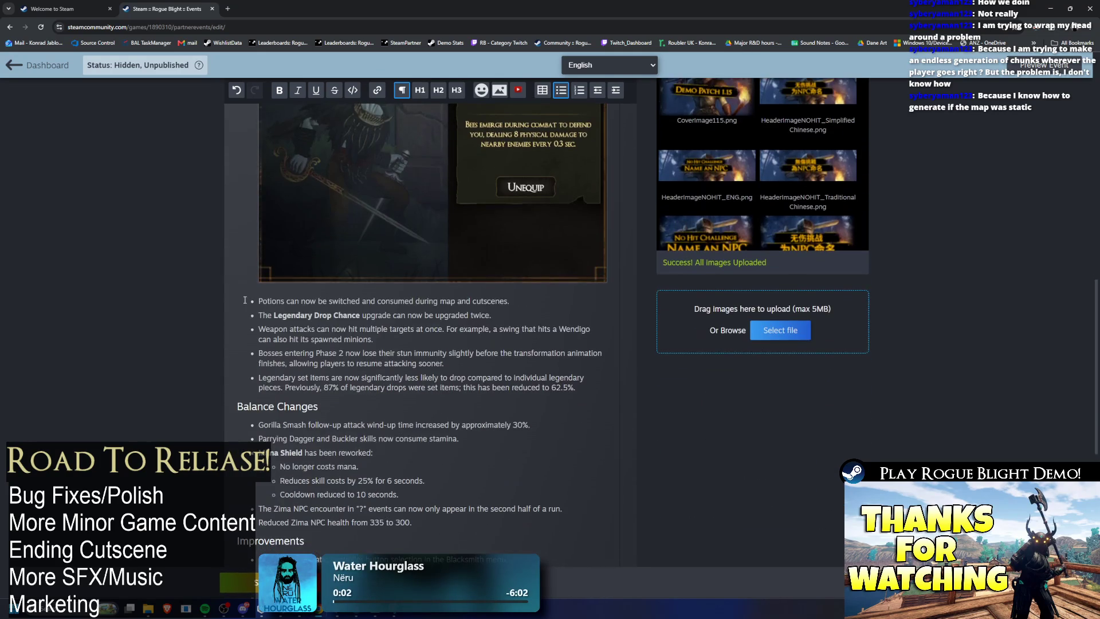
pyautogui.scroll(-2, 516, 189)
pyautogui.scroll(-2, 403, 227)
pyautogui.scroll(1, 473, 230)
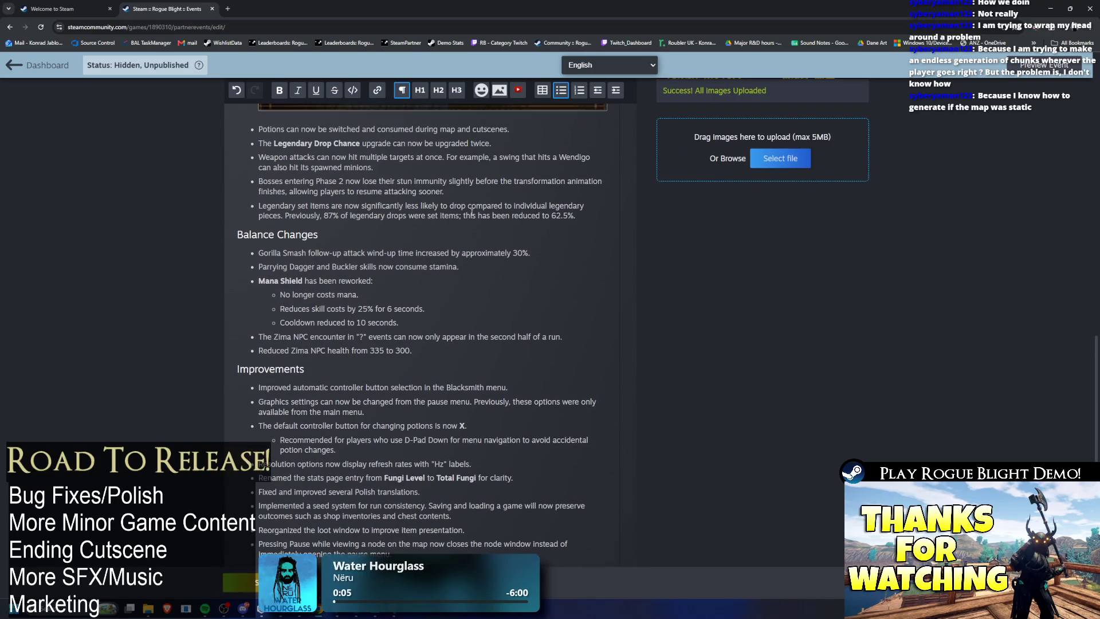
pyautogui.scroll(4, 474, 197)
pyautogui.scroll(3, 477, 196)
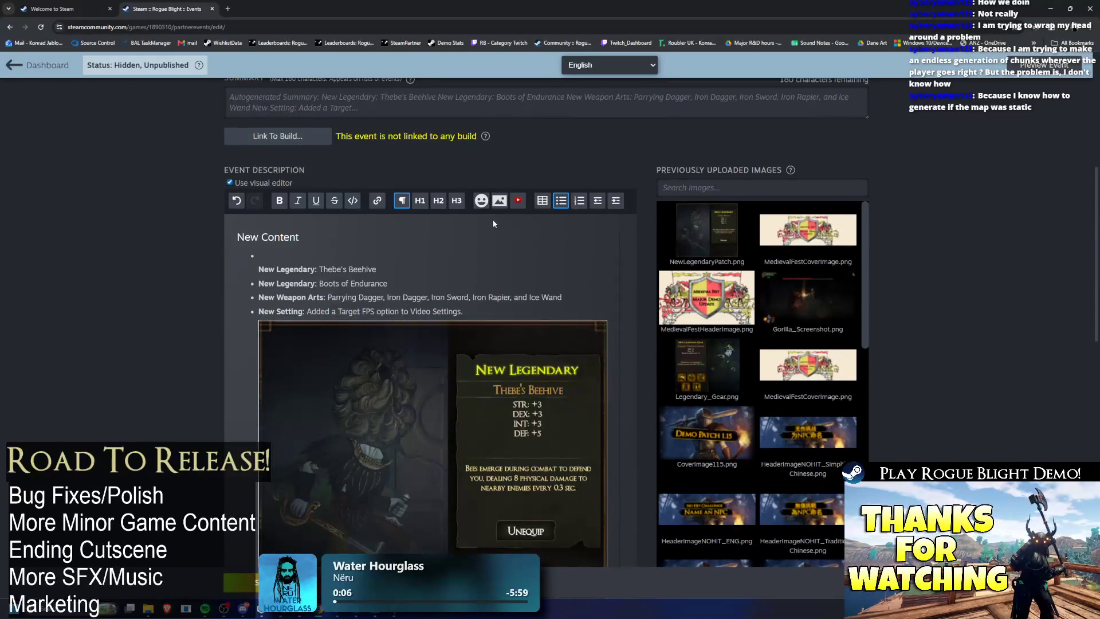
pyautogui.click(333, 259)
pyautogui.press('BackSpace')
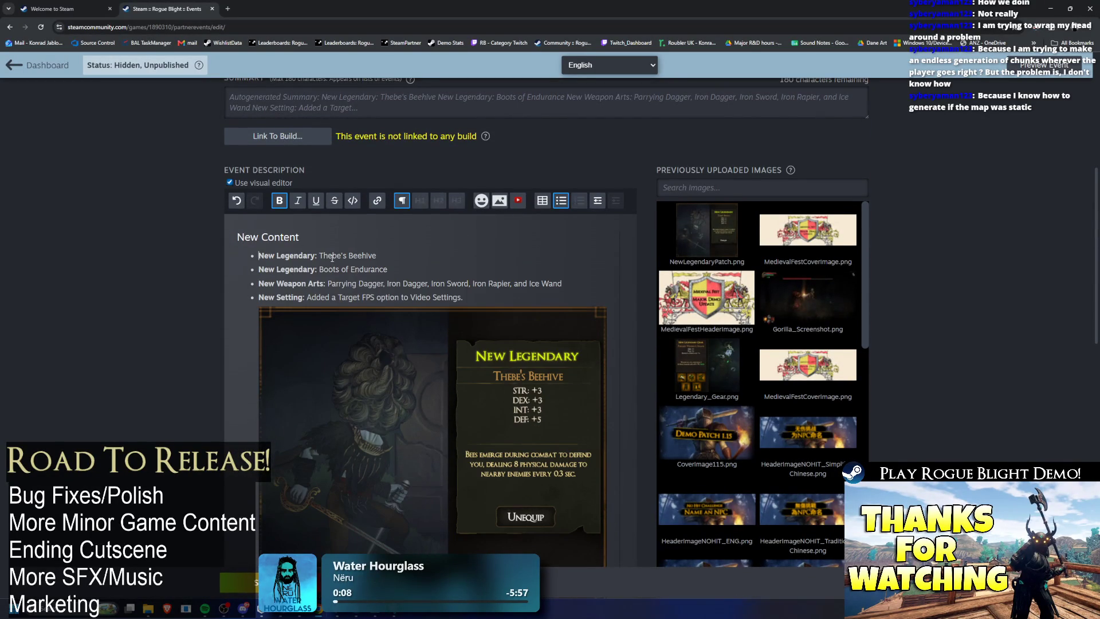
pyautogui.scroll(-1, 400, 249)
pyautogui.scroll(-1, 402, 241)
pyautogui.scroll(1, 394, 243)
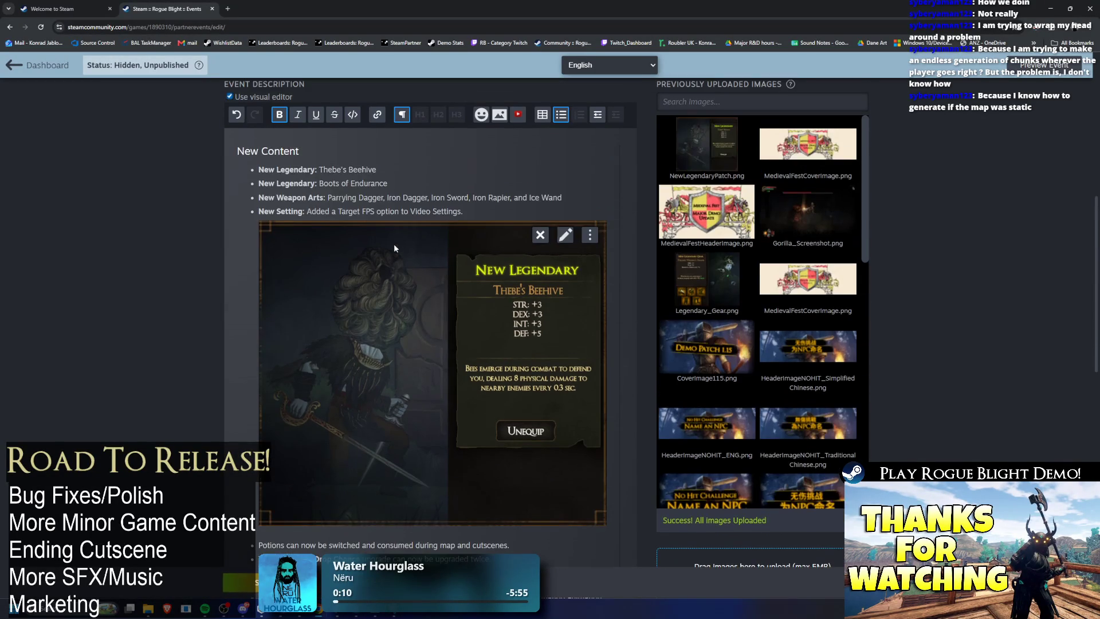
pyautogui.scroll(-3, 397, 206)
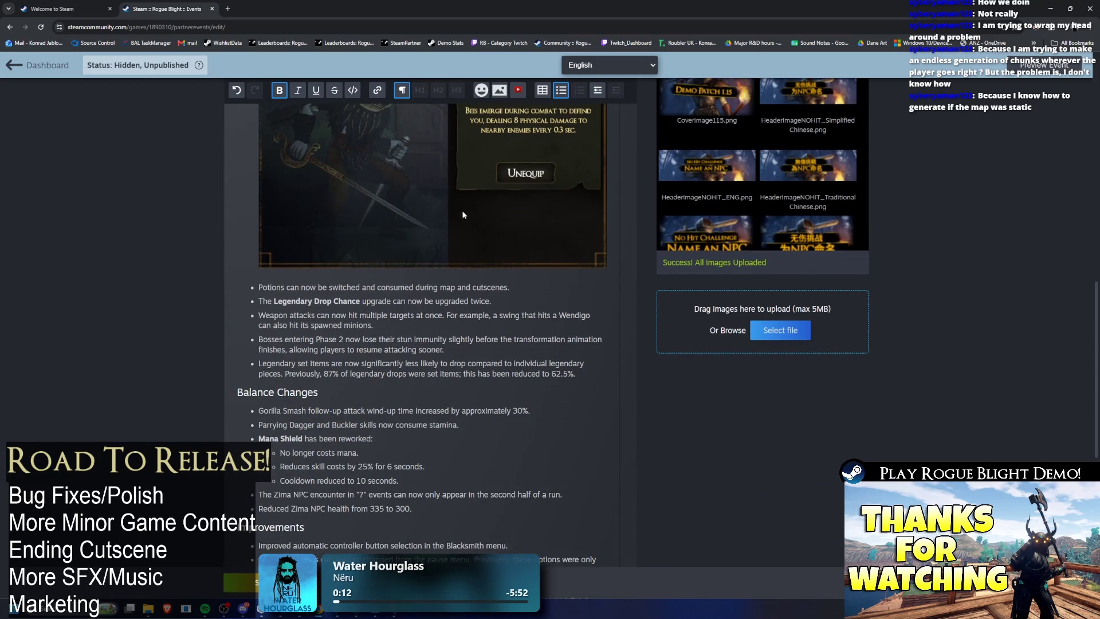
pyautogui.scroll(2, 467, 213)
pyautogui.scroll(-1, 430, 250)
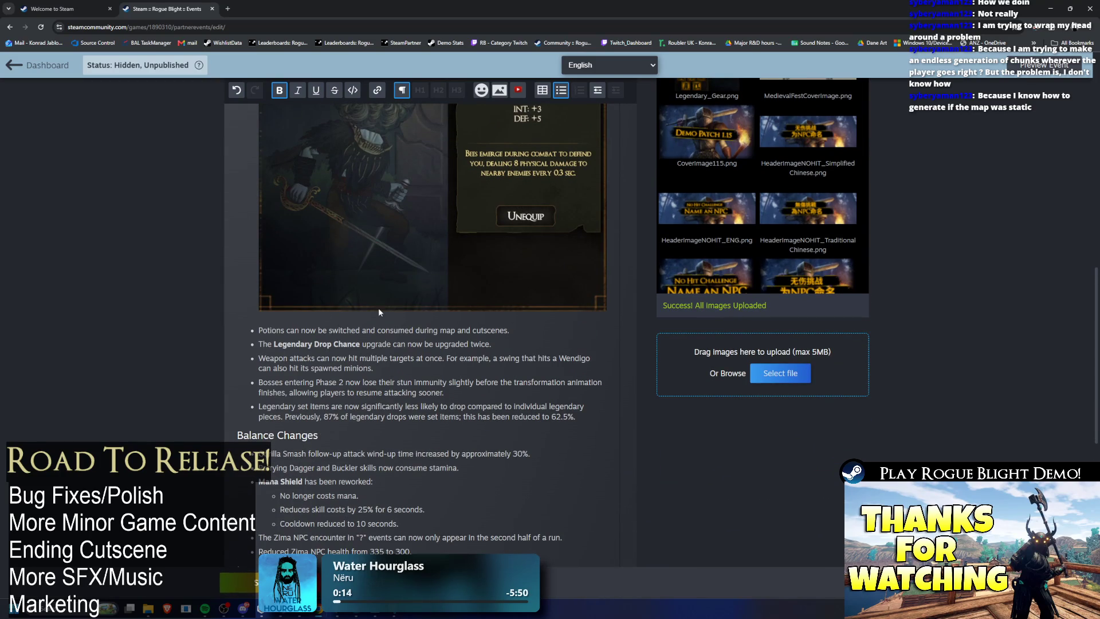
pyautogui.moveTo(358, 342); pyautogui.dragTo(273, 343)
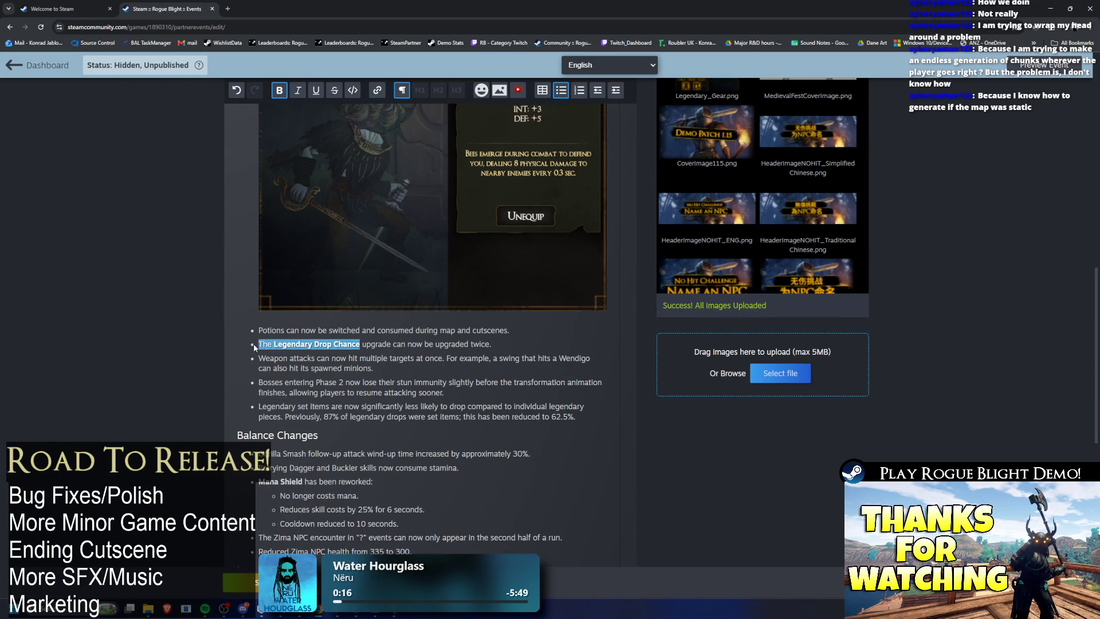
pyautogui.scroll(-2, 408, 318)
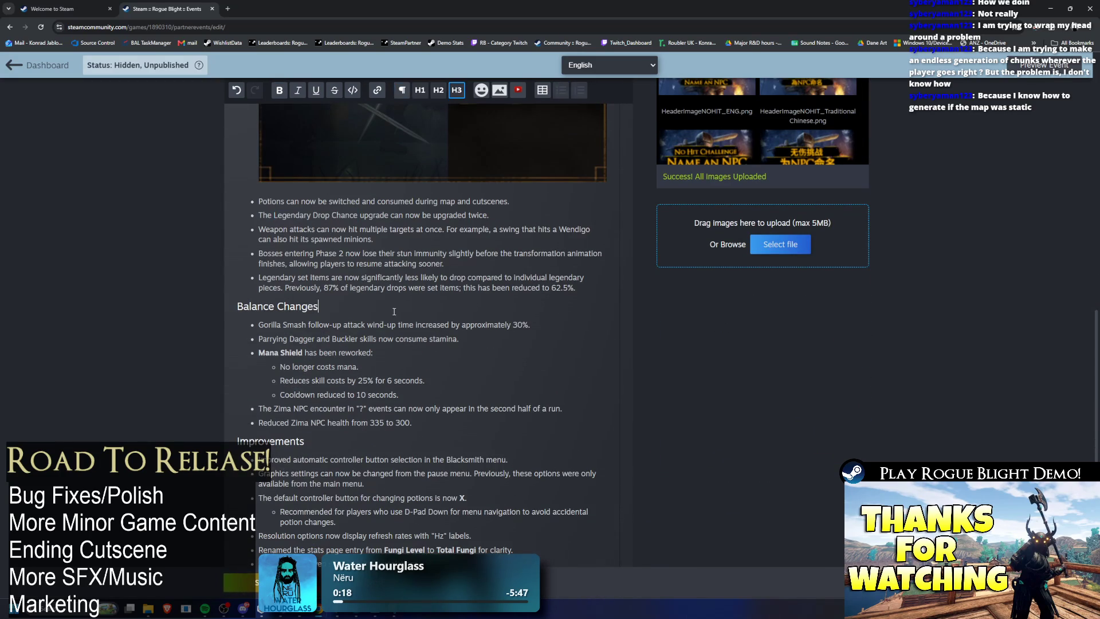
# Remove bold from Mana Shield and from the Fungi Level to Total Fungi phrase.
pyautogui.moveTo(302, 352); pyautogui.dragTo(255, 354)
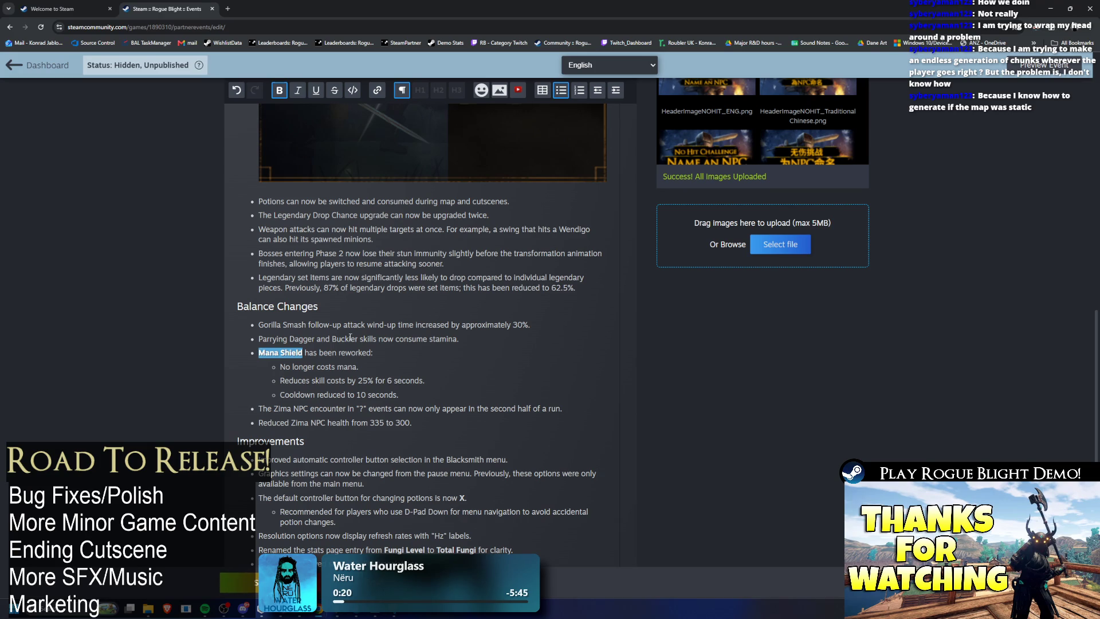
pyautogui.click(350, 338)
pyautogui.scroll(-2, 387, 327)
pyautogui.scroll(-2, 413, 318)
pyautogui.scroll(2, 443, 312)
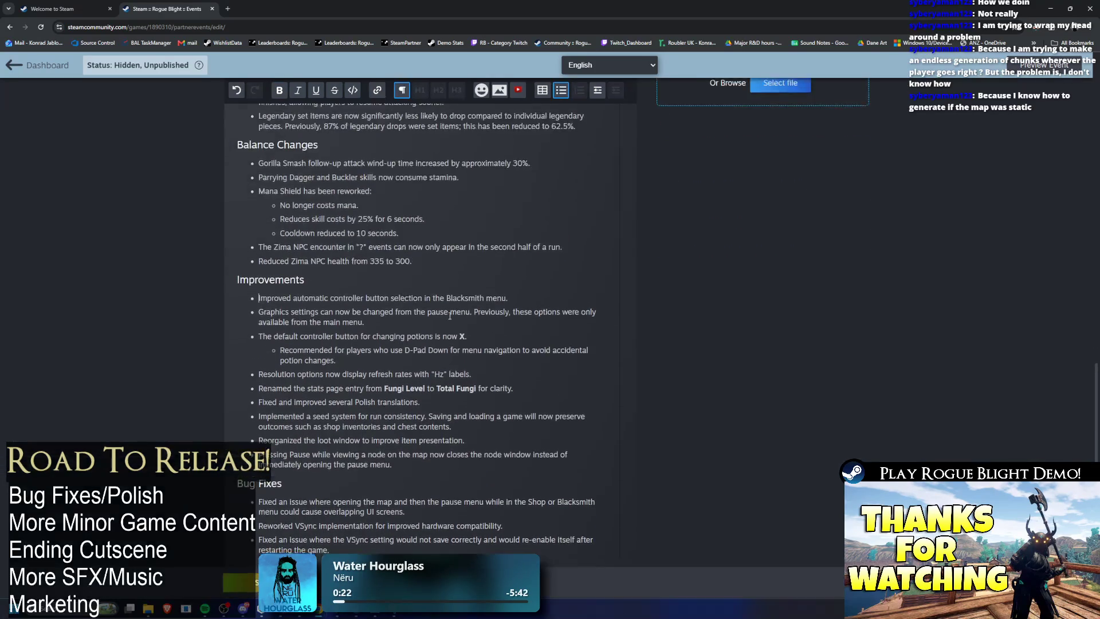
pyautogui.scroll(-1, 442, 312)
pyautogui.moveTo(384, 346); pyautogui.dragTo(467, 342)
pyautogui.hotkey('ctrl', 'b')
pyautogui.hotkey('ctrl', 'b')
pyautogui.hotkey('ctrl', 'b')
pyautogui.click(501, 280)
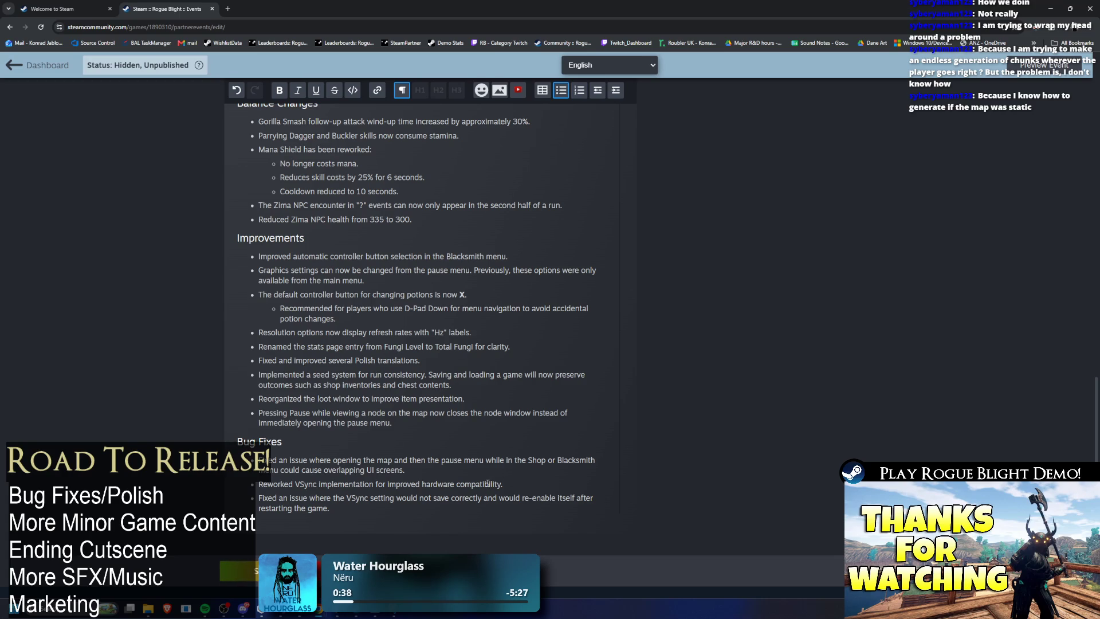
# Replace the VSync fix line's ending so it reads that it should work on all of the hardware now.
pyautogui.moveTo(531, 481); pyautogui.dragTo(404, 482)
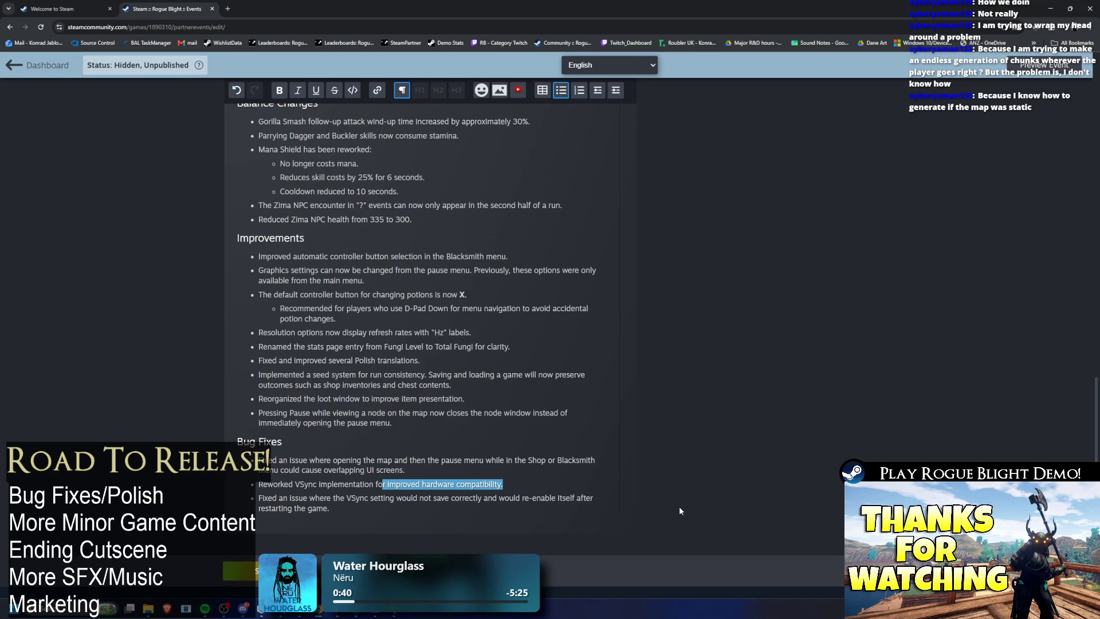
pyautogui.press('BackSpace')
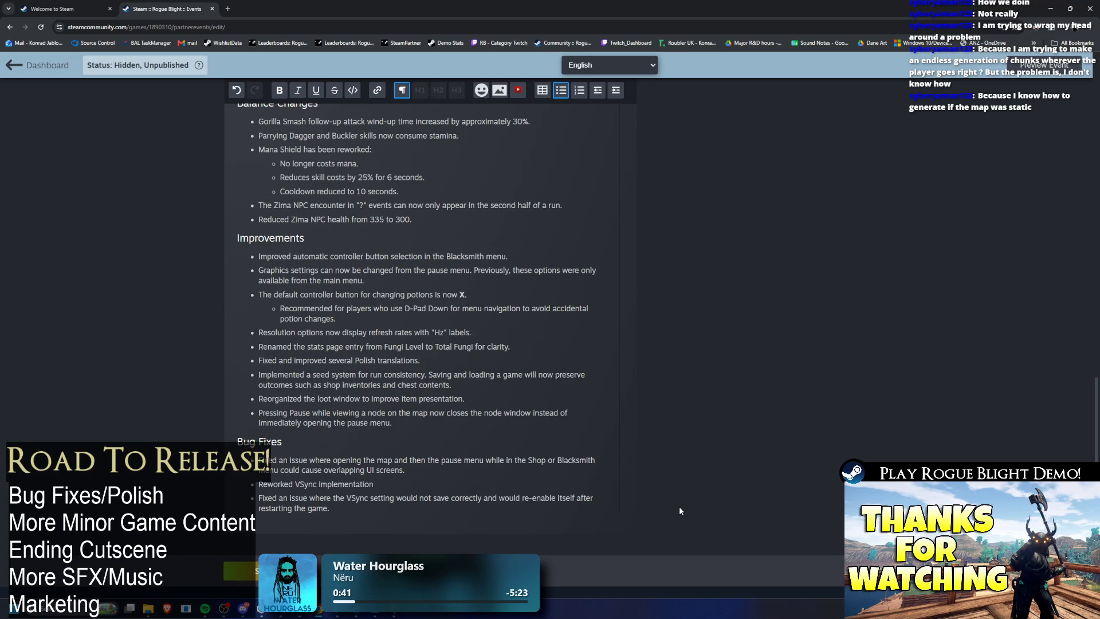
pyautogui.write('.It shoul')
pyautogui.write('rk on')
pyautogui.write('hardware now')
pyautogui.doubleClick(446, 484)
pyautogui.press('BackSpace')
pyautogui.press('BackSpace')
pyautogui.write('all of the')
pyautogui.click(548, 482)
pyautogui.write('.')
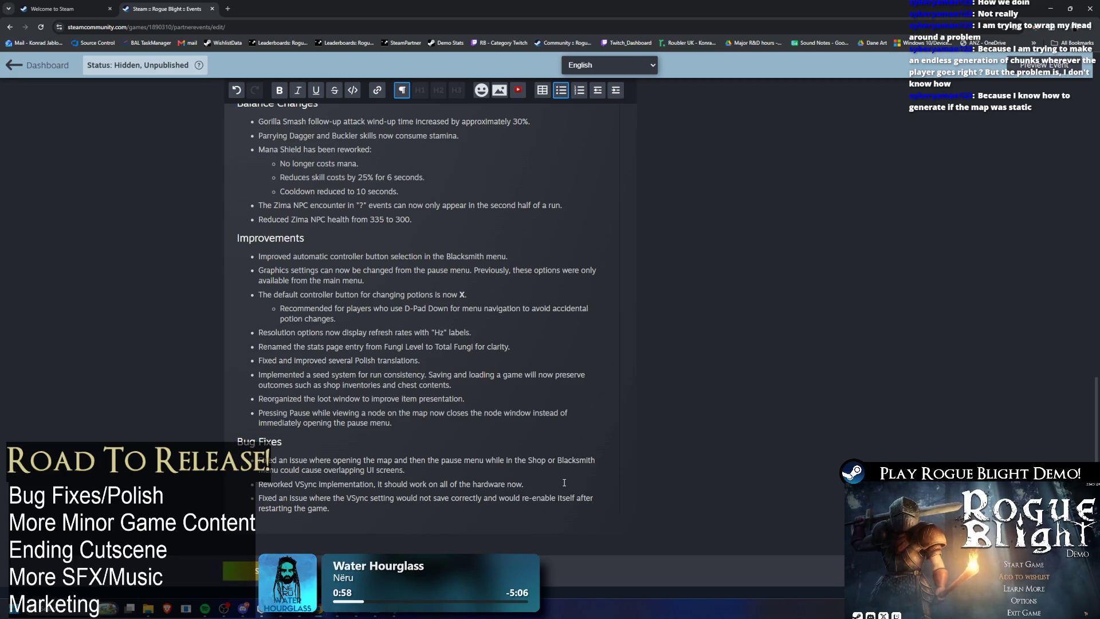
pyautogui.scroll(2, 447, 443)
pyautogui.scroll(3, 455, 403)
pyautogui.scroll(3, 465, 362)
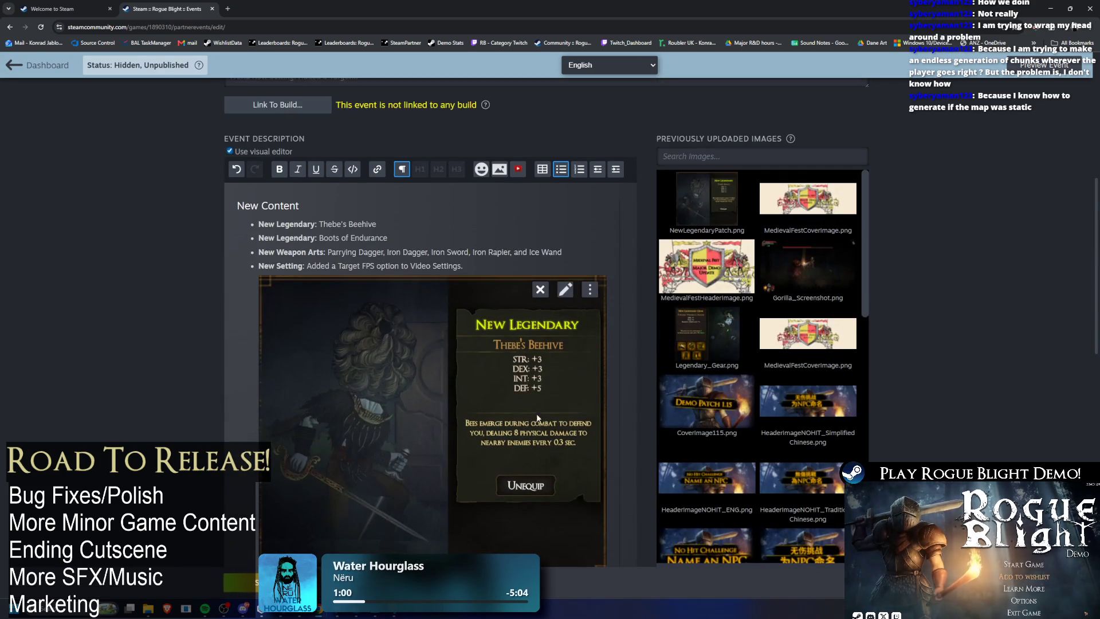
pyautogui.scroll(3, 464, 362)
pyautogui.scroll(-3, 586, 250)
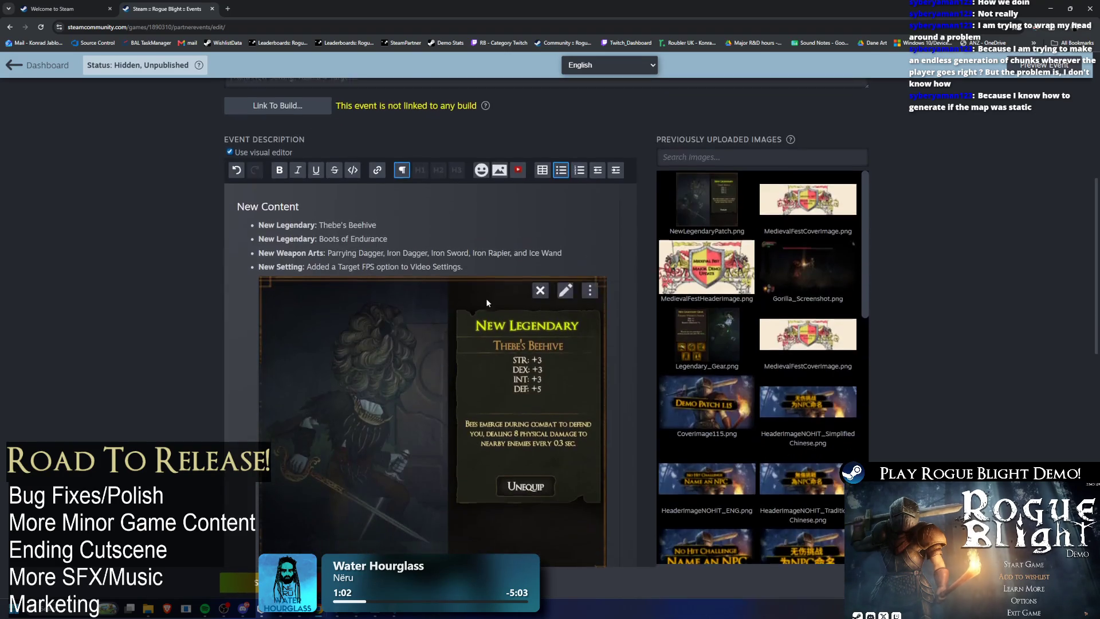
pyautogui.scroll(3, 487, 299)
pyautogui.scroll(-2, 430, 249)
pyautogui.scroll(2, 375, 225)
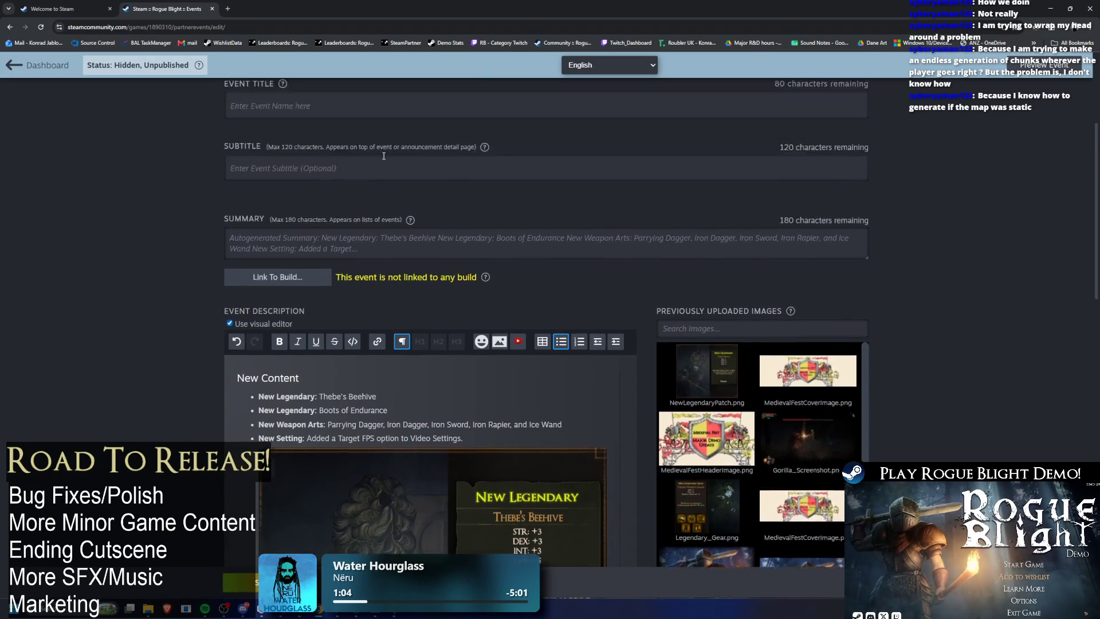
pyautogui.write('P')
pyautogui.write('emo ')
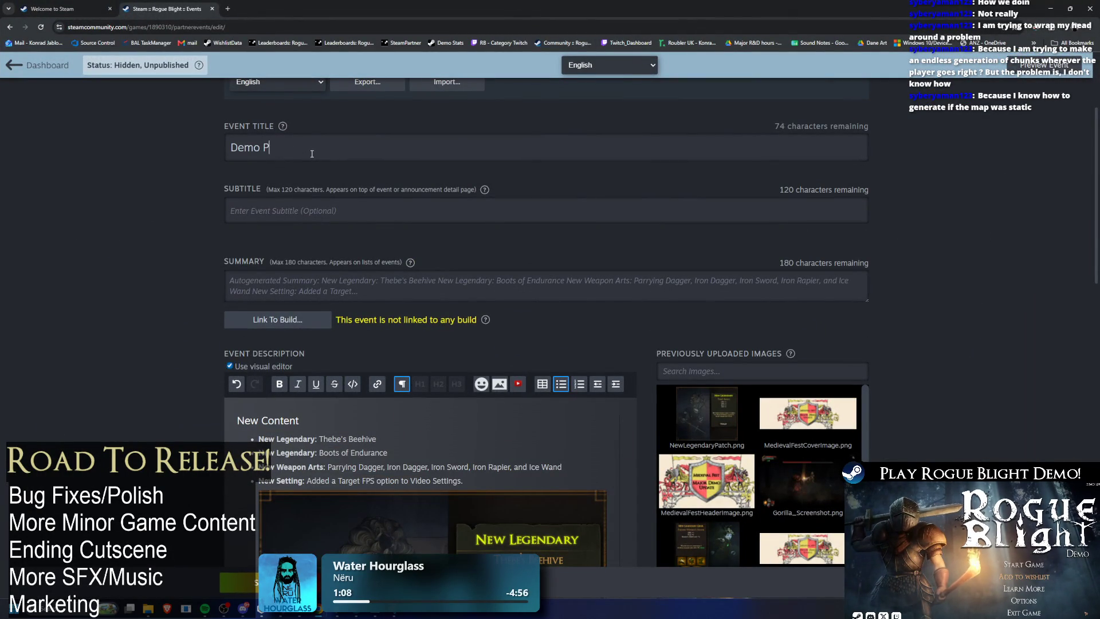
pyautogui.write('17')
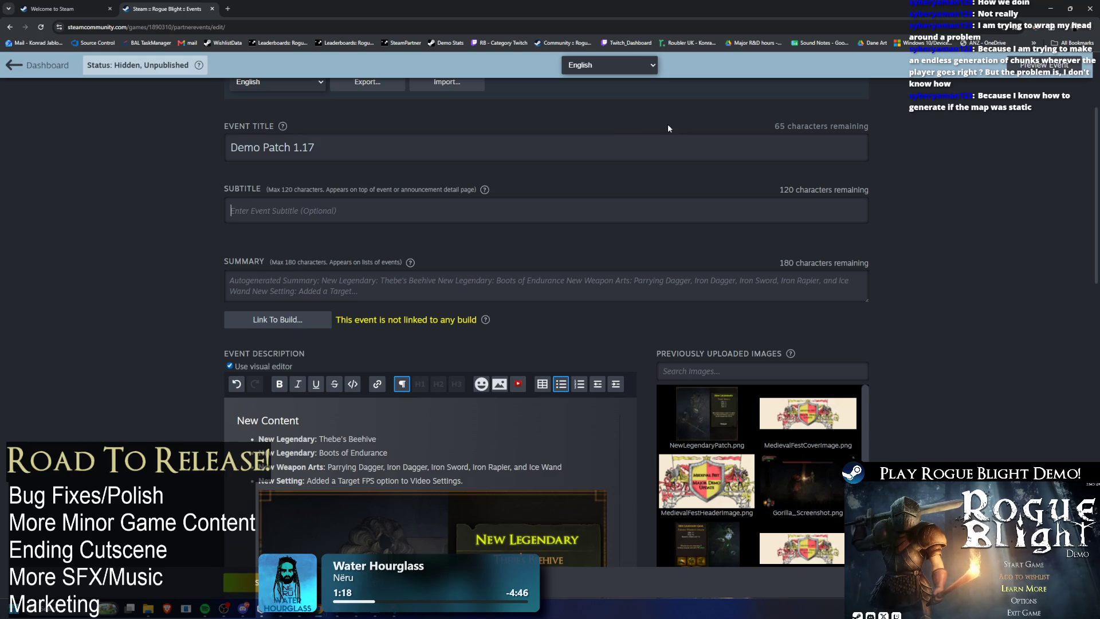
pyautogui.scroll(-1, 678, 150)
pyautogui.scroll(-2, 688, 154)
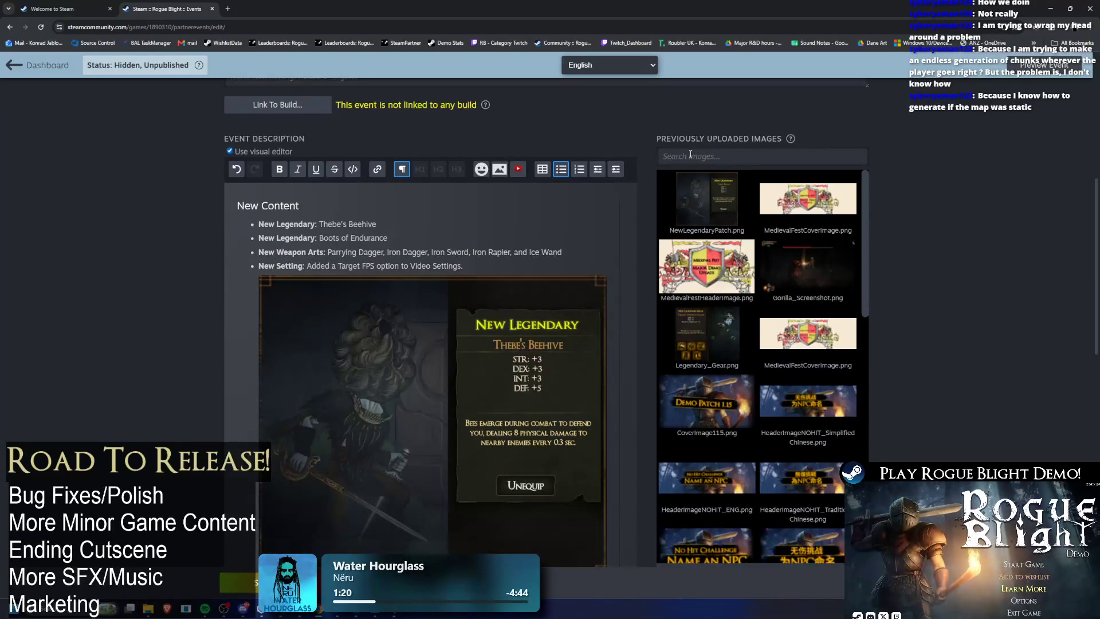
pyautogui.scroll(-1, 690, 155)
pyautogui.scroll(-3, 602, 172)
pyautogui.scroll(-2, 457, 189)
pyautogui.scroll(-2, 460, 188)
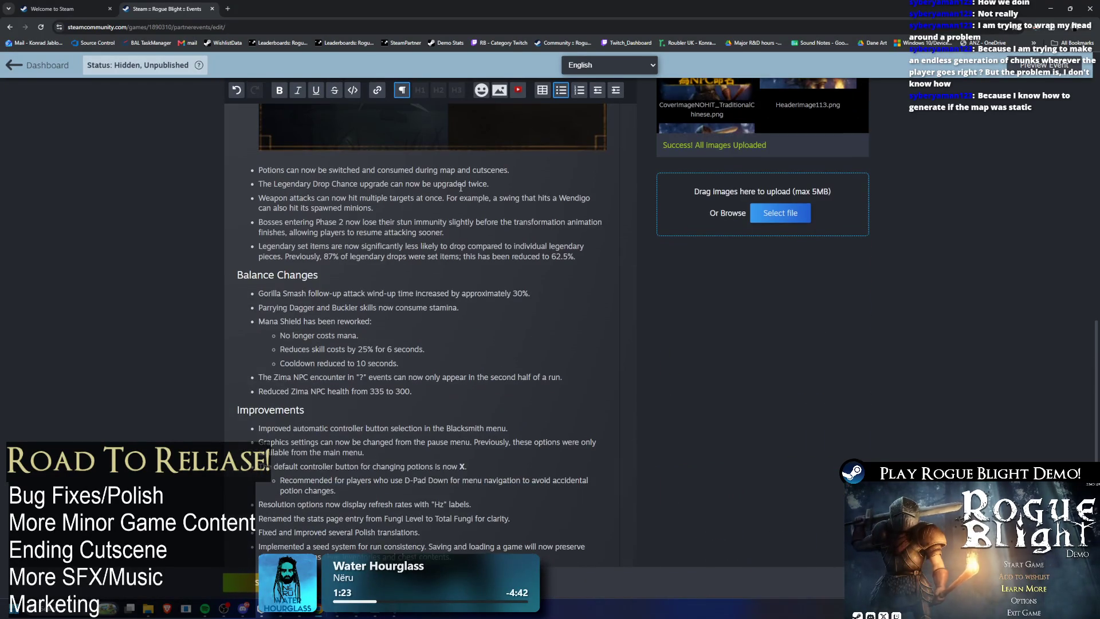
pyautogui.scroll(2, 471, 187)
pyautogui.scroll(1, 473, 188)
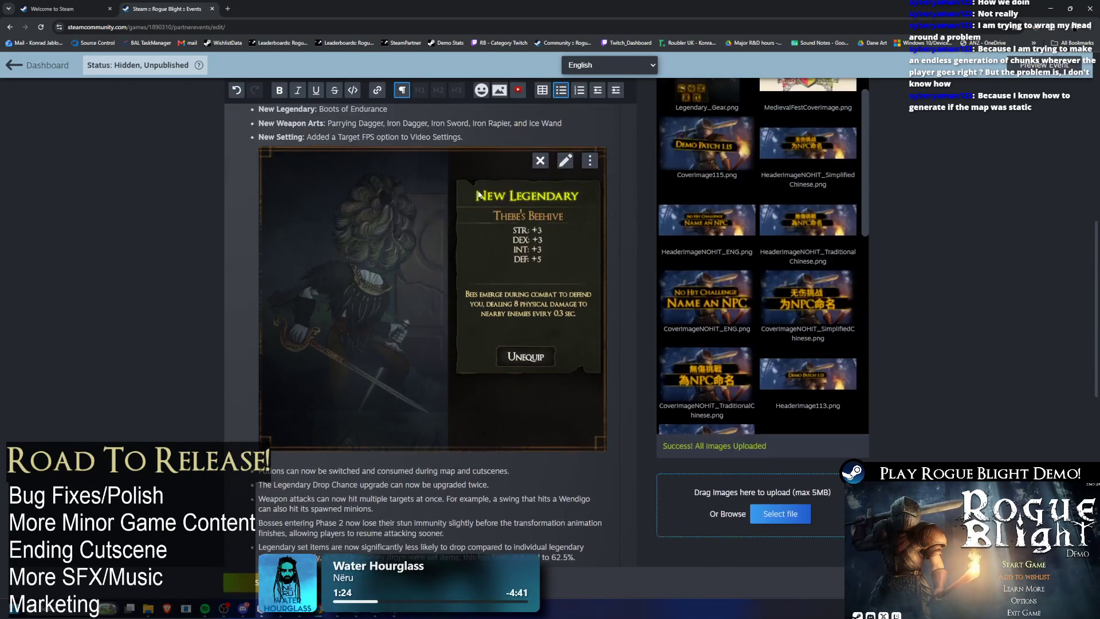
pyautogui.scroll(2, 478, 190)
pyautogui.scroll(-2, 479, 190)
pyautogui.scroll(-3, 486, 191)
pyautogui.scroll(-2, 485, 185)
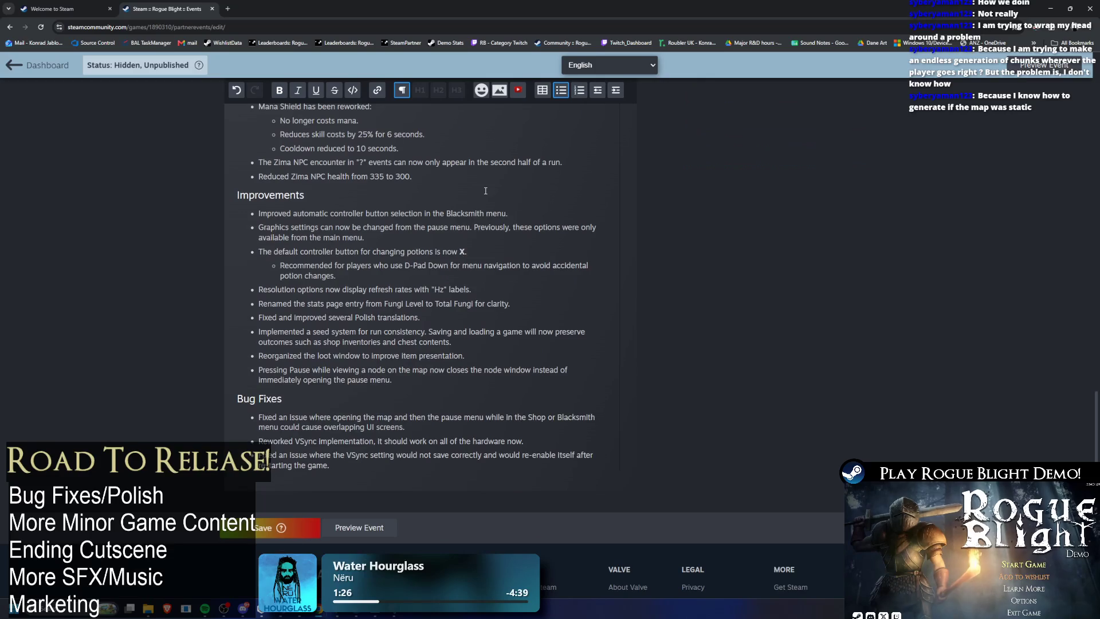
pyautogui.scroll(2, 515, 202)
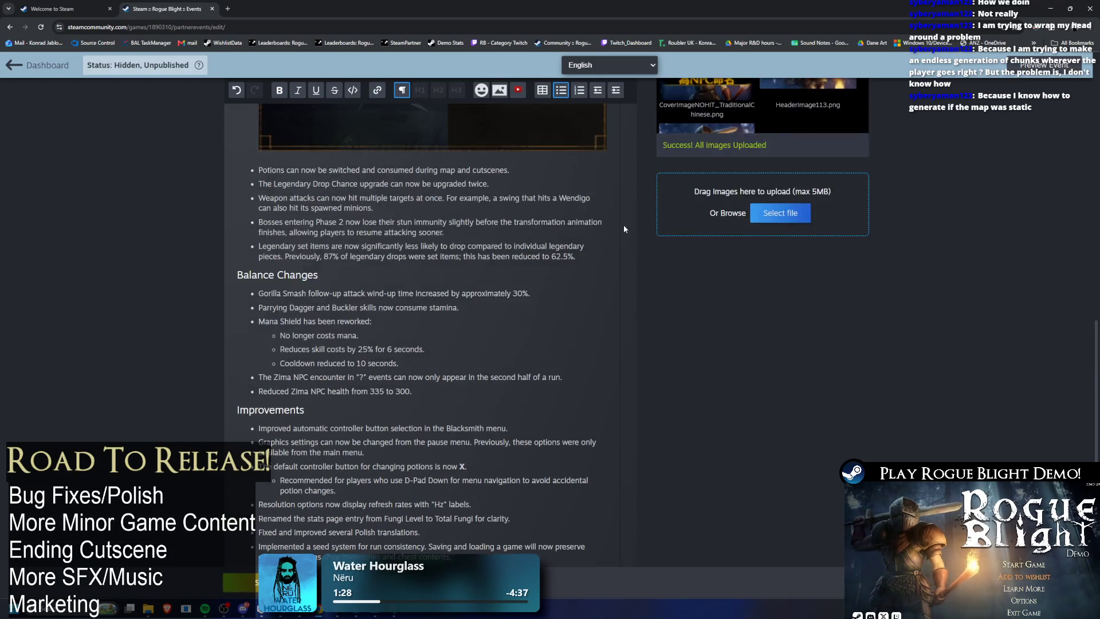
pyautogui.scroll(4, 548, 222)
pyautogui.scroll(2, 559, 225)
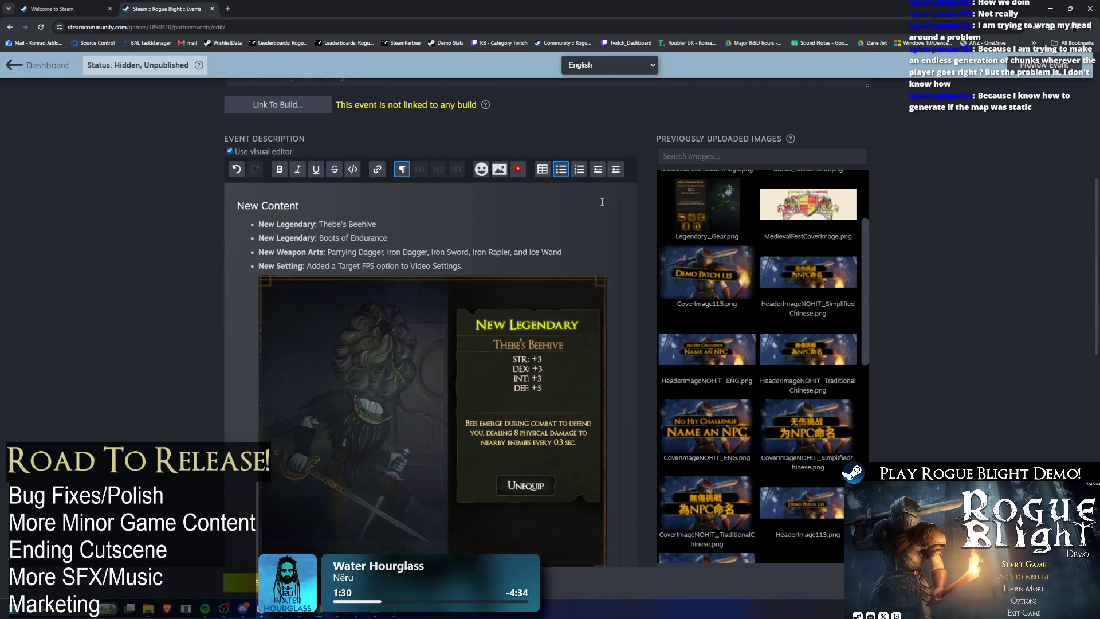
pyautogui.scroll(-1, 606, 196)
pyautogui.scroll(3, 516, 173)
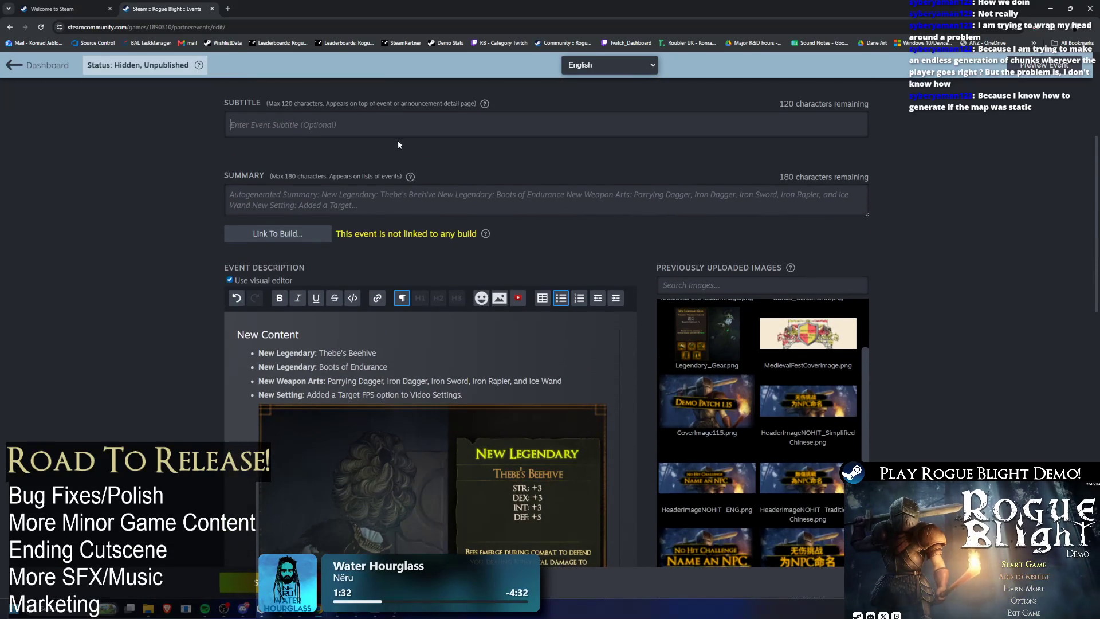
pyautogui.scroll(1, 394, 149)
pyautogui.scroll(3, 460, 183)
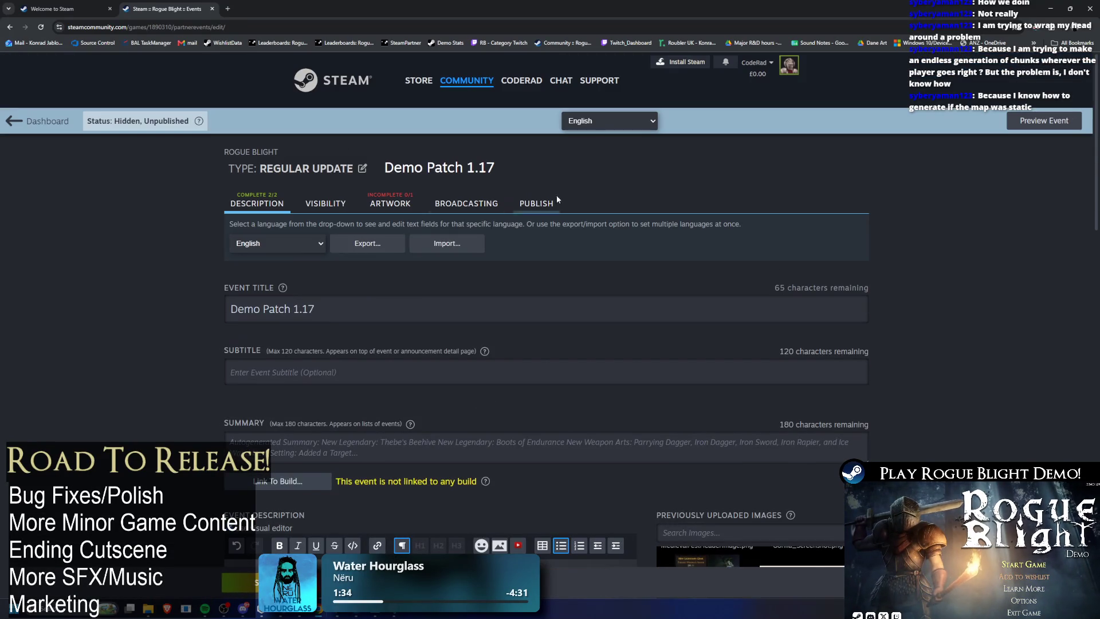
# View the event's Visibility then Artwork sections and switch to Photoshop to prepare the cover.
pyautogui.click(349, 204)
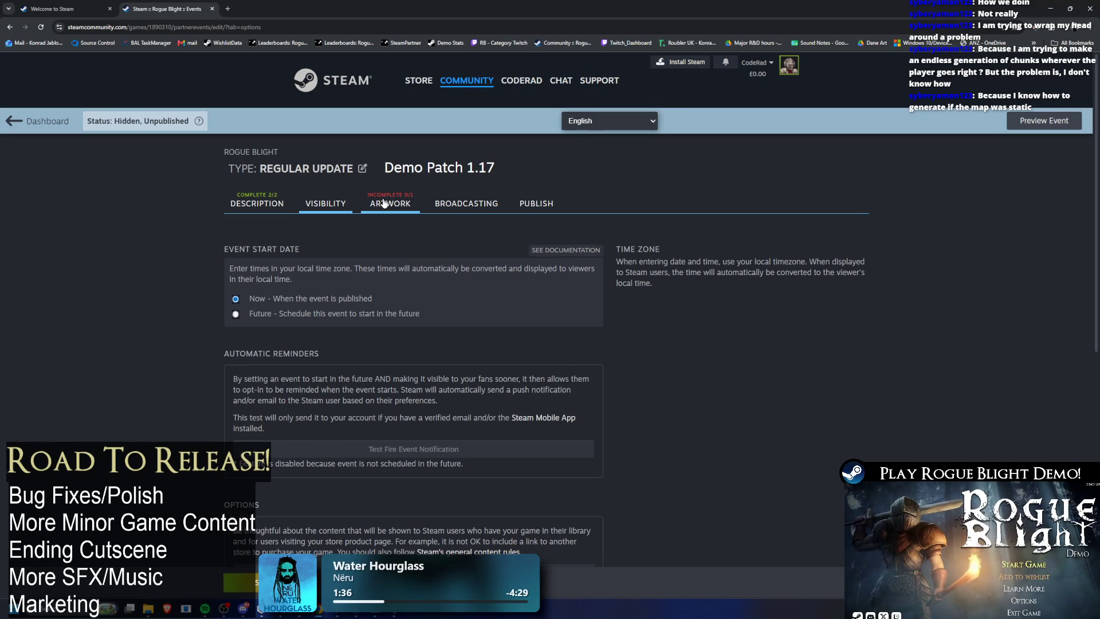
pyautogui.click(384, 202)
pyautogui.scroll(-2, 593, 240)
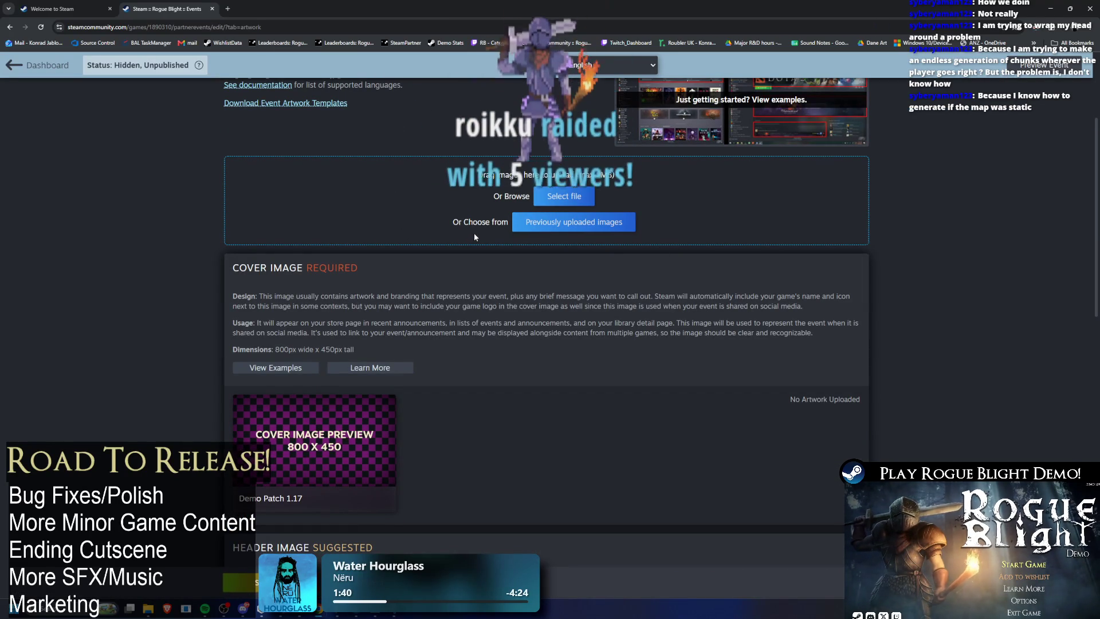
pyautogui.scroll(-2, 551, 251)
pyautogui.scroll(-1, 562, 251)
pyautogui.scroll(2, 567, 233)
pyautogui.scroll(1, 577, 206)
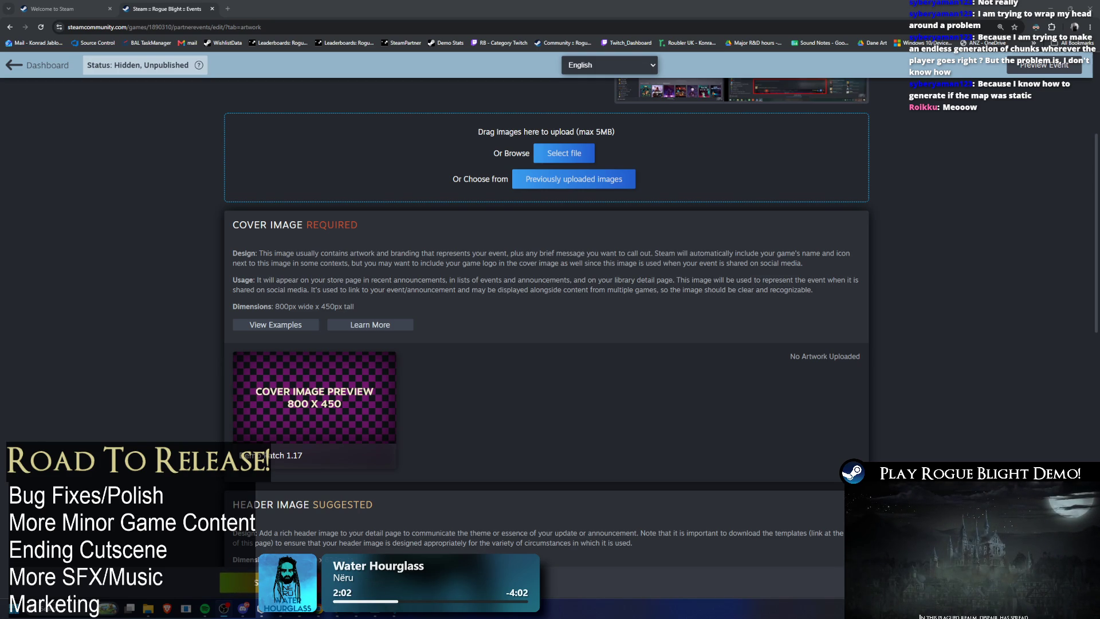
pyautogui.scroll(-1, 520, 300)
pyautogui.scroll(-3, 520, 302)
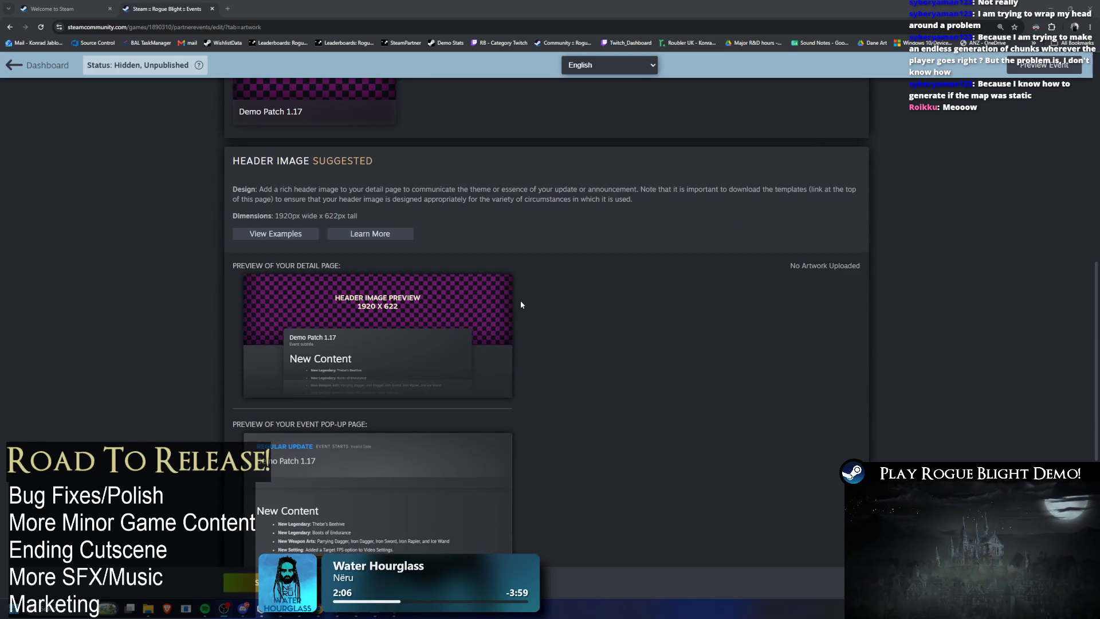
pyautogui.scroll(-2, 522, 302)
pyautogui.scroll(-2, 354, 305)
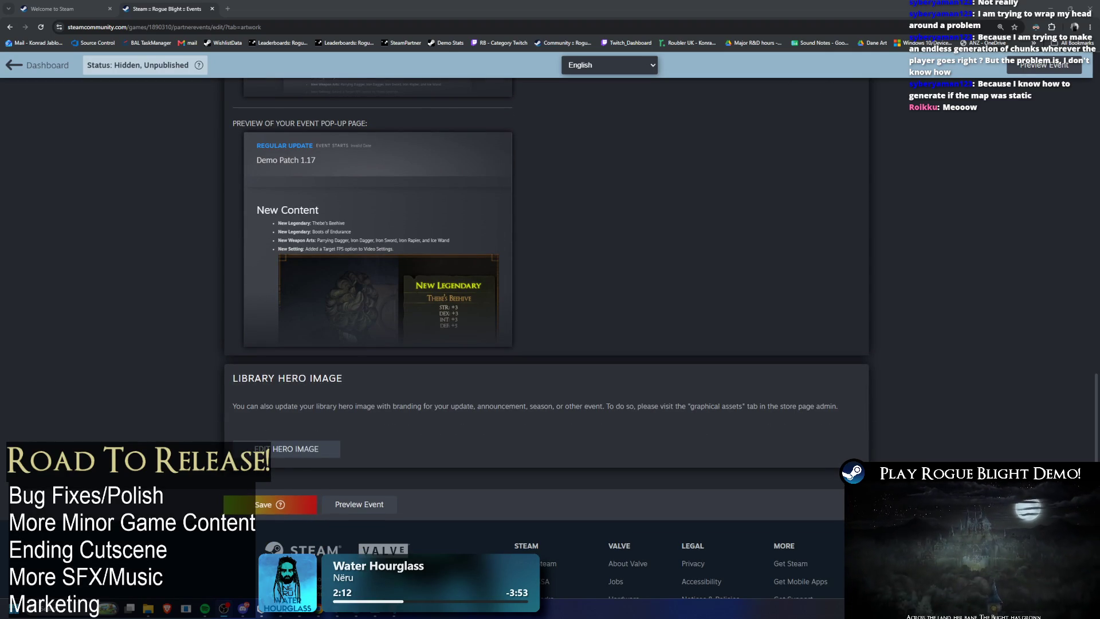
pyautogui.scroll(4, 612, 252)
pyautogui.scroll(5, 613, 252)
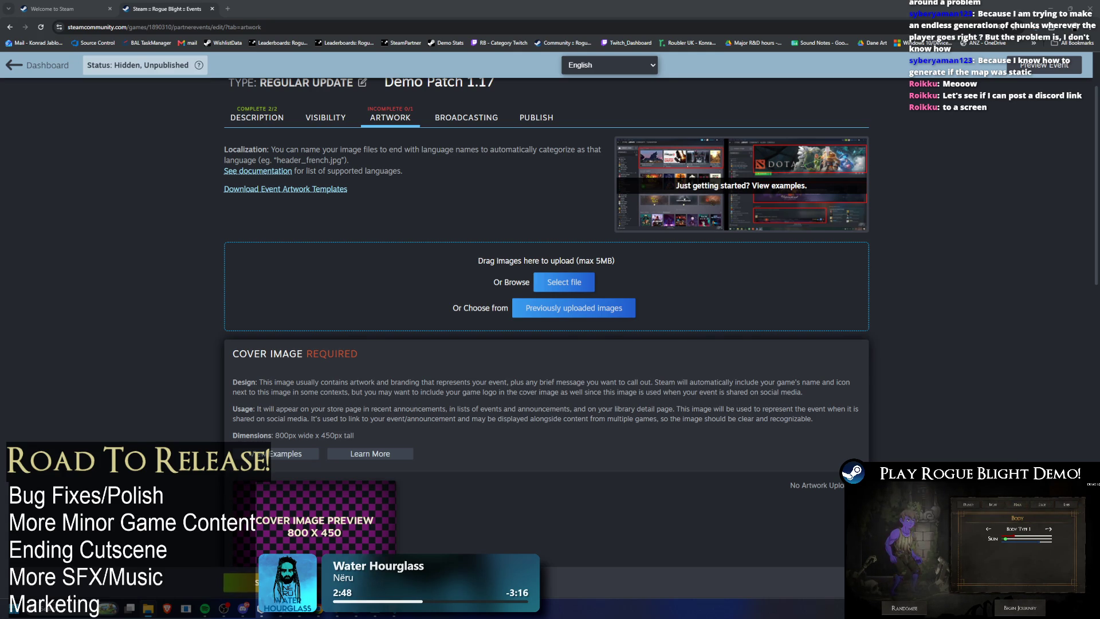
pyautogui.scroll(-3, 507, 307)
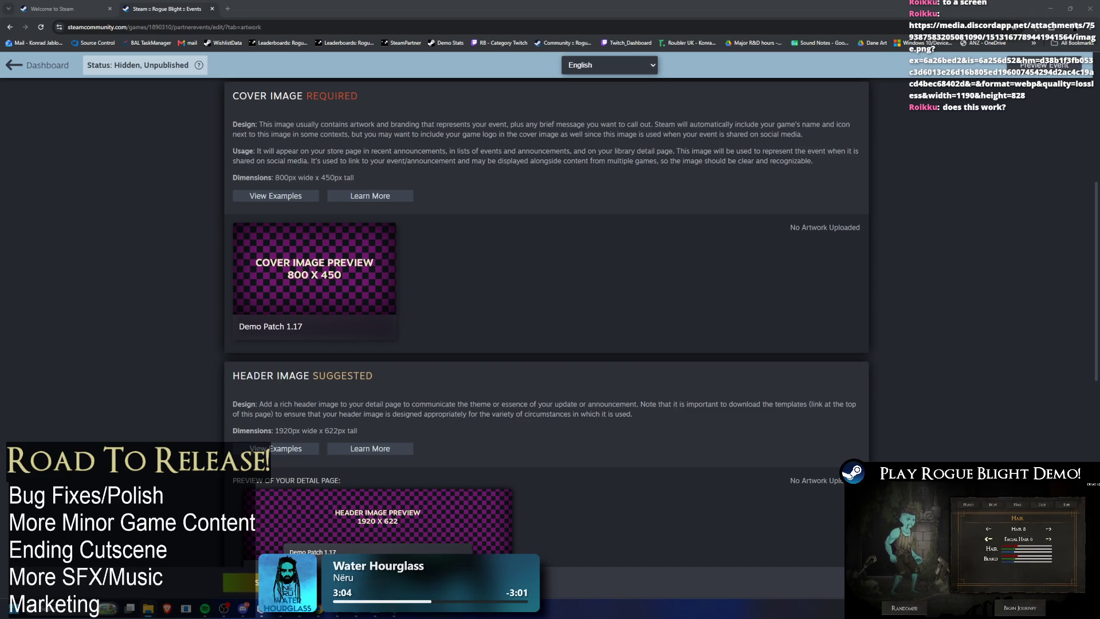
pyautogui.hotkey('alt', 'Tab')
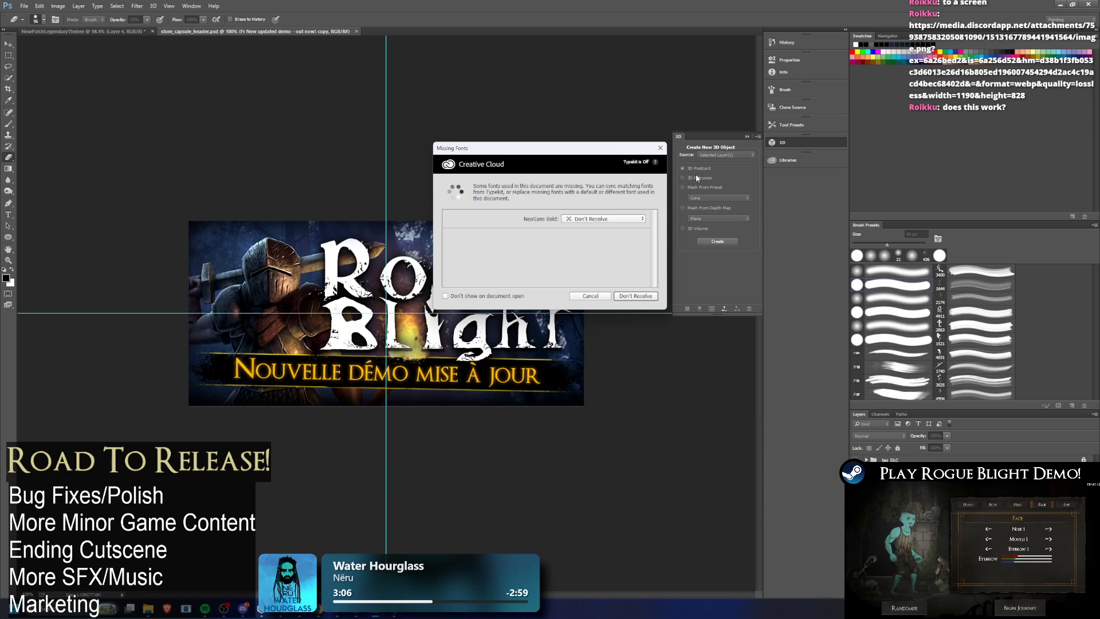
# Dismiss the missing fonts warning, bring up Canvas Size for the banner, then switch to the browser.
pyautogui.click(665, 147)
pyautogui.click(57, 5)
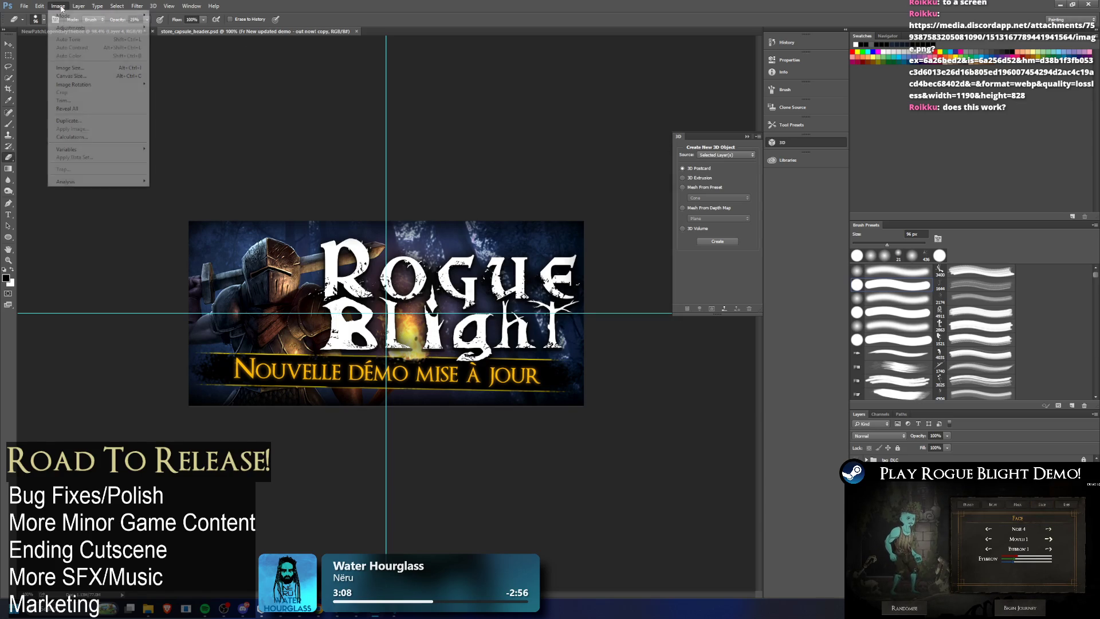
pyautogui.click(107, 75)
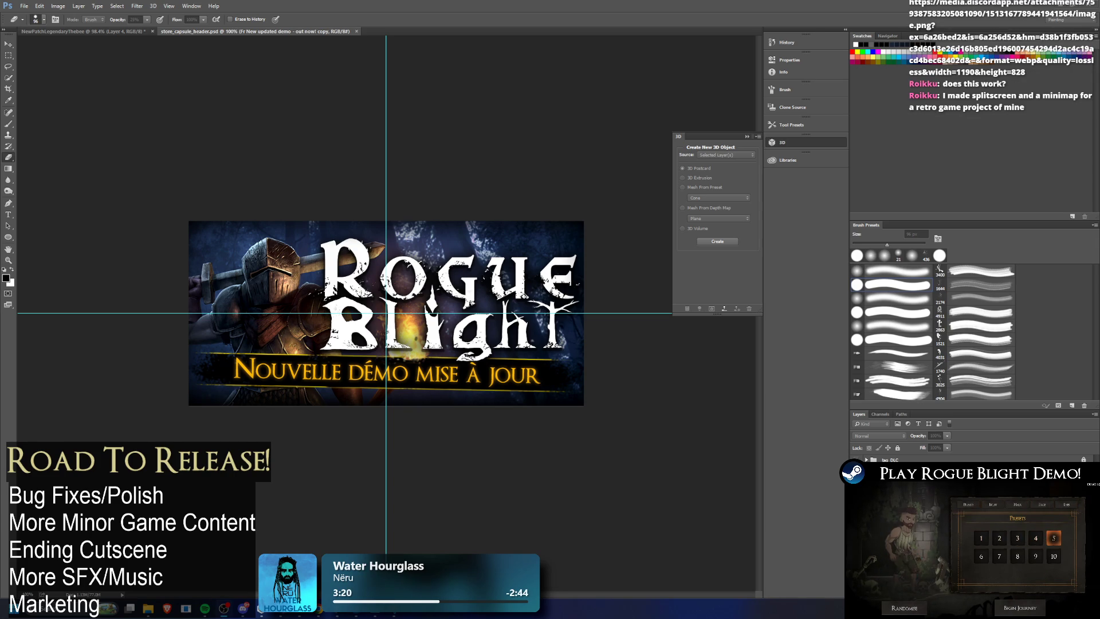
pyautogui.hotkey('alt', 'Tab')
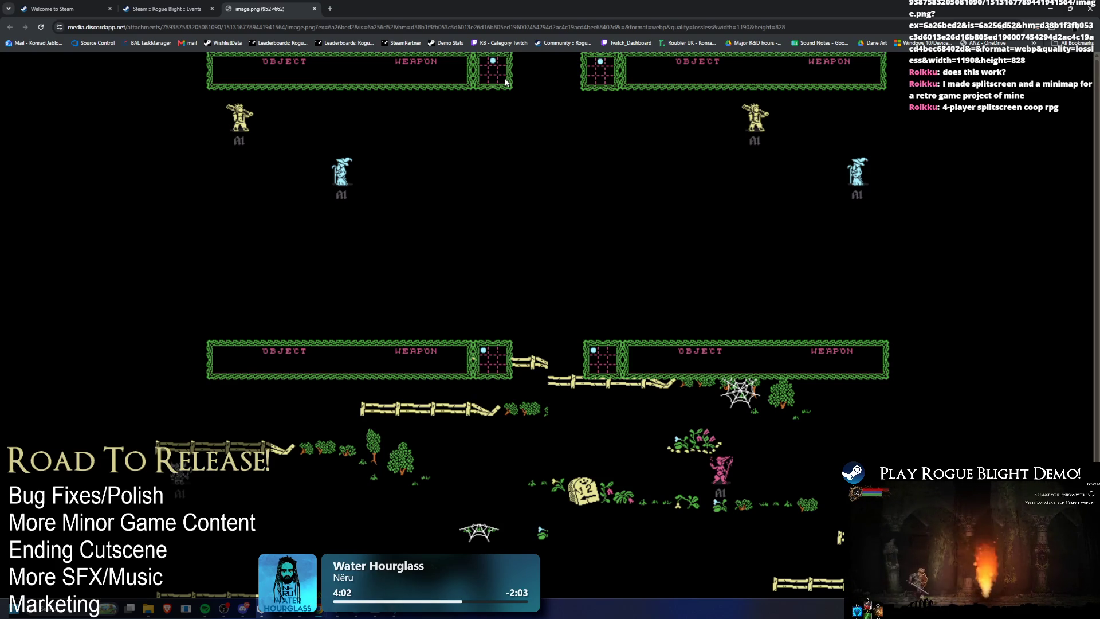
pyautogui.scroll(-1, 255, 436)
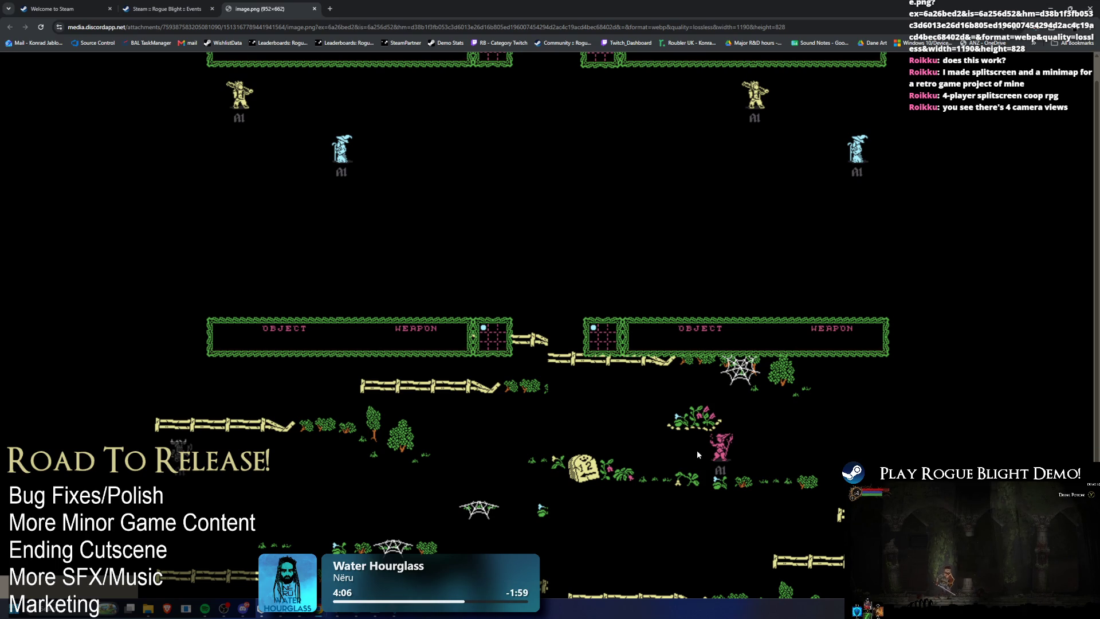
pyautogui.scroll(1, 698, 450)
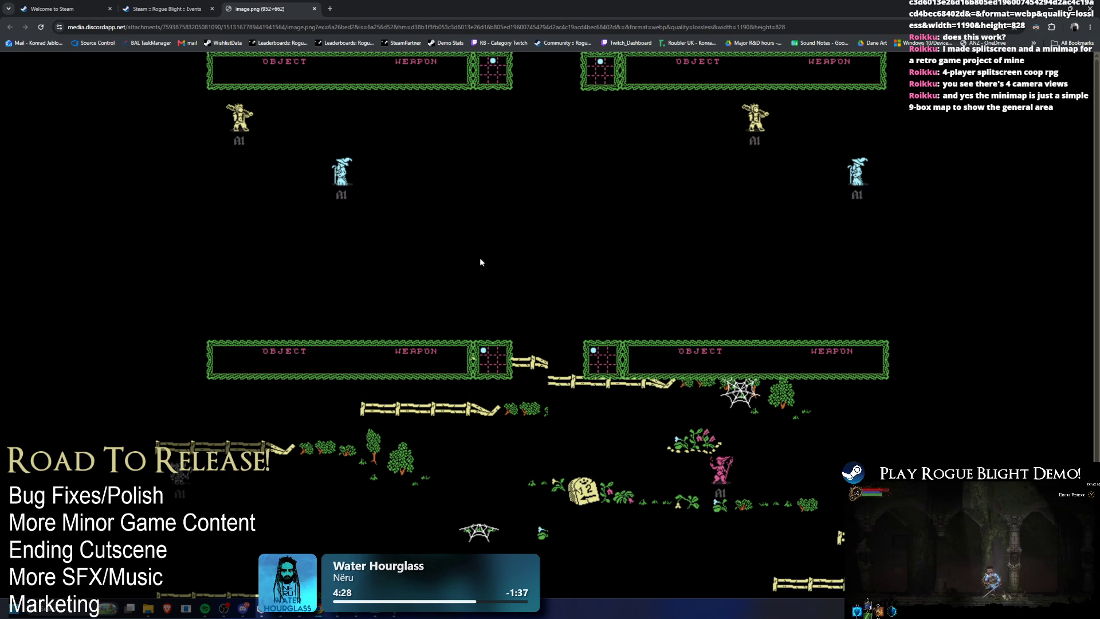
pyautogui.scroll(-1, 473, 266)
pyautogui.scroll(1, 638, 293)
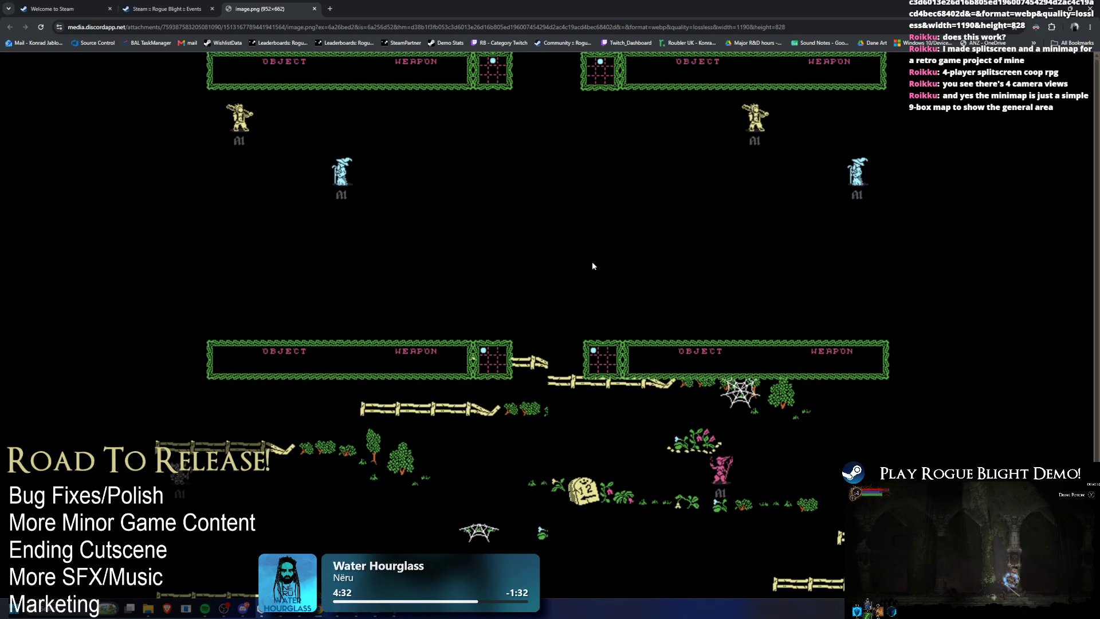
pyautogui.scroll(-1, 559, 259)
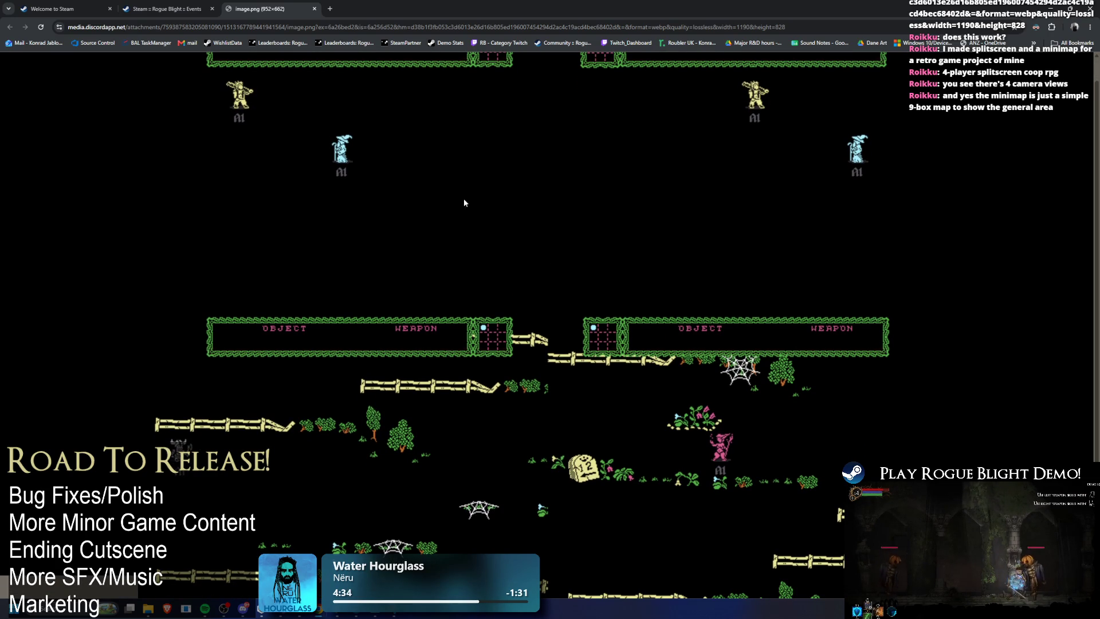
# Close the shared image.png screenshot to return to the event artwork page.
pyautogui.click(313, 9)
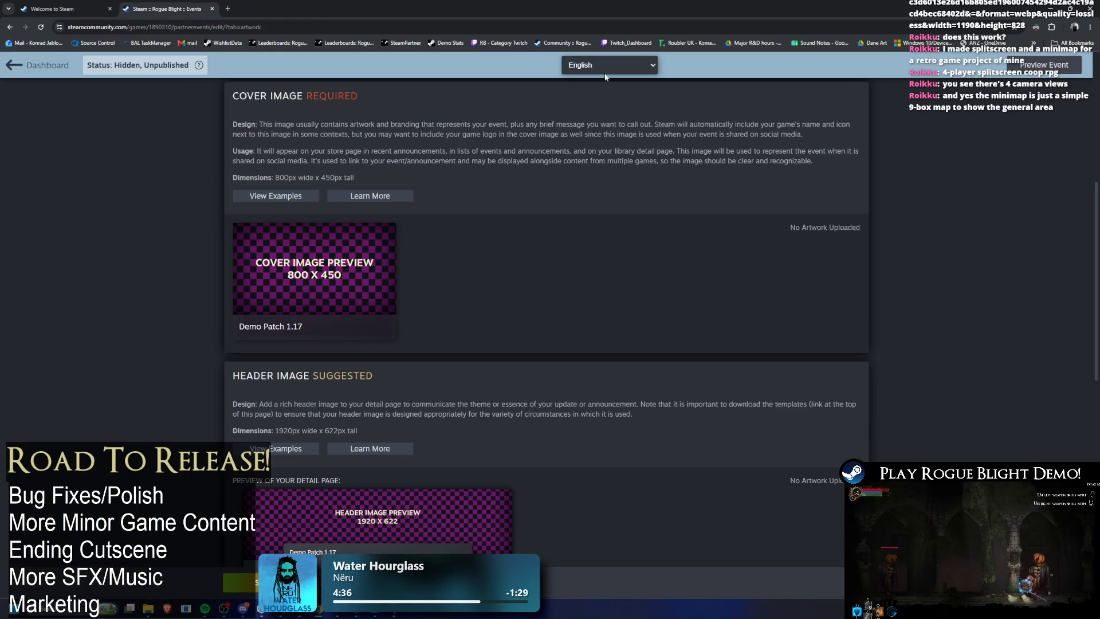
# Apply the smaller canvas size and accept the clipping warning on the Rogue Blight banner.
pyautogui.hotkey('alt', 'Tab')
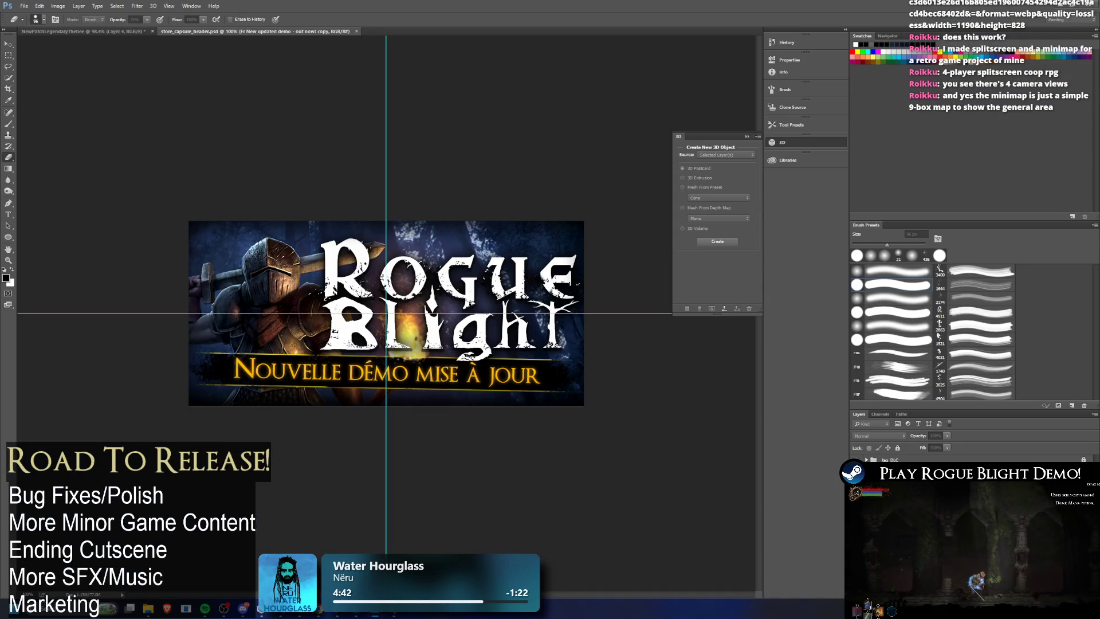
pyautogui.press('Return')
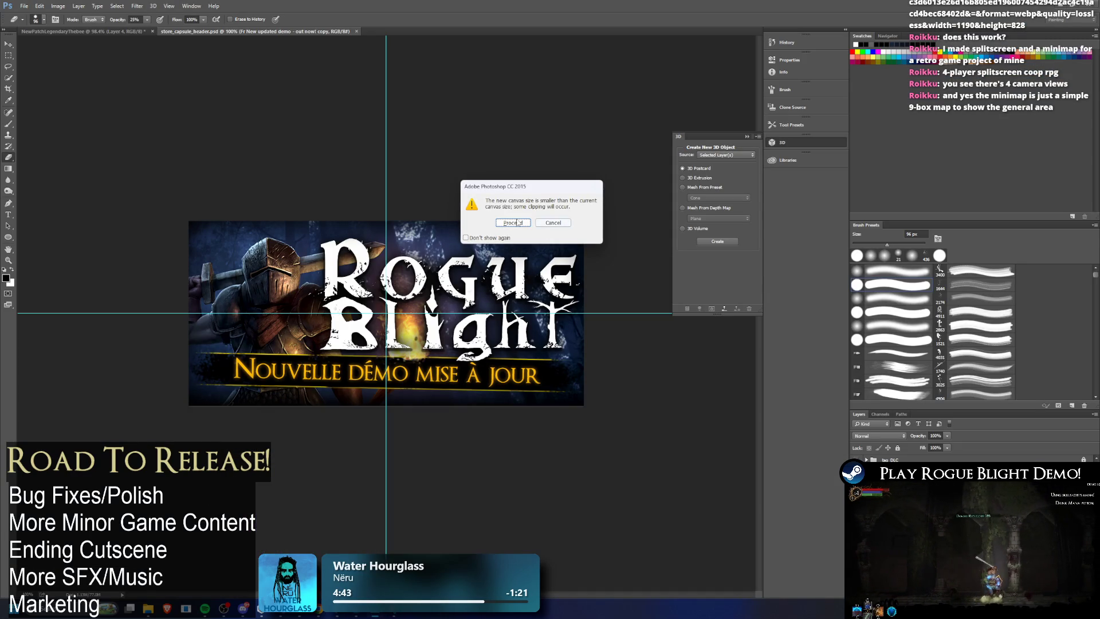
pyautogui.click(521, 225)
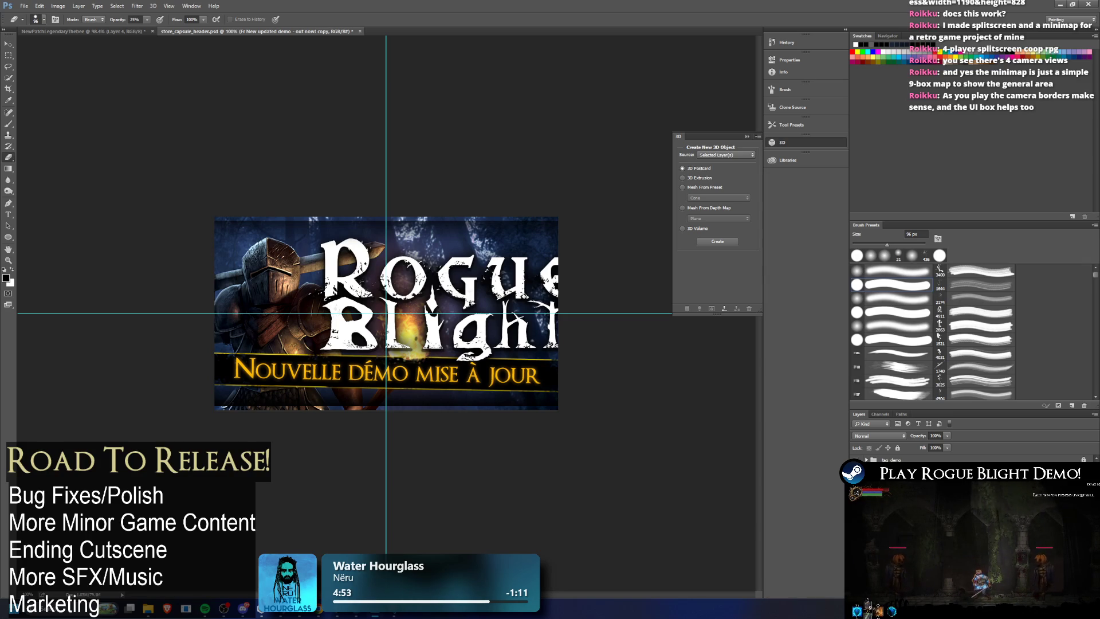
pyautogui.click(25, 6)
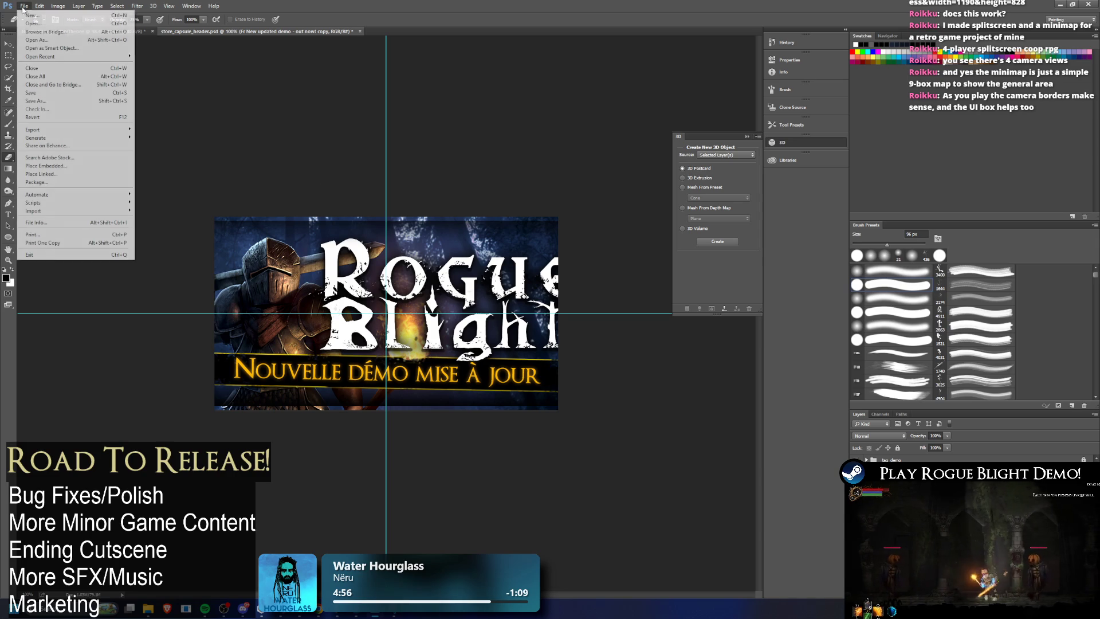
# Start Save As and navigate the dialog to the Patch folder despite folder-not-found errors.
pyautogui.click(75, 101)
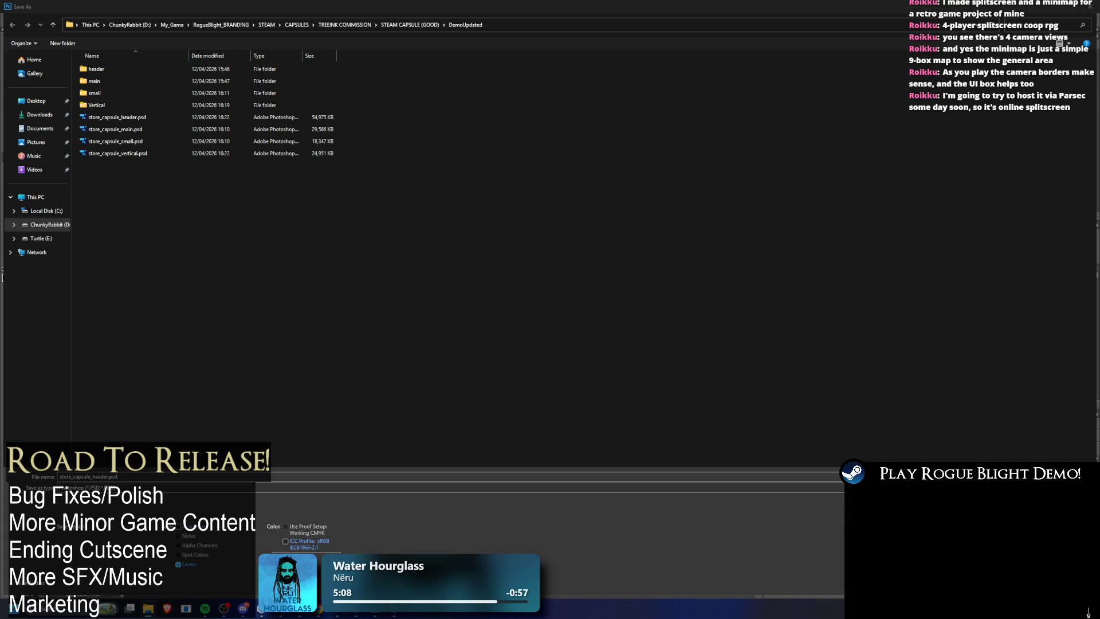
pyautogui.click(570, 23)
pyautogui.press('End')
pyautogui.hotkey('ctrl', 'BackSpace')
pyautogui.write('Patc')
pyautogui.press('Return')
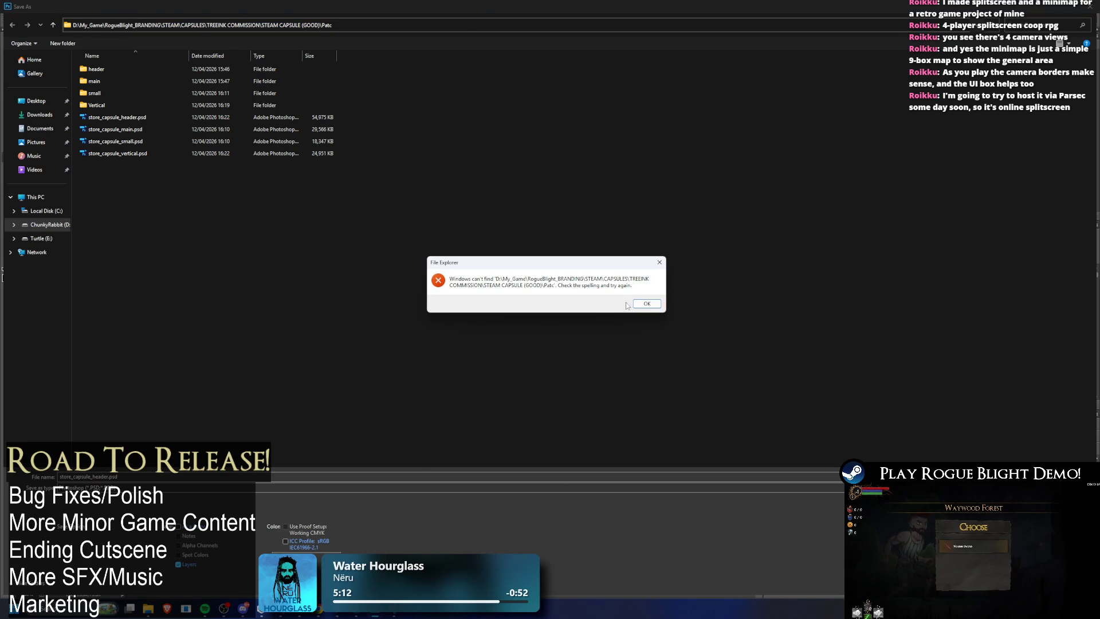
pyautogui.click(644, 304)
pyautogui.click(508, 24)
pyautogui.press('Return')
pyautogui.press('Return')
pyautogui.click(534, 21)
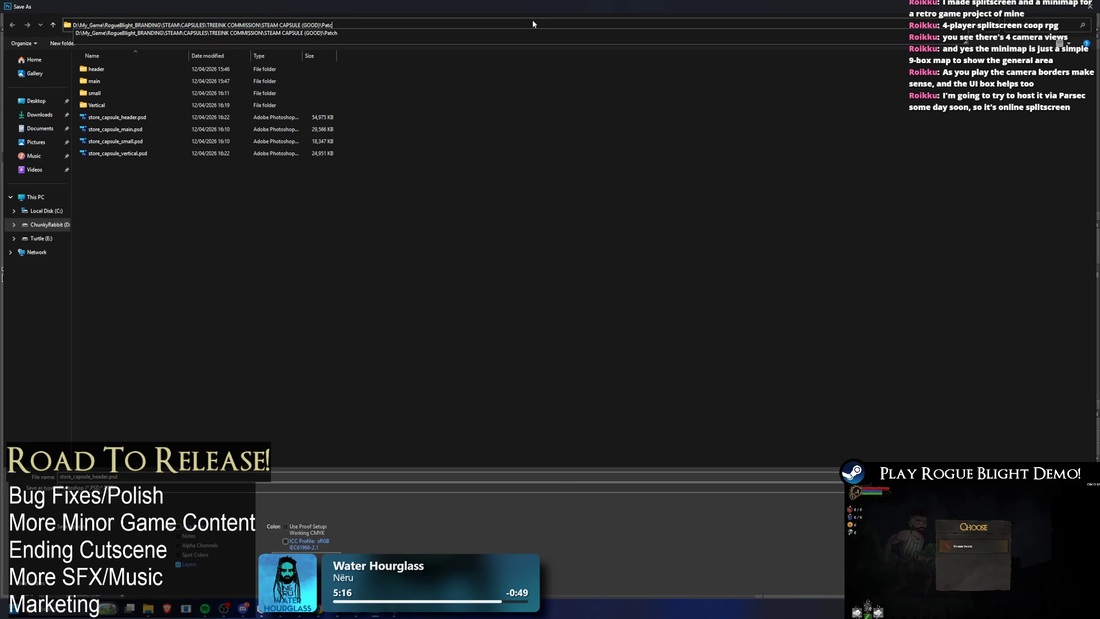
pyautogui.press('Return')
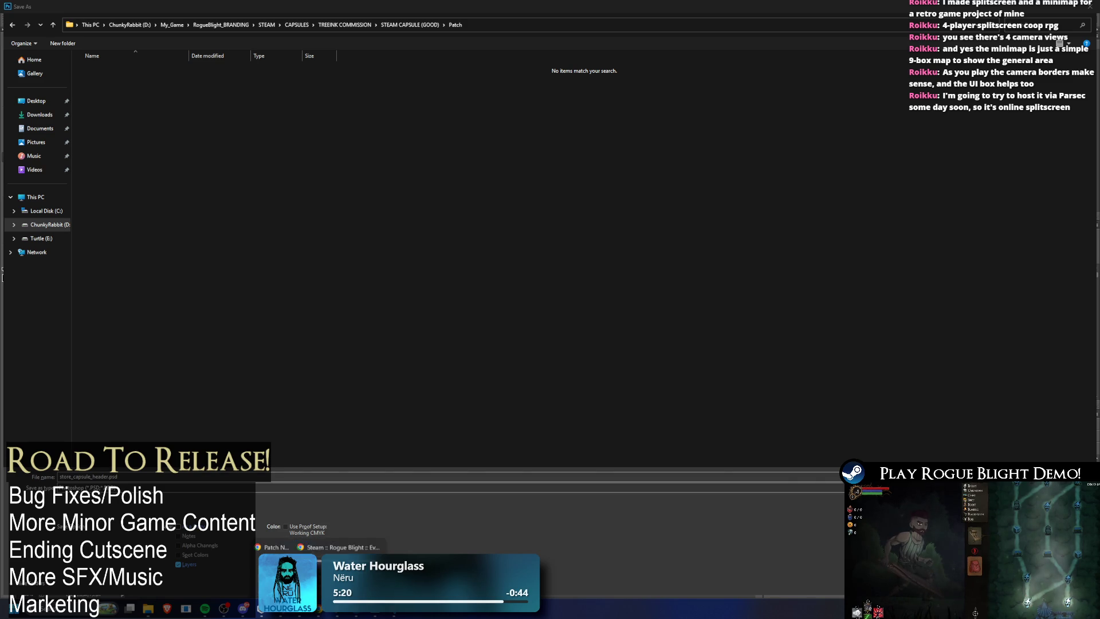
# Check the Steam artwork page, then save the banner as store_cover_image.psd.
pyautogui.click(327, 537)
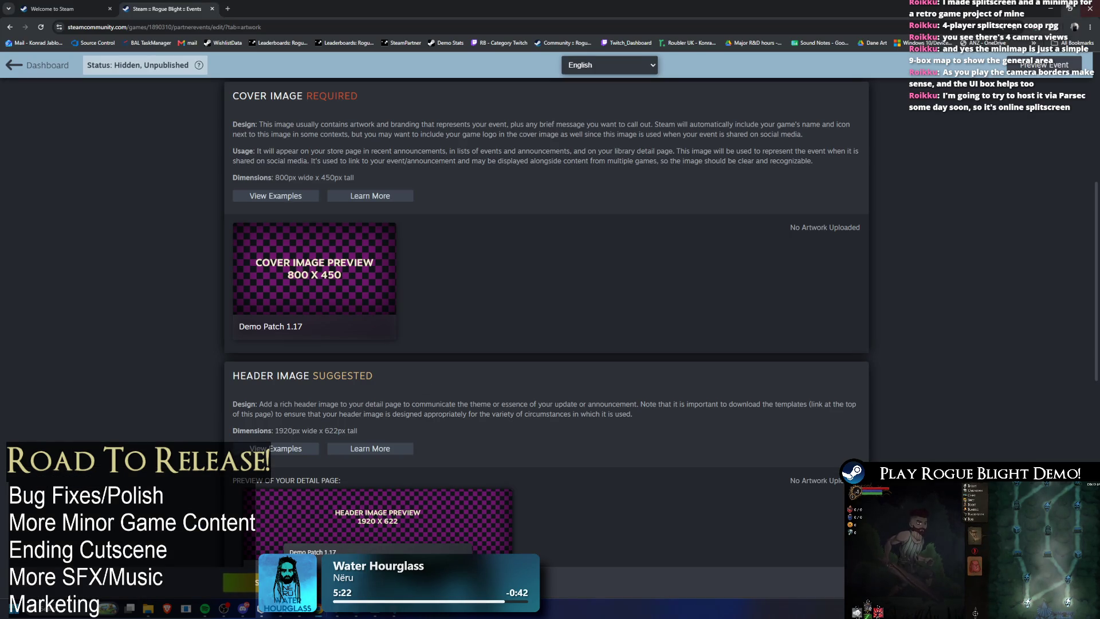
pyautogui.hotkey('alt', 'Tab')
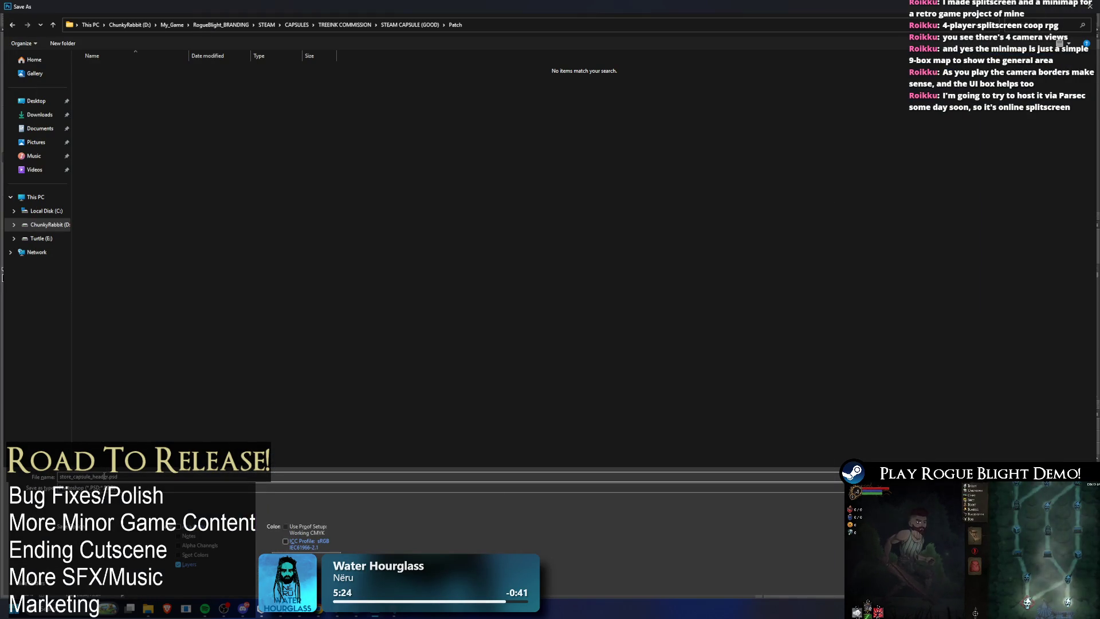
pyautogui.press('BackSpace')
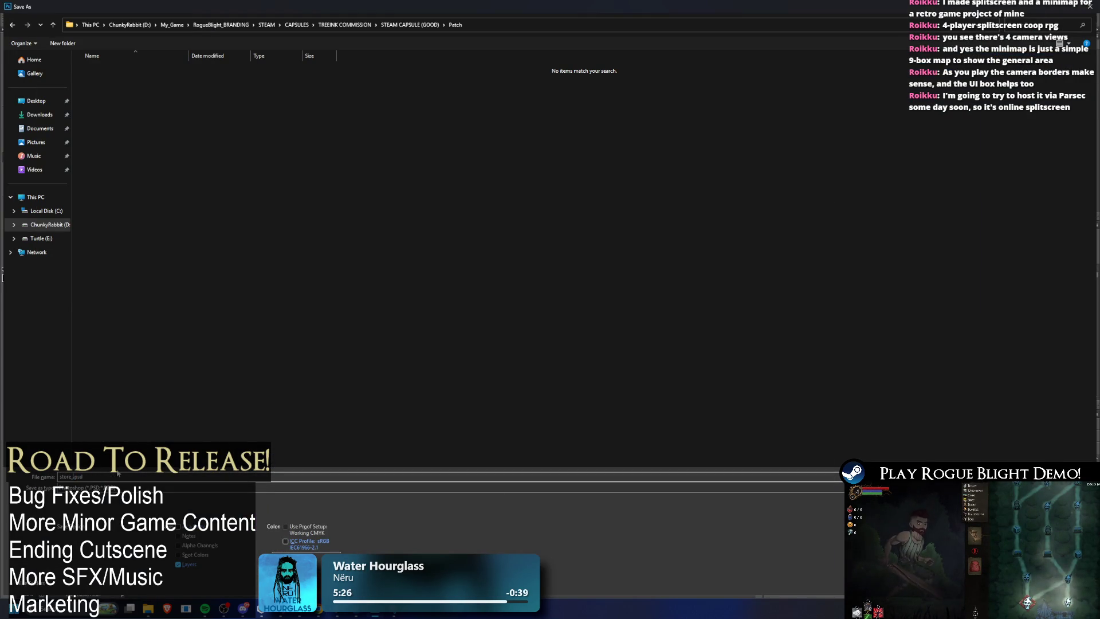
pyautogui.press('Return')
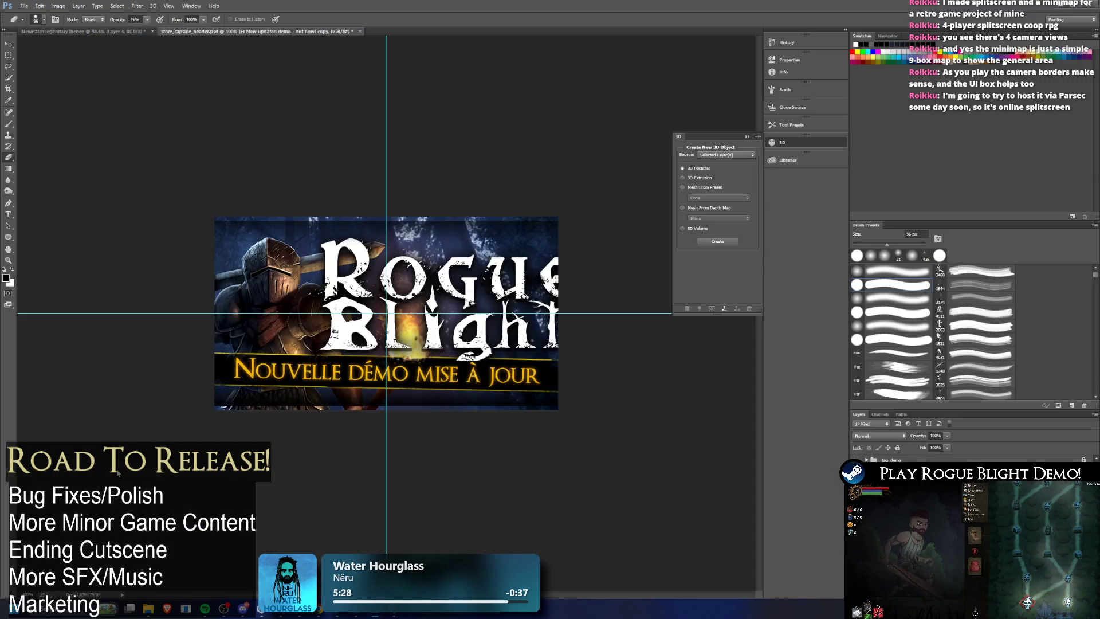
# Accept the save format options, hide the Rogue Blight title, and scale the knight art larger, up and right.
pyautogui.click(649, 191)
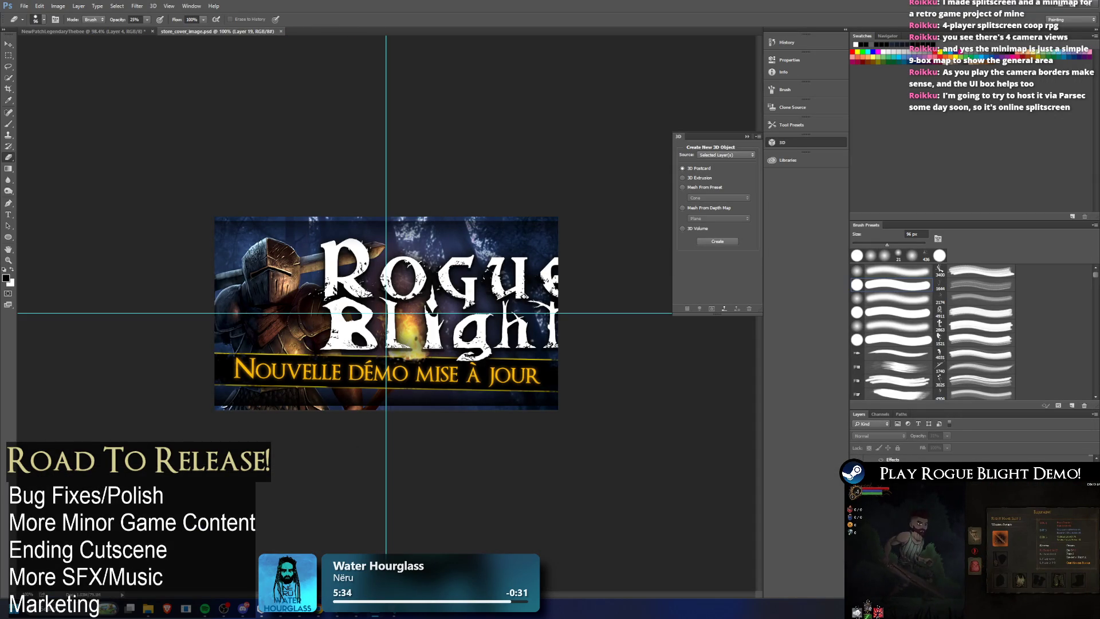
pyautogui.press('Delete')
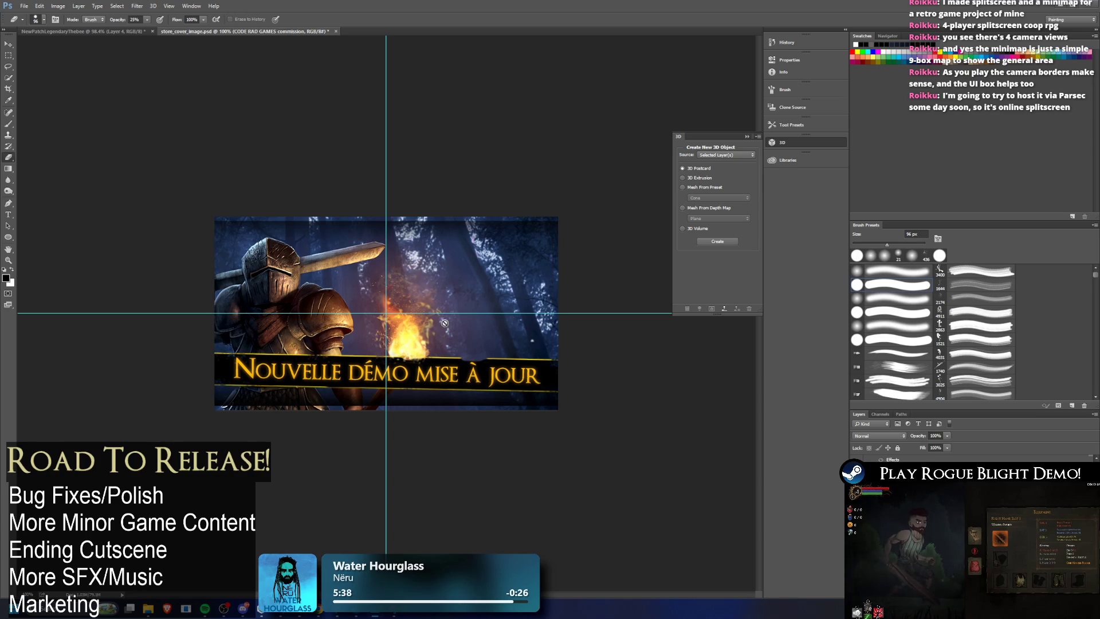
pyautogui.hotkey('ctrl', 't')
pyautogui.click(549, 228)
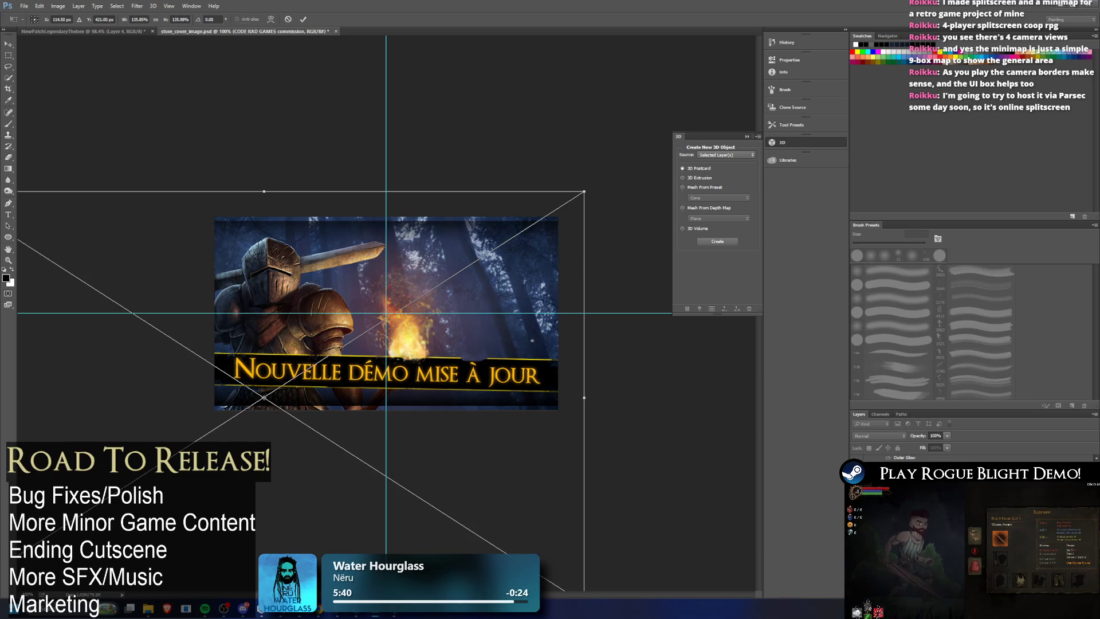
pyautogui.moveTo(410, 312); pyautogui.dragTo(512, 290)
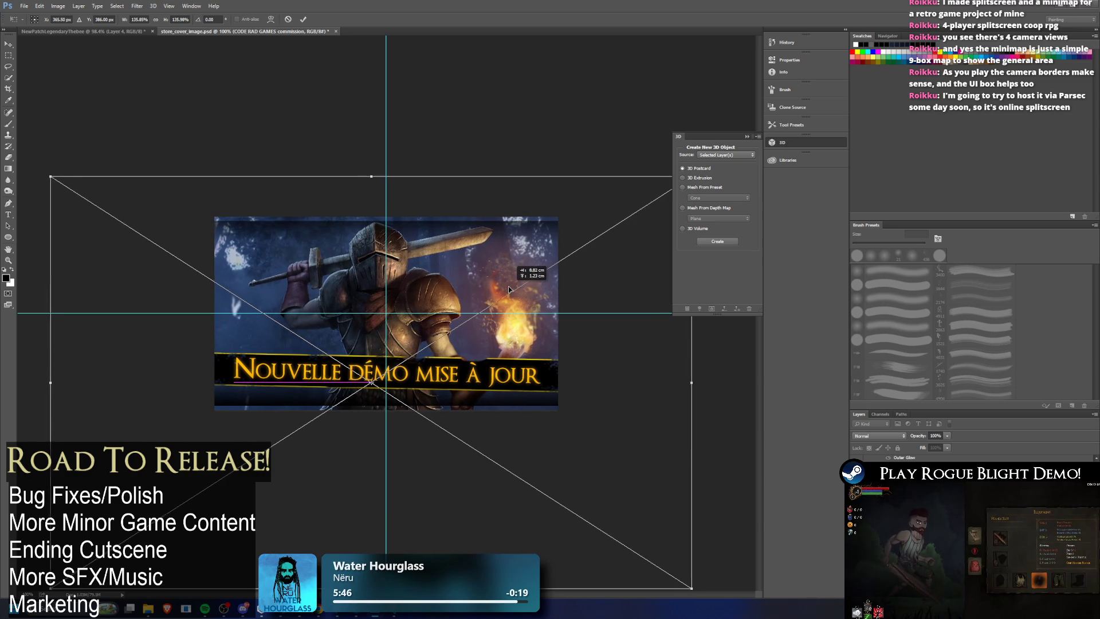
pyautogui.moveTo(512, 290); pyautogui.dragTo(508, 289)
pyautogui.press('Return')
pyautogui.press('b')
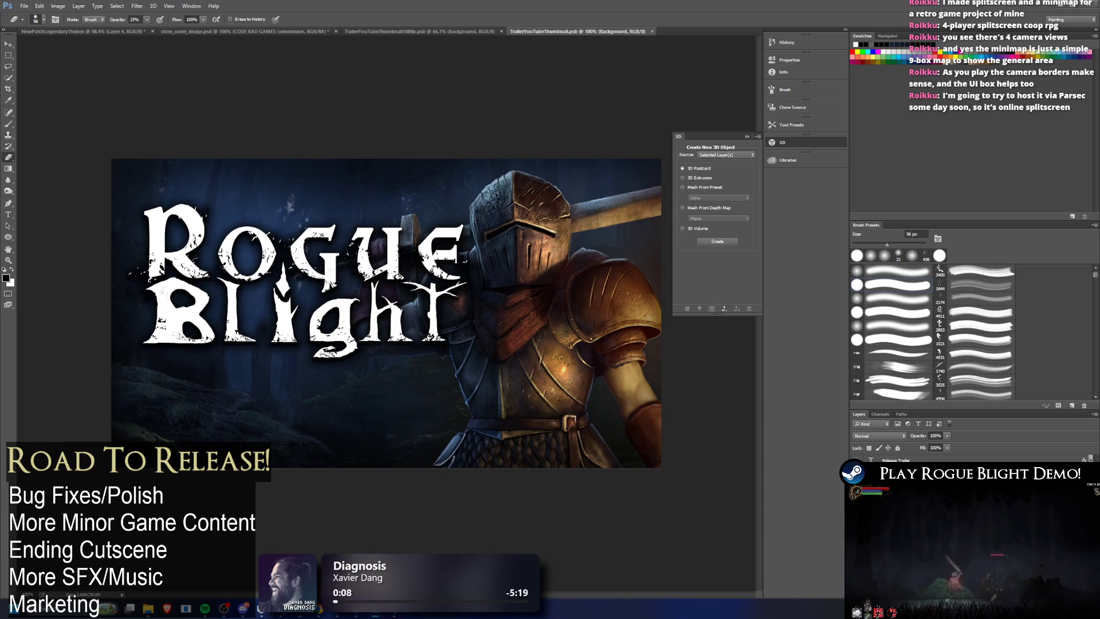
# Hide the Knight layer and the Rogue Blight title layer on the trailer thumbnail.
pyautogui.click(894, 481)
pyautogui.click(857, 481)
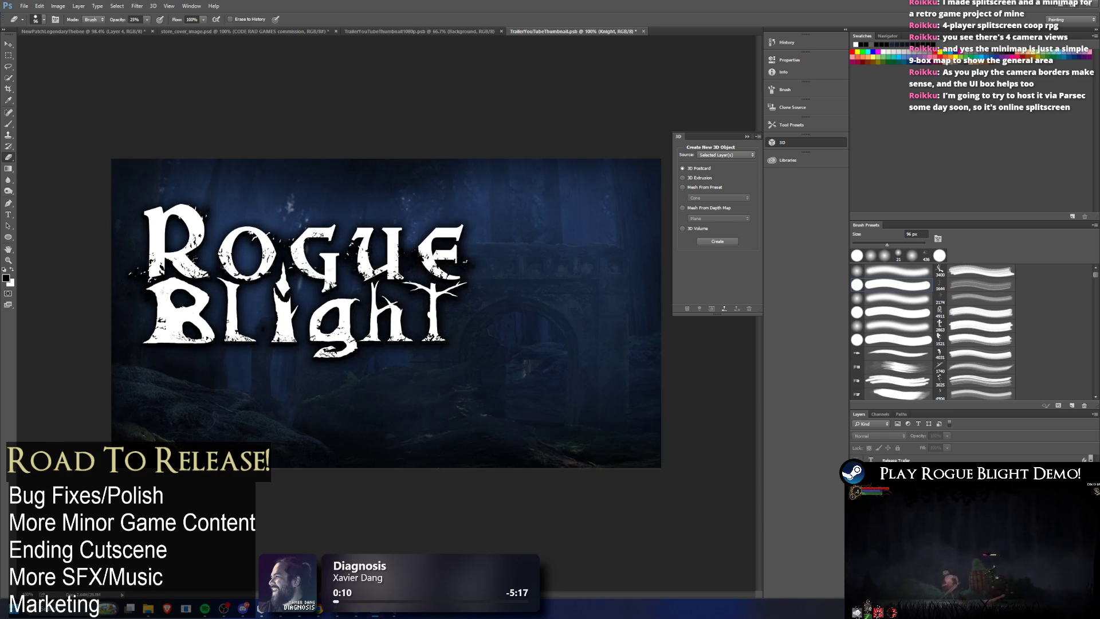
pyautogui.click(413, 279)
pyautogui.press('Return')
pyautogui.click(10, 44)
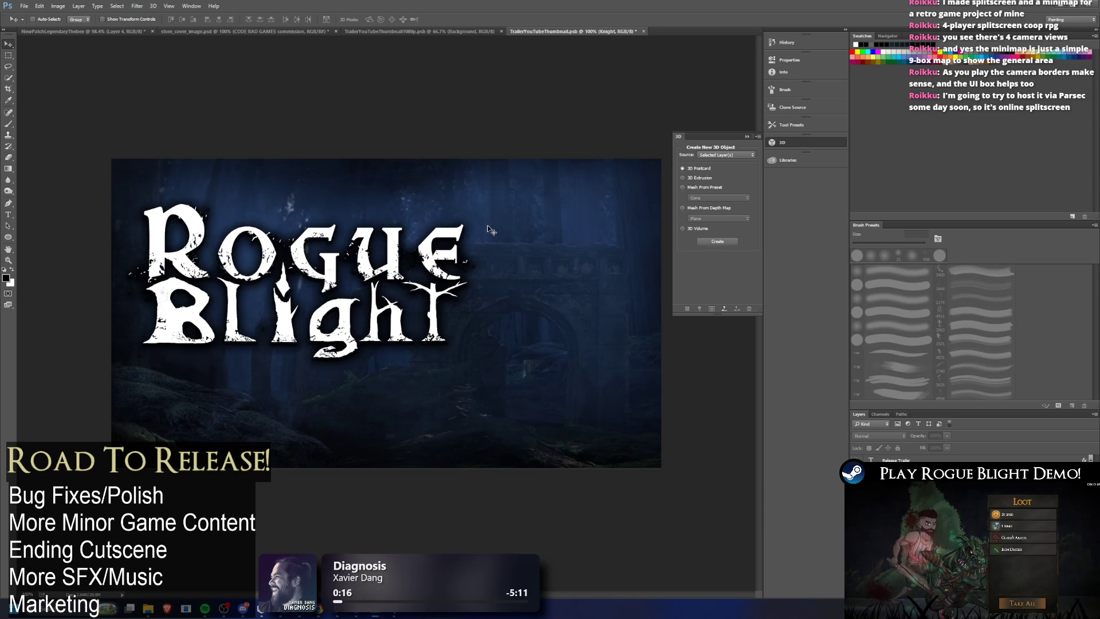
pyautogui.click(430, 258)
pyautogui.hotkey('ctrl', ',')
pyautogui.hotkey('ctrl', ',')
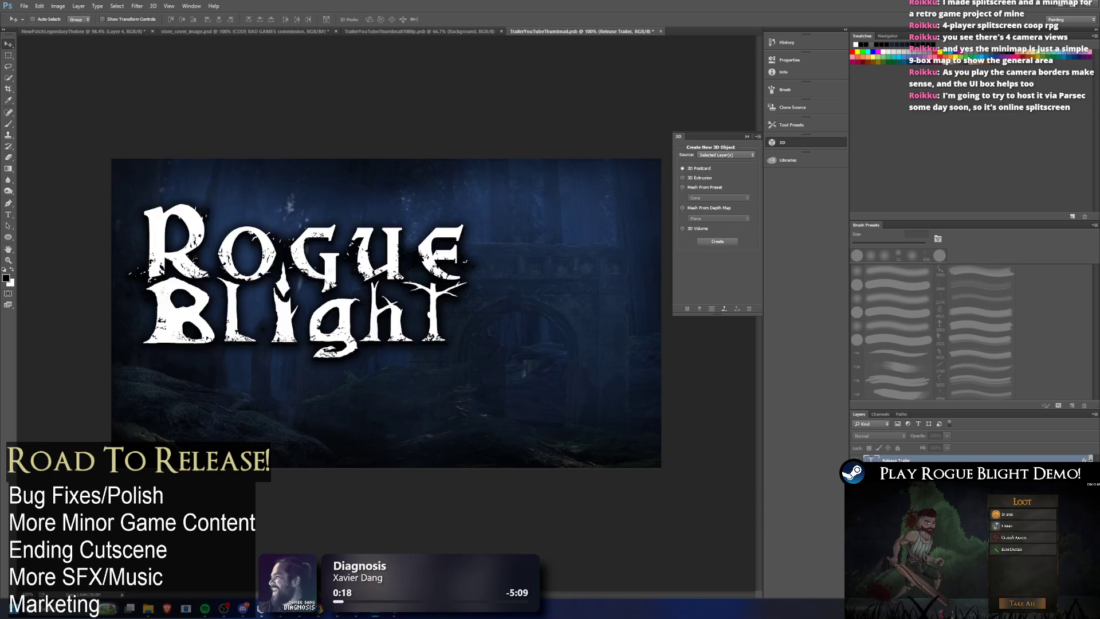
pyautogui.hotkey('ctrl', ',')
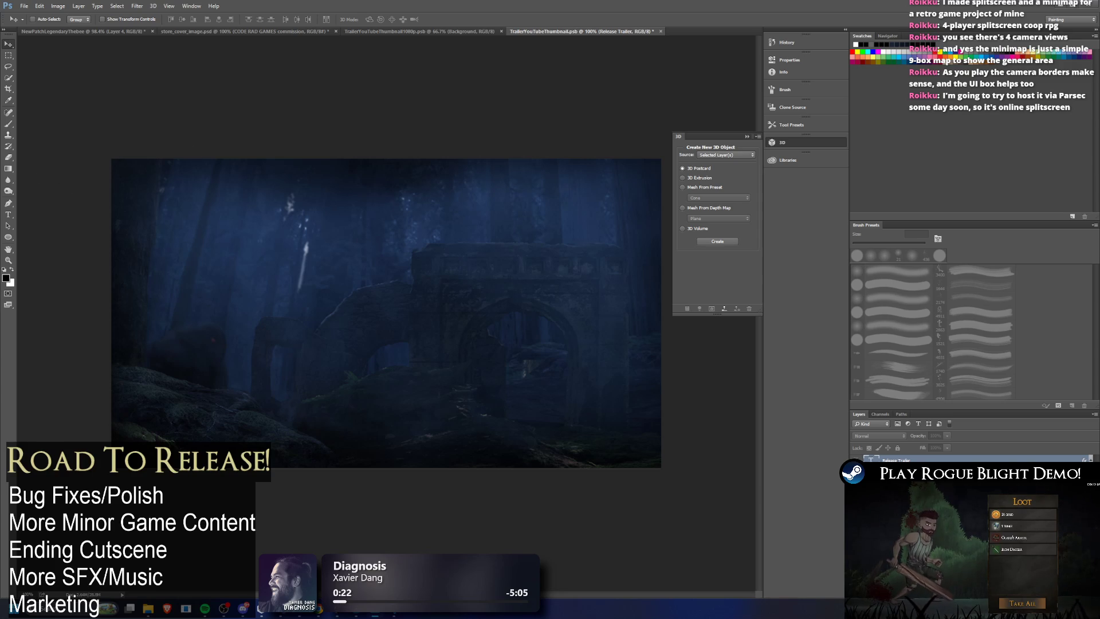
# Replace the Release Trailer caption text with 'Demo Patch 1.17' and commit it.
pyautogui.click(9, 215)
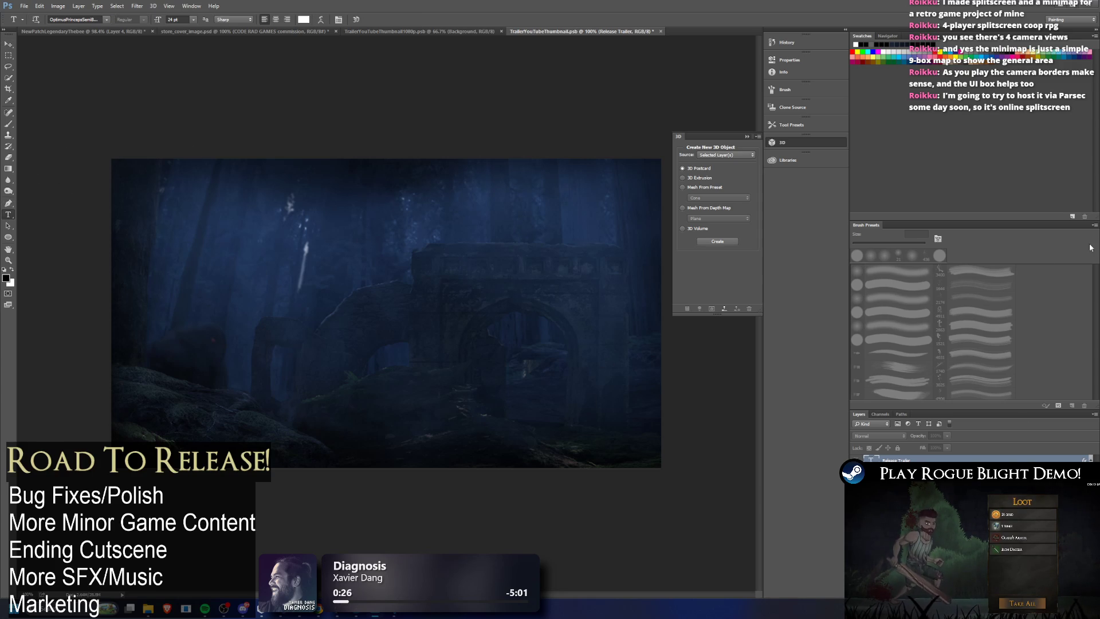
pyautogui.hotkey('ctrl', 'Return')
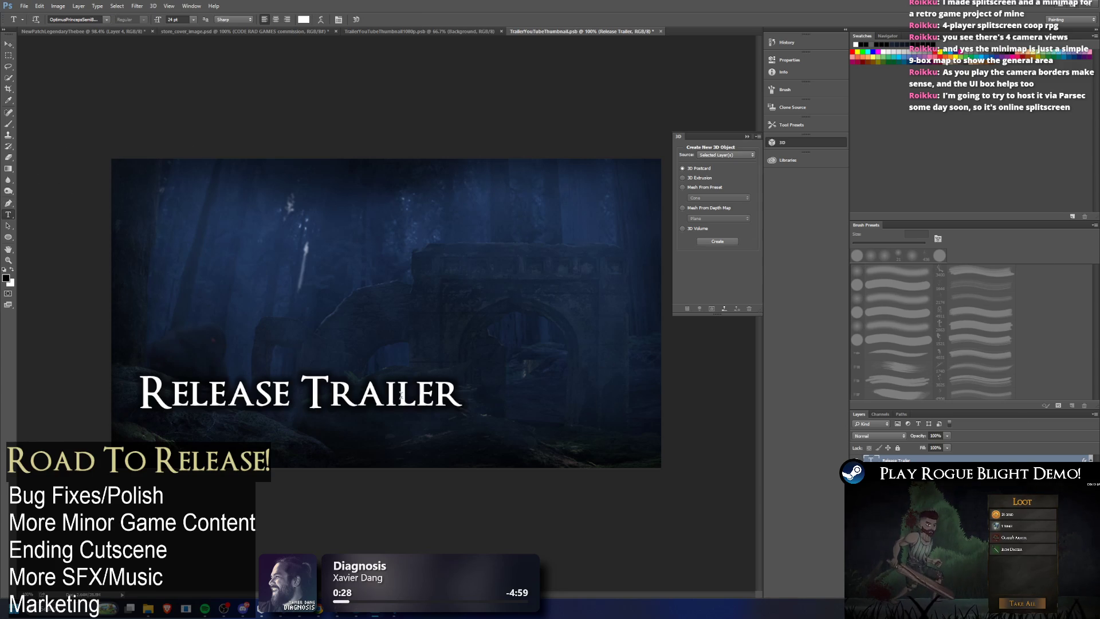
pyautogui.click(296, 404)
pyautogui.hotkey('ctrl', 'a')
pyautogui.press('BackSpace')
pyautogui.write('Demo Patch .1')
pyautogui.press('Right')
pyautogui.write('17')
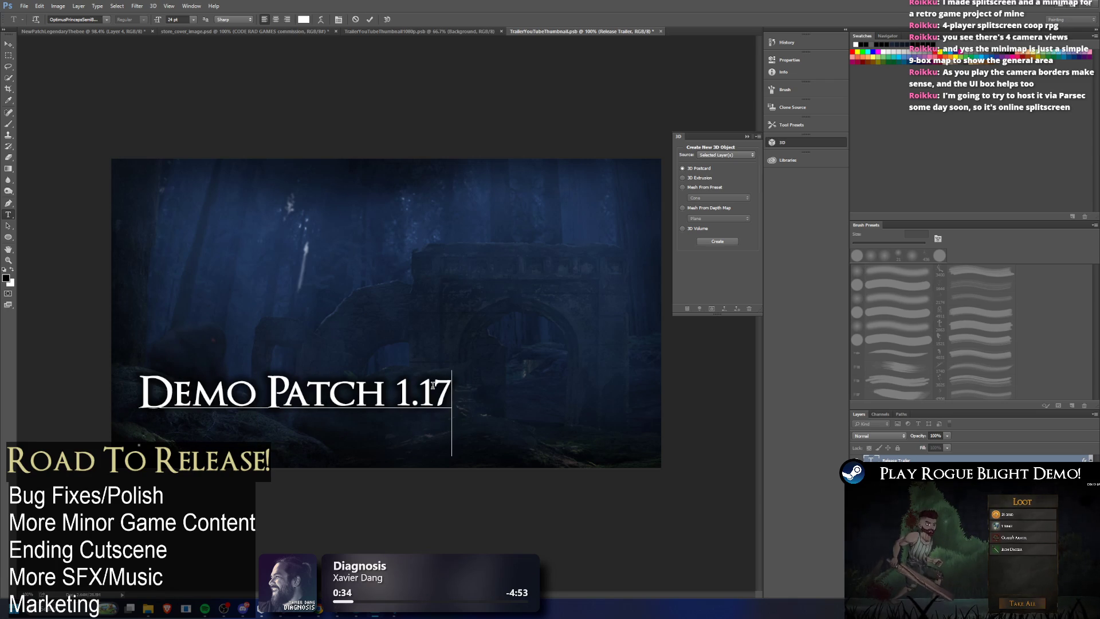
pyautogui.hotkey('ctrl', 'Return')
pyautogui.press('v')
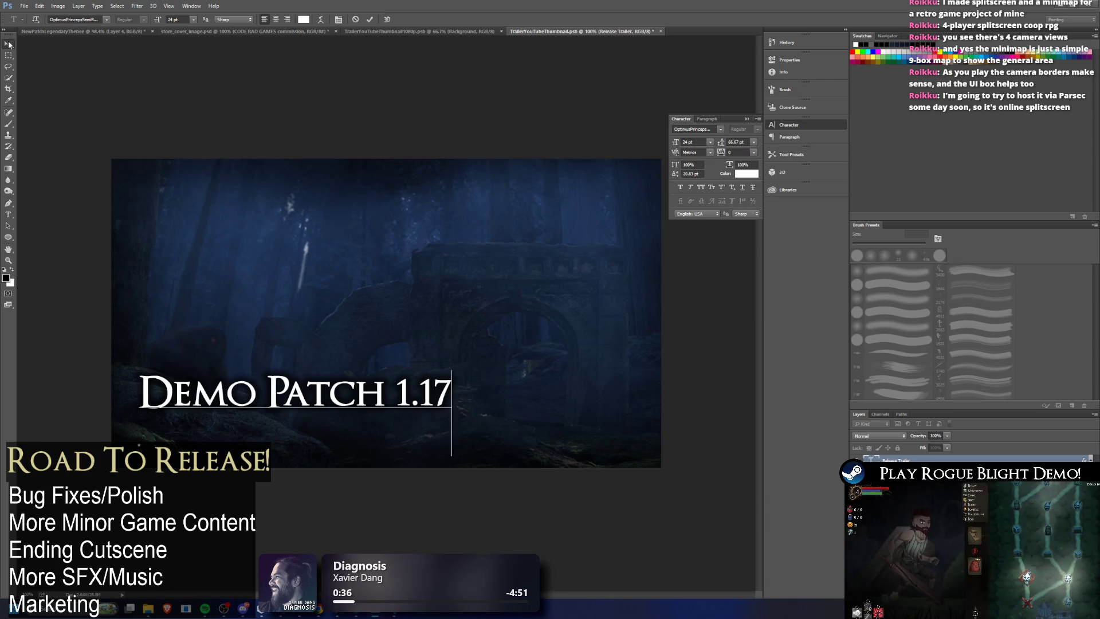
# Centre the Demo Patch 1.17 text on the canvas and try an orange-yellow Color Overlay in Layer Style.
pyautogui.moveTo(383, 391)
pyautogui.mouseDown()
pyautogui.moveTo(488, 306)
pyautogui.moveTo(467, 306)
pyautogui.mouseUp()
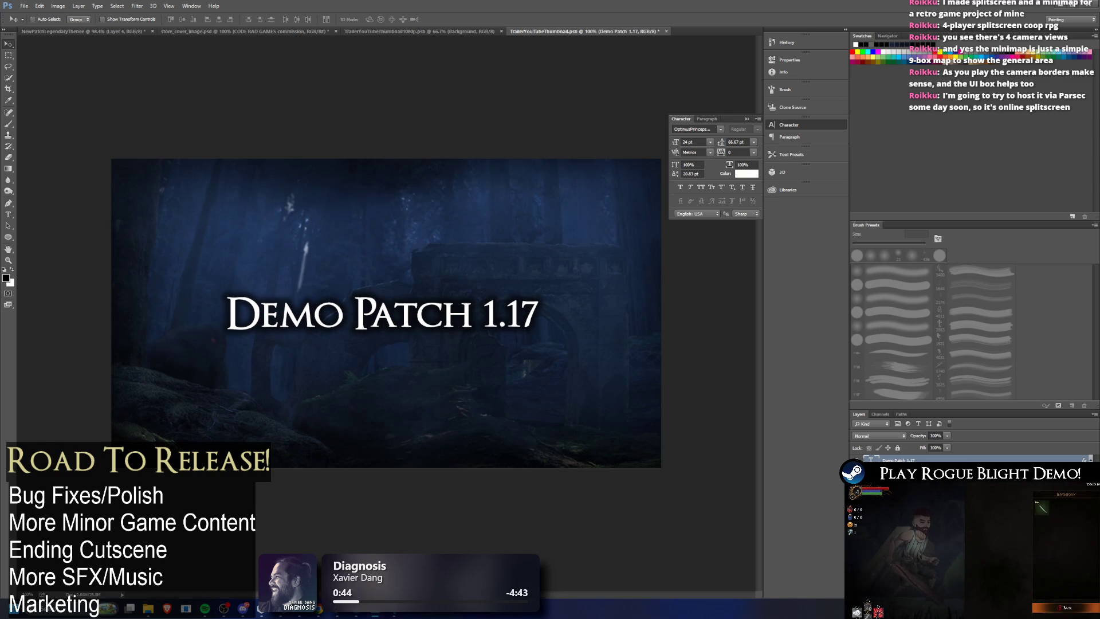
pyautogui.doubleClick(946, 459)
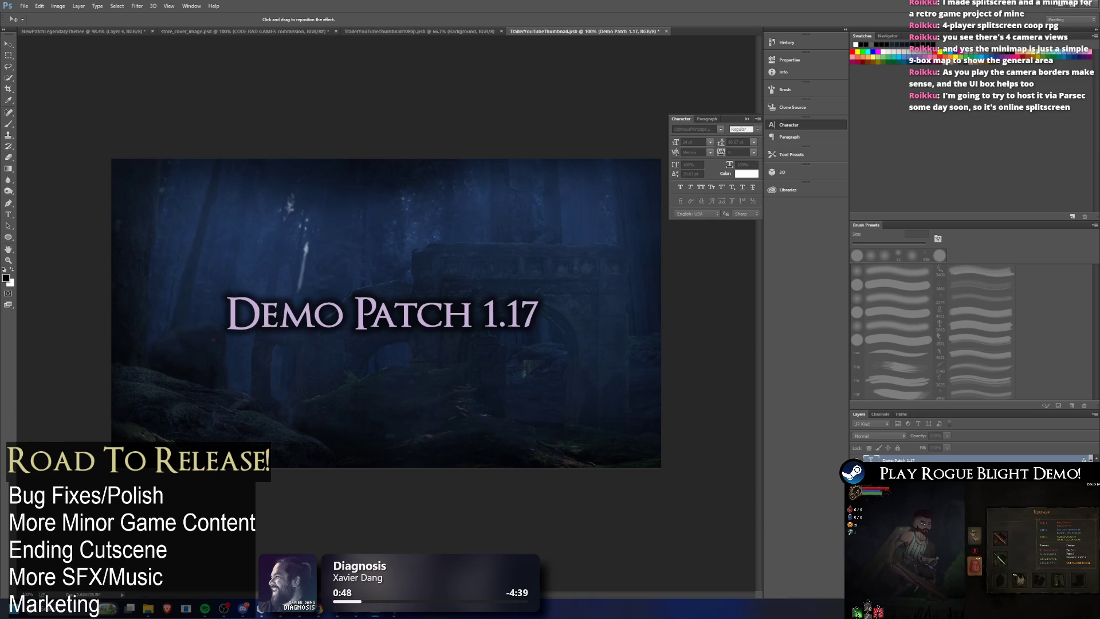
pyautogui.press('Return')
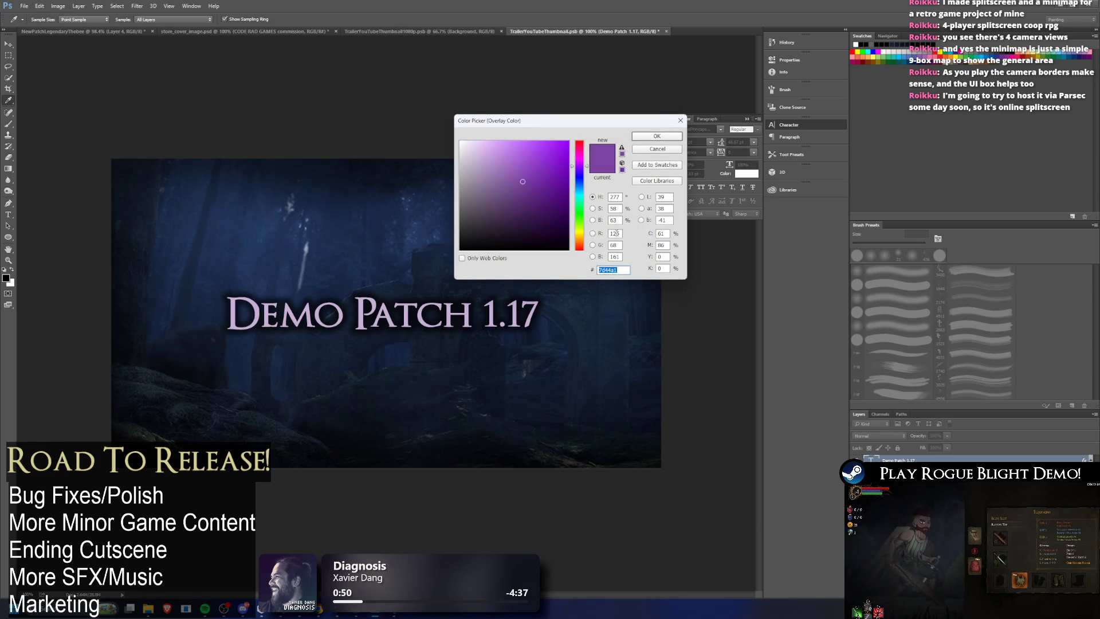
pyautogui.write('e4ff00')
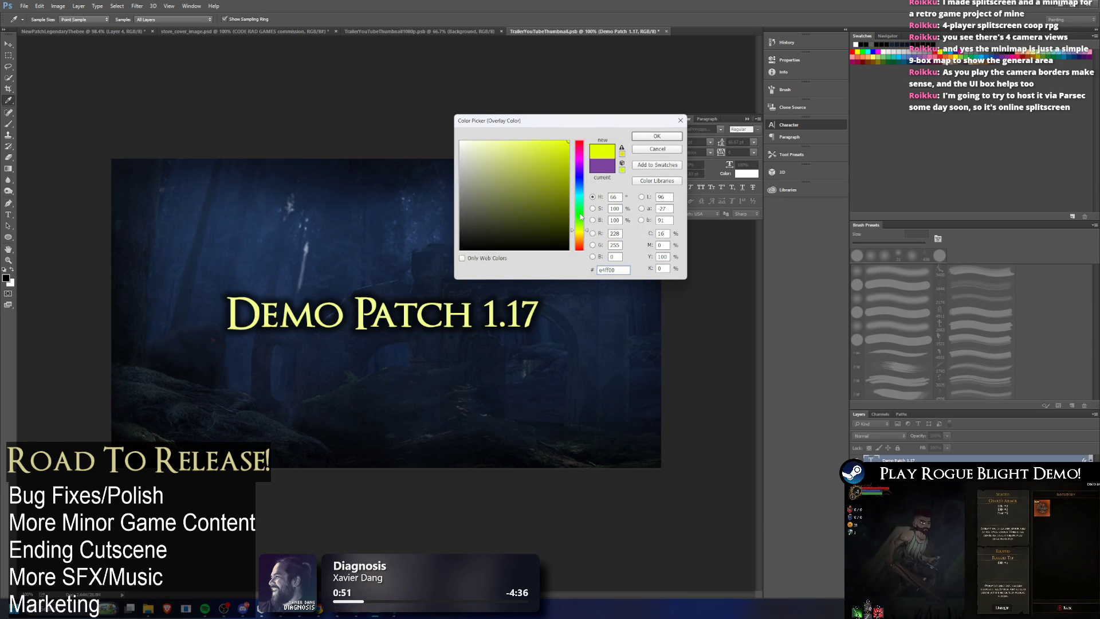
pyautogui.moveTo(580, 217); pyautogui.dragTo(583, 244)
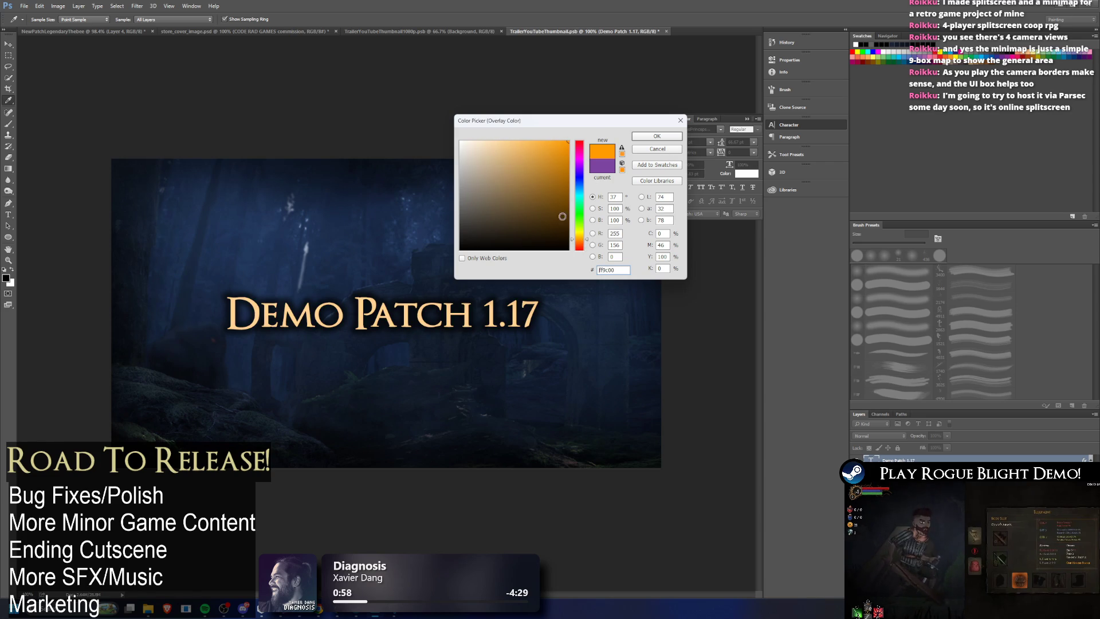
pyautogui.click(661, 137)
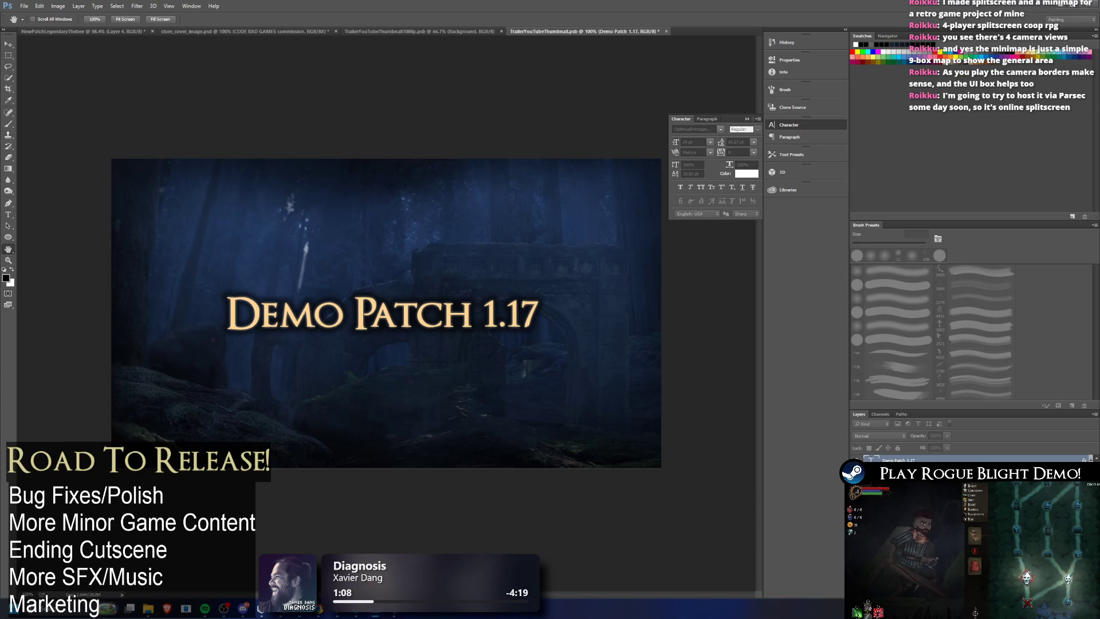
# Give the text an orange Outer Glow, drop the overlay so the letters stay white, and confirm.
pyautogui.click(581, 238)
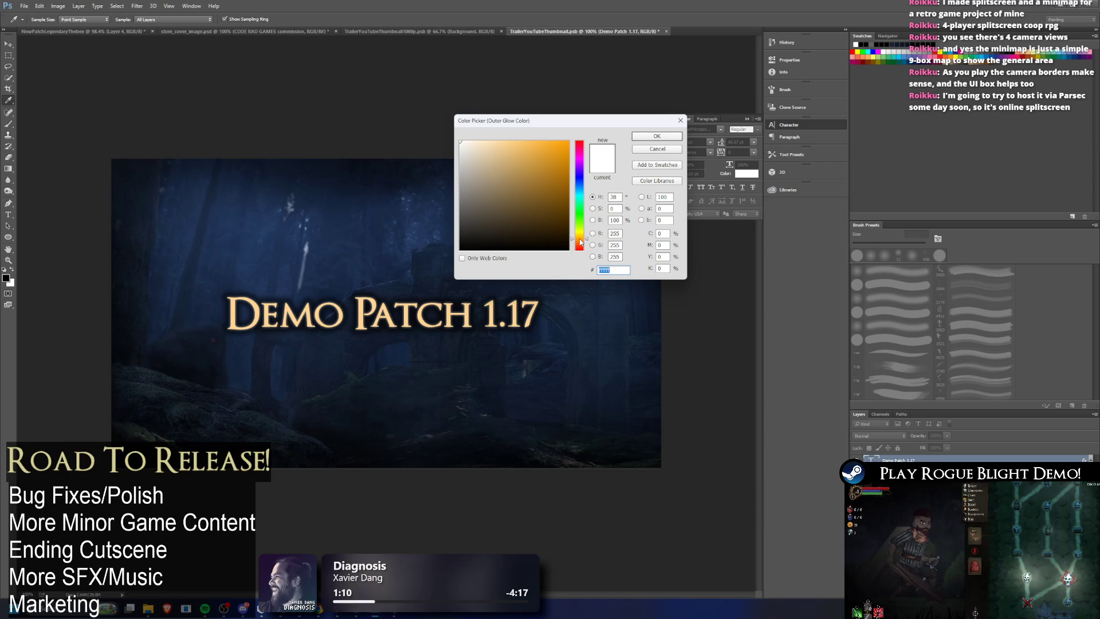
pyautogui.click(568, 141)
pyautogui.click(658, 147)
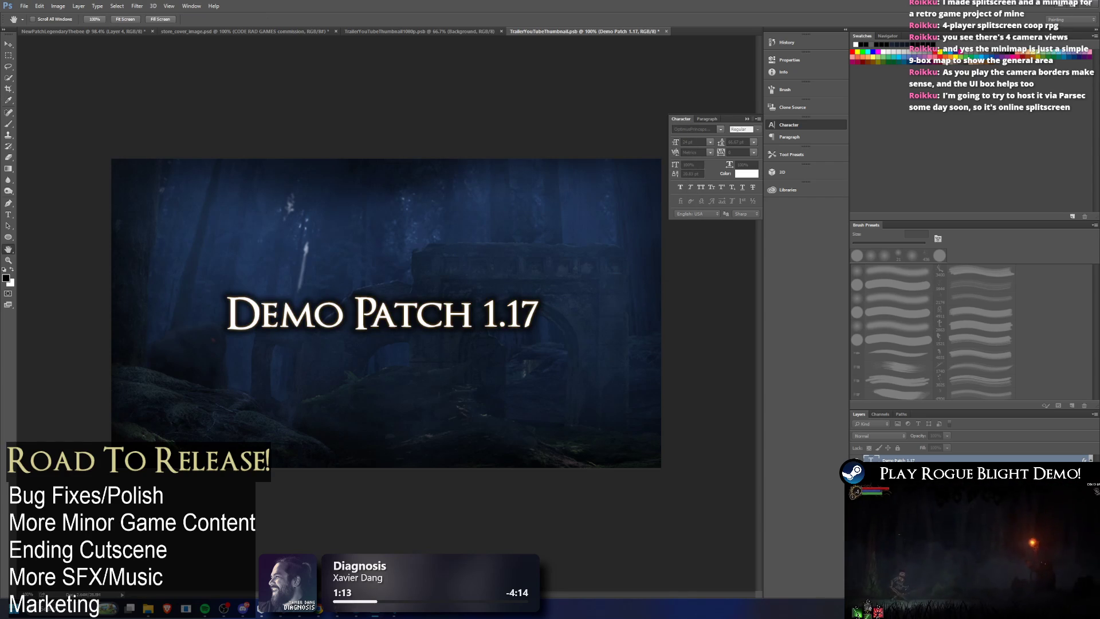
pyautogui.press('Escape')
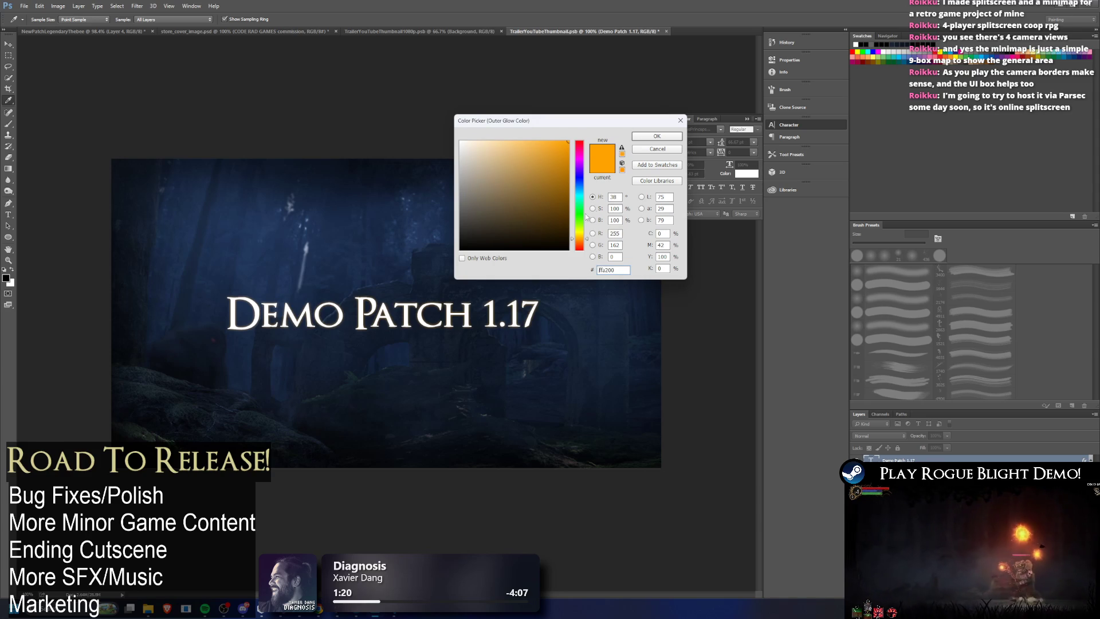
pyautogui.moveTo(580, 238); pyautogui.dragTo(580, 236)
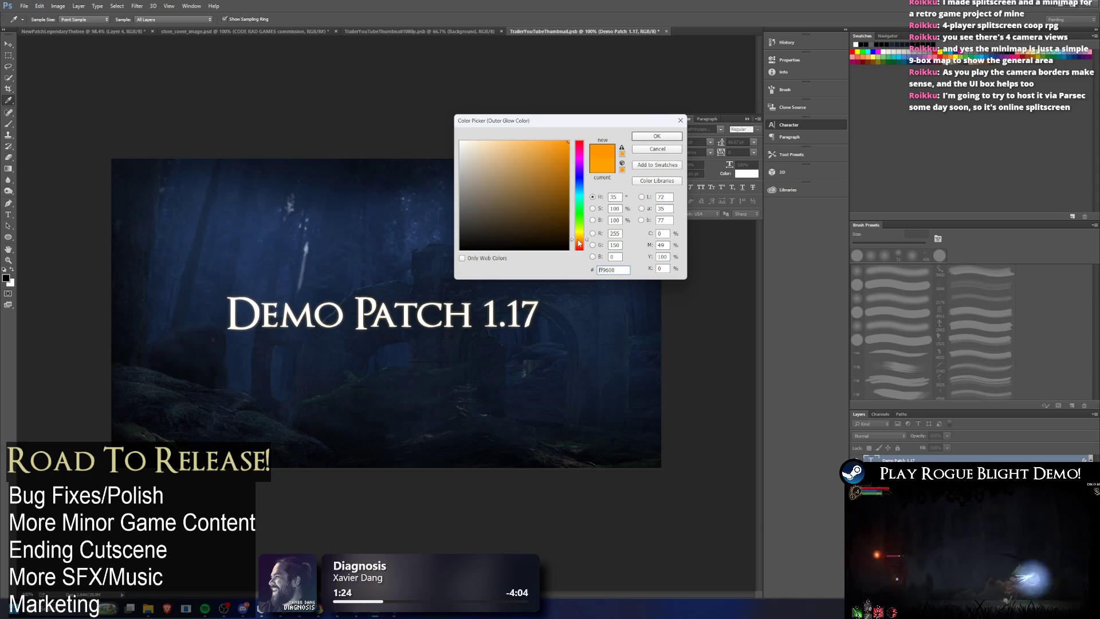
pyautogui.click(683, 122)
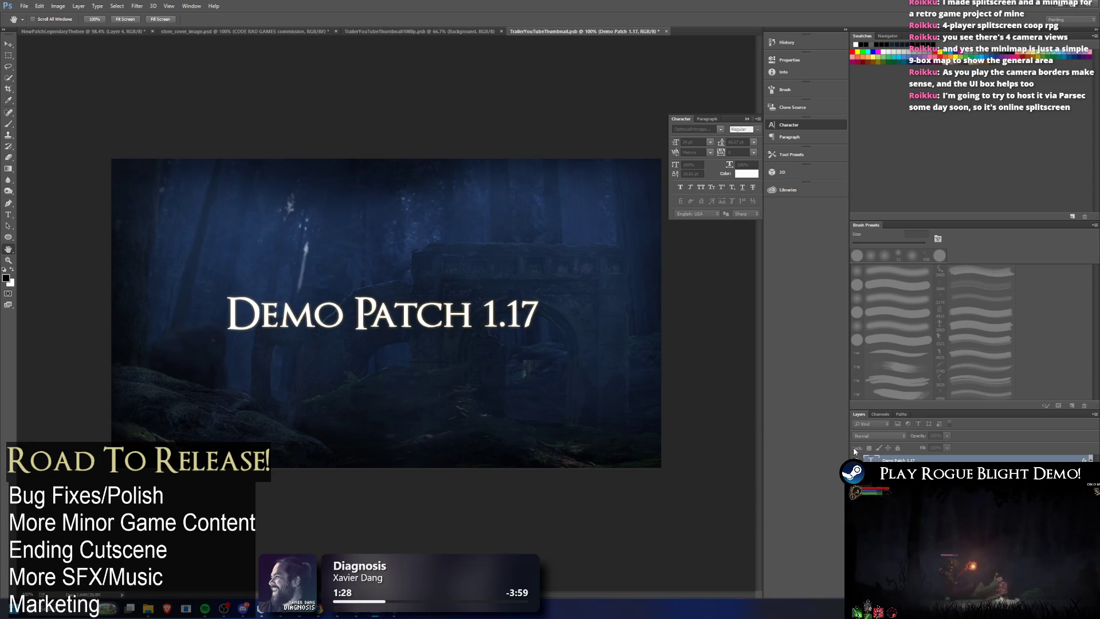
pyautogui.press('v')
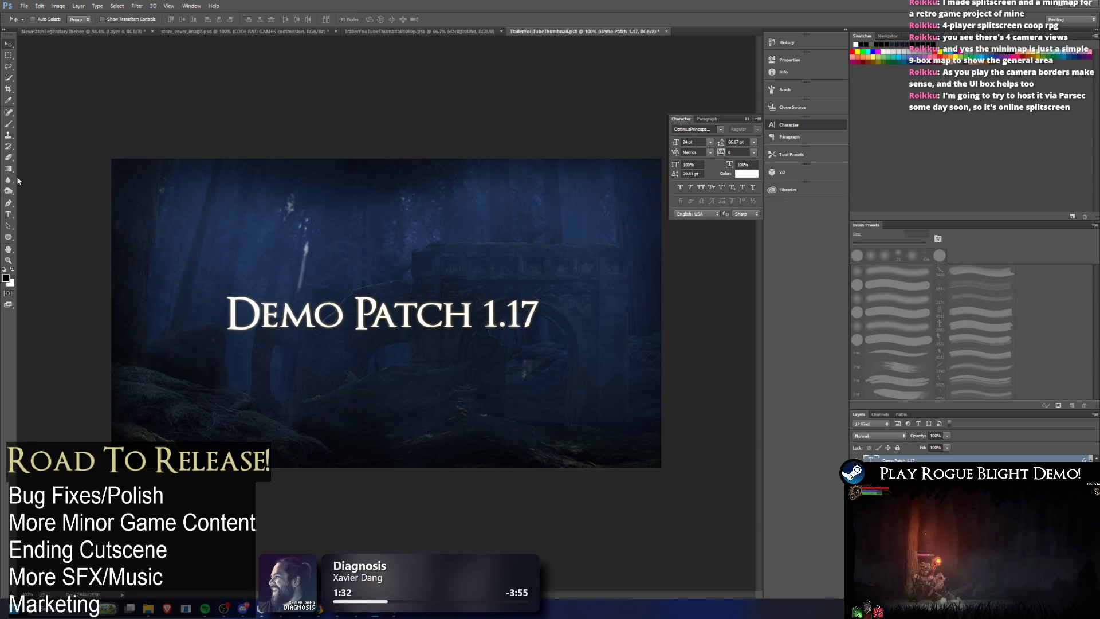
# Colour all the Demo Patch 1.17 text golden-orange ffae00 and deselect to check it.
pyautogui.click(8, 214)
pyautogui.click(417, 314)
pyautogui.hotkey('ctrl', 'a')
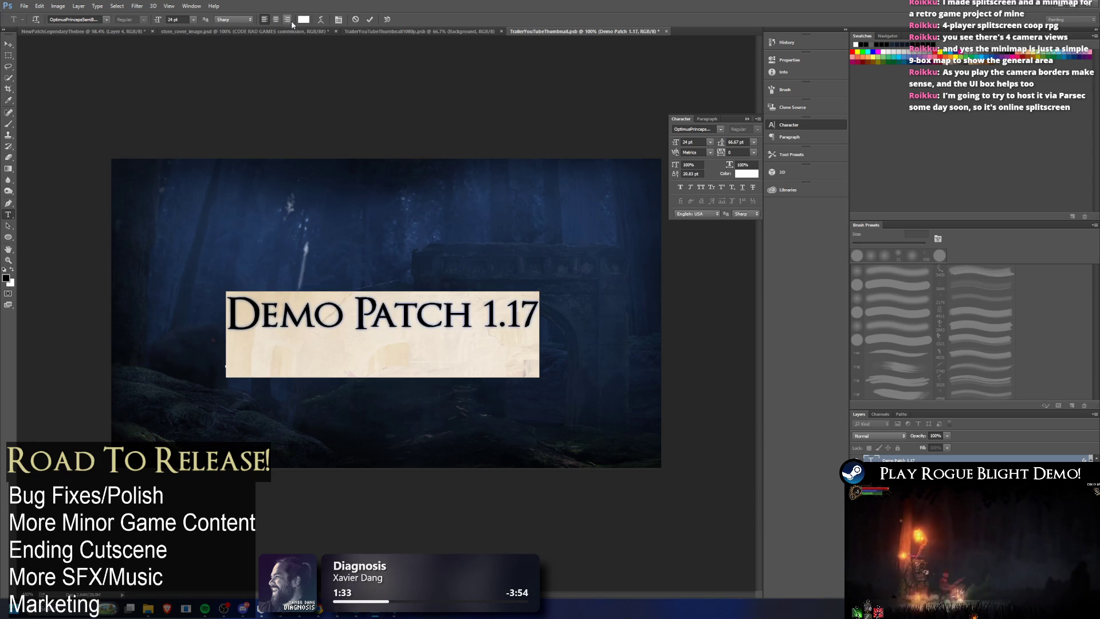
pyautogui.click(303, 19)
pyautogui.write('ffae00')
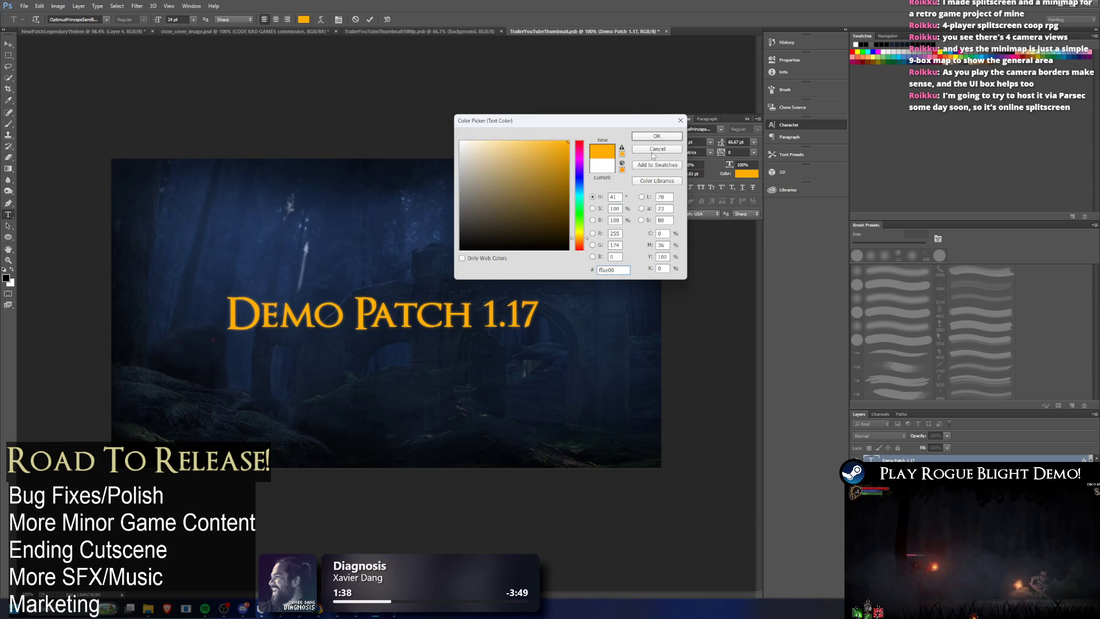
pyautogui.press('Return')
pyautogui.click(506, 345)
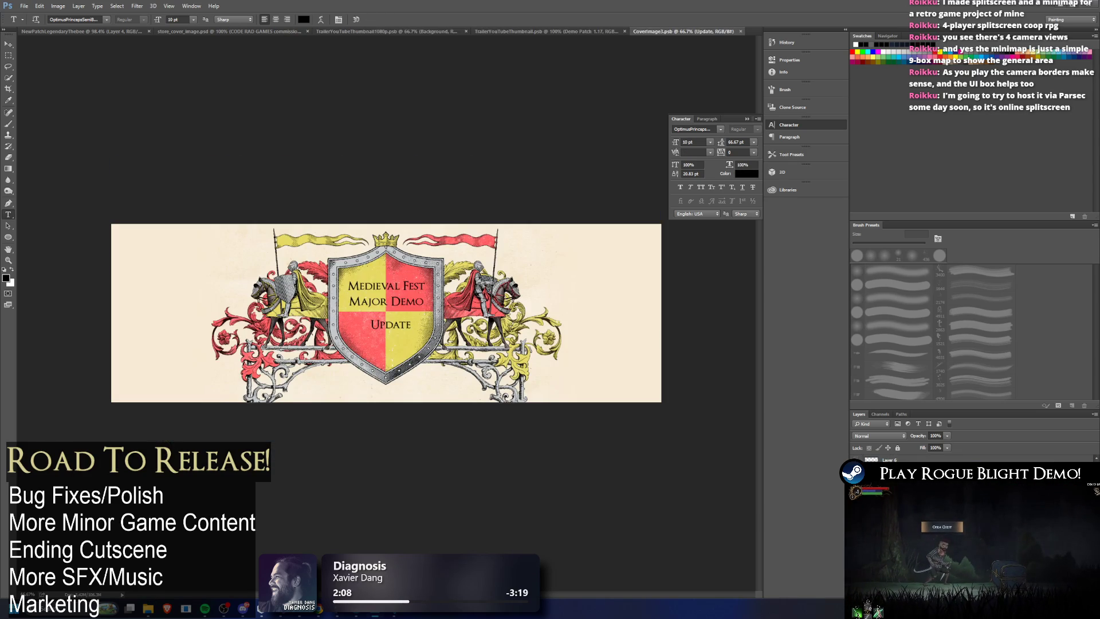
# Close the Medieval Fest cover and correct the banner's last digit so it reads Demo Patch 1.17.
pyautogui.click(741, 31)
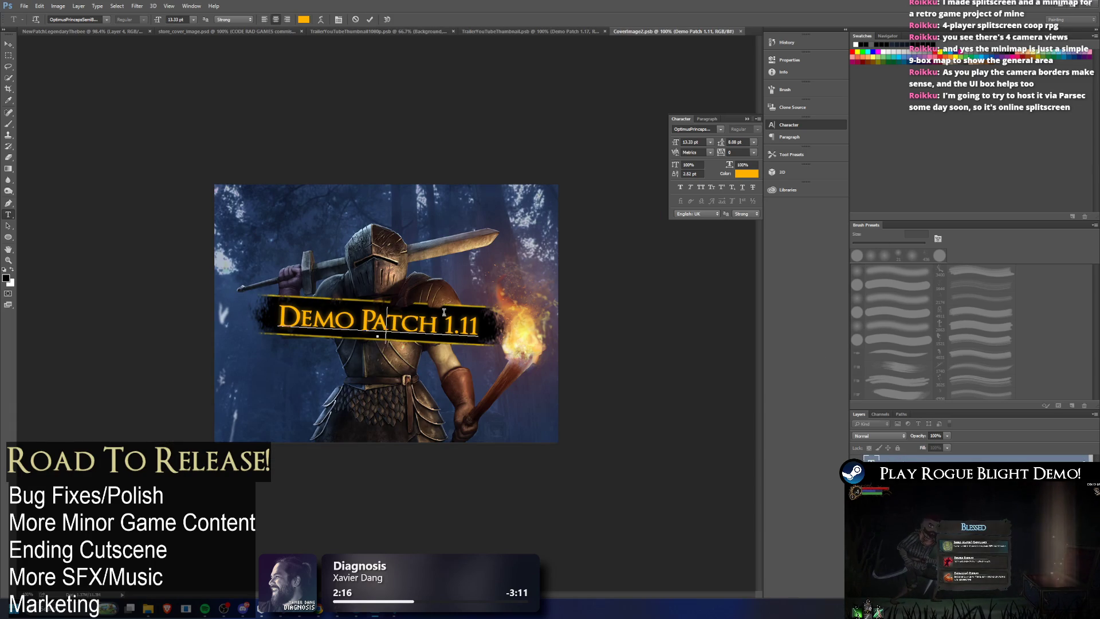
pyautogui.moveTo(479, 327); pyautogui.dragTo(469, 327)
pyautogui.write('7')
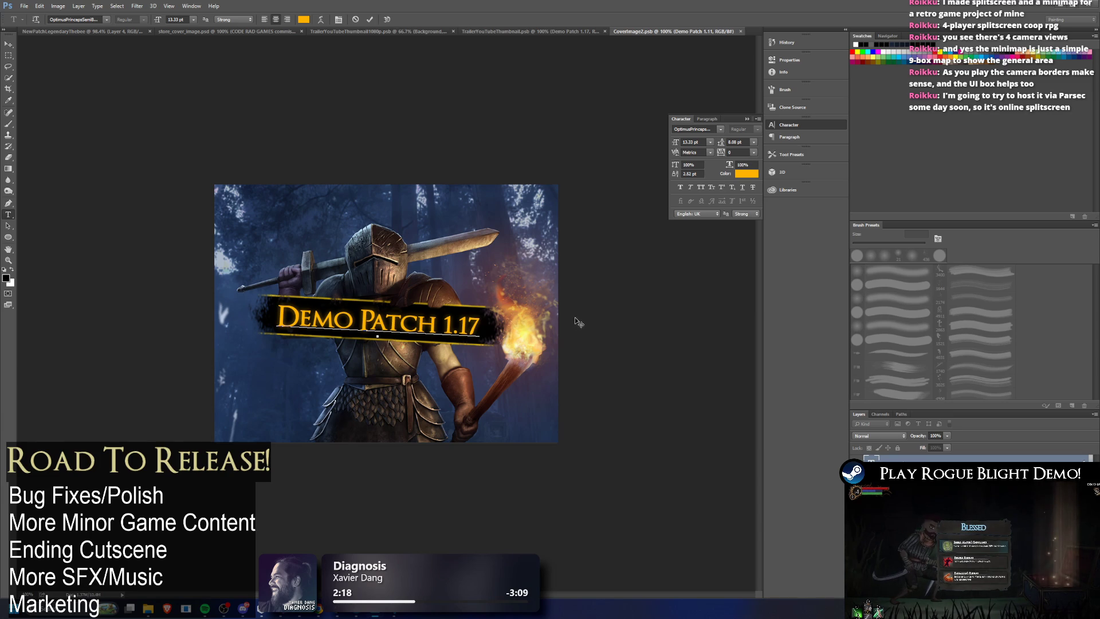
pyautogui.click(8, 69)
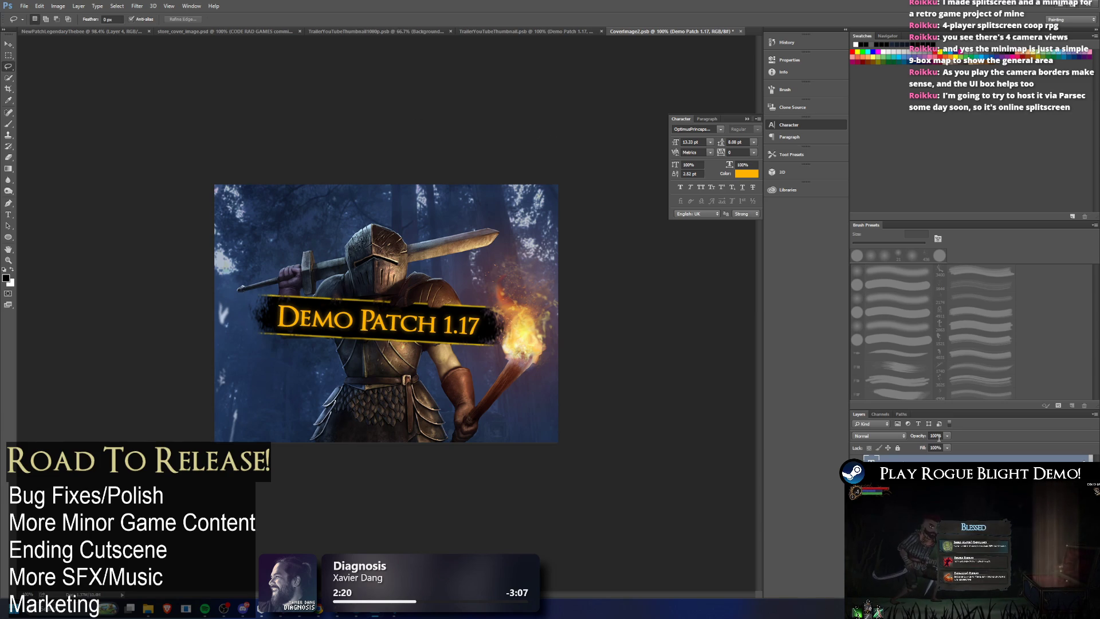
# Copy the whole forest image from TrailerYouTubeThumbnail and paste it over the knight in CoverImage2.
pyautogui.click(886, 459)
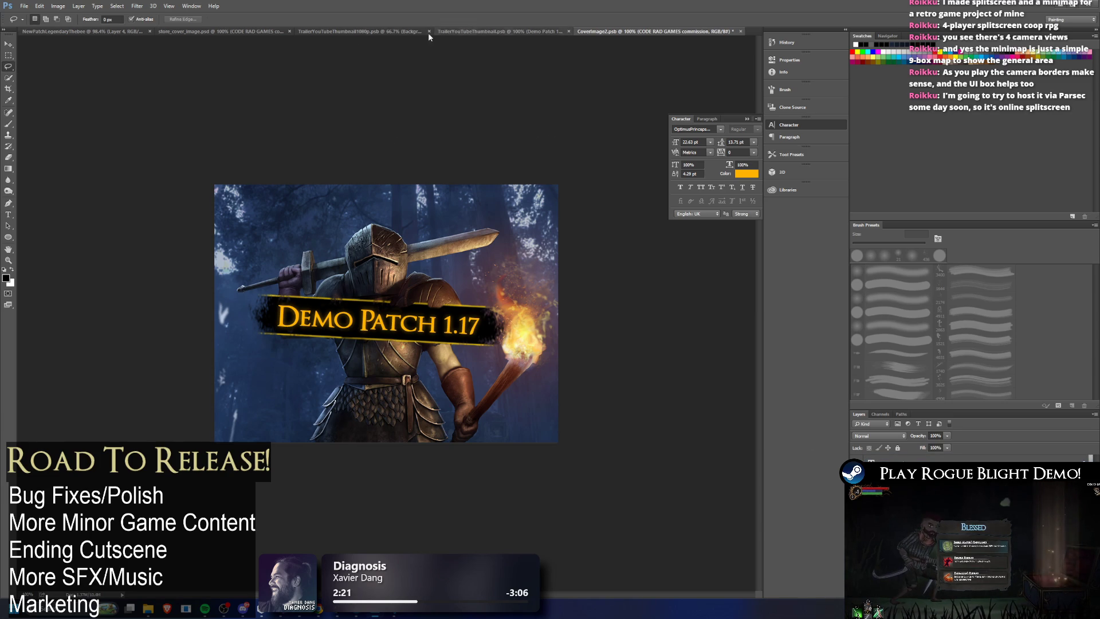
pyautogui.click(451, 31)
pyautogui.hotkey('ctrl', 'a')
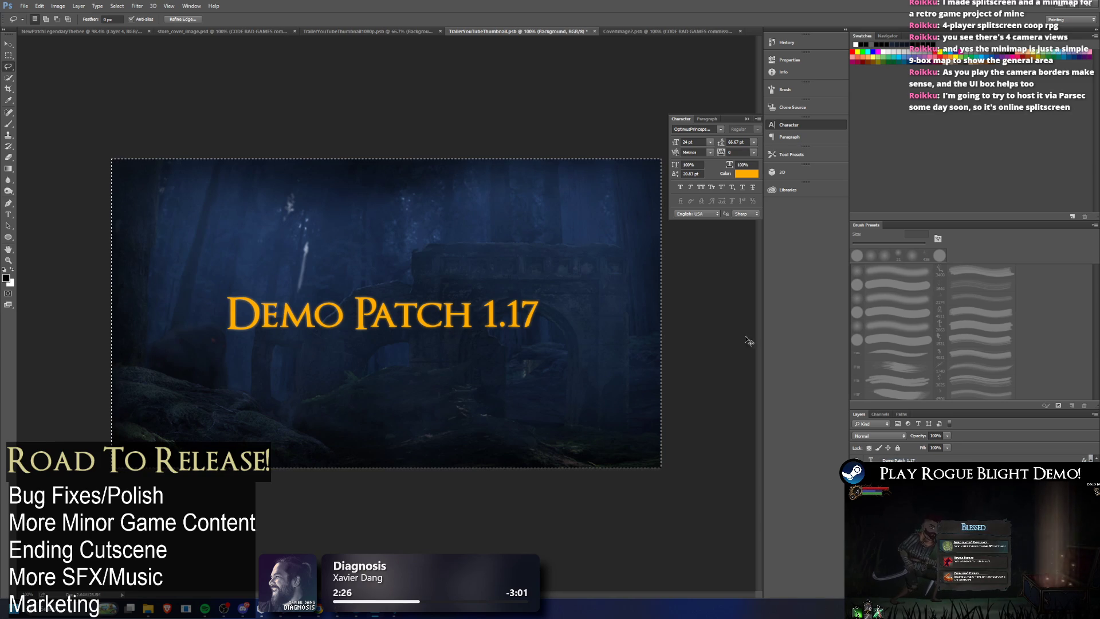
pyautogui.click(644, 31)
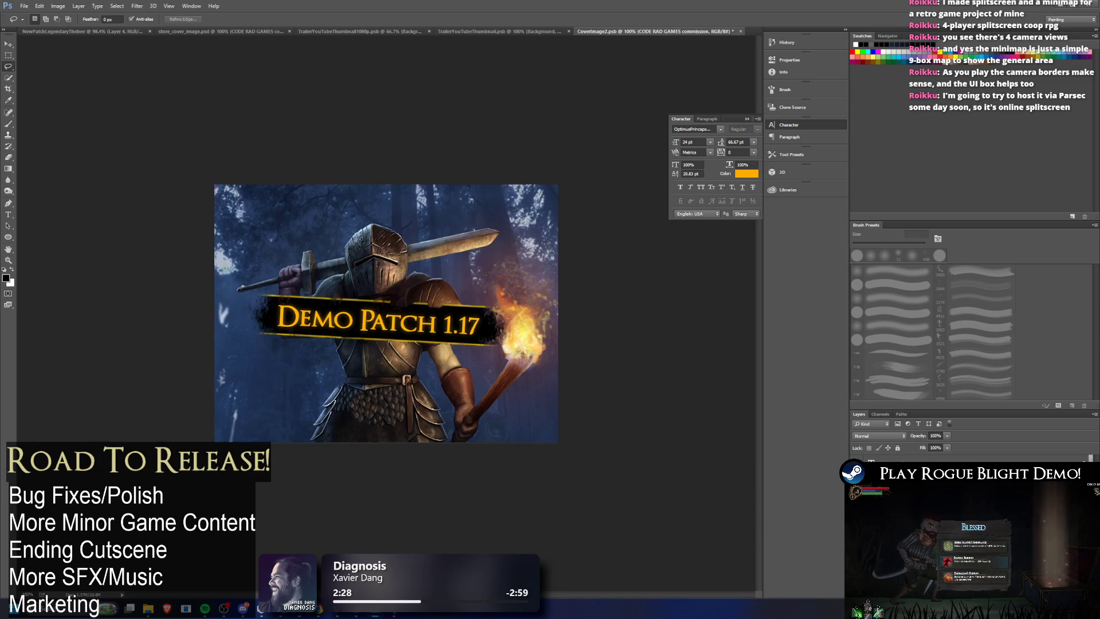
pyautogui.hotkey('ctrl', 'v')
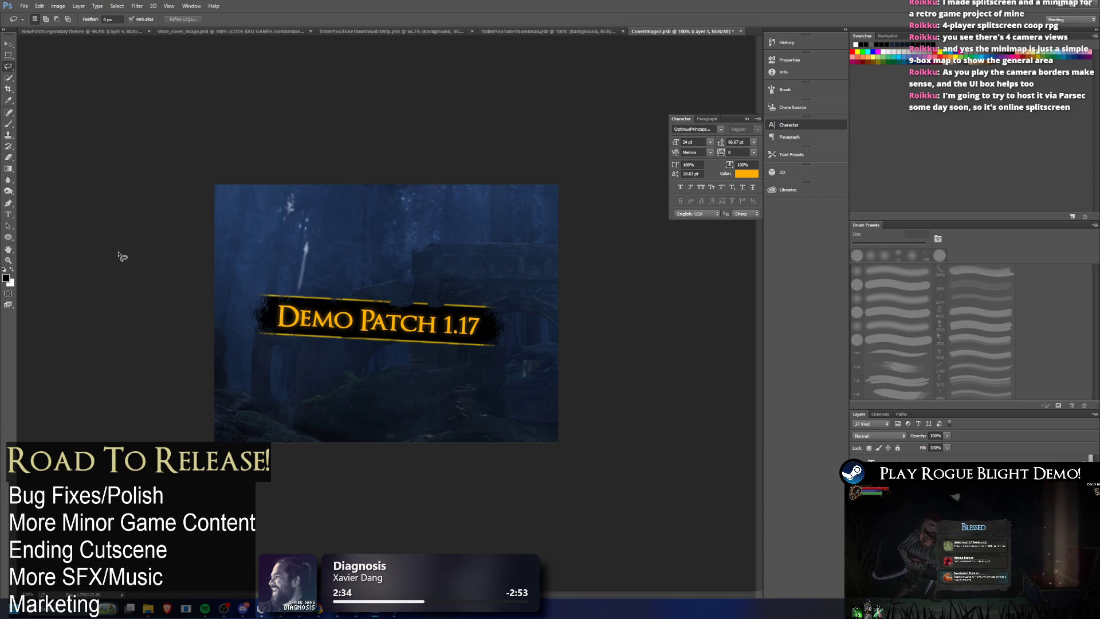
# Abandon a stray banner transform and trial darkening gradients on the top and left edges, undoing each.
pyautogui.press('e')
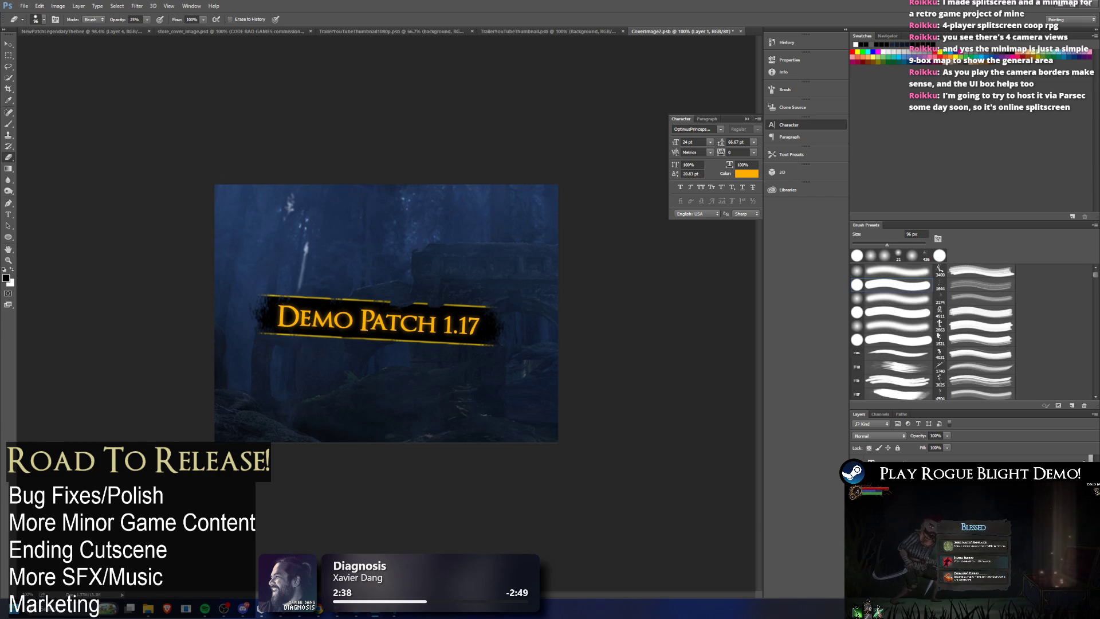
pyautogui.hotkey('ctrl', 't')
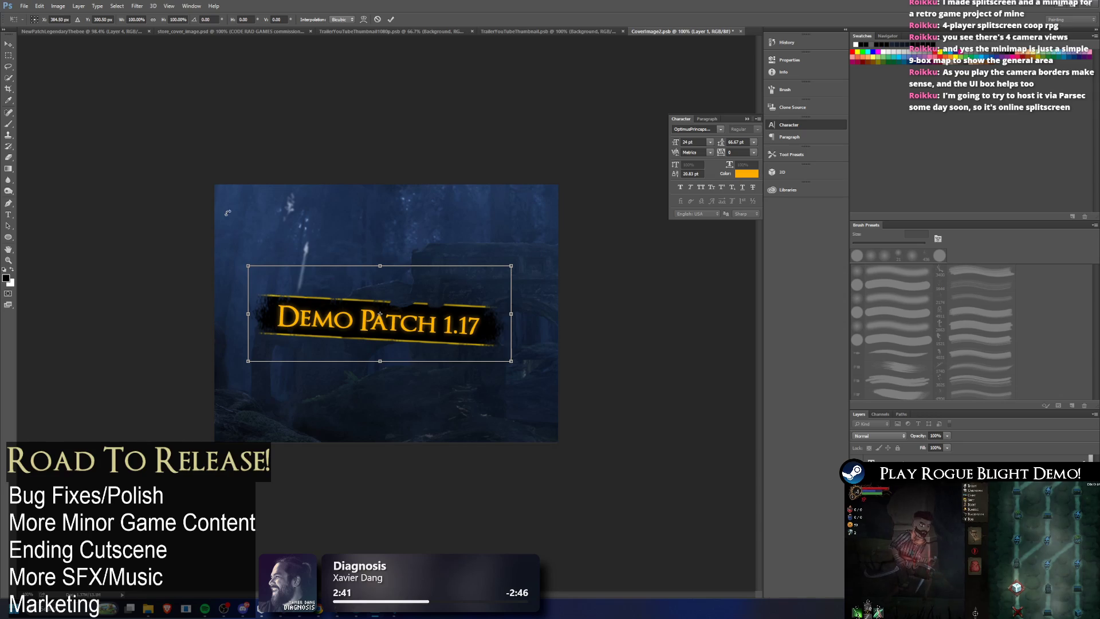
pyautogui.click(8, 67)
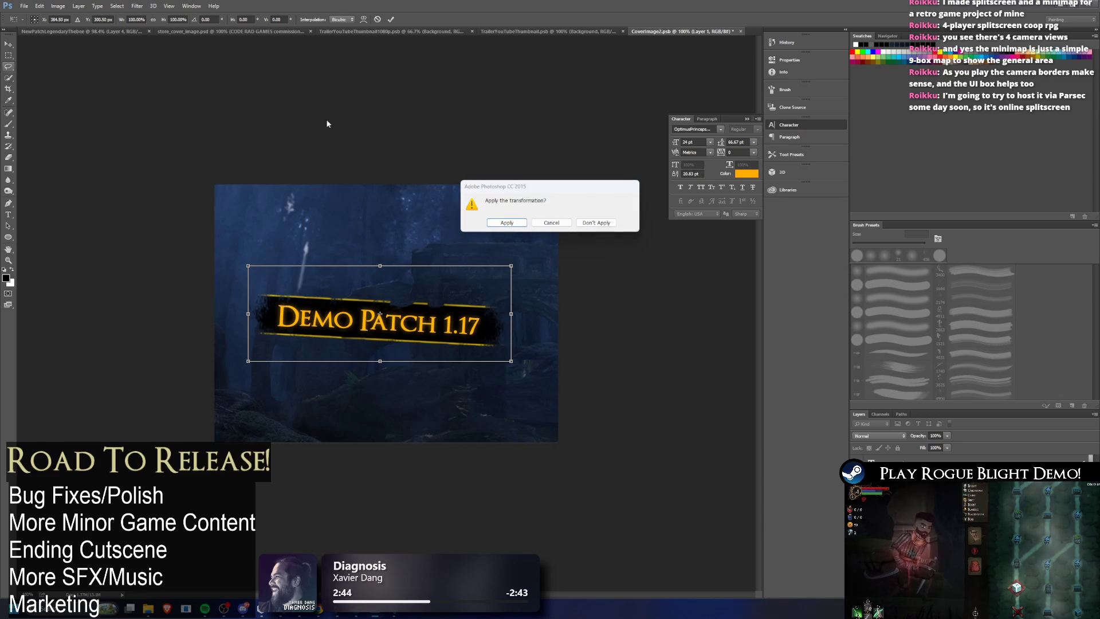
pyautogui.click(496, 222)
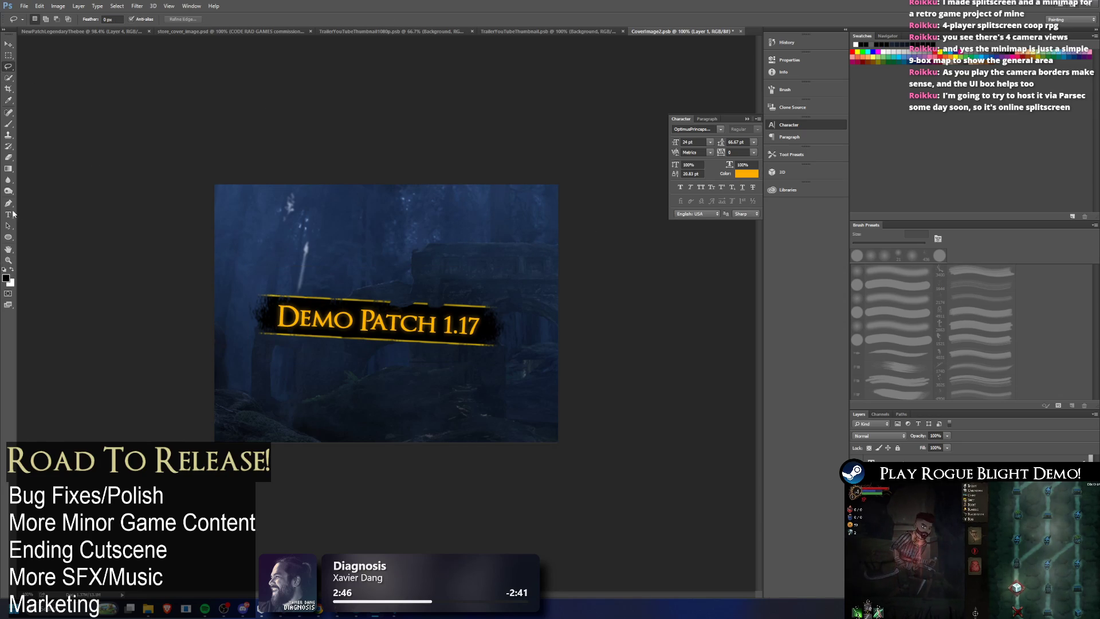
pyautogui.click(8, 168)
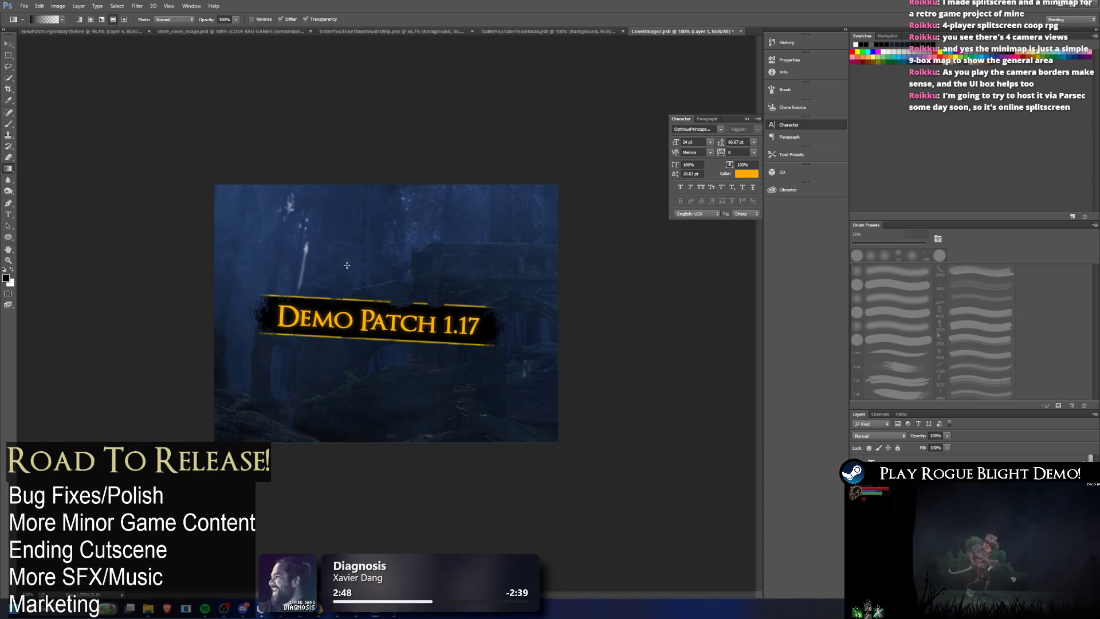
pyautogui.moveTo(387, 103); pyautogui.dragTo(388, 259)
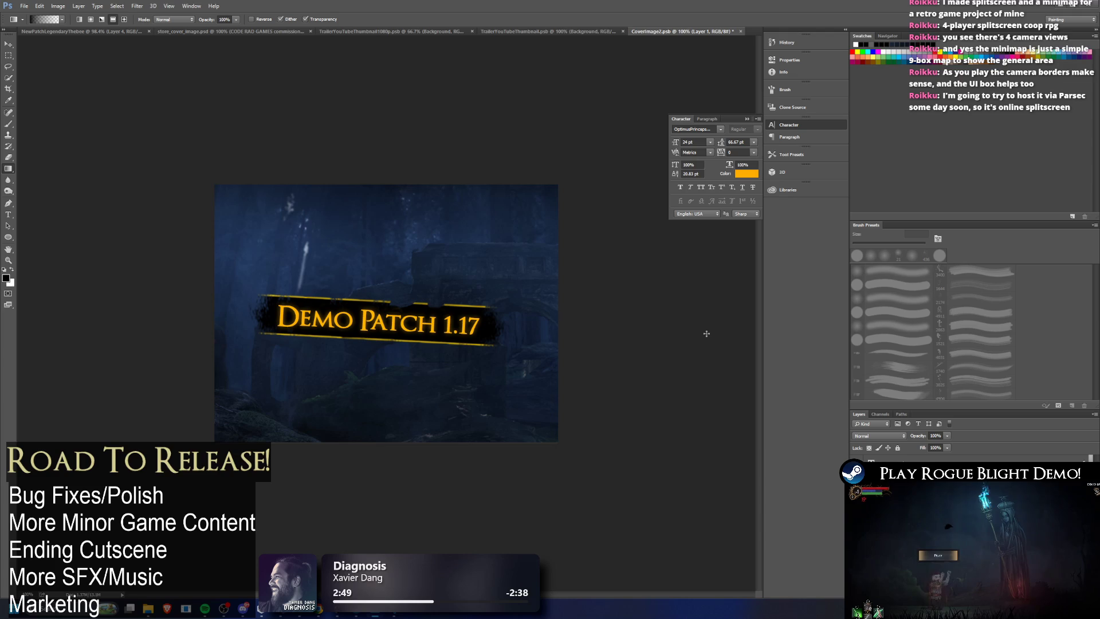
pyautogui.hotkey('ctrl', 'z')
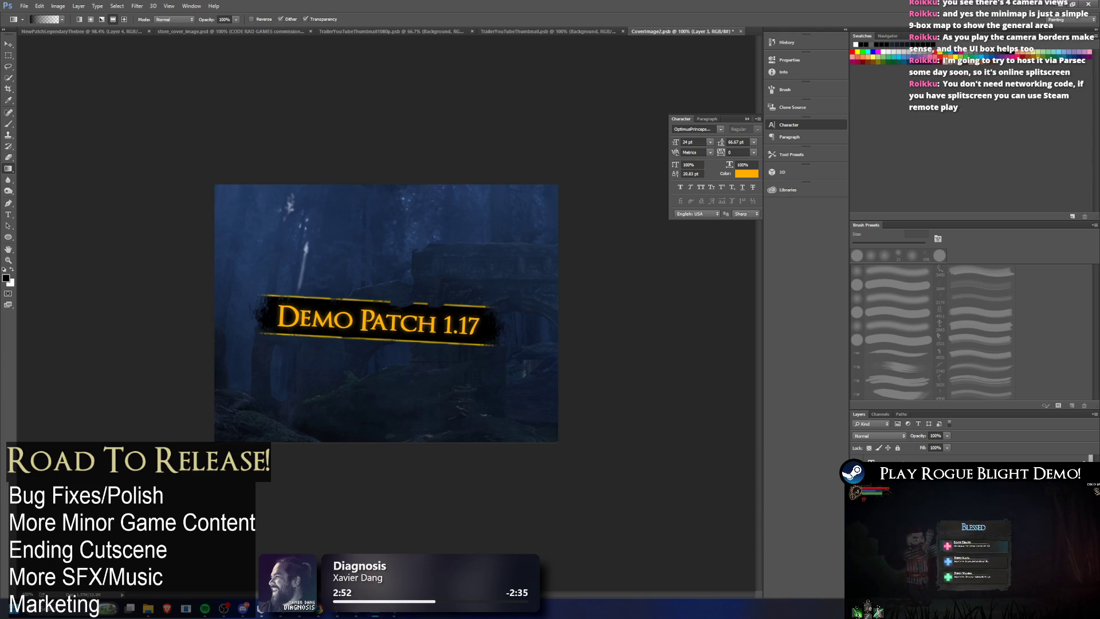
pyautogui.moveTo(389, 329); pyautogui.dragTo(476, 333)
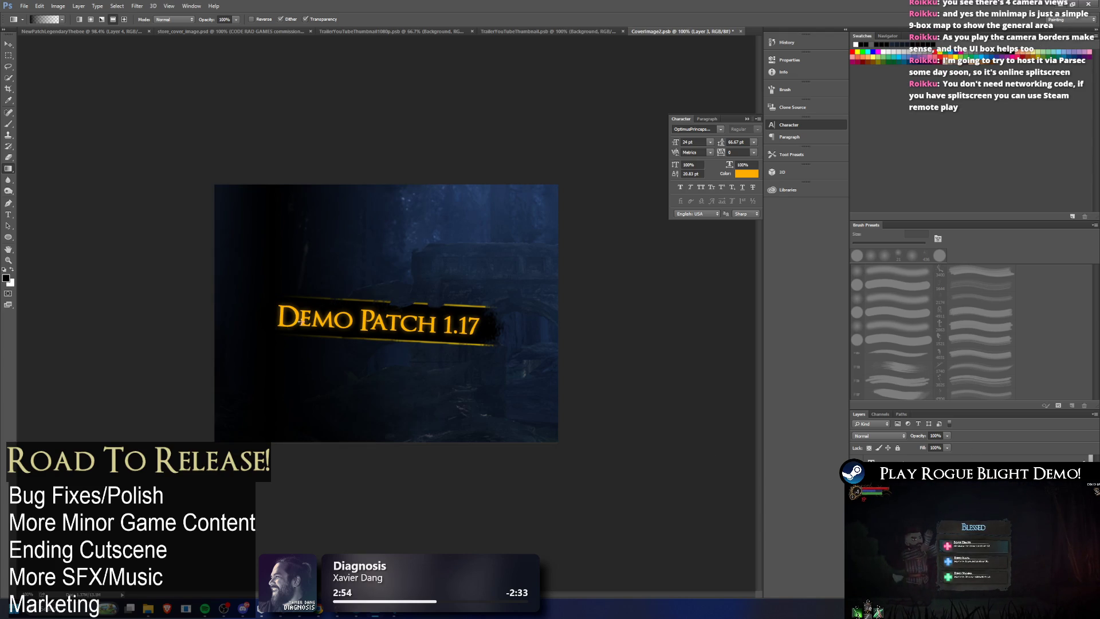
pyautogui.hotkey('ctrl', 'z')
pyautogui.moveTo(258, 323); pyautogui.dragTo(403, 322)
pyautogui.hotkey('ctrl', 'z')
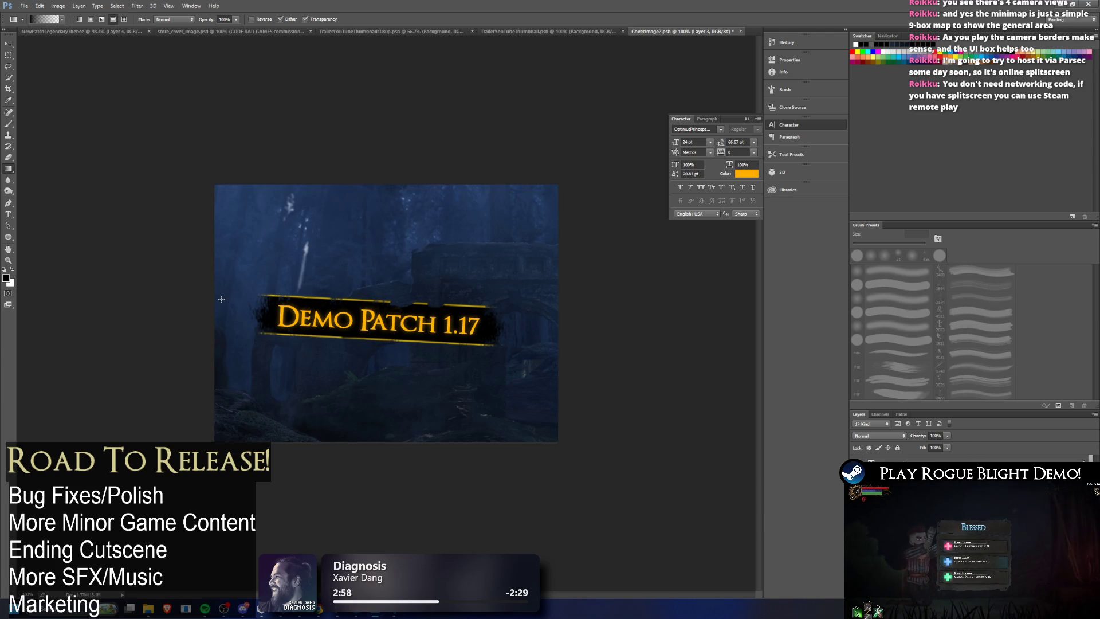
# Darken the top of the forest with a vertical black gradient.
pyautogui.moveTo(172, 299)
pyautogui.mouseDown()
pyautogui.moveTo(280, 305)
pyautogui.moveTo(177, 297)
pyautogui.mouseUp()
pyautogui.hotkey('ctrl', 'z')
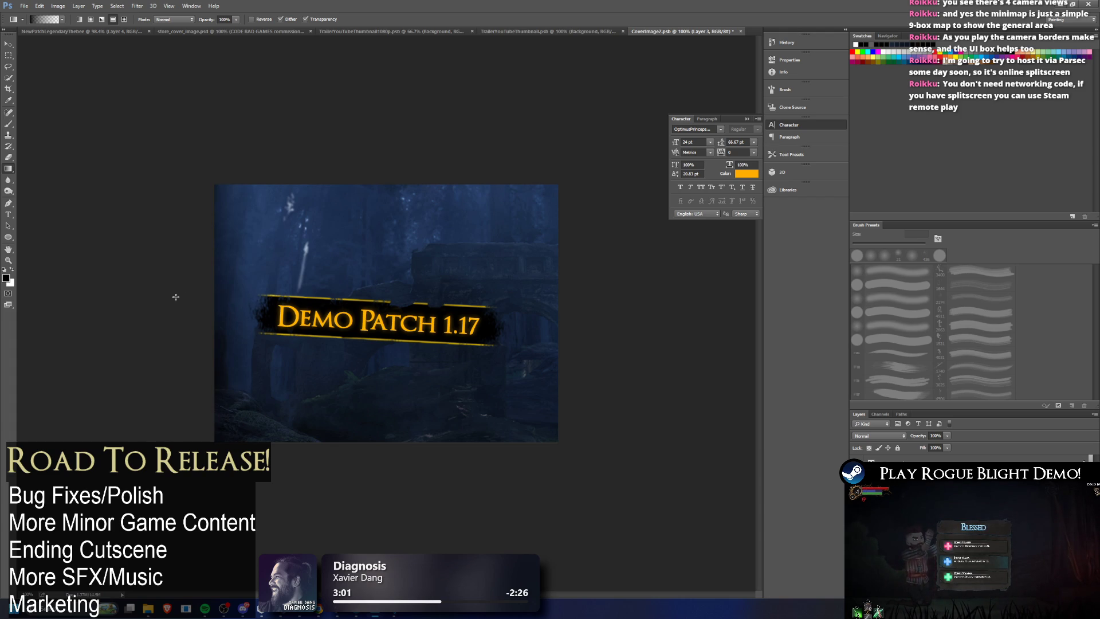
pyautogui.moveTo(367, 156); pyautogui.dragTo(350, 261)
pyautogui.hotkey('ctrl', 'z')
pyautogui.moveTo(356, 155); pyautogui.dragTo(356, 246)
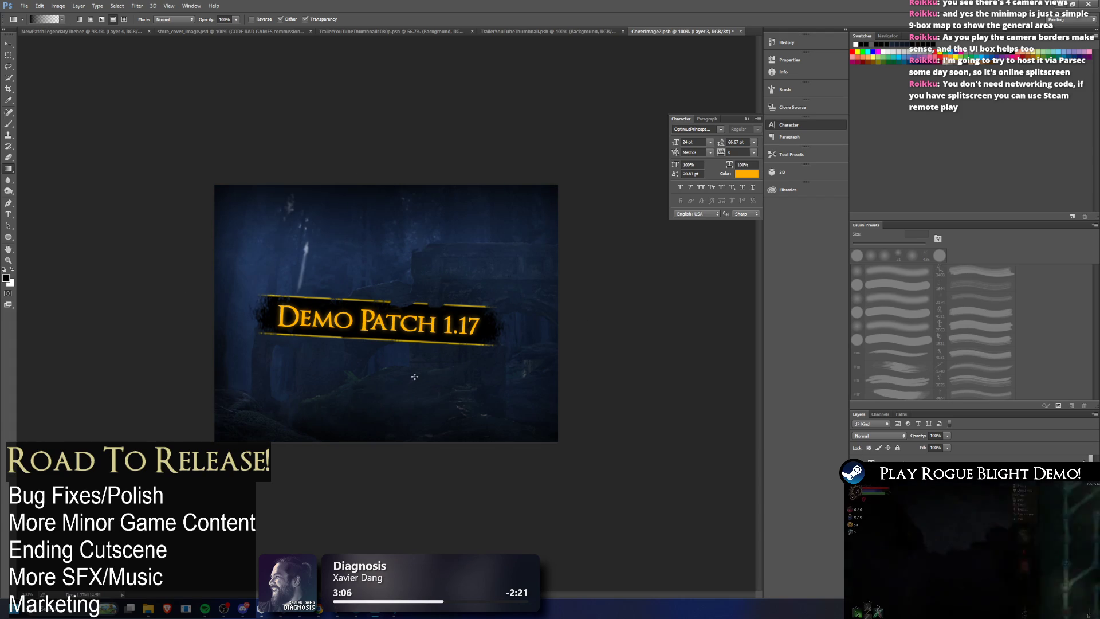
# Darken the bottom and right edges of the forest with gradients.
pyautogui.moveTo(403, 492); pyautogui.dragTo(396, 406)
pyautogui.hotkey('ctrl', 'z')
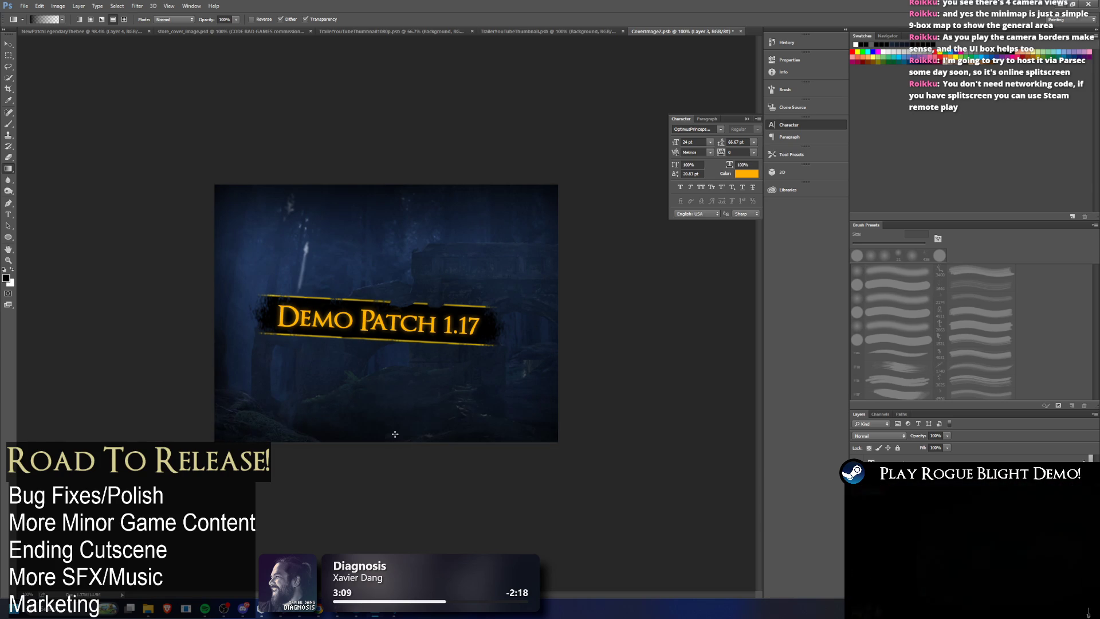
pyautogui.moveTo(386, 514); pyautogui.dragTo(391, 427)
pyautogui.moveTo(379, 495); pyautogui.dragTo(380, 407)
pyautogui.moveTo(499, 275); pyautogui.dragTo(581, 289)
pyautogui.hotkey('ctrl', 'z')
pyautogui.moveTo(498, 293); pyautogui.dragTo(559, 292)
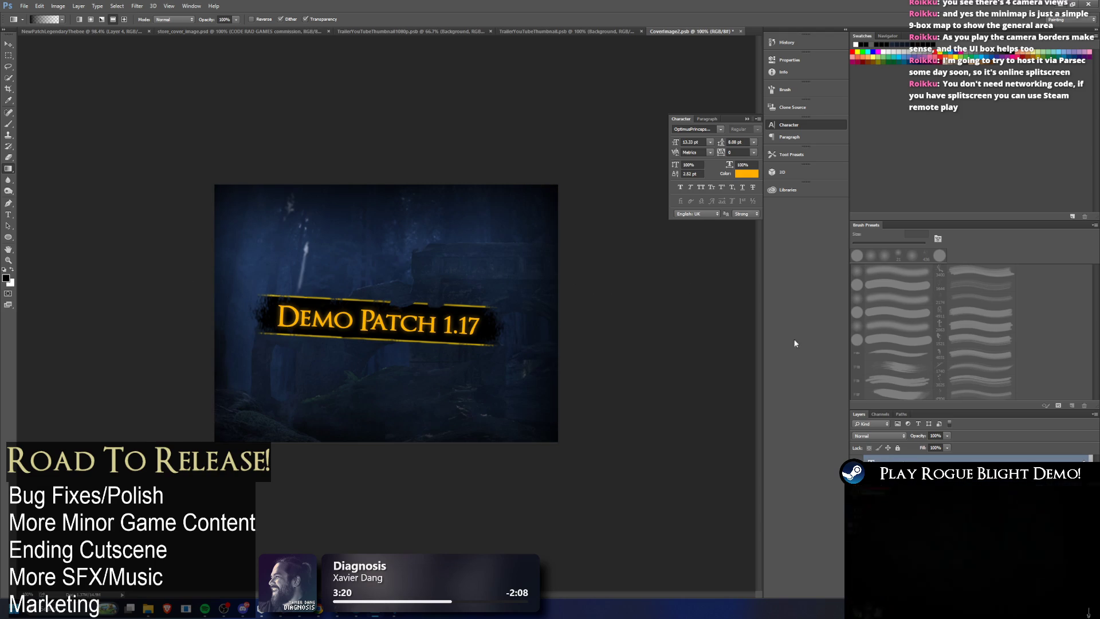
# Nudge the Demo Patch 1.17 banner up and slightly right, then start lowering the forest layer's saturation.
pyautogui.hotkey('ctrl', 't')
pyautogui.moveTo(394, 296); pyautogui.dragTo(401, 286)
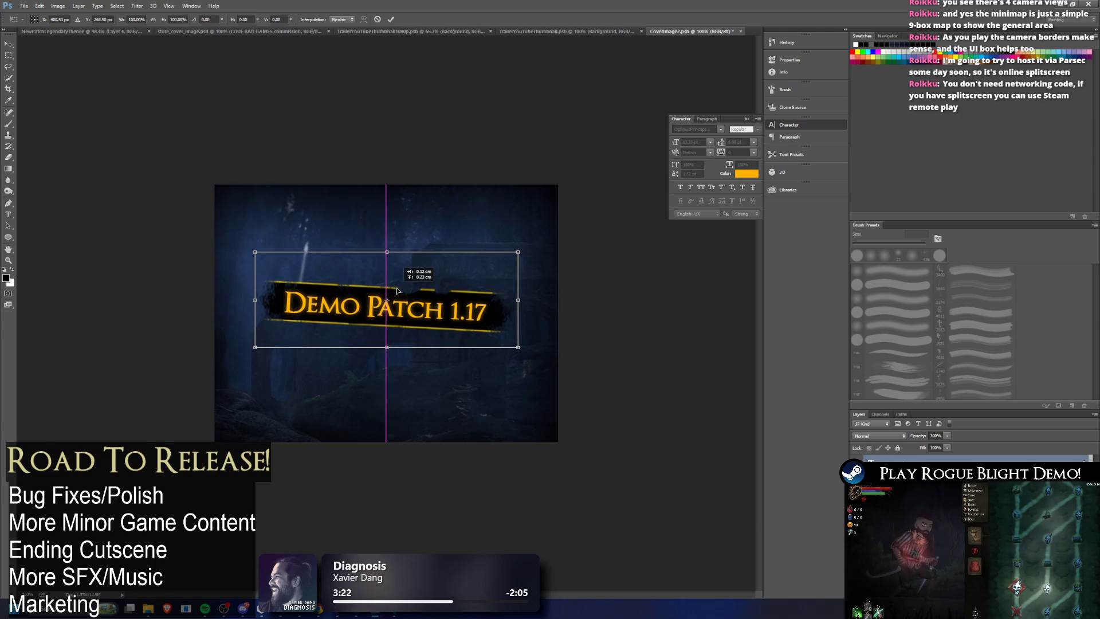
pyautogui.press('Return')
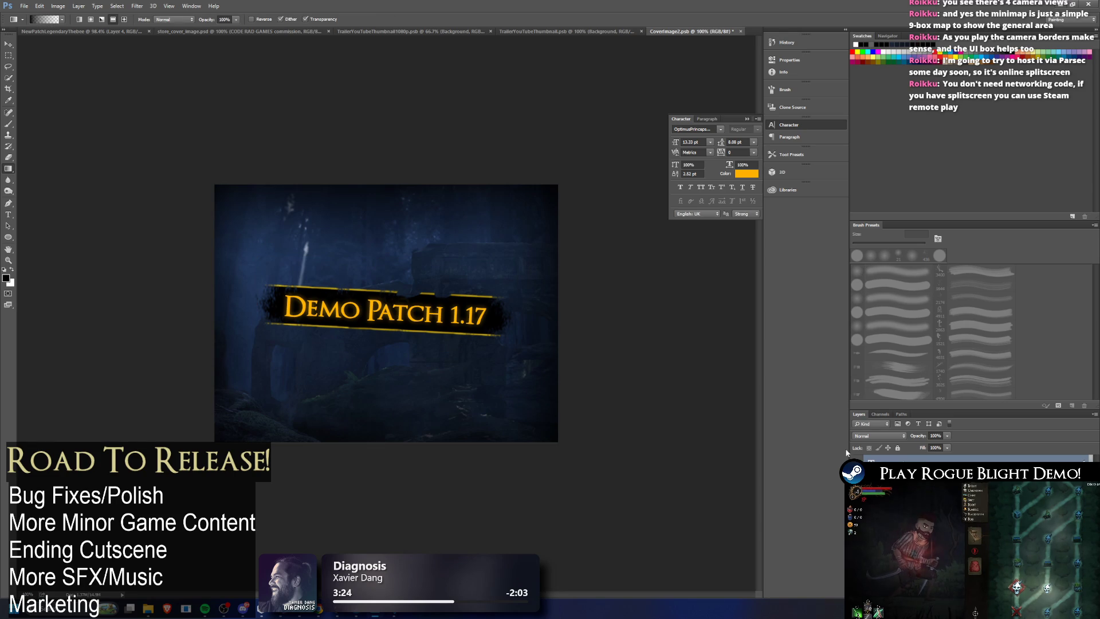
pyautogui.hotkey('alt', '[')
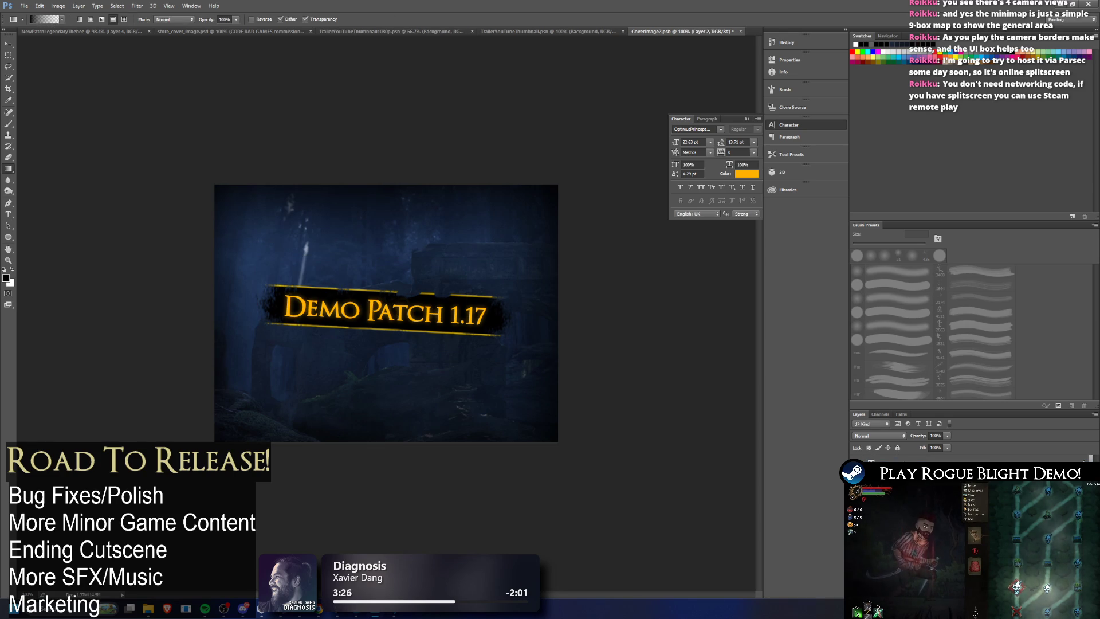
pyautogui.hotkey('ctrl', 'u')
pyautogui.moveTo(831, 232); pyautogui.dragTo(841, 251)
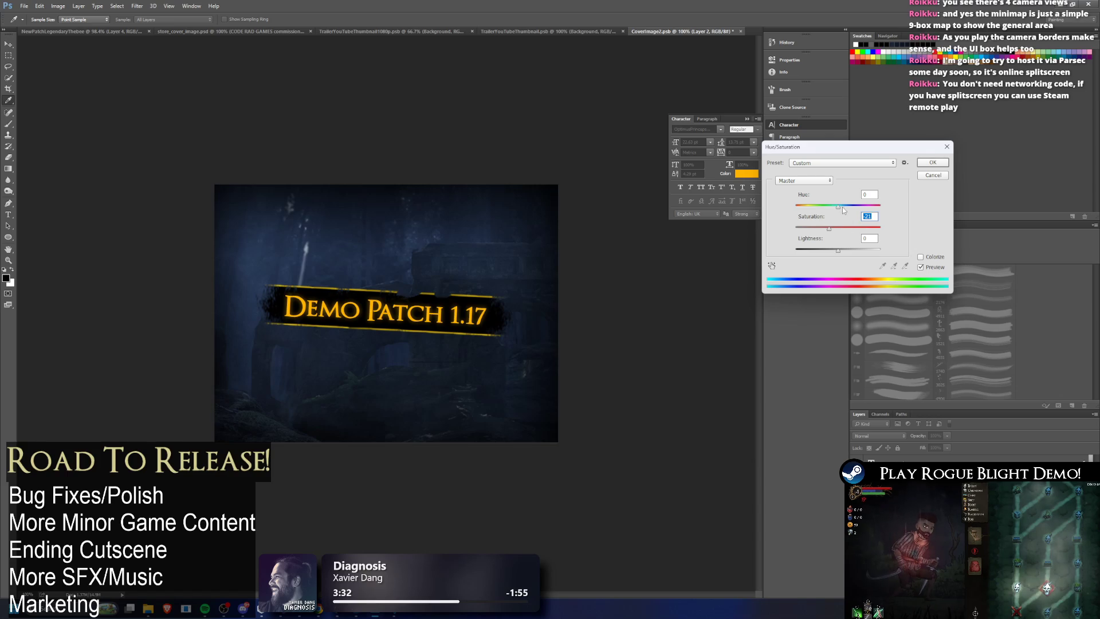
# Reset hue to 0, try lower lightness, then cancel the Hue/Saturation adjustment.
pyautogui.moveTo(851, 210); pyautogui.dragTo(837, 207)
pyautogui.moveTo(841, 249); pyautogui.dragTo(825, 252)
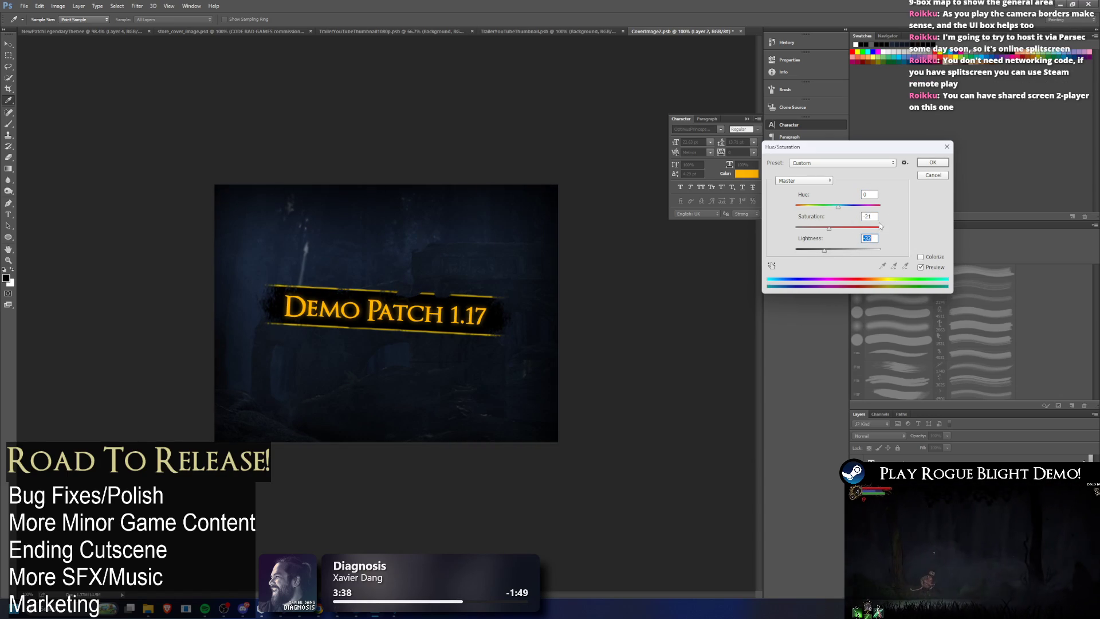
pyautogui.click(934, 175)
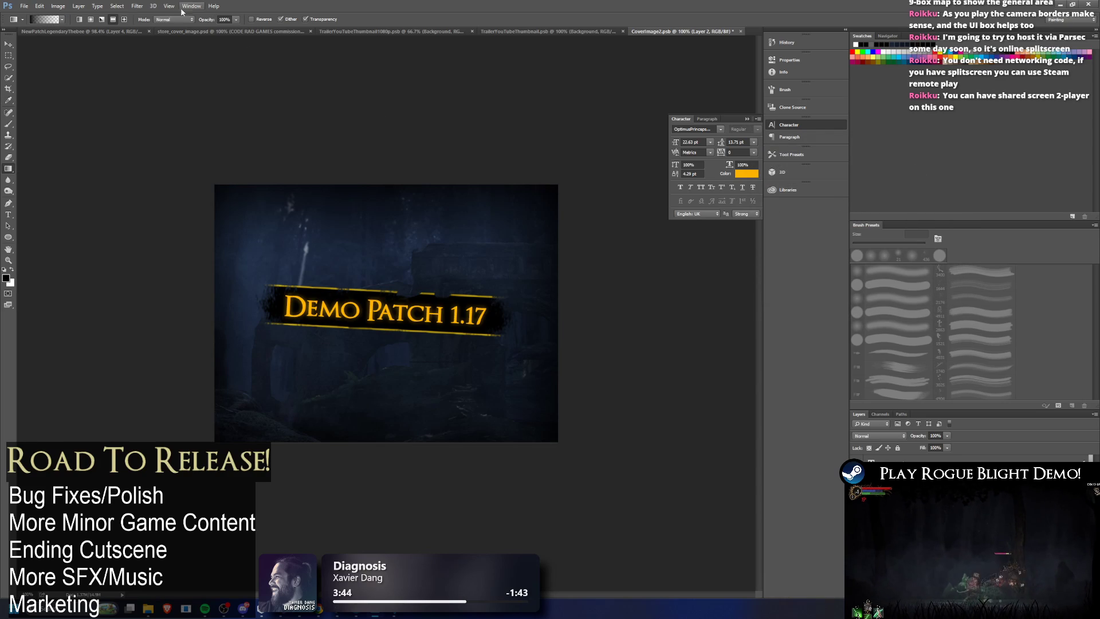
# Glance at the File menu without choosing, undo once, and switch to TrailerYouTubeThumbnail.
pyautogui.click(31, 8)
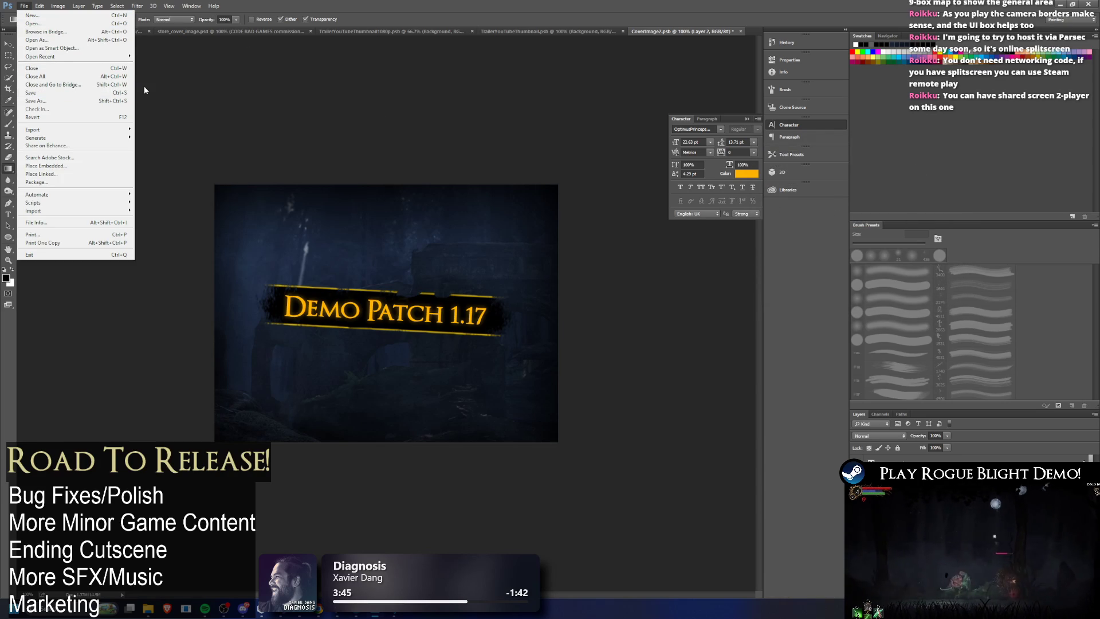
pyautogui.click(548, 11)
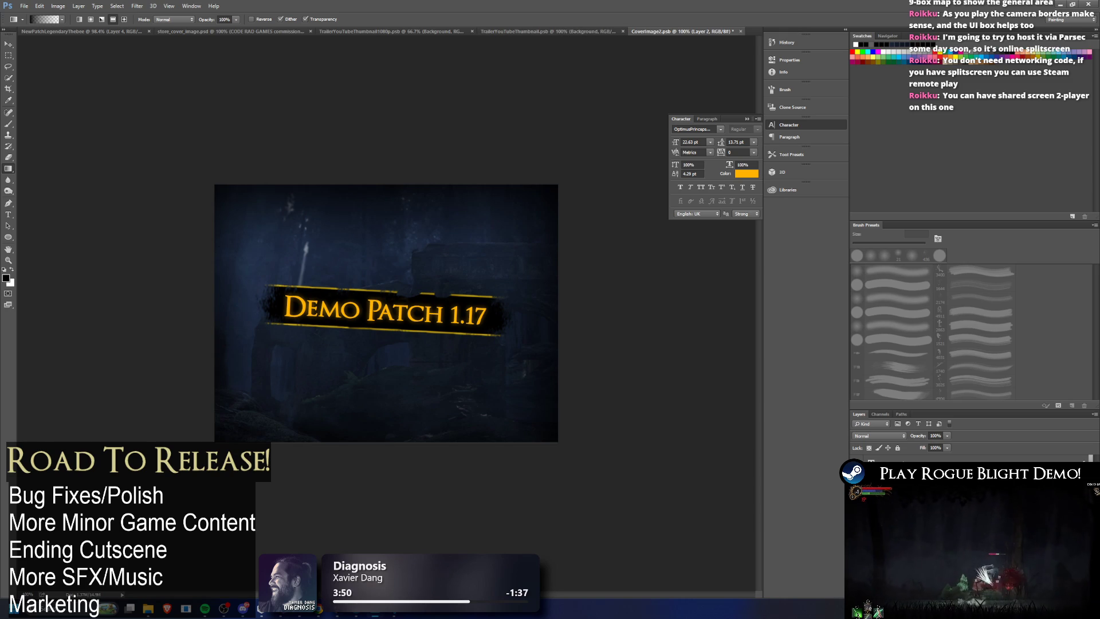
pyautogui.hotkey('ctrl', 'z')
pyautogui.hotkey('ctrl', 'z')
pyautogui.hotkey('ctrl', 'z')
pyautogui.hotkey('ctrl', 'z')
pyautogui.hotkey('ctrl', 'z')
pyautogui.hotkey('ctrl', 'z')
pyautogui.hotkey('ctrl', 'z')
pyautogui.hotkey('ctrl', 'z')
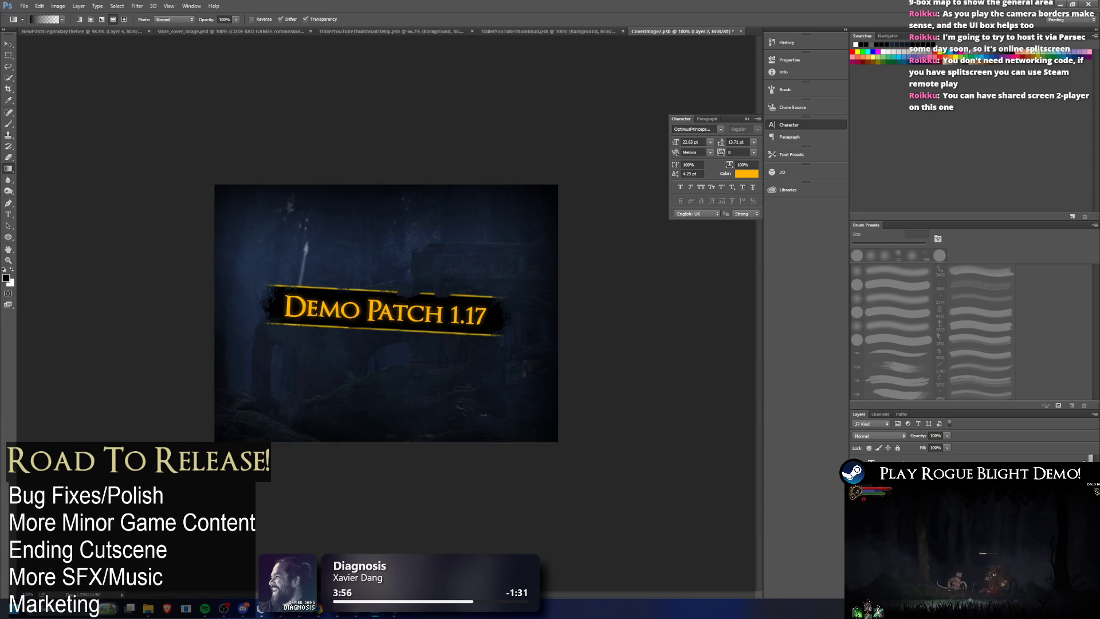
pyautogui.click(550, 31)
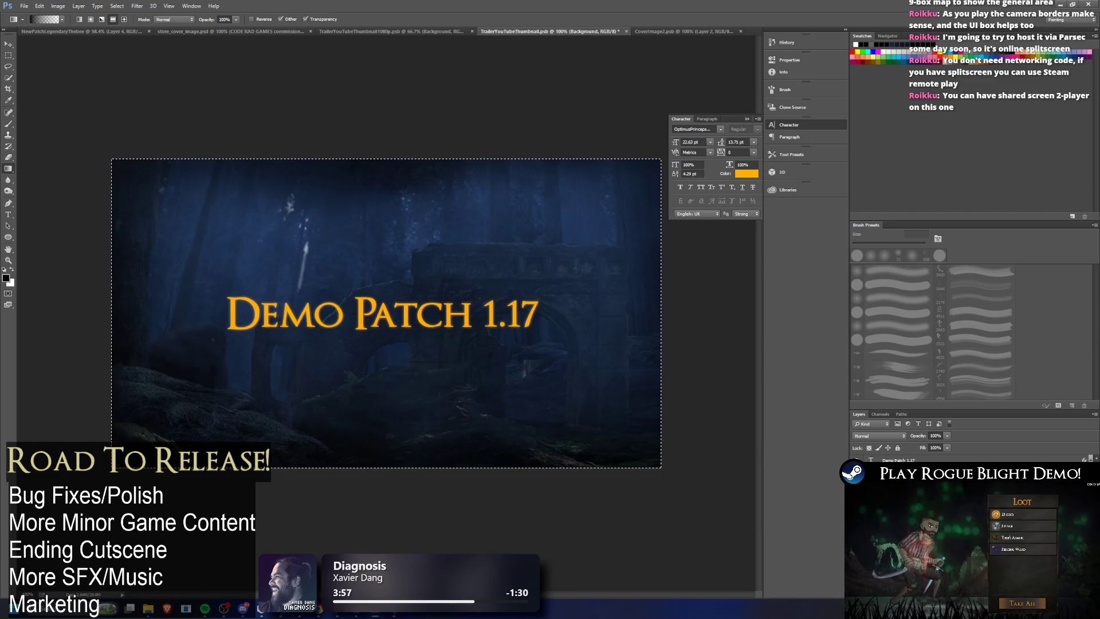
# Reveal the thumbnail's knight, paste it into the cover behind the banner, and keep its original size.
pyautogui.hotkey('ctrl', 'z')
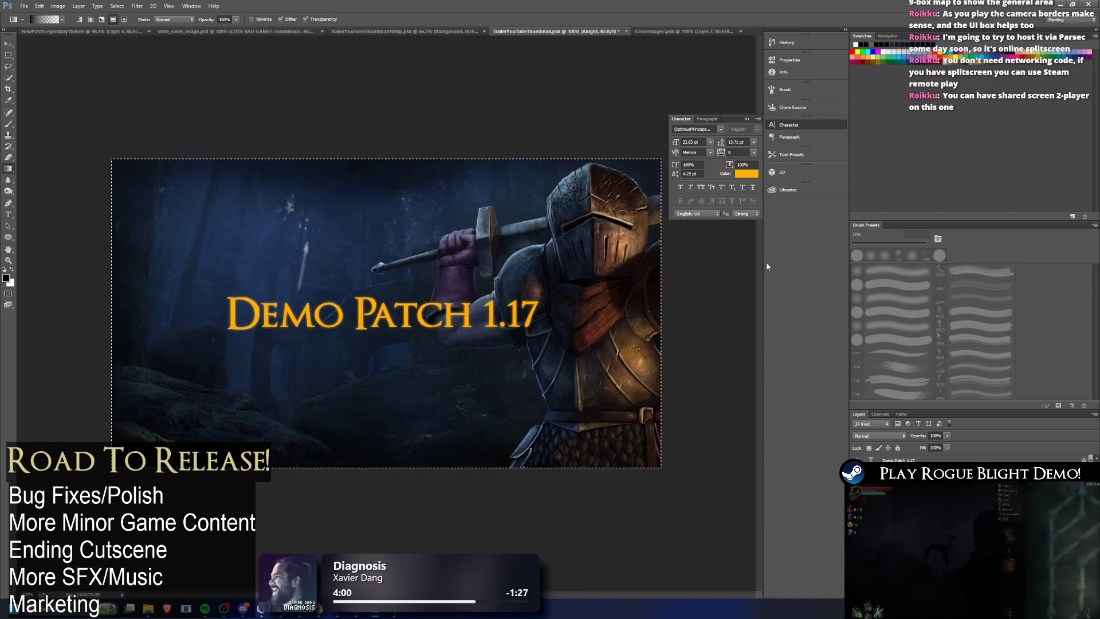
pyautogui.click(668, 32)
pyautogui.hotkey('ctrl', 'v')
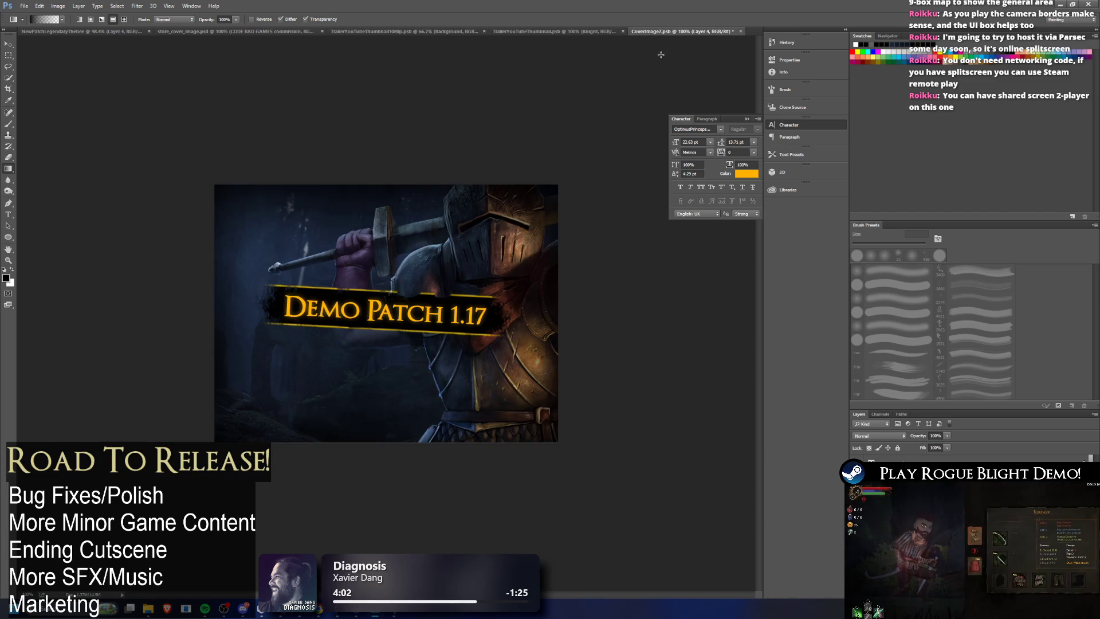
pyautogui.hotkey('ctrl', 't')
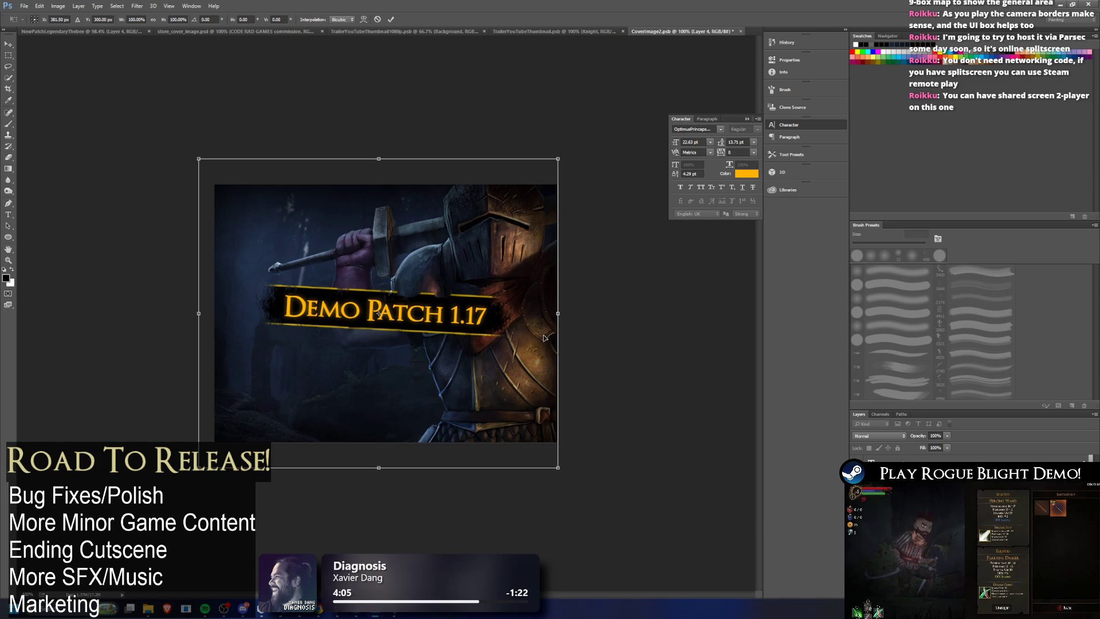
pyautogui.moveTo(200, 171); pyautogui.dragTo(98, 140)
pyautogui.hotkey('ctrl', 'z')
pyautogui.press('Return')
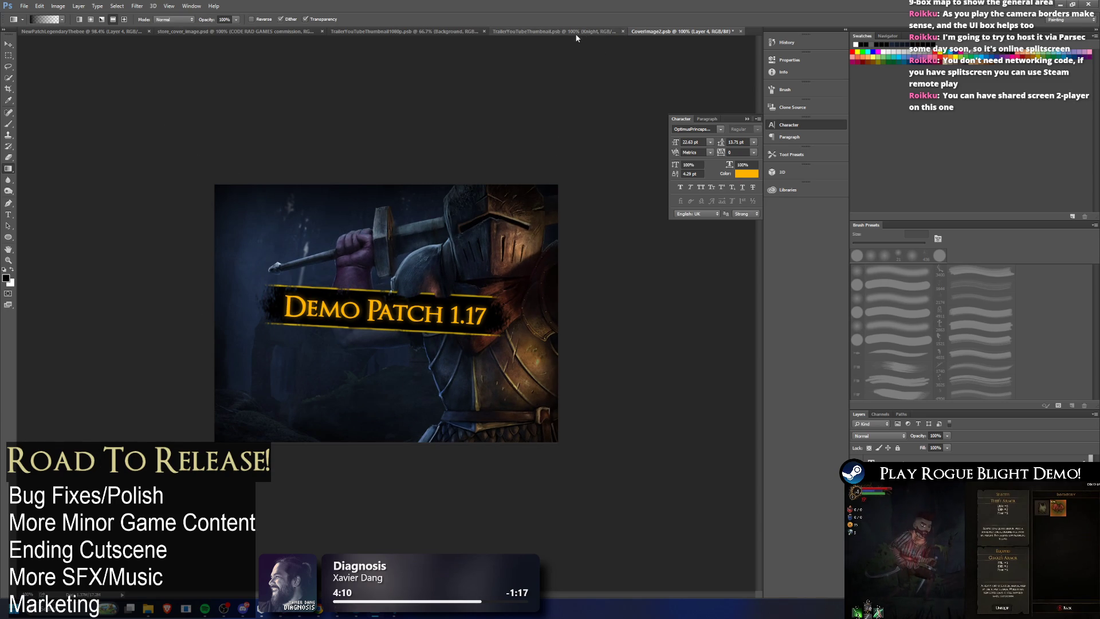
# Check the knight layer options in the thumbnail, place the knight in the cover again, and leave it unscaled.
pyautogui.click(575, 32)
pyautogui.rightClick(894, 460)
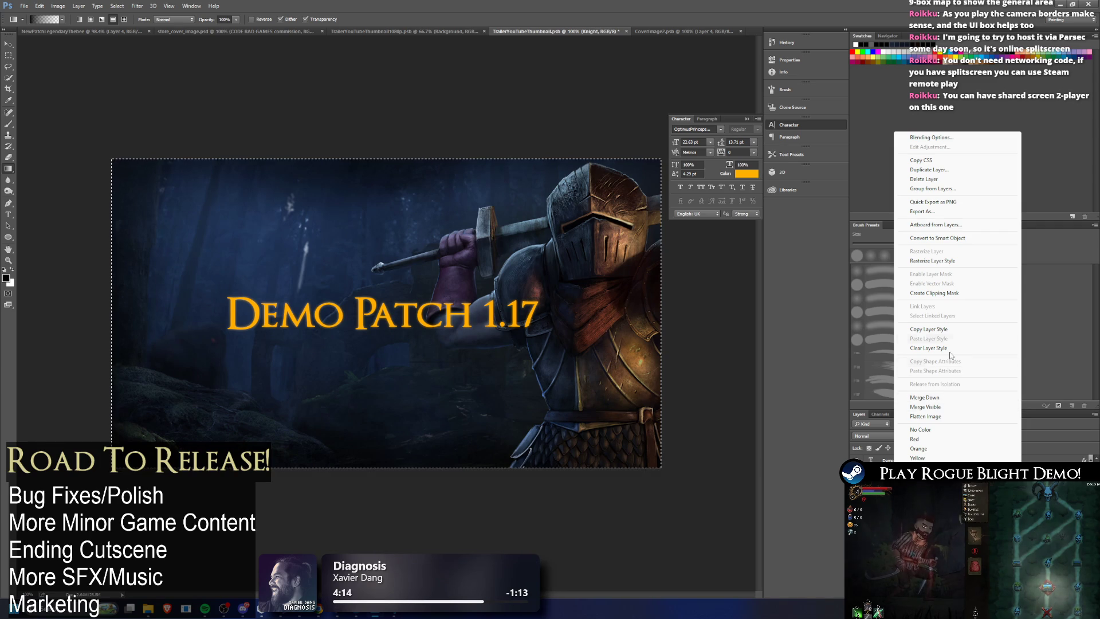
pyautogui.click(946, 259)
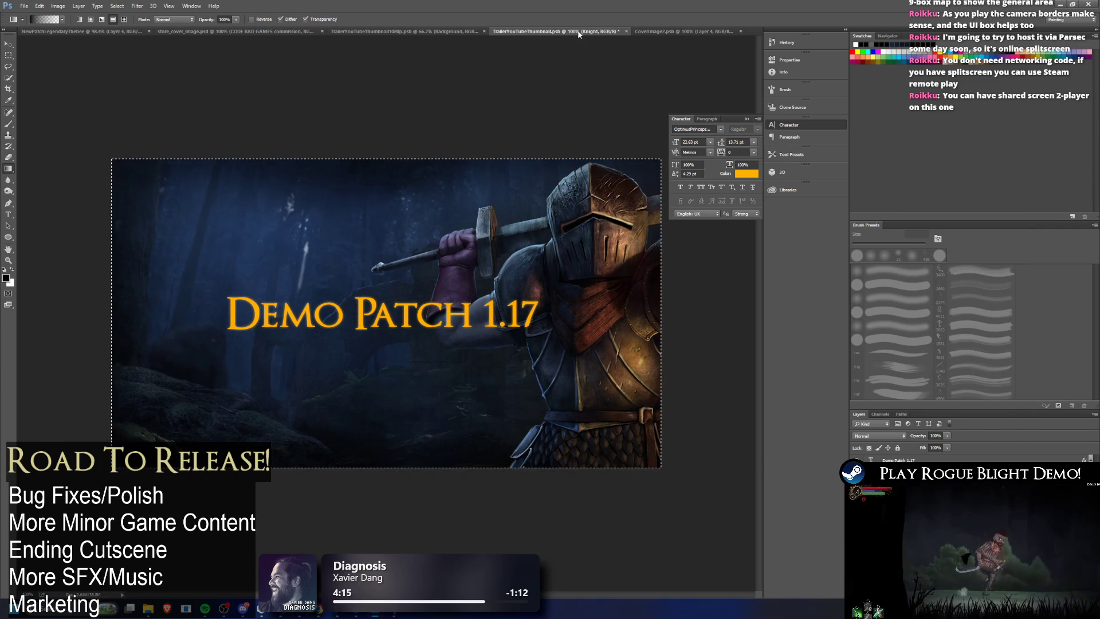
pyautogui.click(657, 32)
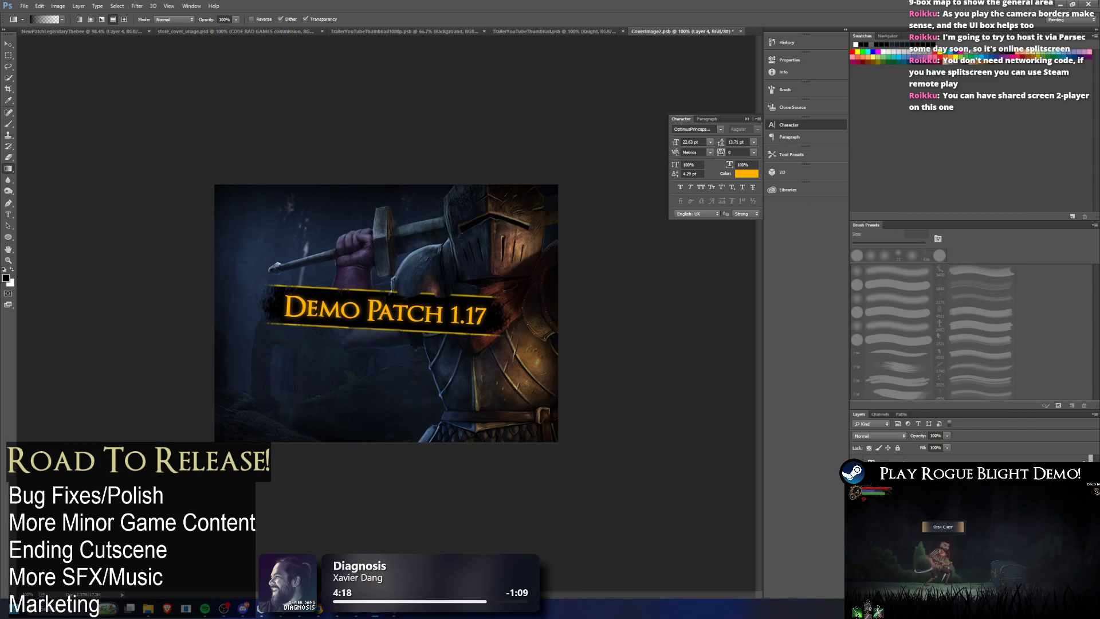
pyautogui.hotkey('alt', ']')
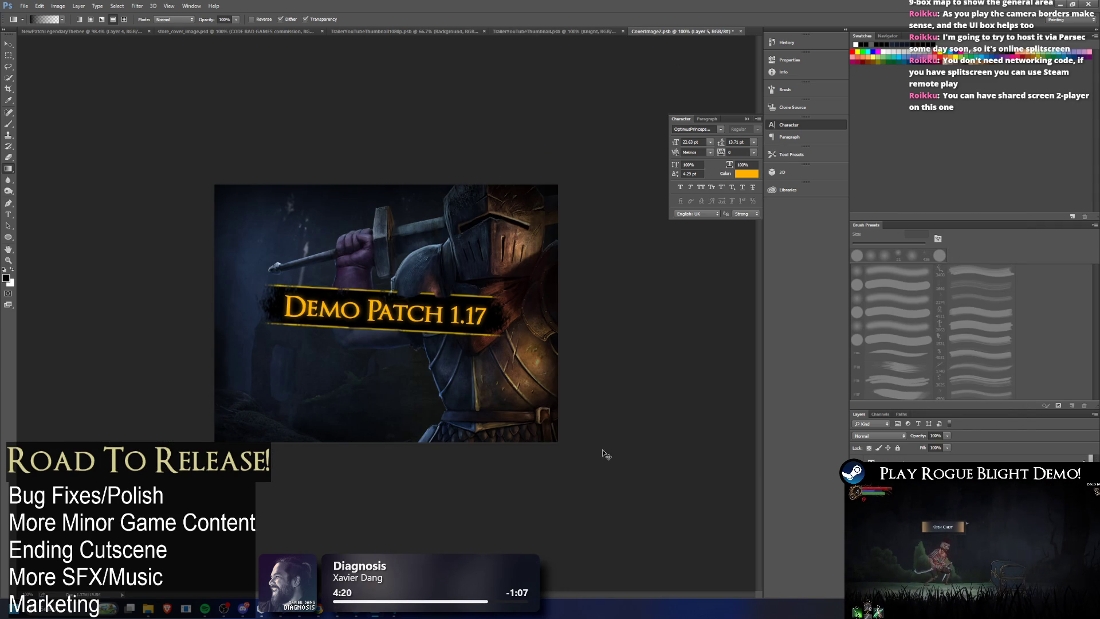
pyautogui.hotkey('ctrl', 't')
pyautogui.moveTo(141, 470); pyautogui.dragTo(48, 539)
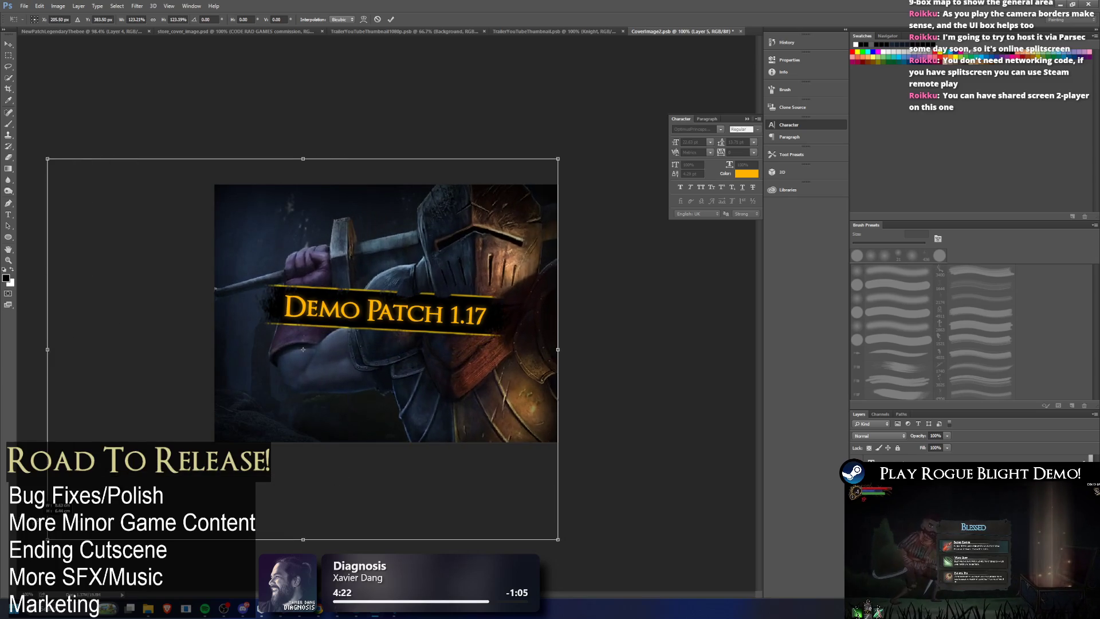
pyautogui.hotkey('ctrl', 'z')
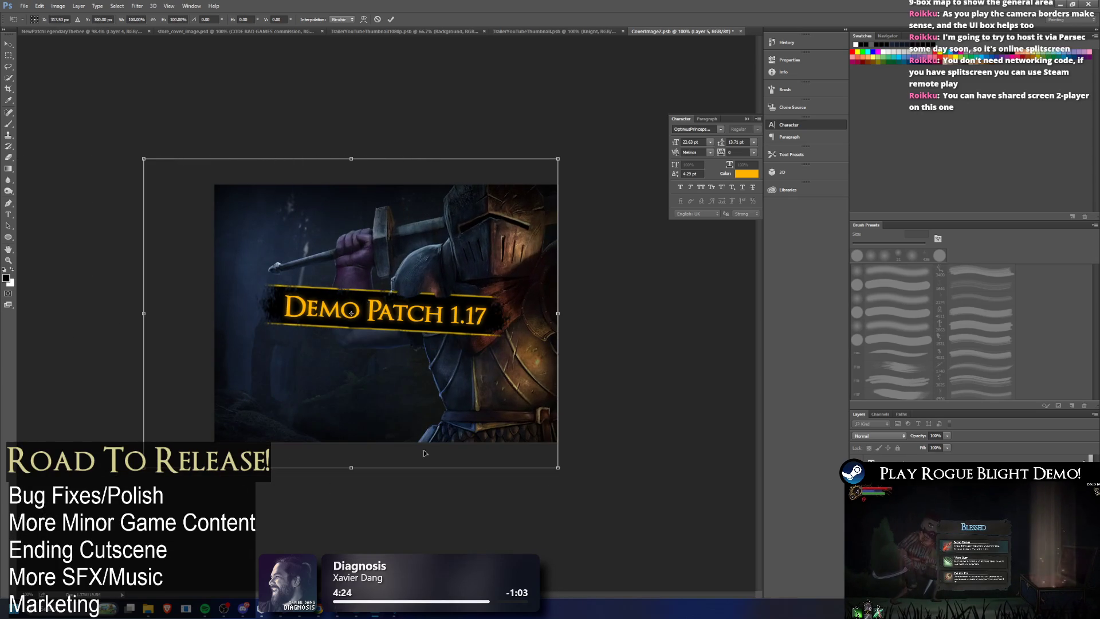
pyautogui.press('Escape')
pyautogui.scroll(-2, 481, 378)
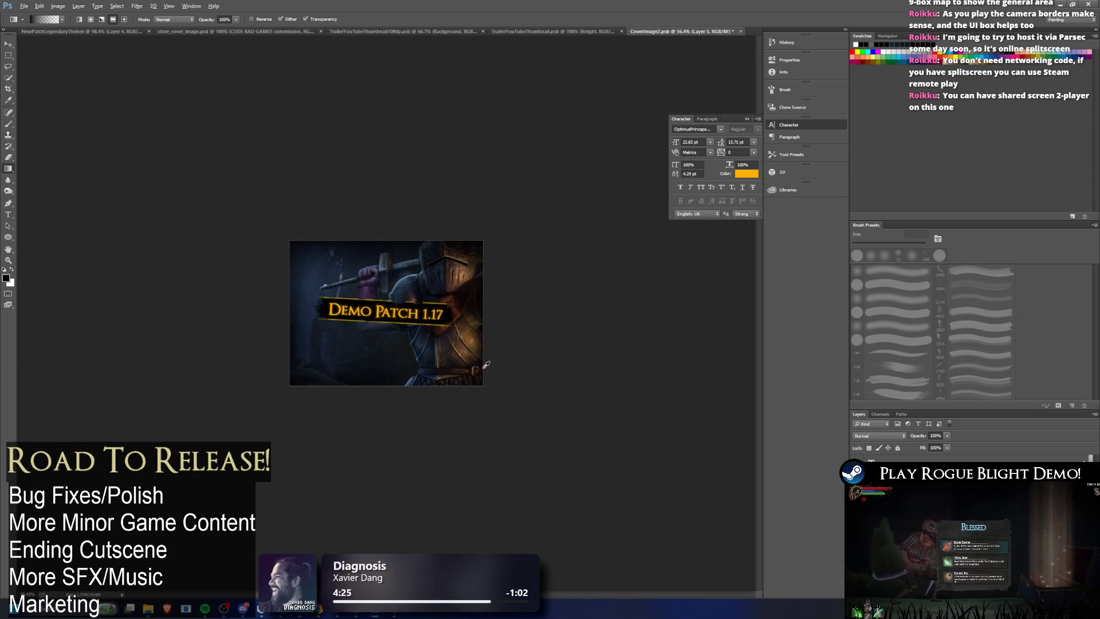
pyautogui.scroll(3, 483, 363)
# Shift the knight toward the left of the cover, then bring up the Release Trailer thumbnail document.
pyautogui.hotkey('ctrl', 'z')
pyautogui.hotkey('ctrl', 'z')
pyautogui.hotkey('ctrl', 'z')
pyautogui.hotkey('ctrl', 'z')
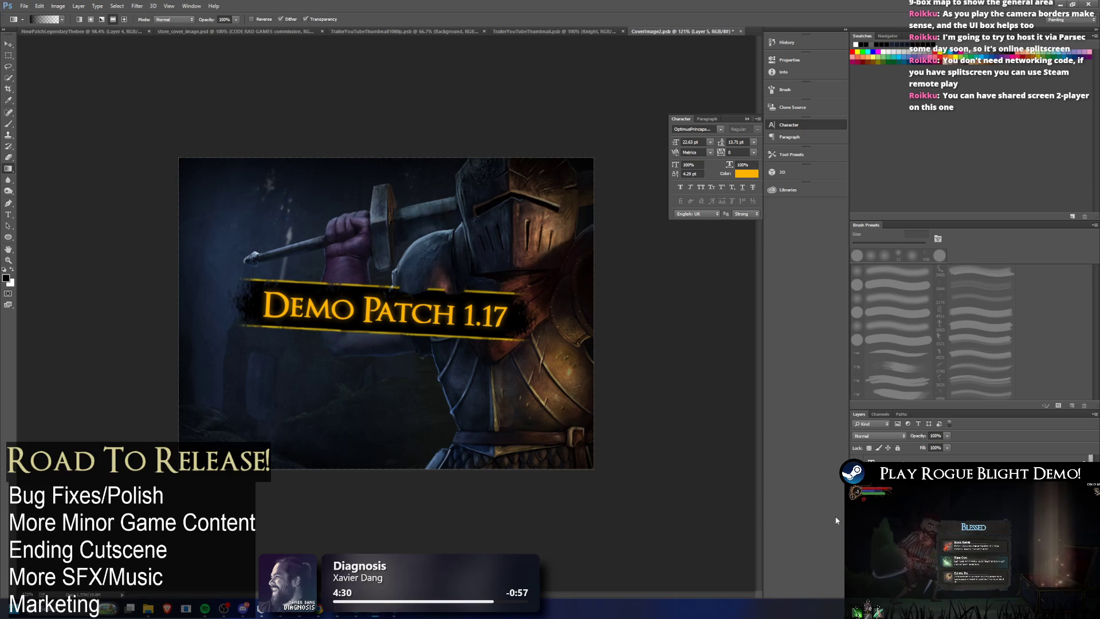
pyautogui.press('v')
pyautogui.moveTo(577, 307); pyautogui.dragTo(478, 318)
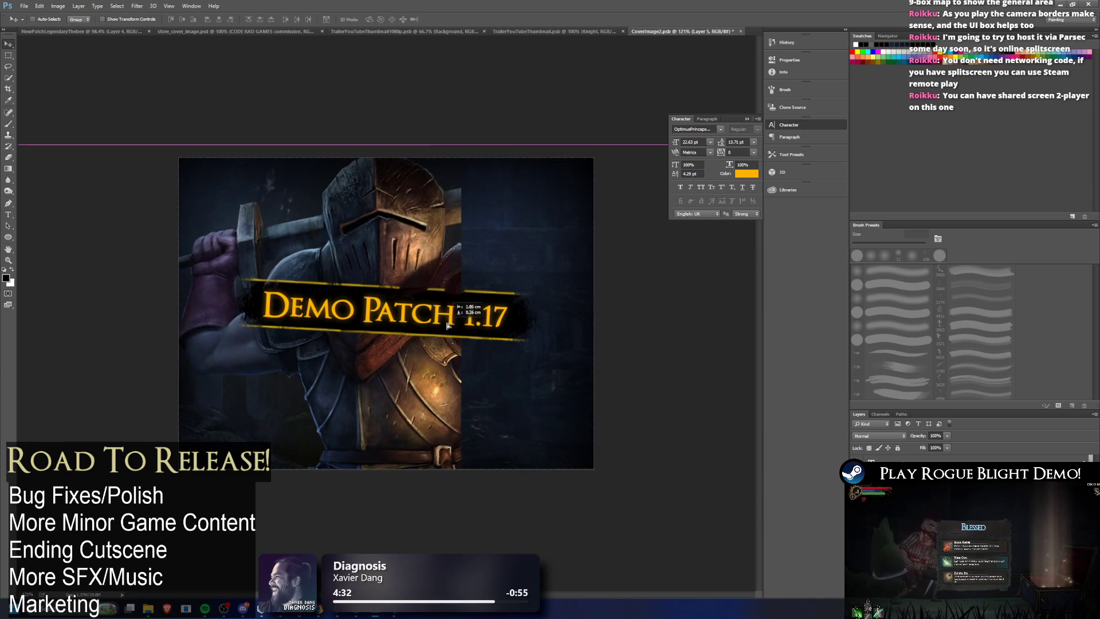
pyautogui.click(573, 30)
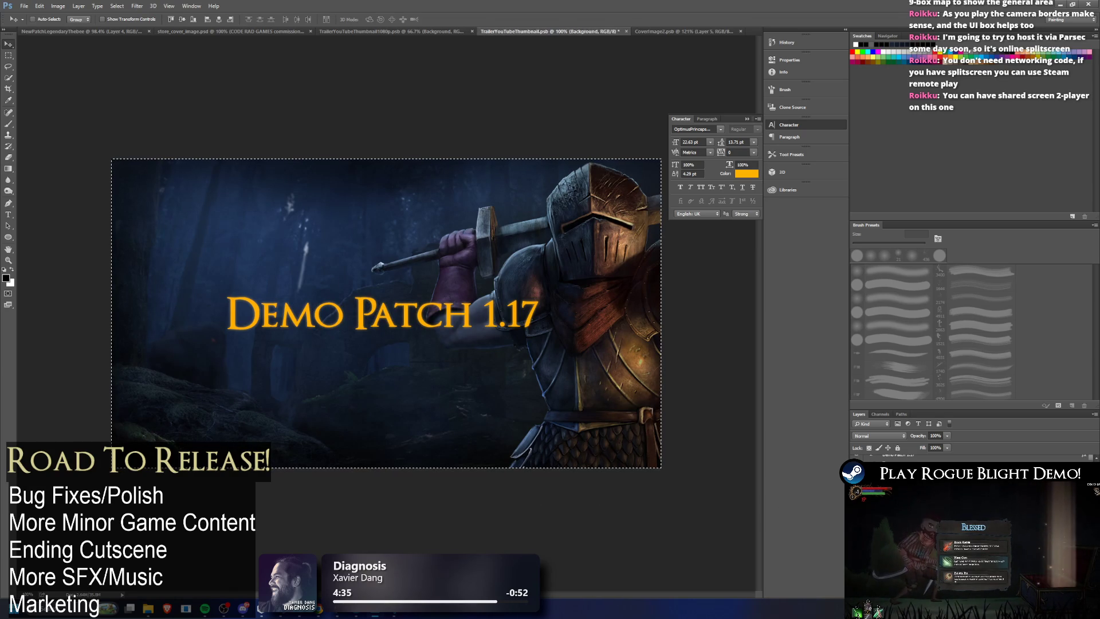
pyautogui.hotkey('ctrl', 'z')
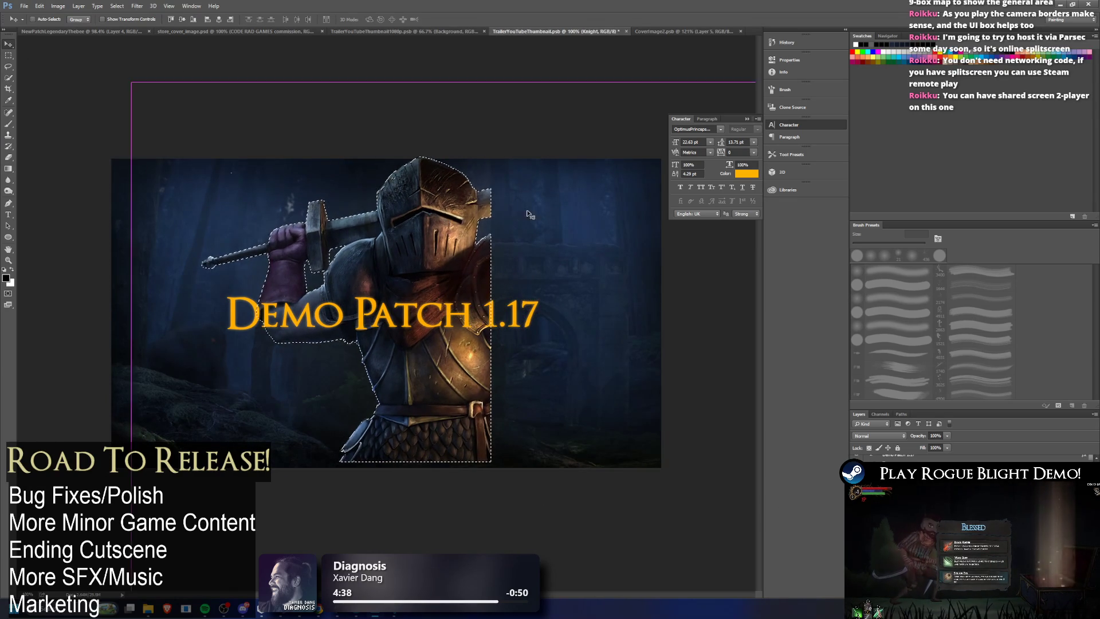
pyautogui.hotkey('ctrl', 'z')
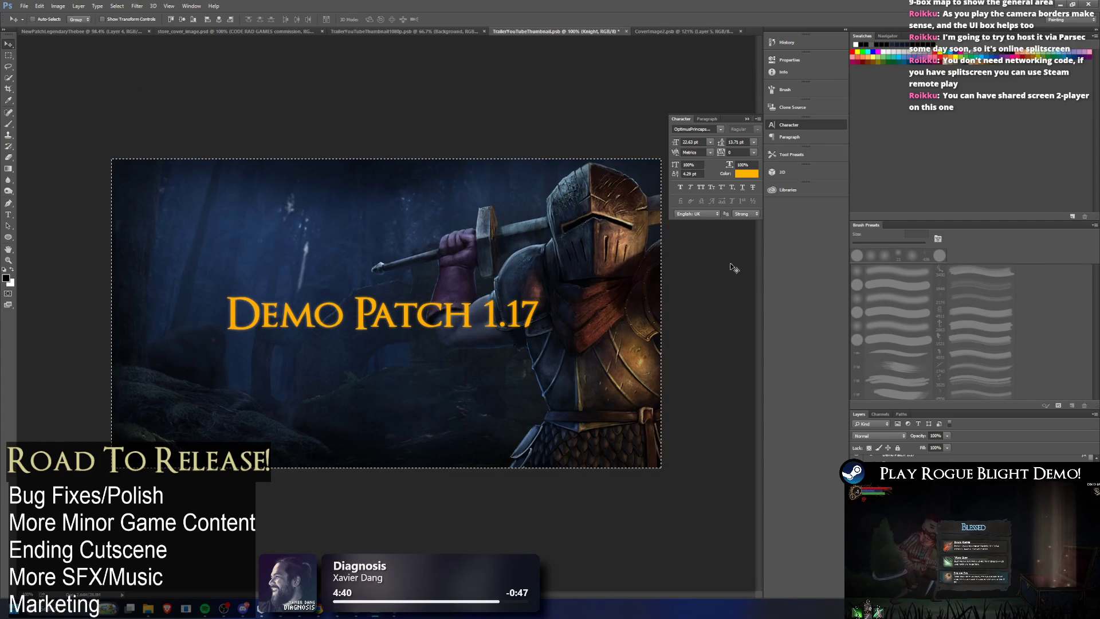
pyautogui.click(404, 31)
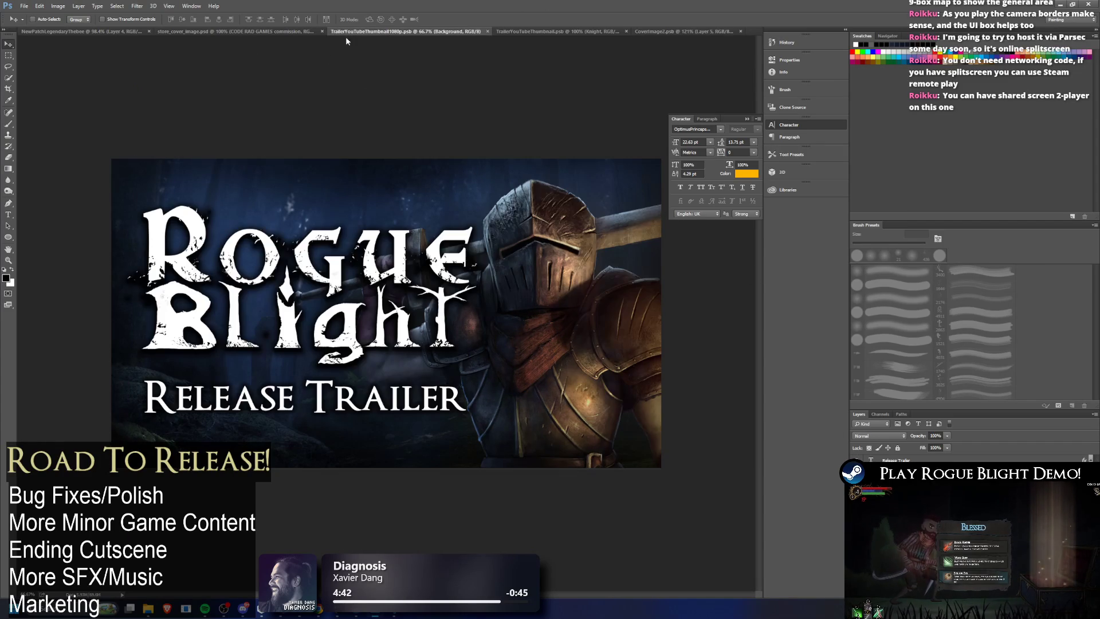
# Duplicate the Knight layer into CoverImage2 and move it toward the right side.
pyautogui.hotkey('alt', ']')
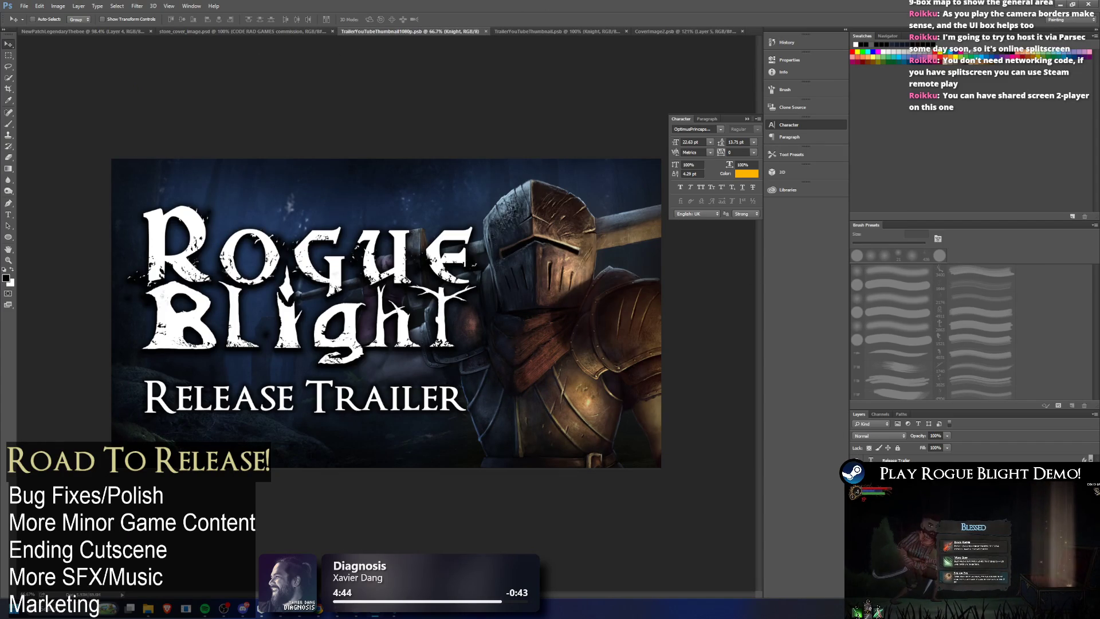
pyautogui.rightClick(916, 461)
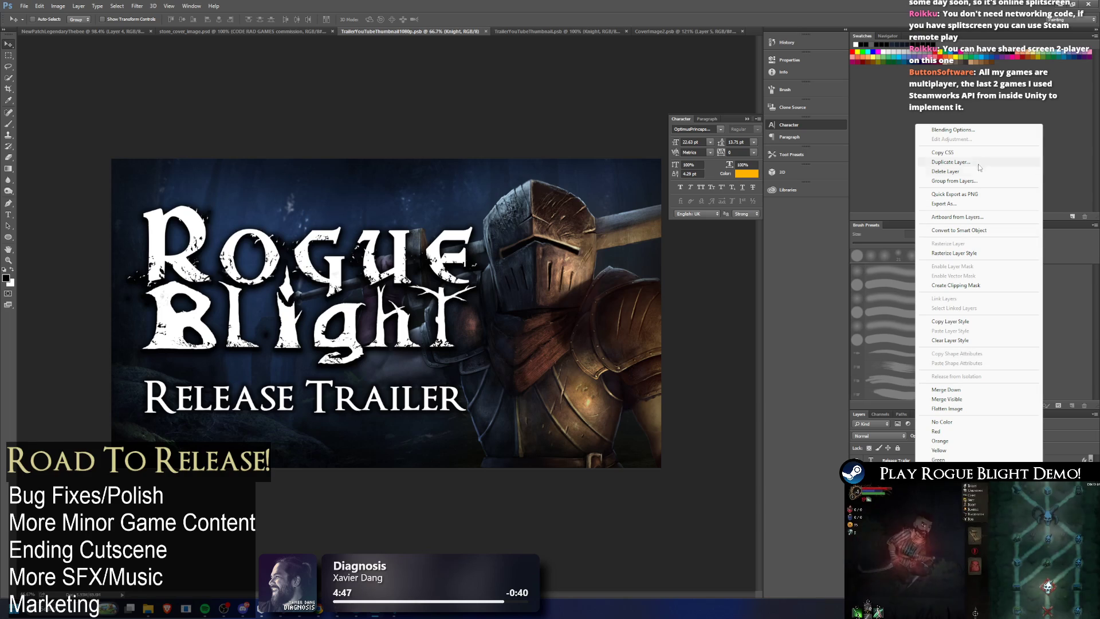
pyautogui.click(959, 253)
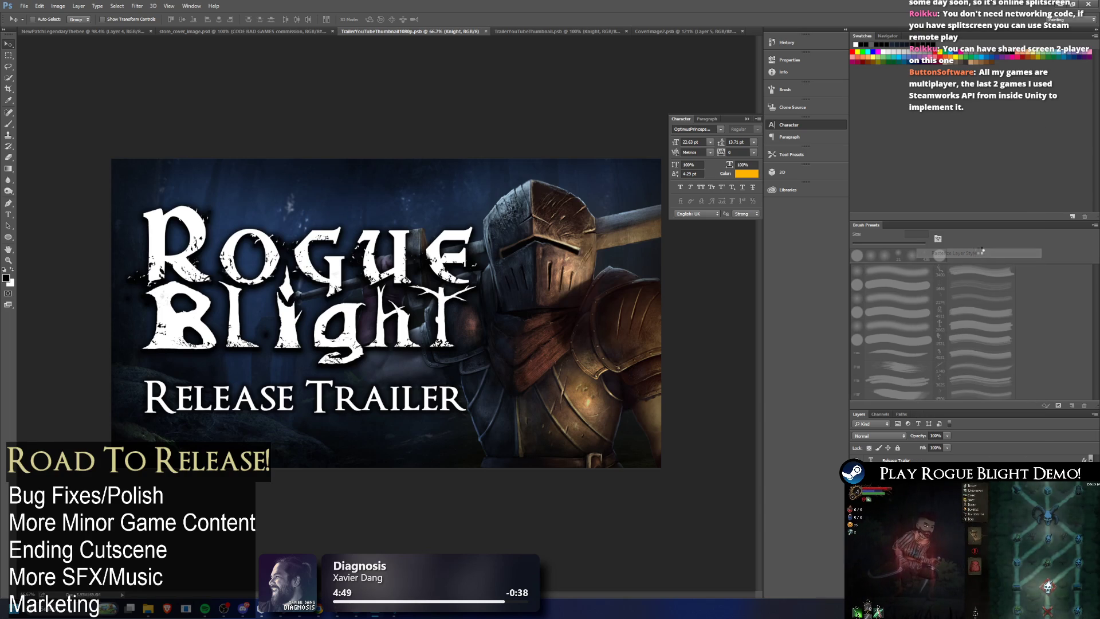
pyautogui.click(658, 32)
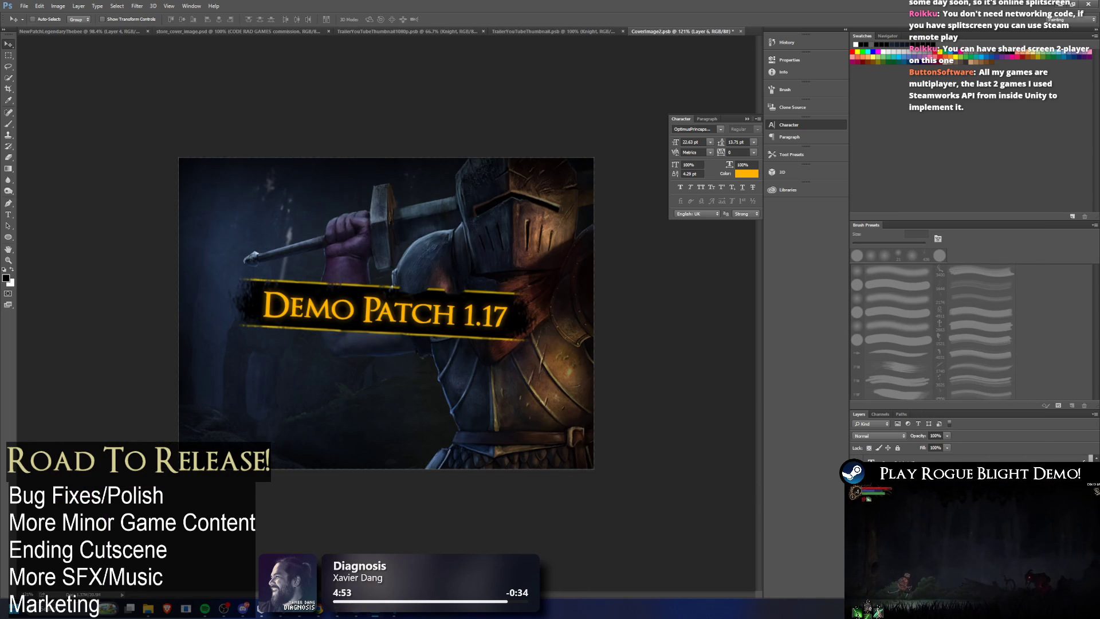
pyautogui.hotkey('ctrl', 't')
pyautogui.moveTo(504, 327)
pyautogui.mouseDown()
pyautogui.moveTo(567, 345)
pyautogui.moveTo(566, 376)
pyautogui.mouseUp()
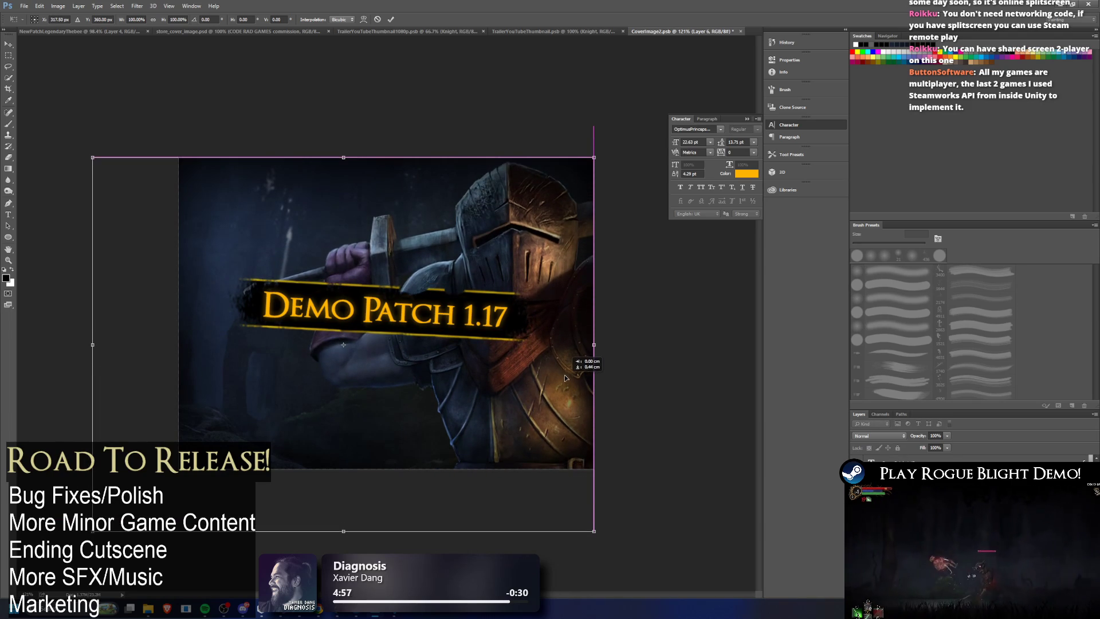
pyautogui.moveTo(565, 375); pyautogui.dragTo(565, 374)
pyautogui.press('Return')
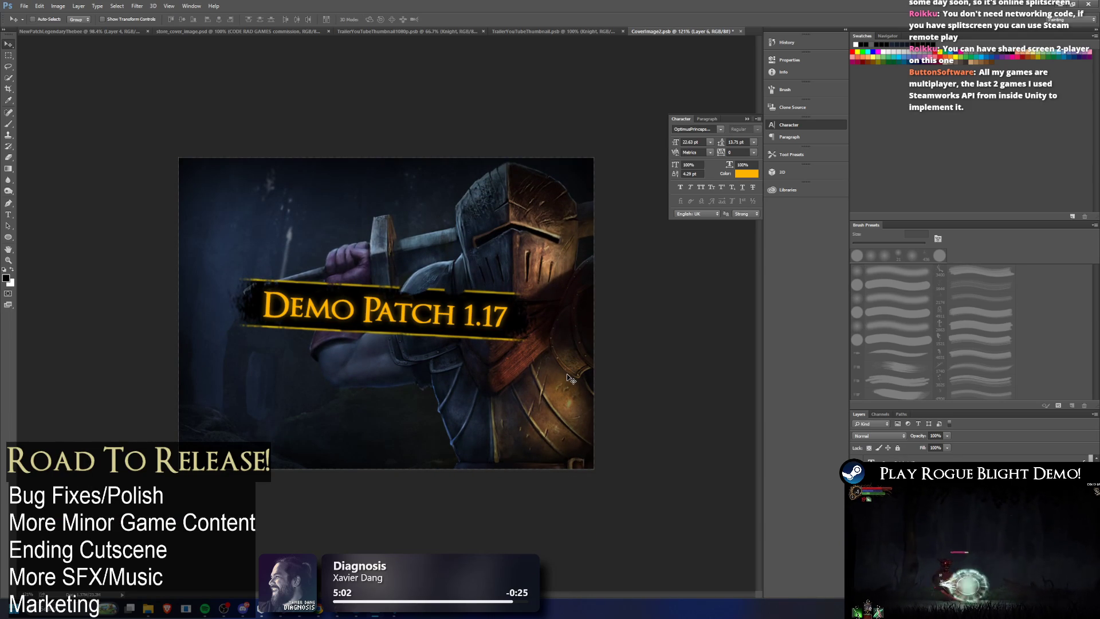
# Hide the knight so only the banner shows over the forest, zooming in on the banner.
pyautogui.hotkey('ctrl', '-')
pyautogui.hotkey('ctrl', '+')
pyautogui.hotkey('ctrl', '+')
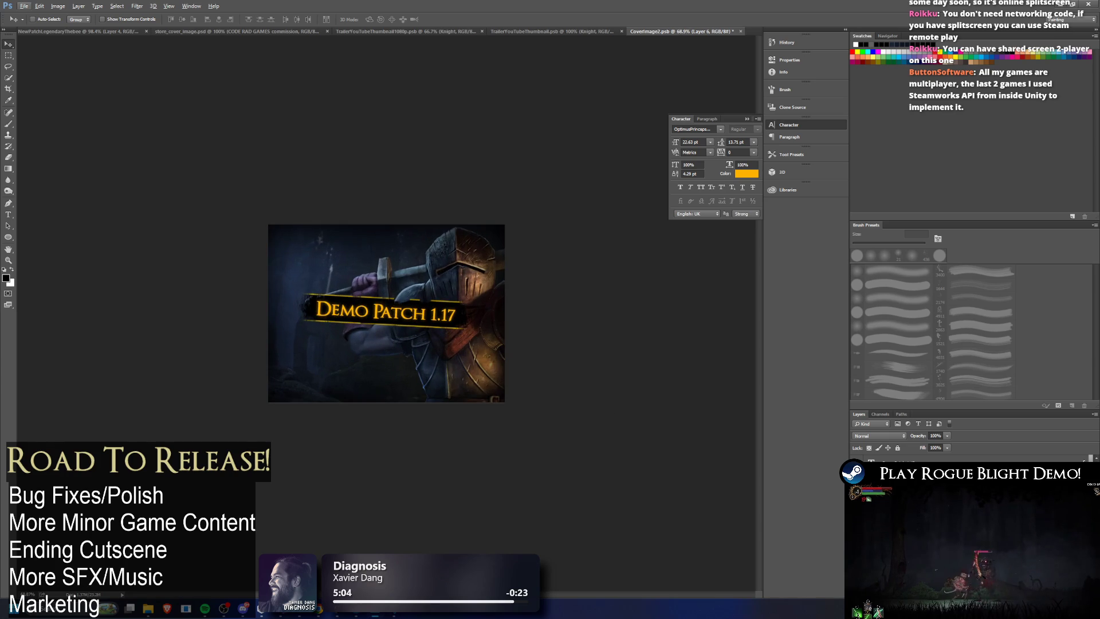
pyautogui.hotkey('ctrl', ',')
pyautogui.hotkey('ctrl', ',')
pyautogui.hotkey('ctrl', ',')
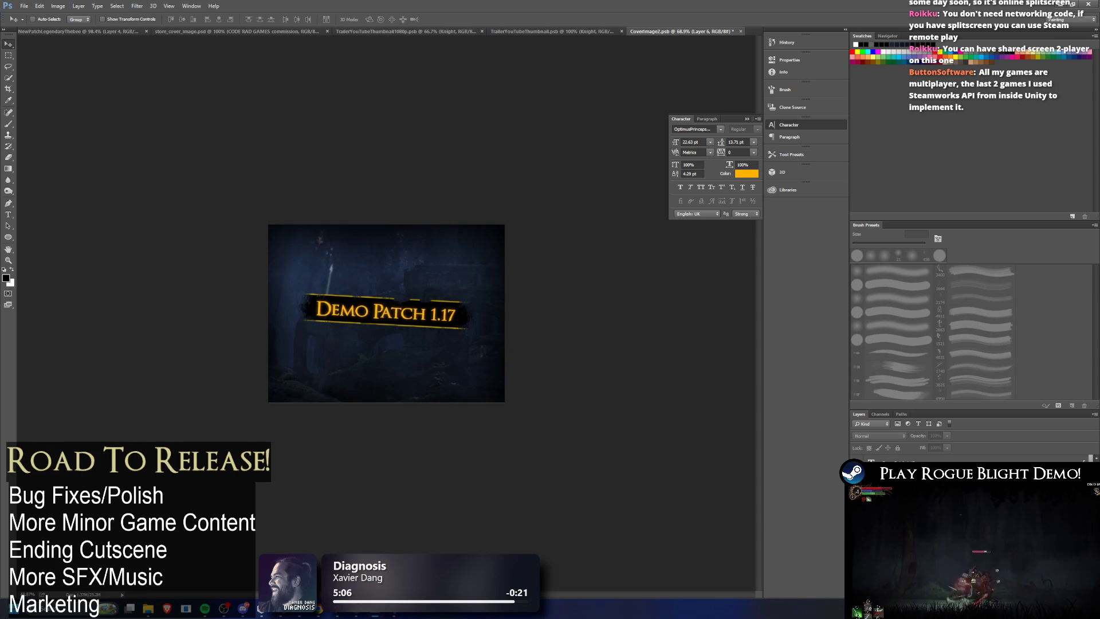
pyautogui.hotkey('ctrl', '+')
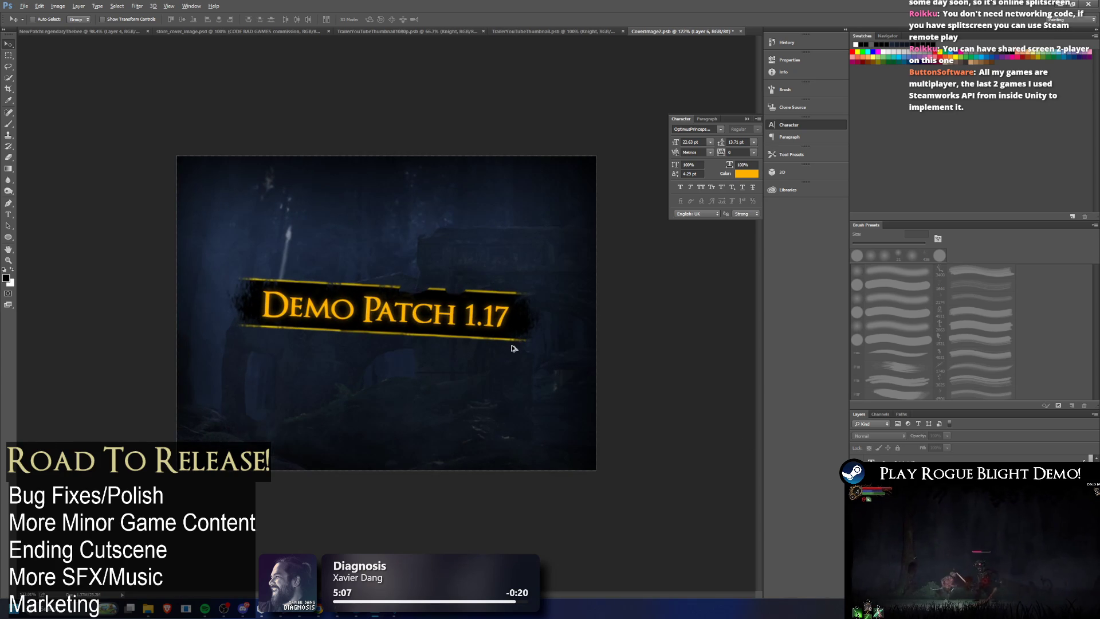
pyautogui.hotkey('ctrl', '+')
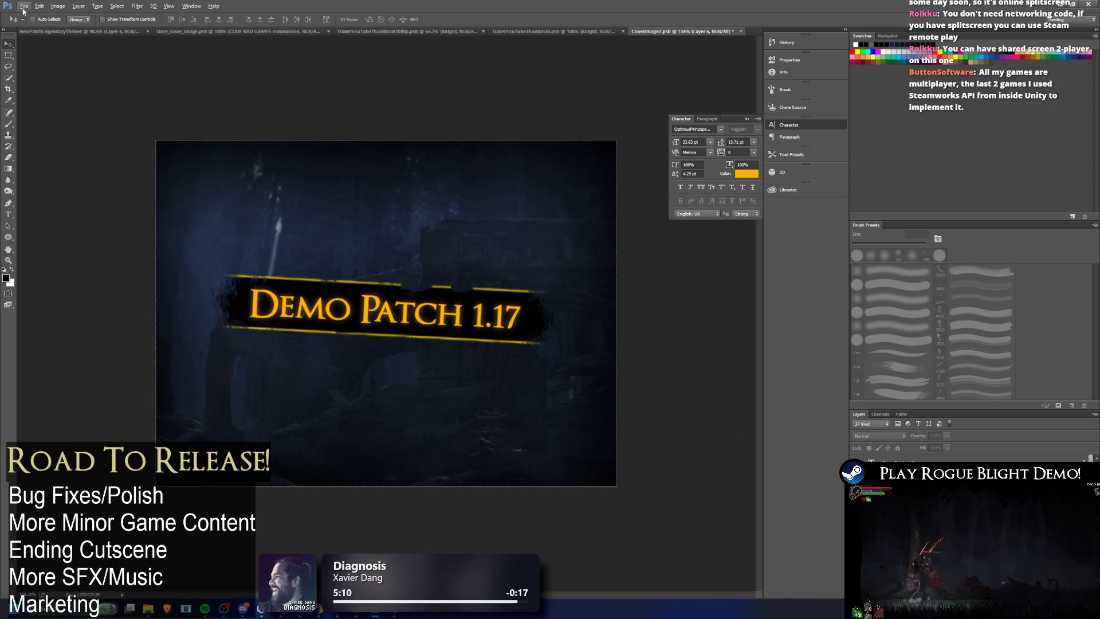
# Save a copy in the PATCH folder under an edited DemoPatch113.png name, then bring up the Steam window.
pyautogui.click(24, 11)
pyautogui.click(173, 130)
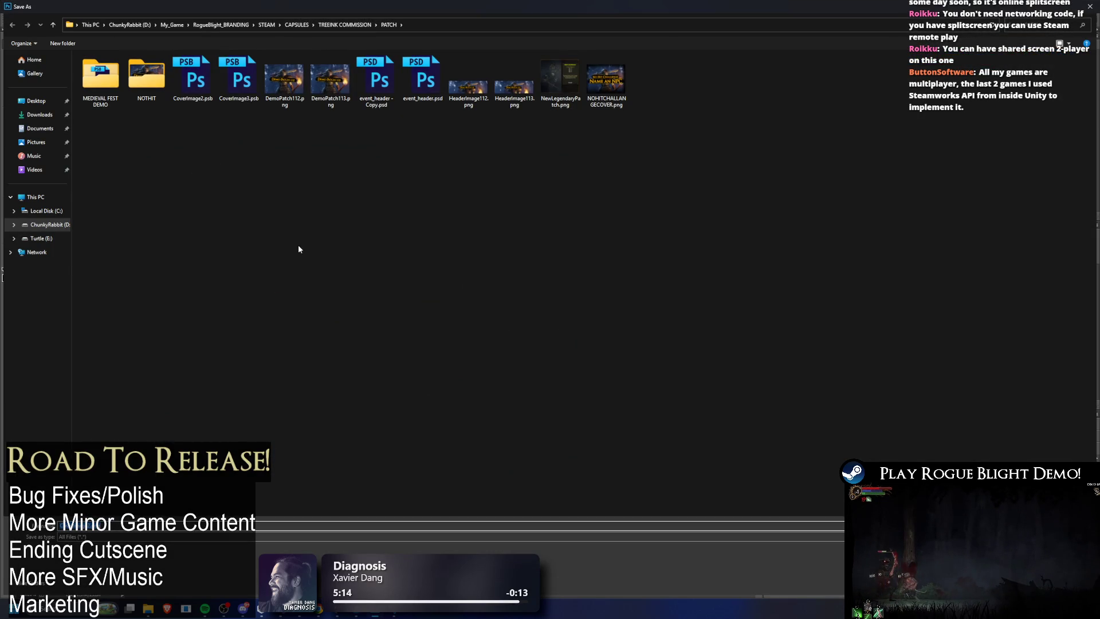
pyautogui.click(330, 82)
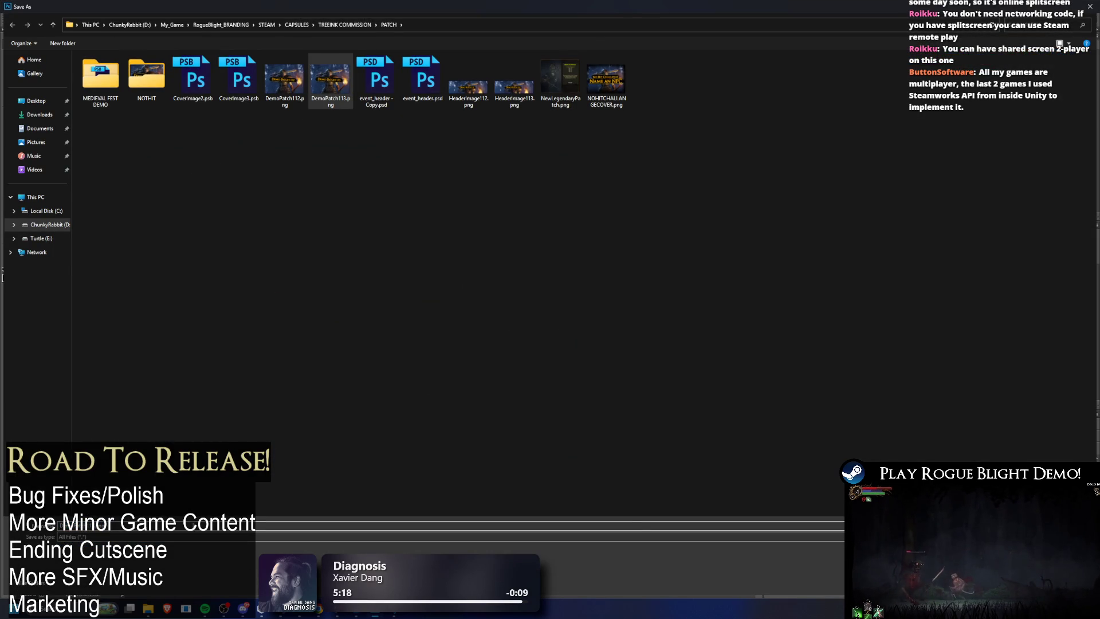
pyautogui.press('Return')
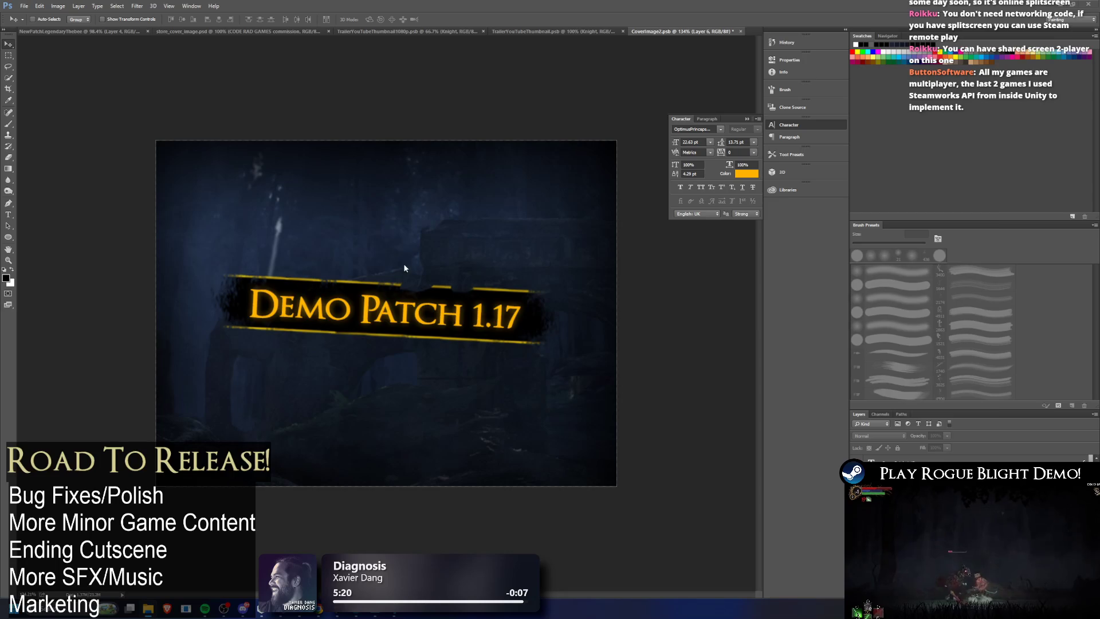
pyautogui.hotkey('alt', 'Tab')
pyautogui.click(461, 267)
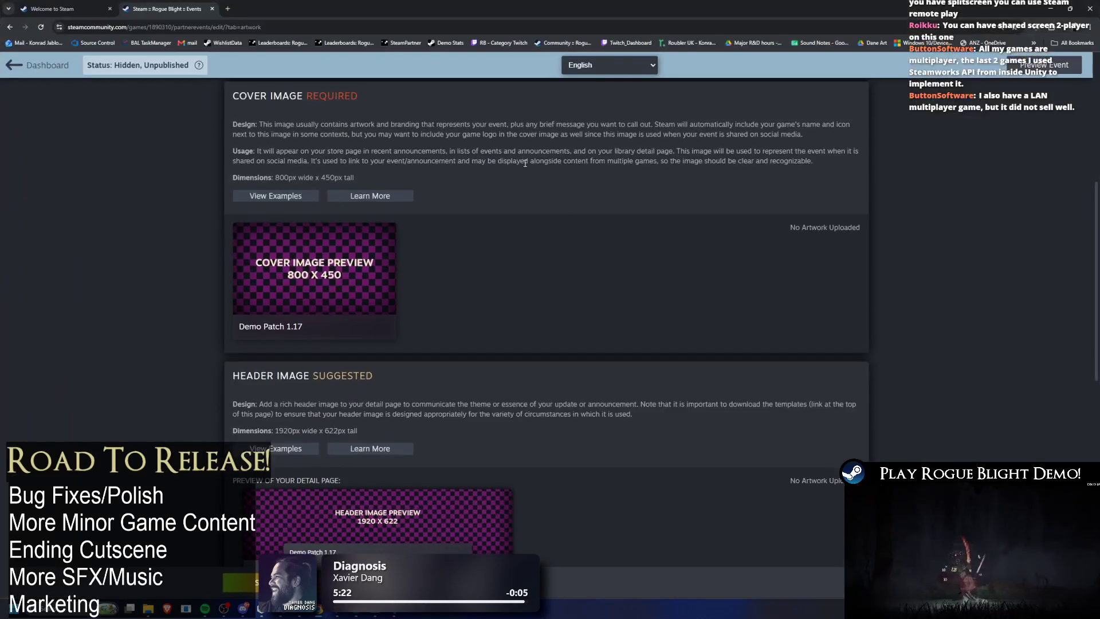
pyautogui.scroll(5, 581, 284)
pyautogui.scroll(-1, 581, 284)
# Stage DemoPatch117.png for Steam upload, get the 'too small for header' rejection, and return to Photoshop.
pyautogui.click(564, 282)
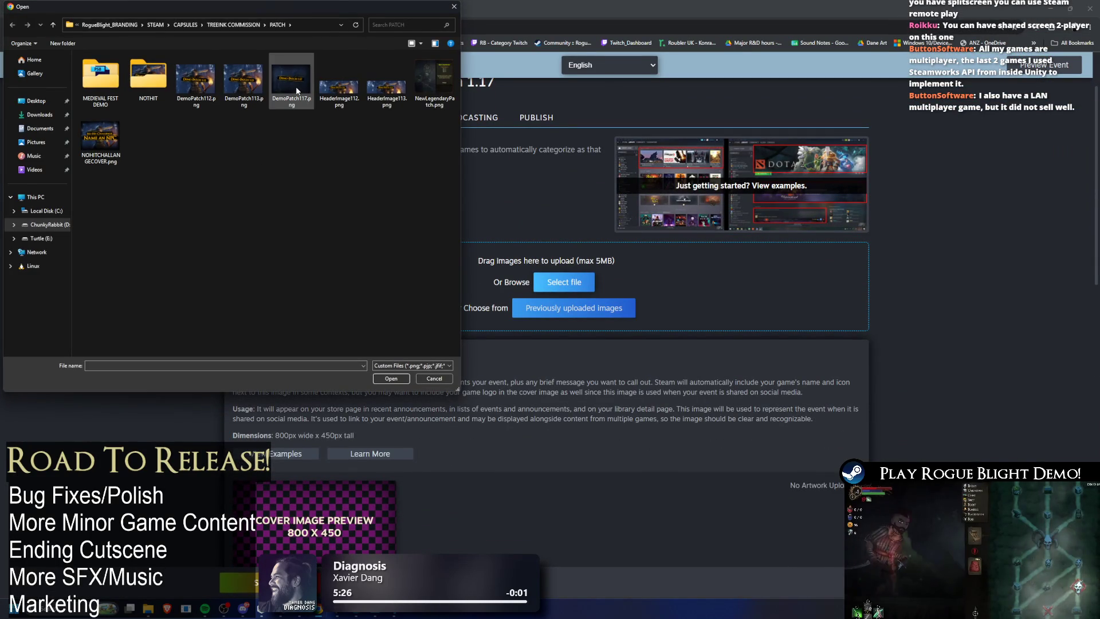
pyautogui.doubleClick(294, 84)
pyautogui.scroll(-3, 692, 237)
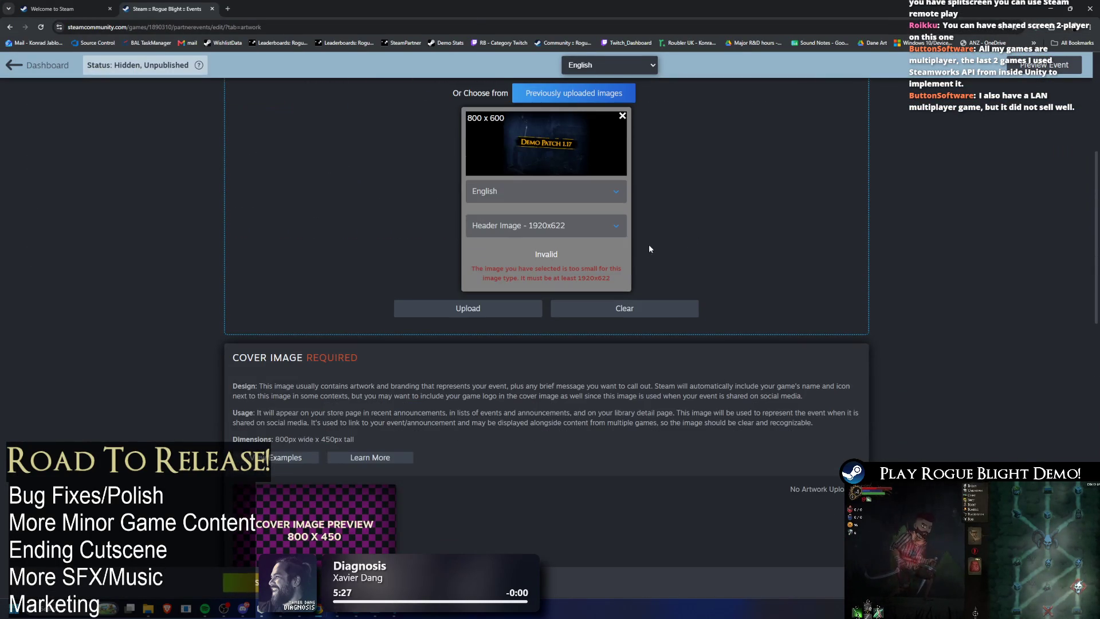
pyautogui.hotkey('alt', 'Tab')
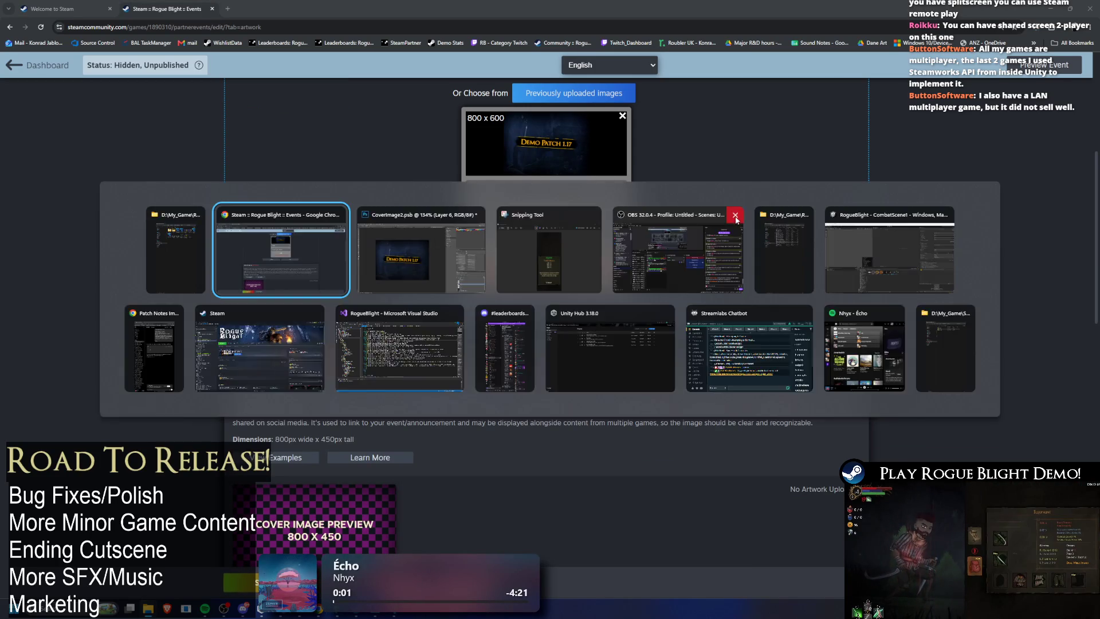
pyautogui.scroll(-3, 619, 115)
pyautogui.hotkey('alt', 'Tab')
pyautogui.hotkey('alt', 'Tab')
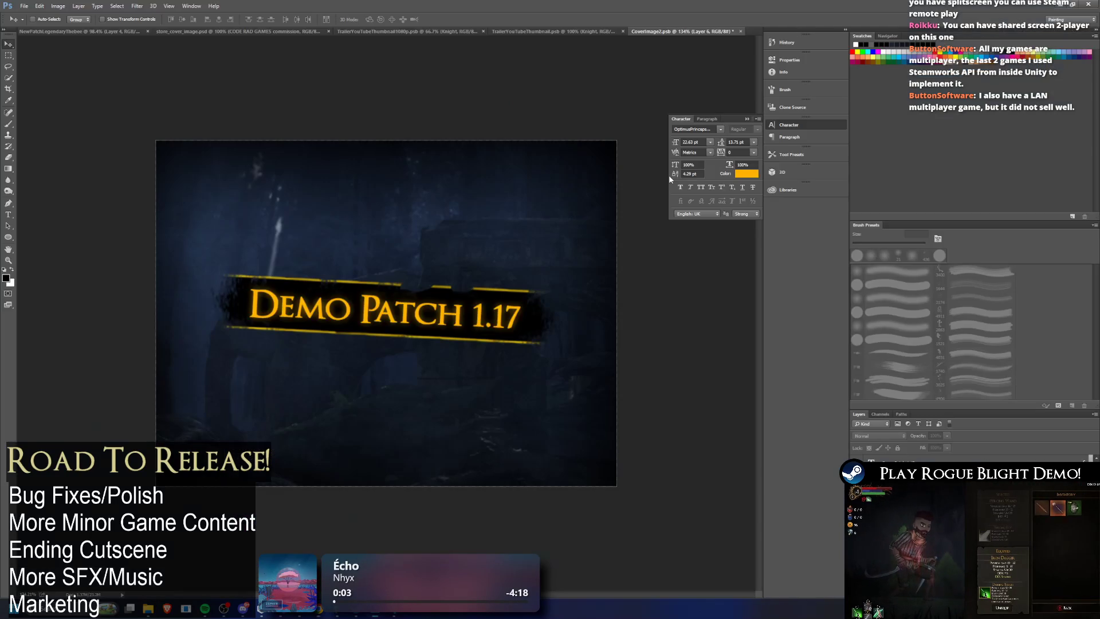
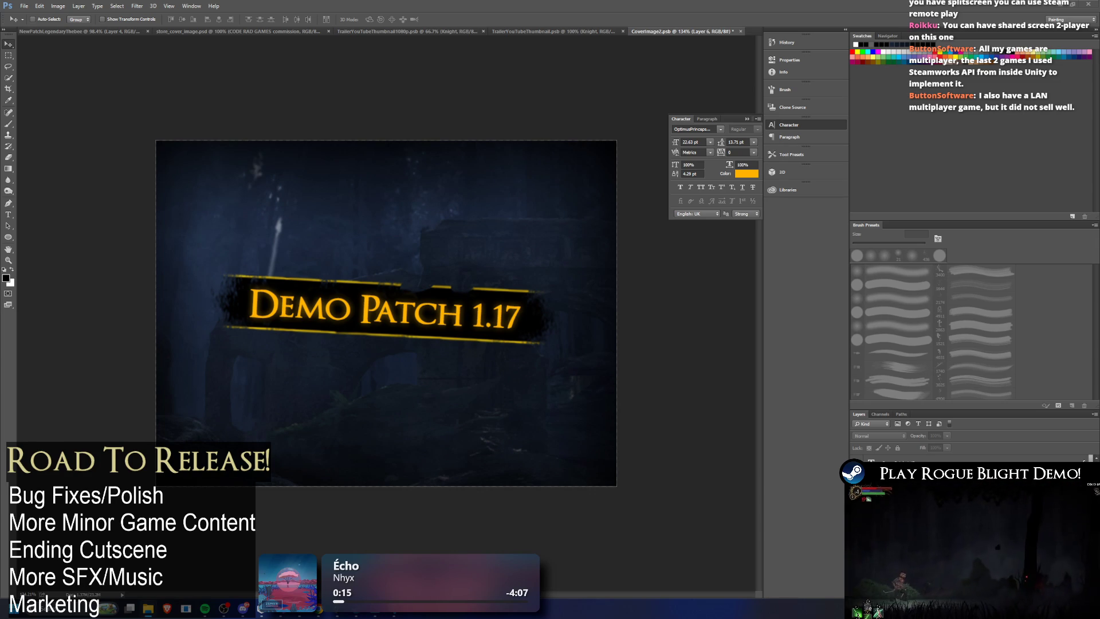
# Shorten the Demo Patch 1.17 image via Canvas Size, accepting the clipping warning.
pyautogui.hotkey('alt', 'Tab')
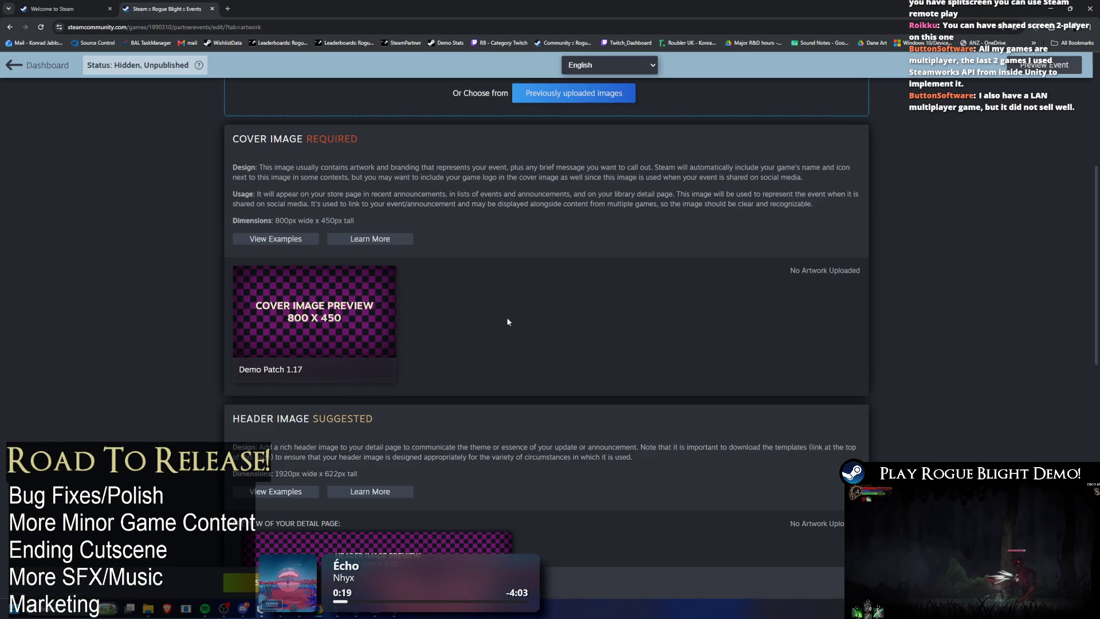
pyautogui.scroll(-3, 509, 305)
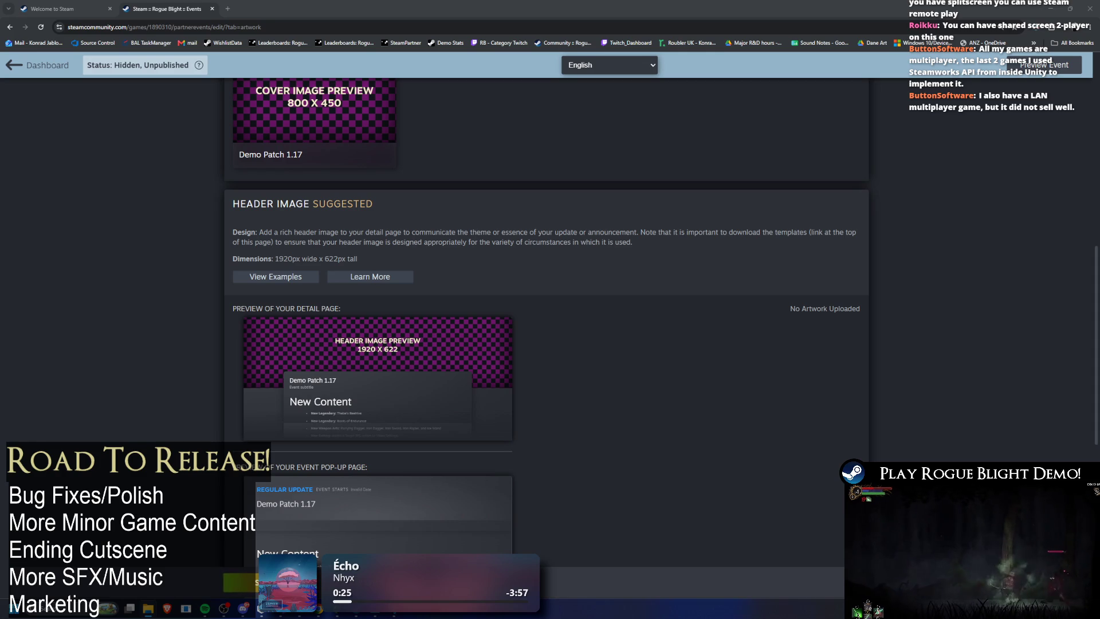
pyautogui.scroll(1, 476, 282)
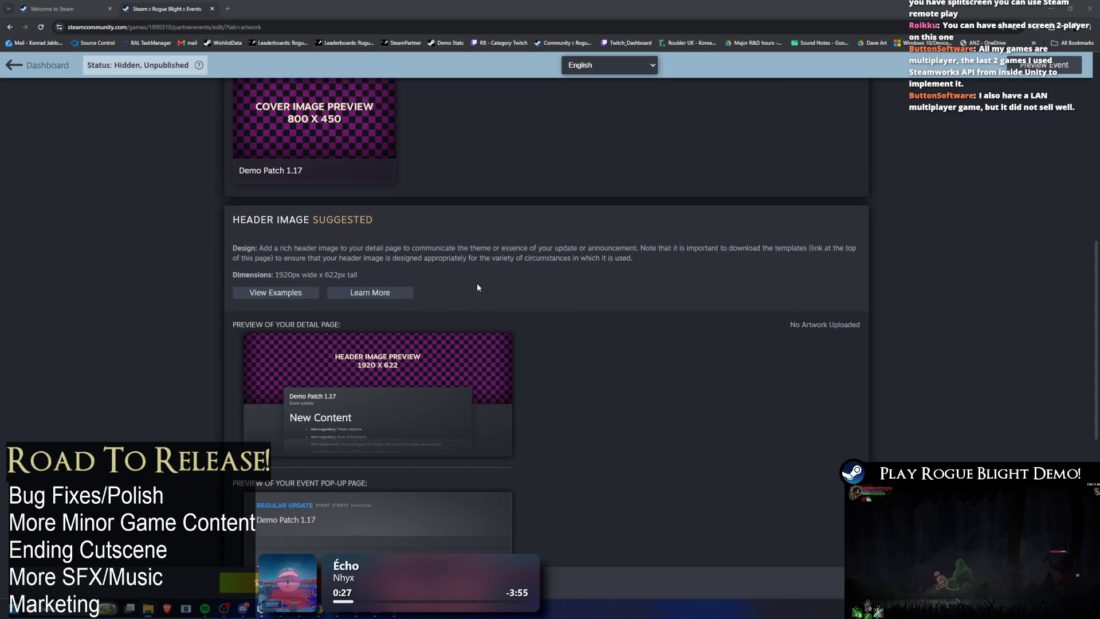
pyautogui.hotkey('alt', 'Tab')
pyautogui.hotkey('alt', 'Tab')
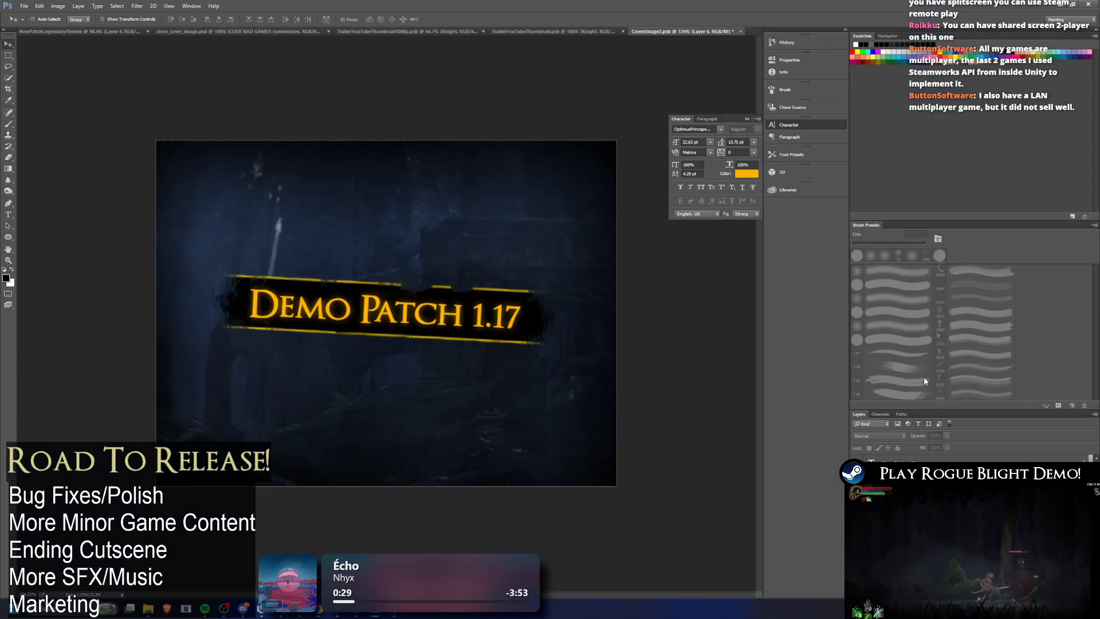
pyautogui.click(61, 12)
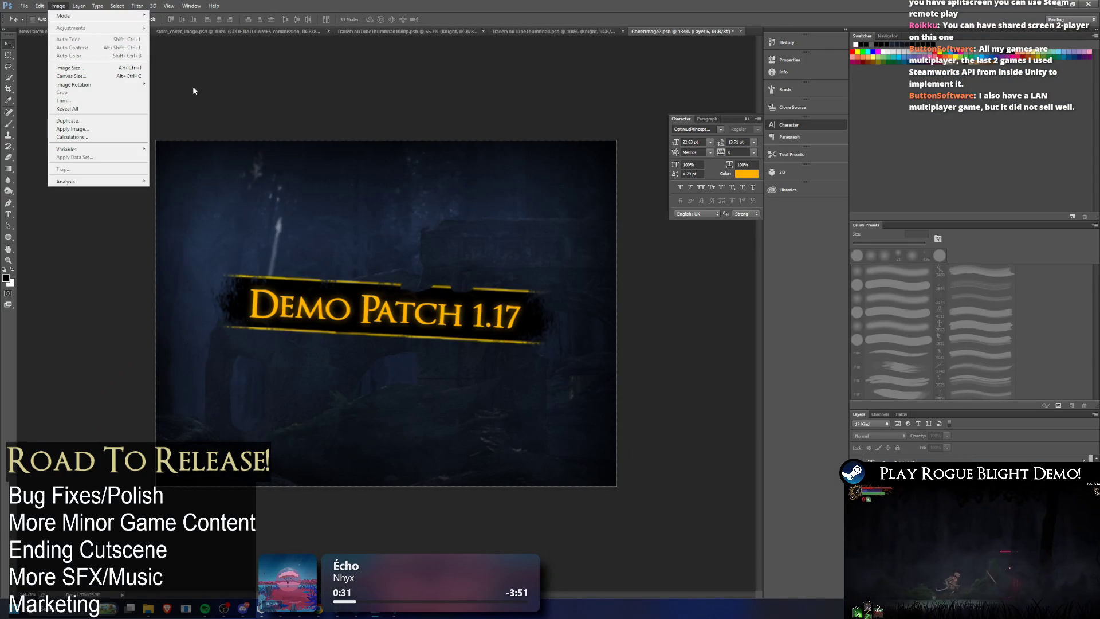
pyautogui.press('Escape')
pyautogui.click(102, 13)
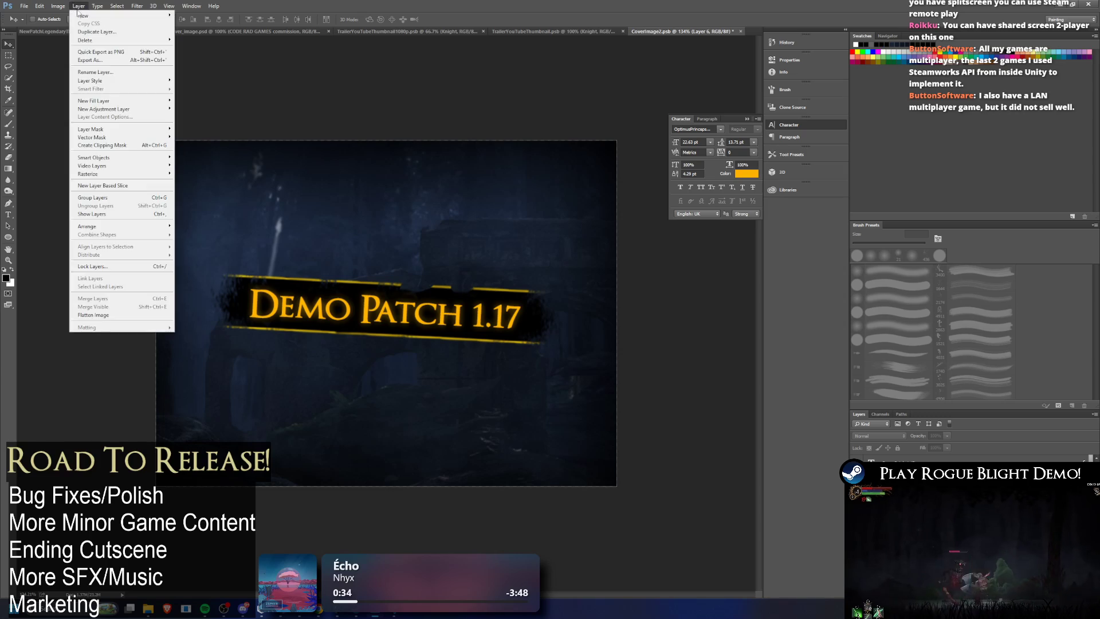
pyautogui.click(16, 45)
pyautogui.click(58, 6)
pyautogui.click(93, 79)
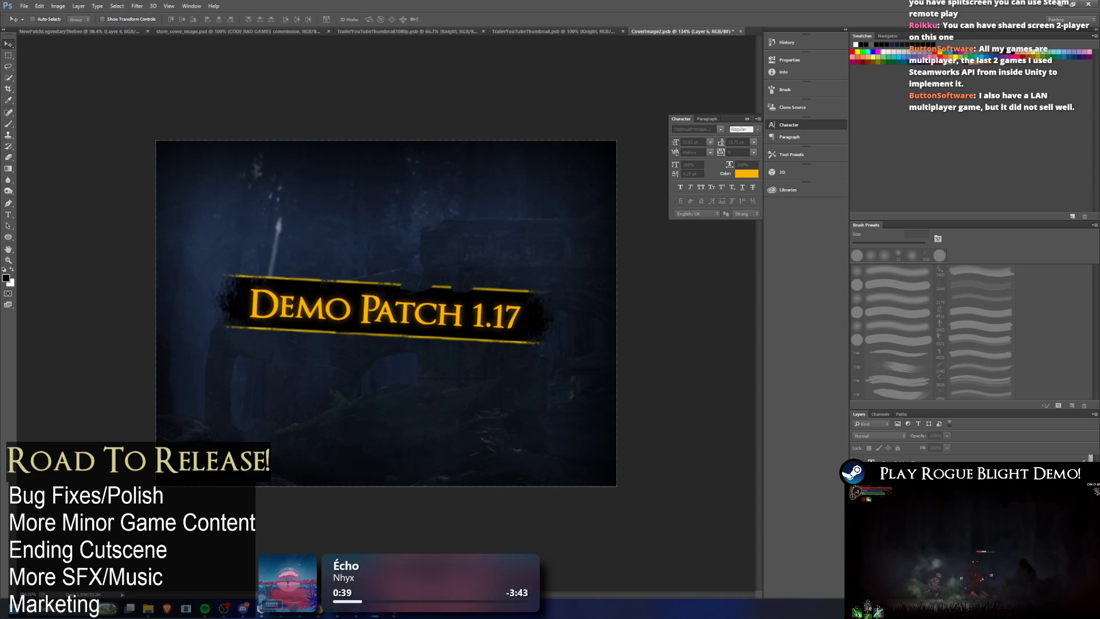
pyautogui.press('Return')
pyautogui.click(524, 238)
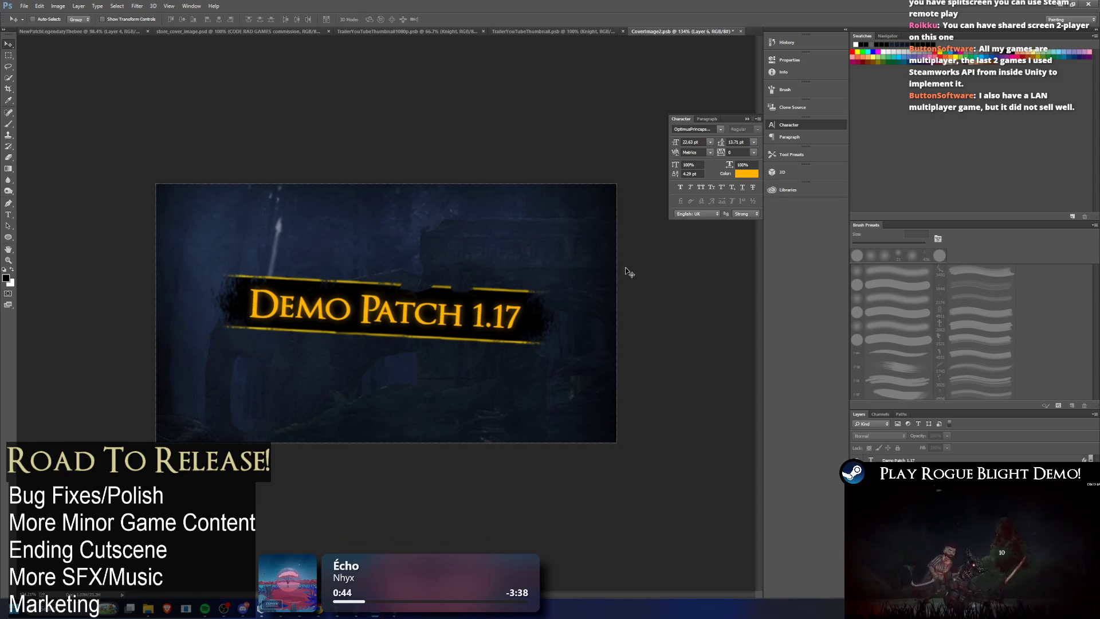
# Quick Export as PNG over the existing DemoPatch117.png and return to the Steam event page.
pyautogui.click(24, 6)
pyautogui.moveTo(51, 129)
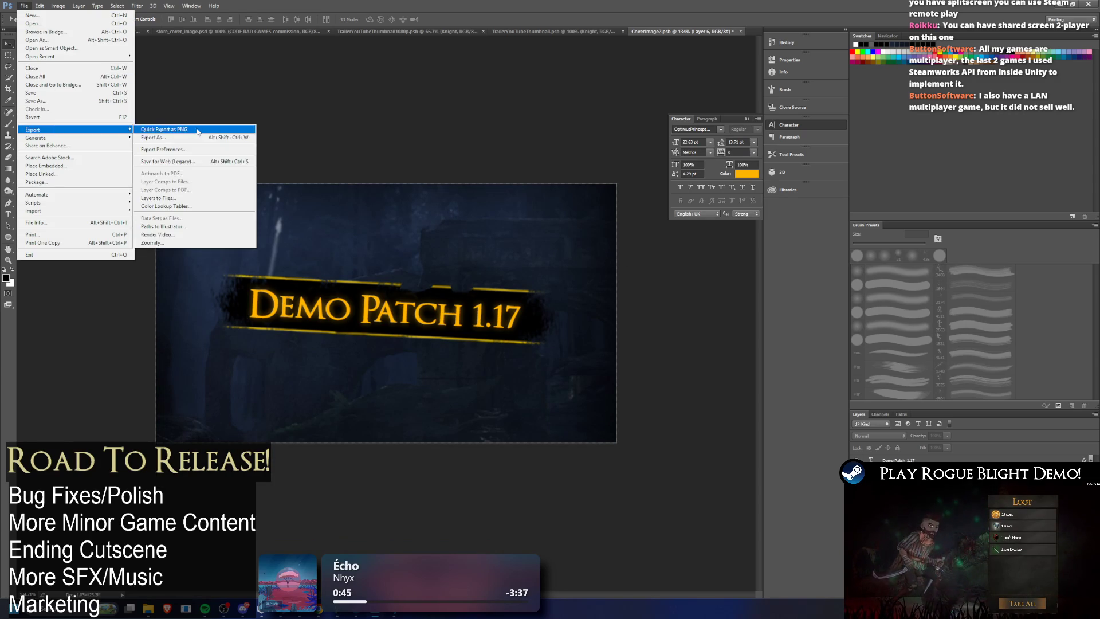
pyautogui.click(193, 130)
pyautogui.doubleClick(390, 100)
pyautogui.click(586, 301)
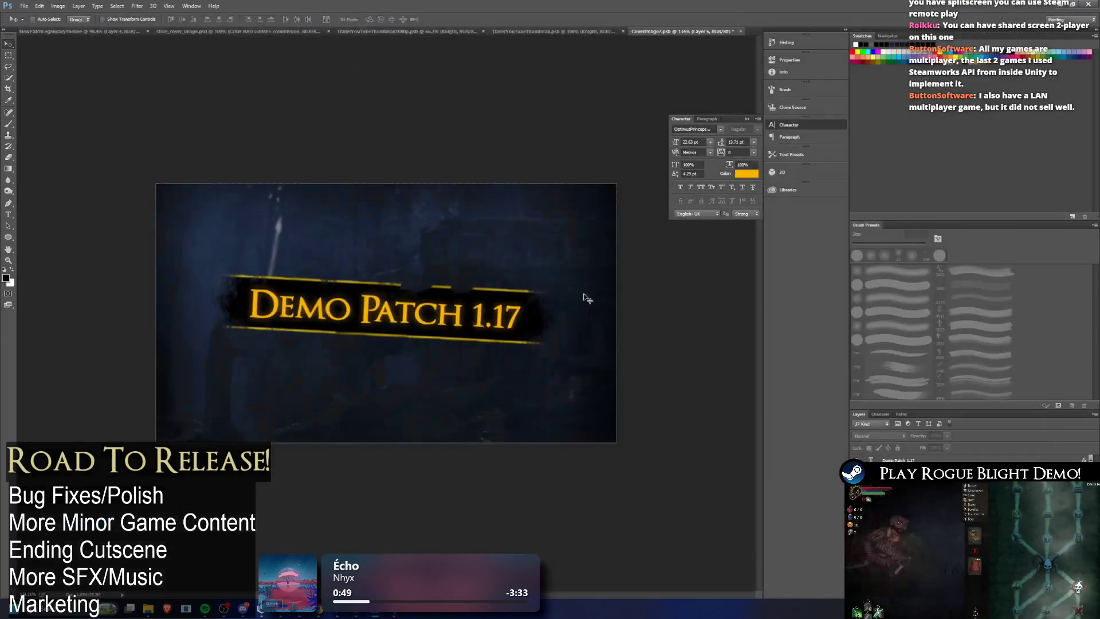
pyautogui.hotkey('alt', 'Tab')
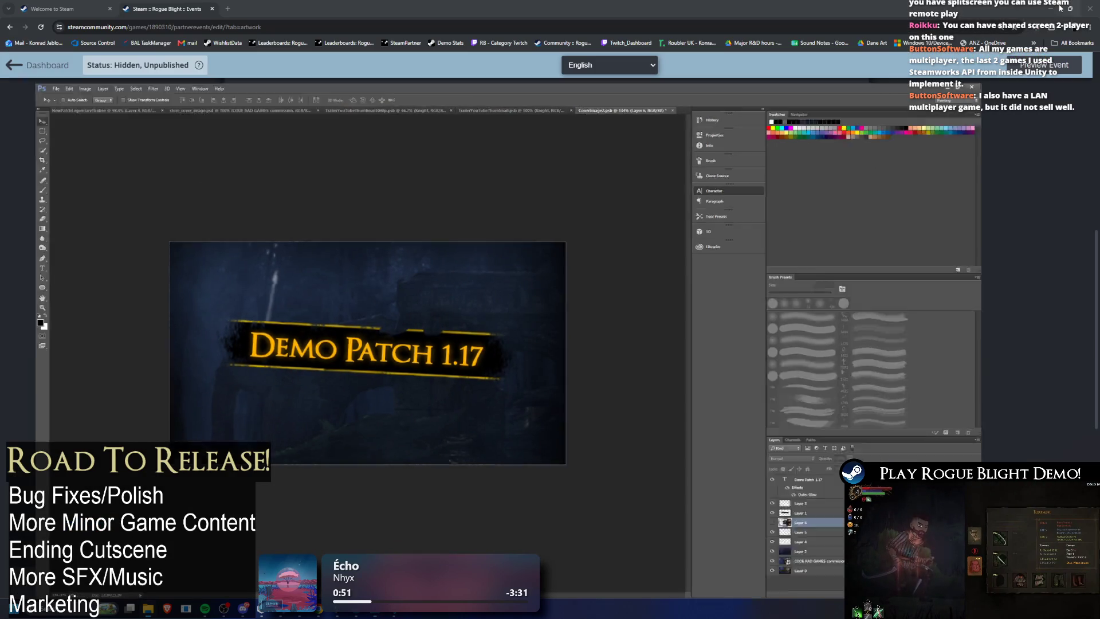
pyautogui.scroll(3, 641, 224)
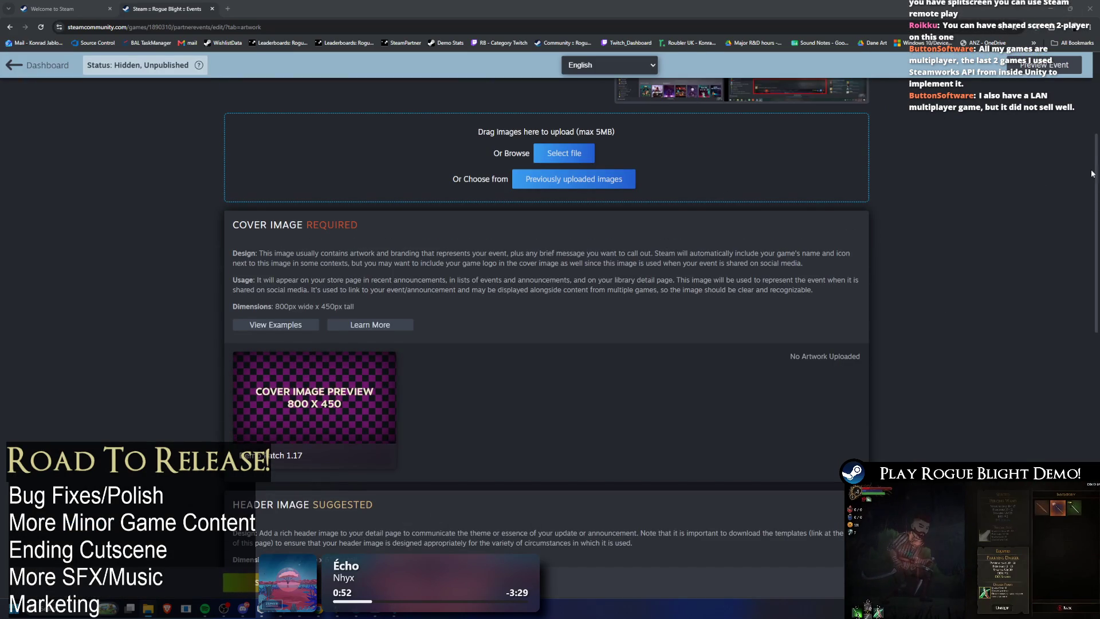
pyautogui.scroll(2, 939, 161)
# Upload DemoPatch117.png as the event's cover image, then go back to Photoshop.
pyautogui.click(564, 325)
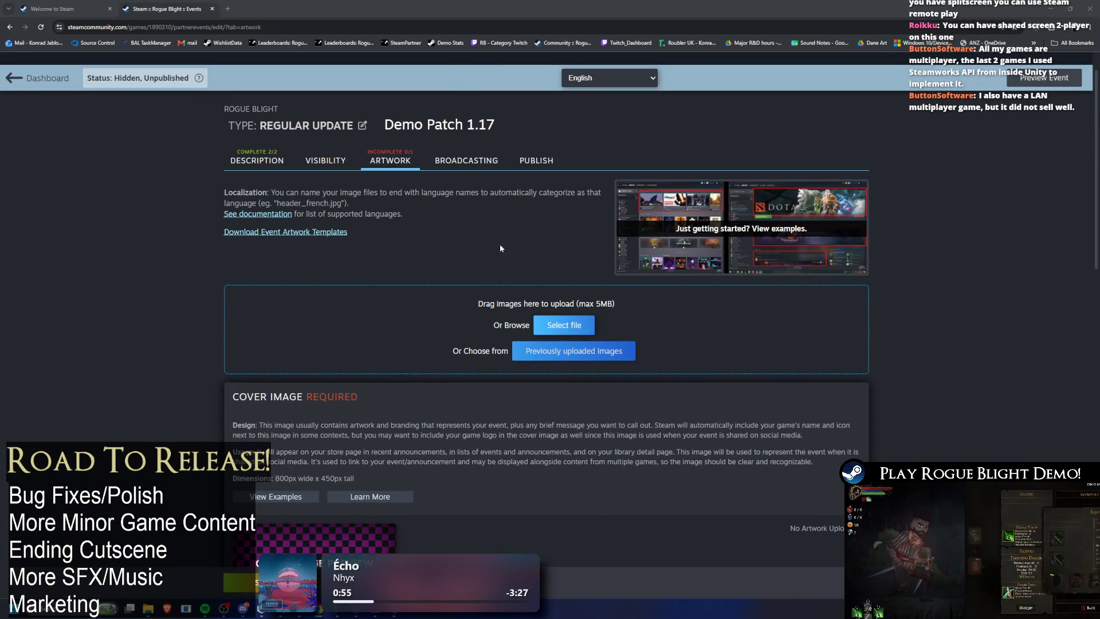
pyautogui.doubleClick(307, 98)
pyautogui.scroll(-1, 648, 241)
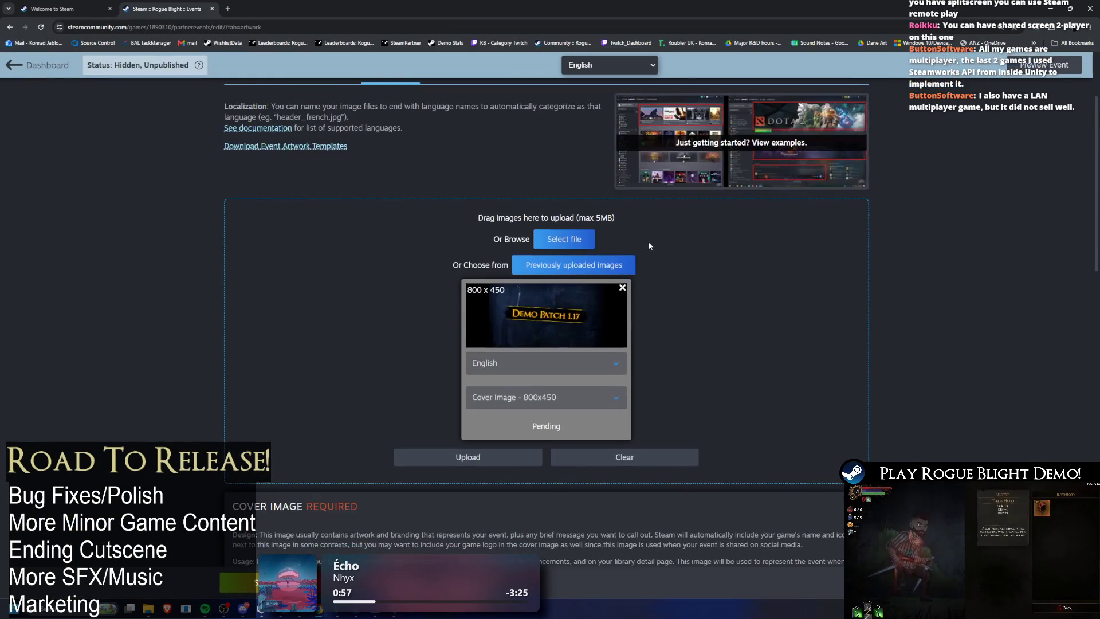
pyautogui.click(513, 465)
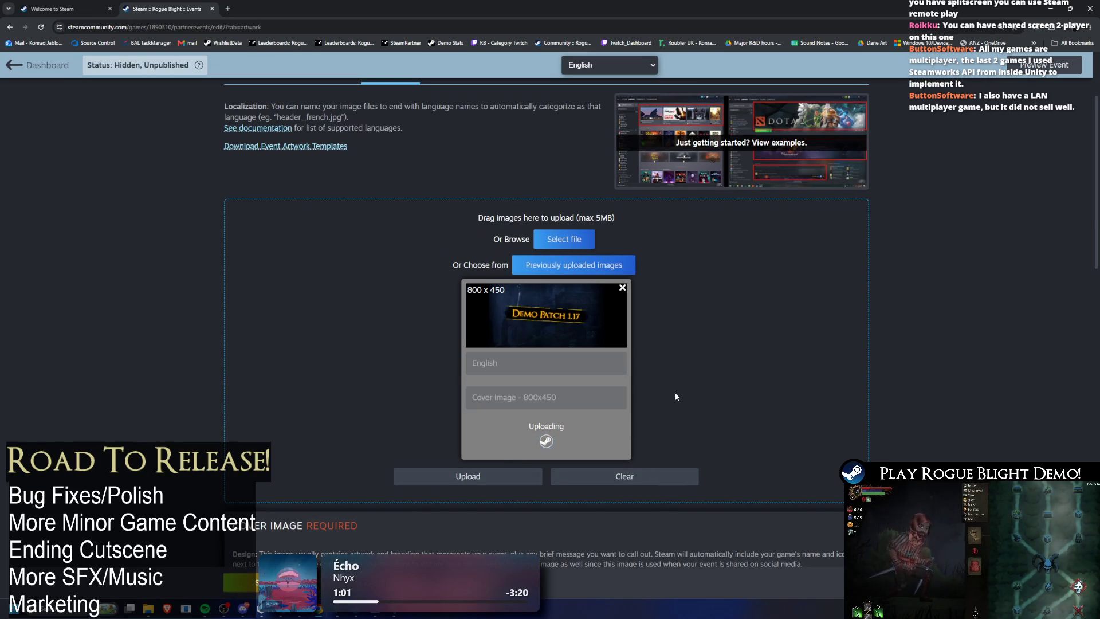
pyautogui.scroll(-1, 757, 318)
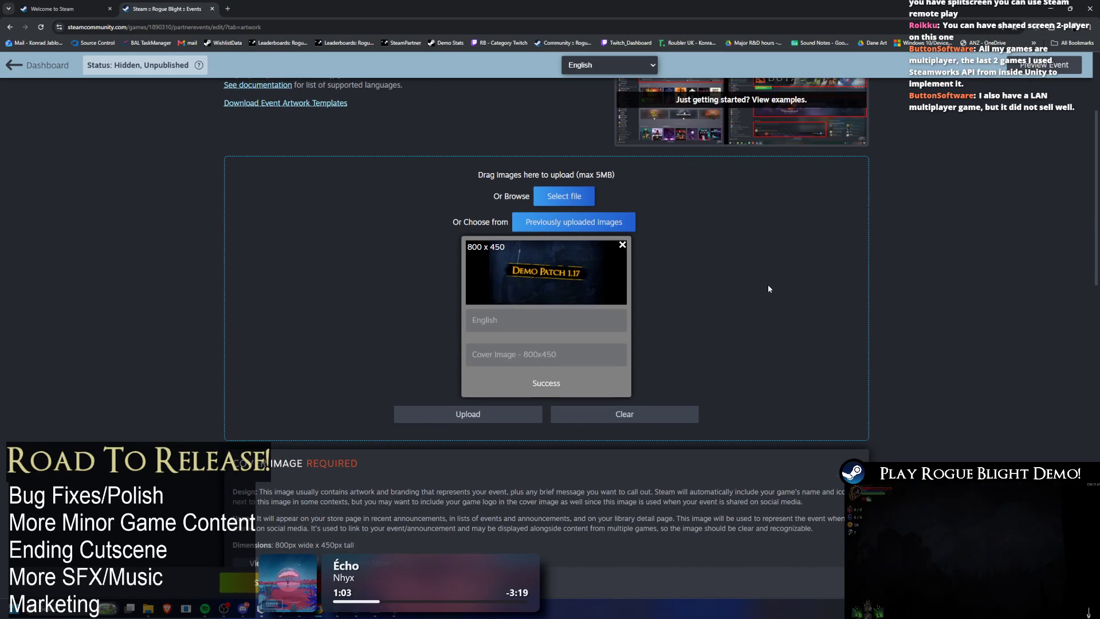
pyautogui.scroll(-2, 767, 284)
pyautogui.scroll(-4, 771, 271)
pyautogui.scroll(-3, 770, 270)
pyautogui.scroll(-1, 794, 290)
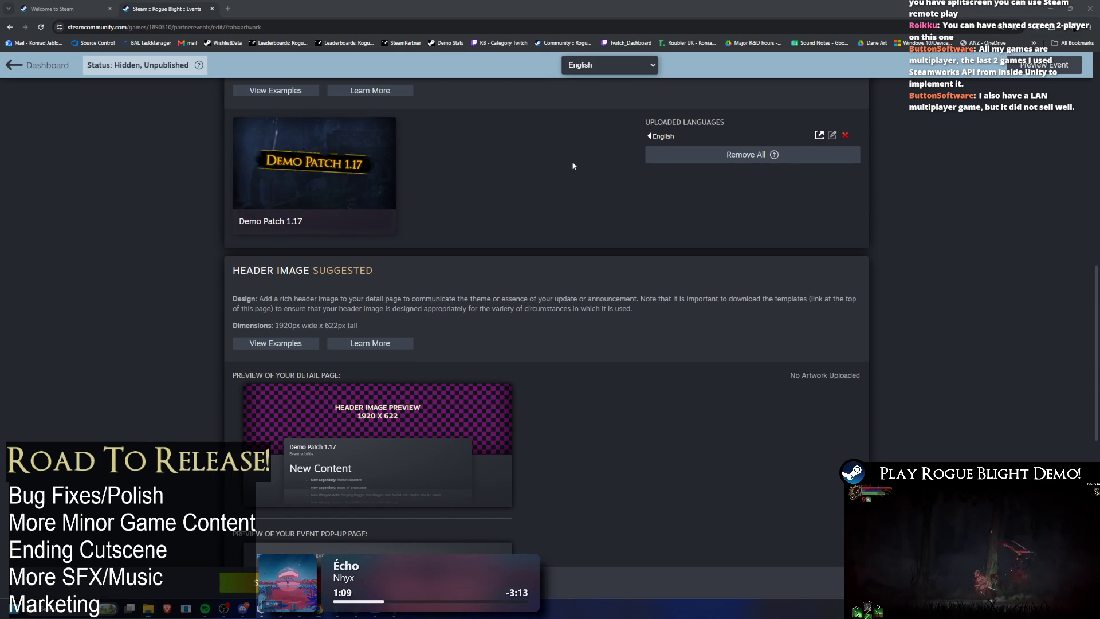
pyautogui.hotkey('alt', 'Tab')
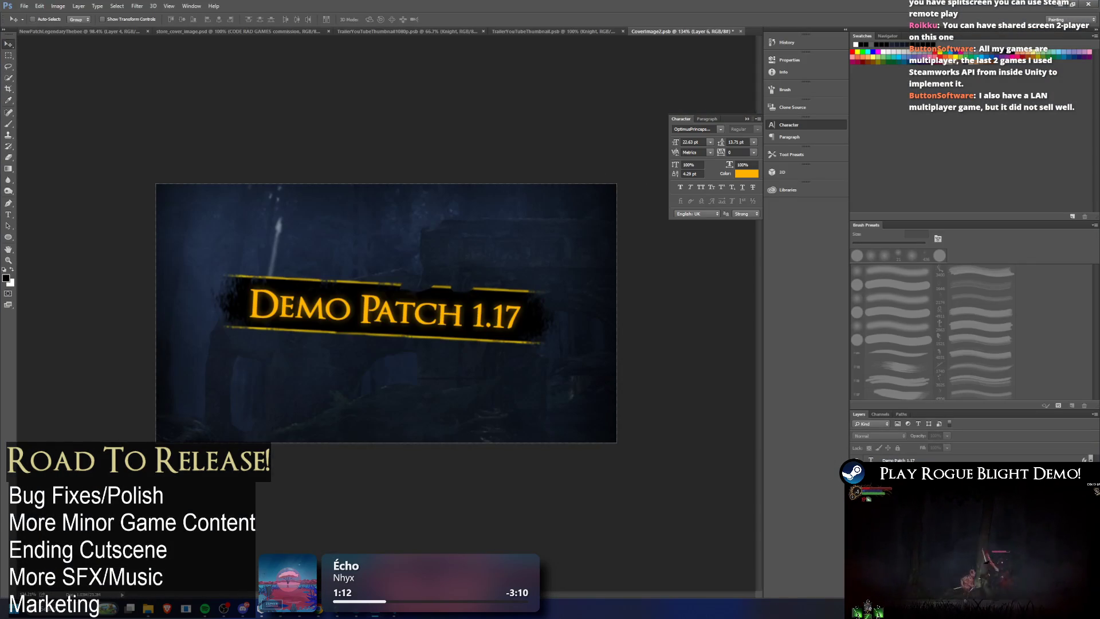
# Scale the Demo Patch text banner up across the image with Free Transform.
pyautogui.hotkey('ctrl', 't')
pyautogui.moveTo(561, 361); pyautogui.dragTo(535, 352)
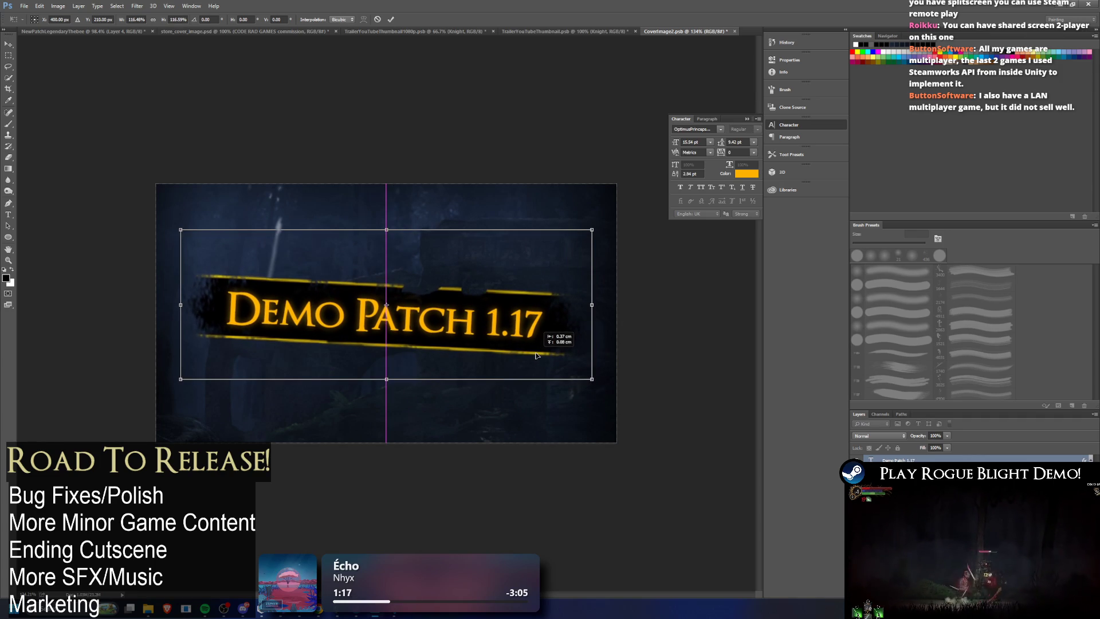
pyautogui.press('Return')
# Re-export as PNG over DemoPatch117.png and switch back to the Steam event page.
pyautogui.click(24, 6)
pyautogui.moveTo(32, 129)
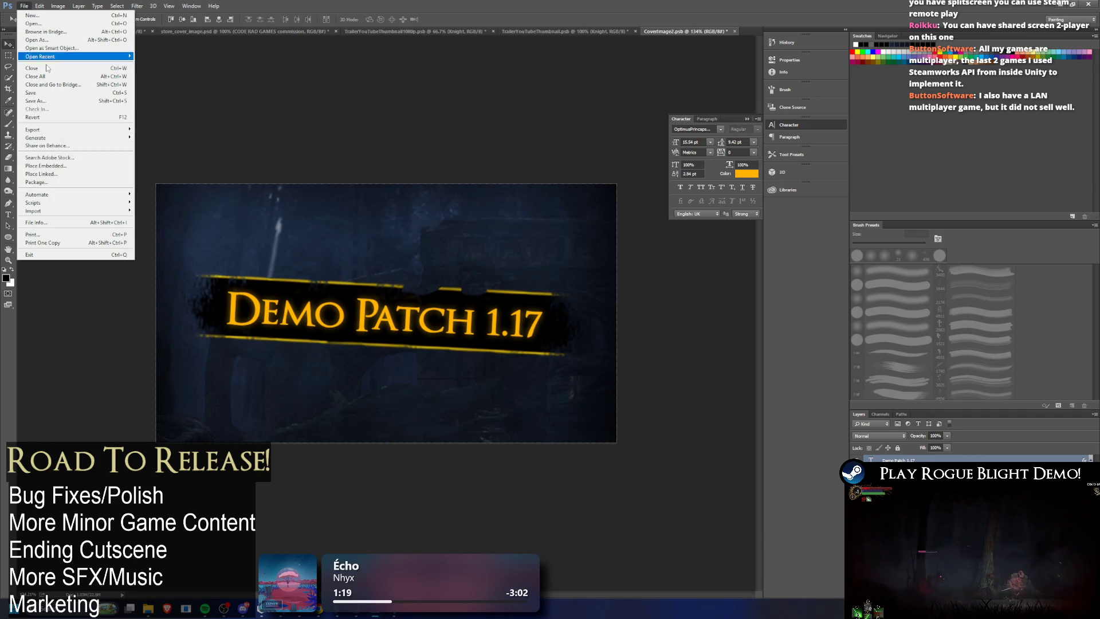
pyautogui.click(210, 131)
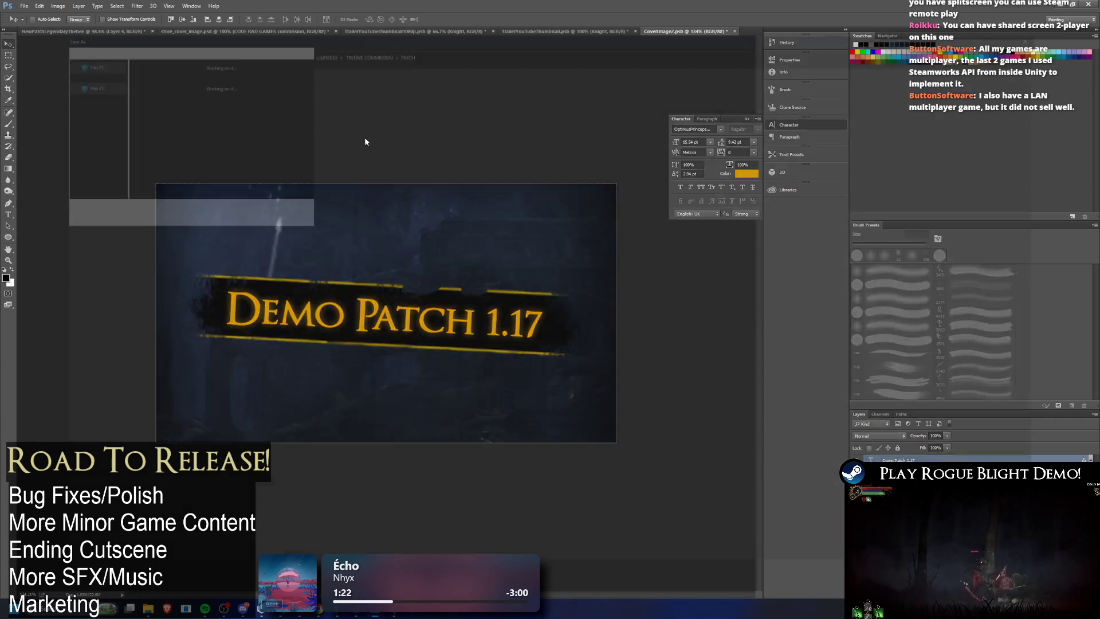
pyautogui.doubleClick(375, 82)
pyautogui.click(571, 304)
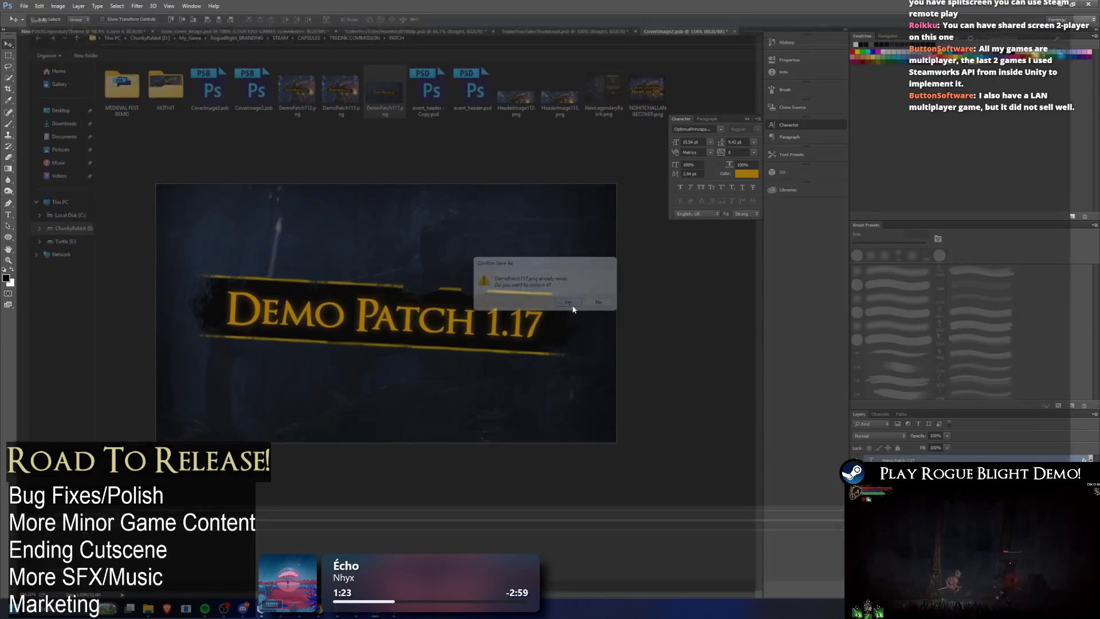
pyautogui.hotkey('alt', 'Tab')
pyautogui.hotkey('alt', 'Tab')
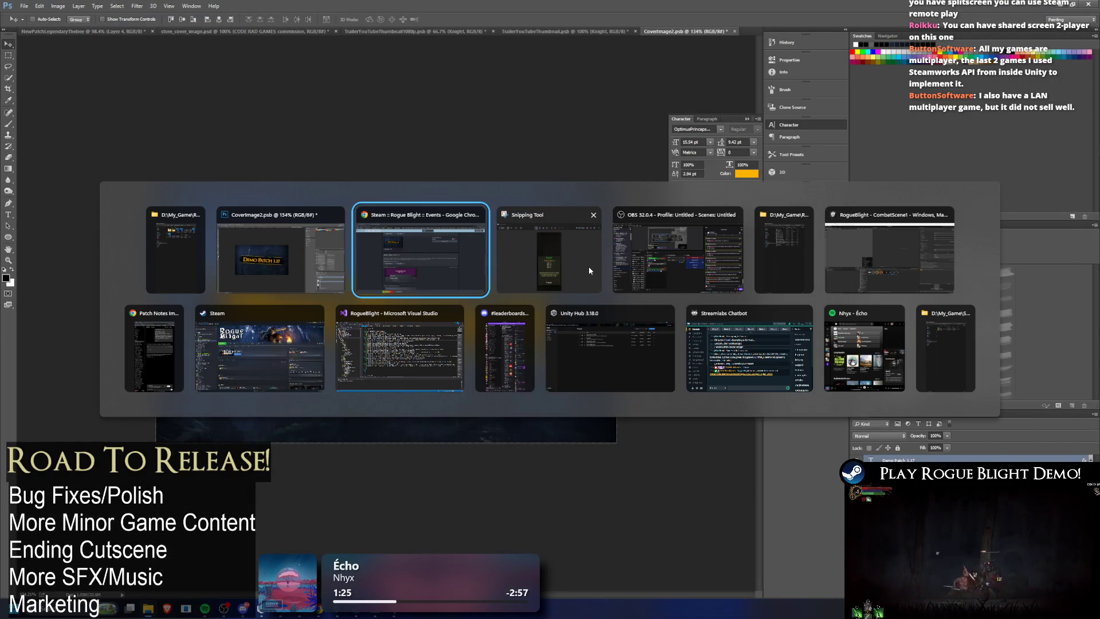
pyautogui.scroll(3, 517, 206)
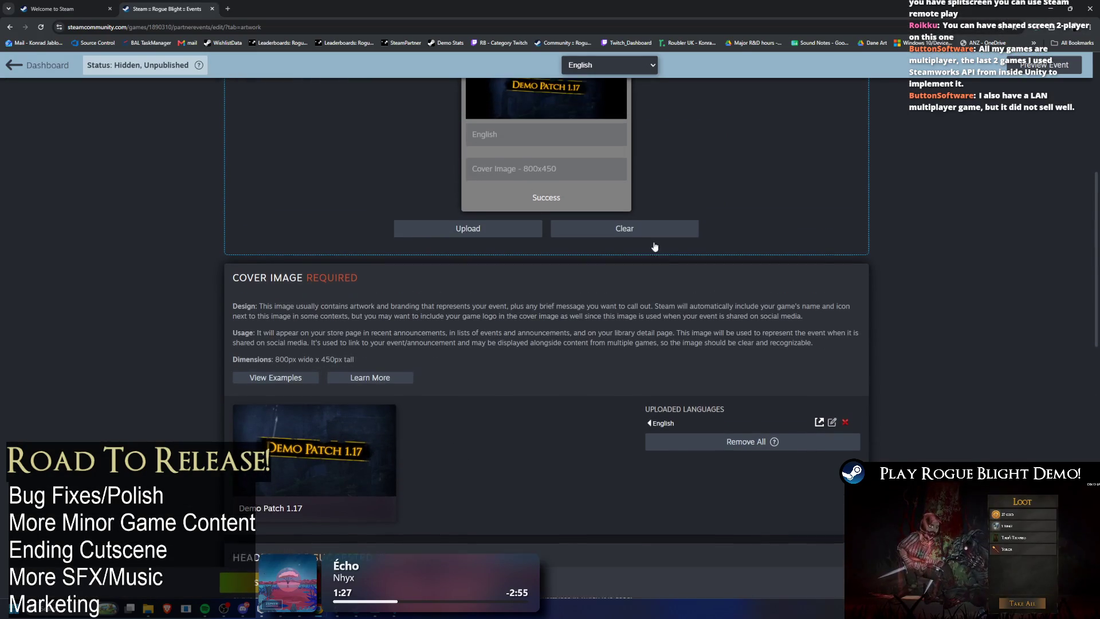
pyautogui.scroll(-2, 650, 238)
pyautogui.scroll(2, 584, 248)
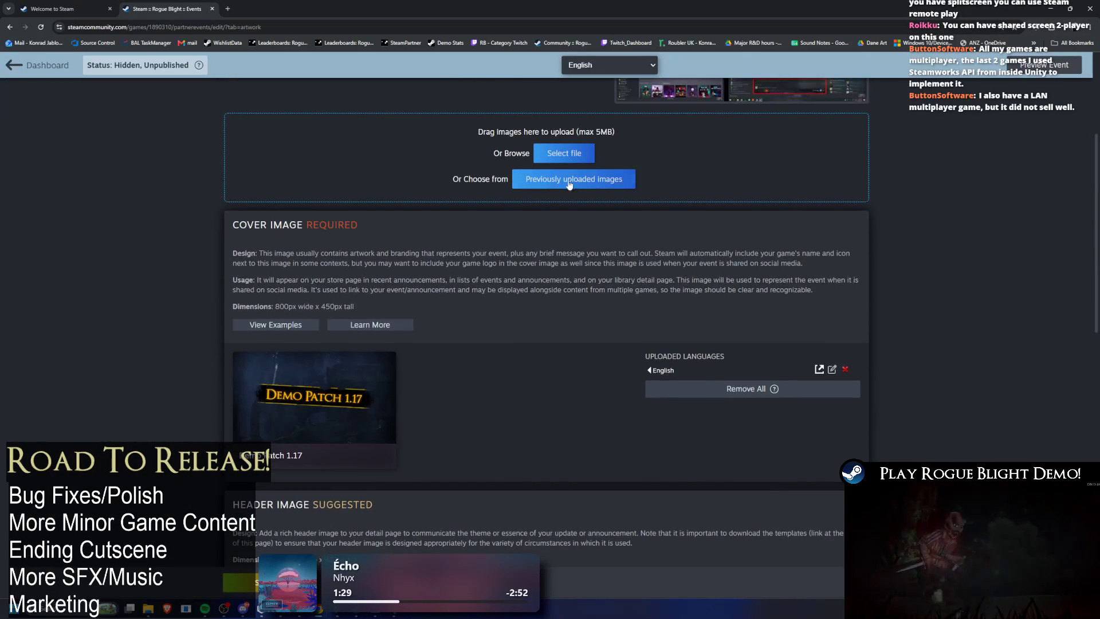
# Upload the updated DemoPatch117.png as the cover image, then leave the browser.
pyautogui.click(567, 156)
pyautogui.doubleClick(291, 86)
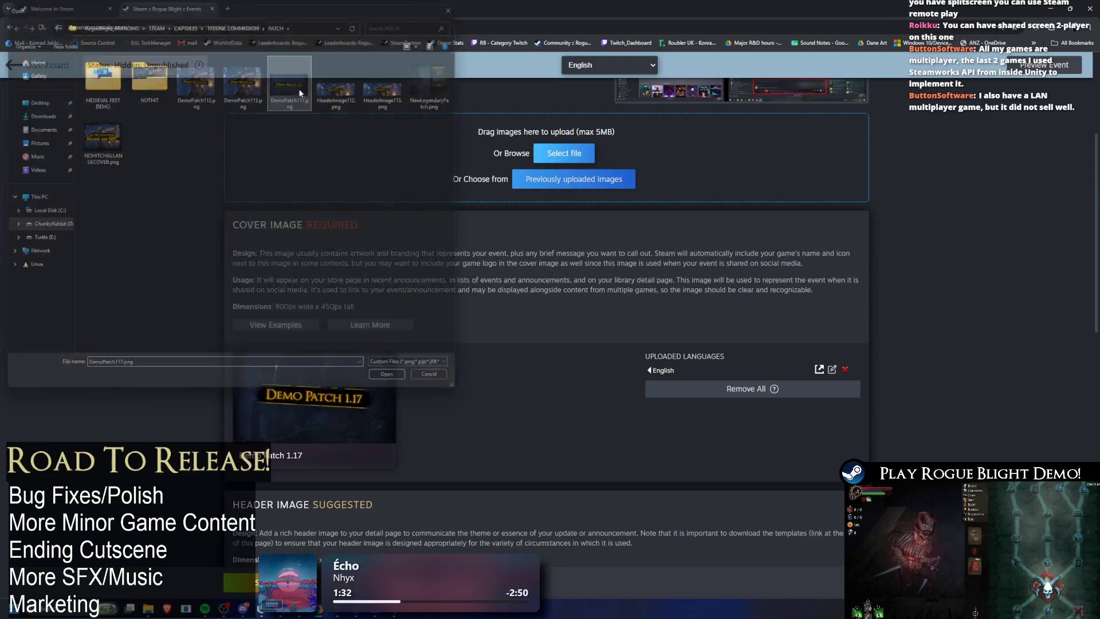
pyautogui.click(503, 373)
pyautogui.scroll(-3, 783, 296)
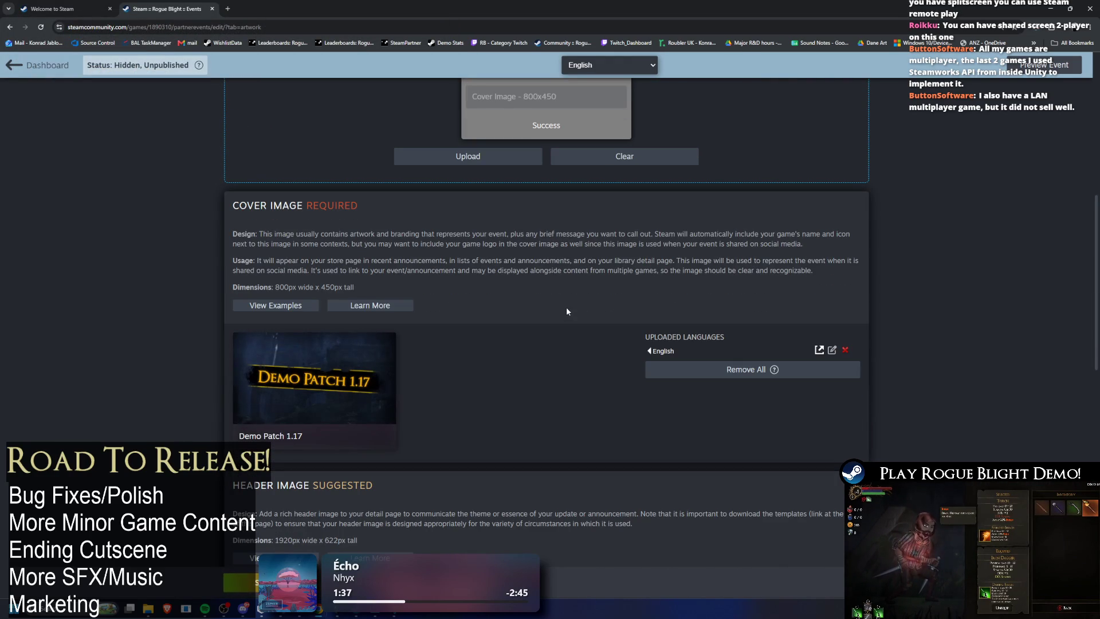
pyautogui.scroll(-3, 532, 327)
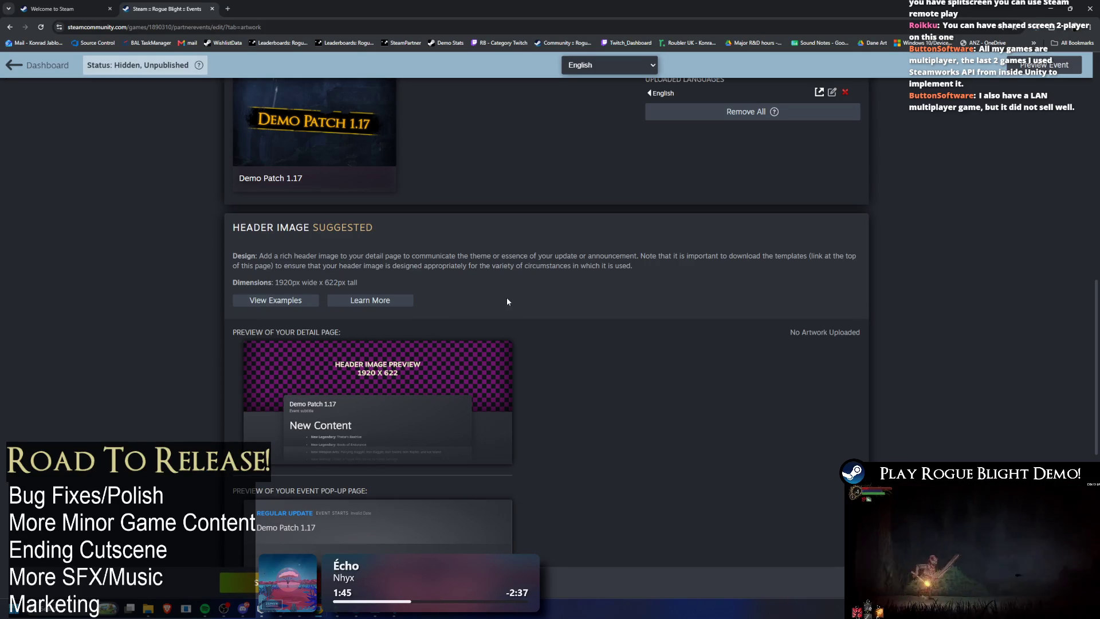
pyautogui.scroll(1, 534, 292)
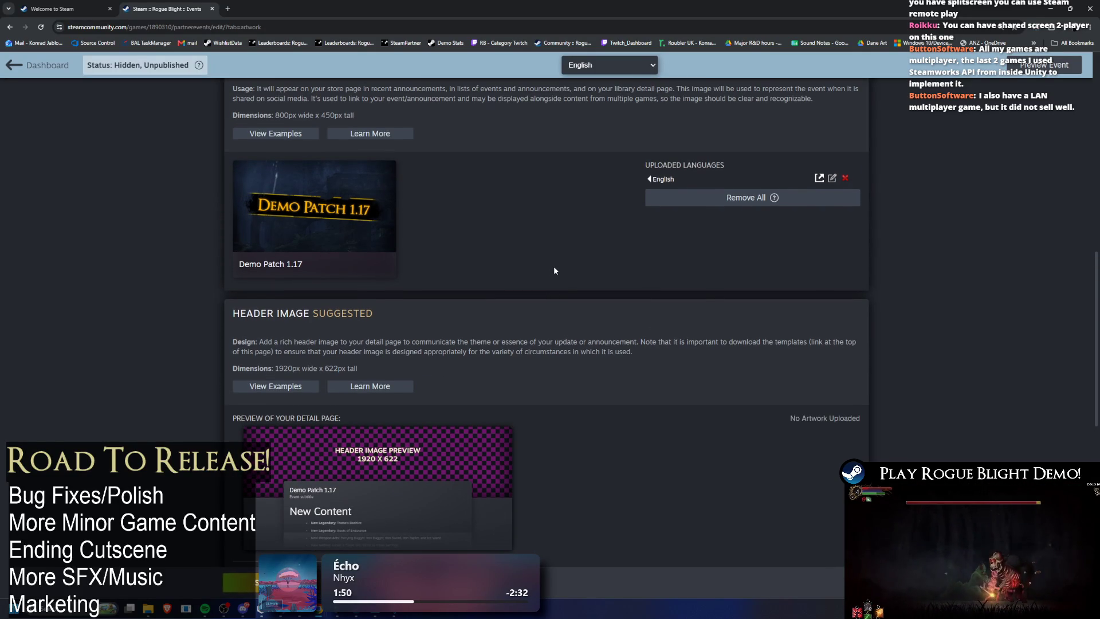
pyautogui.scroll(-2, 554, 265)
pyautogui.scroll(-4, 566, 265)
pyautogui.scroll(4, 579, 265)
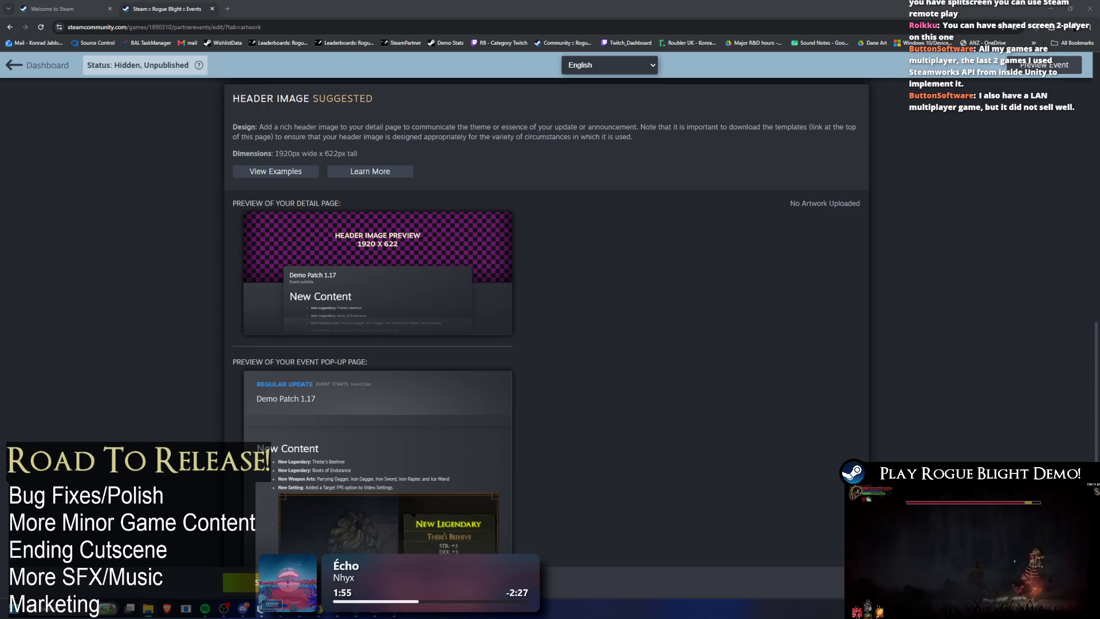
pyautogui.hotkey('alt', 'Tab')
# Switch to the knight cover image document with the No Hit Challenge title.
pyautogui.hotkey('ctrl', 'Tab')
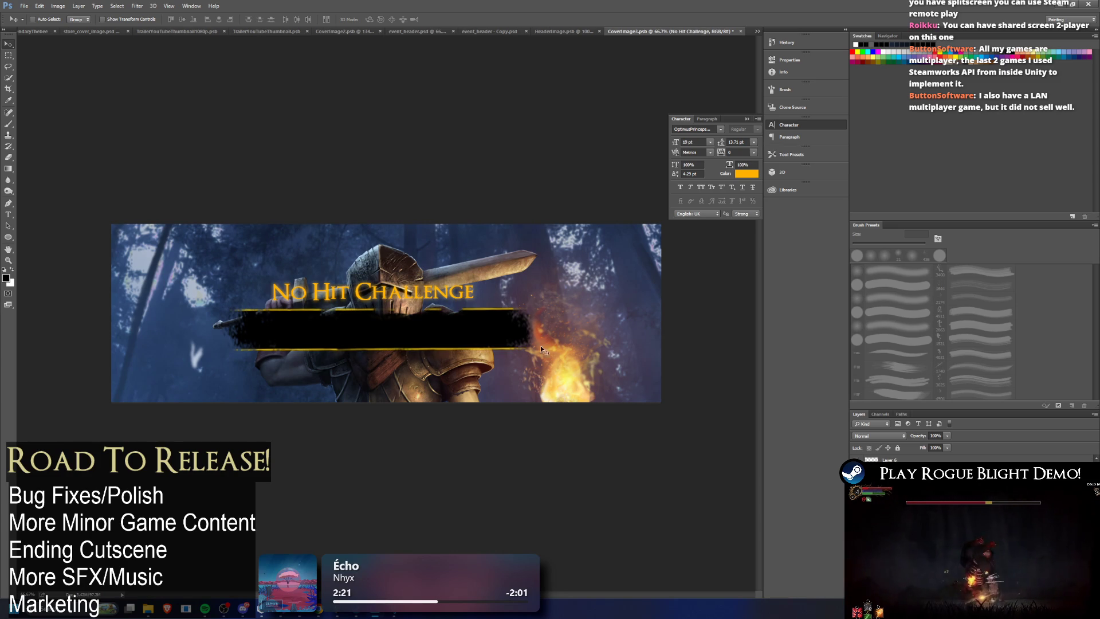
# Retype the title as Demo Patch 1.17 and position it within the black banner strip.
pyautogui.click(9, 215)
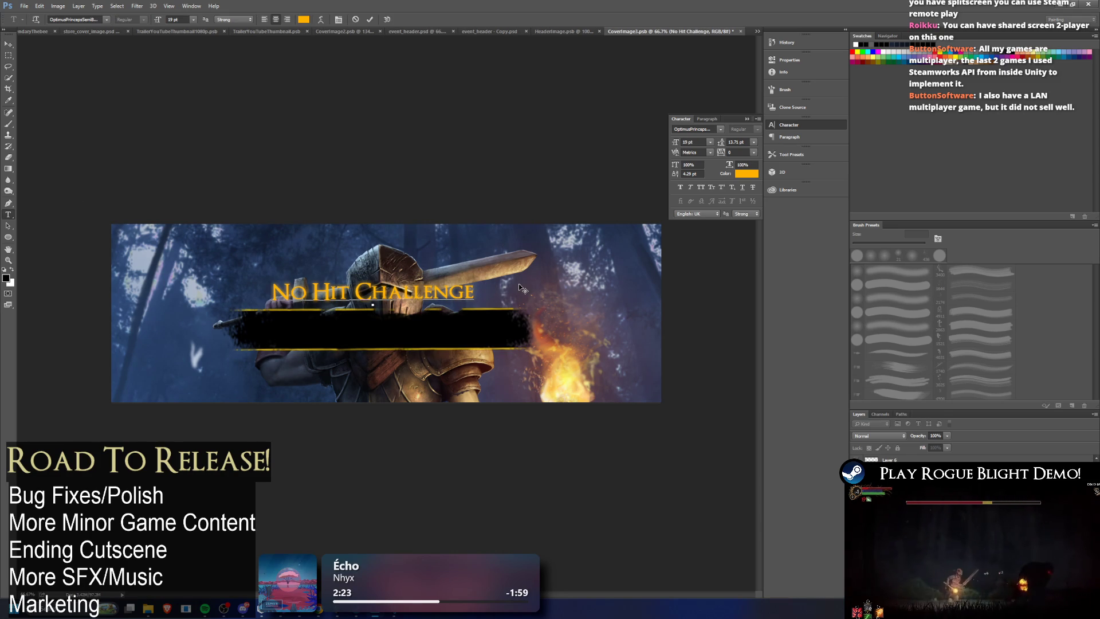
pyautogui.moveTo(271, 293); pyautogui.dragTo(519, 288)
pyautogui.write('Demo Patch 1.17')
pyautogui.click(9, 43)
pyautogui.moveTo(394, 287)
pyautogui.mouseDown()
pyautogui.moveTo(393, 324)
pyautogui.moveTo(427, 328)
pyautogui.mouseUp()
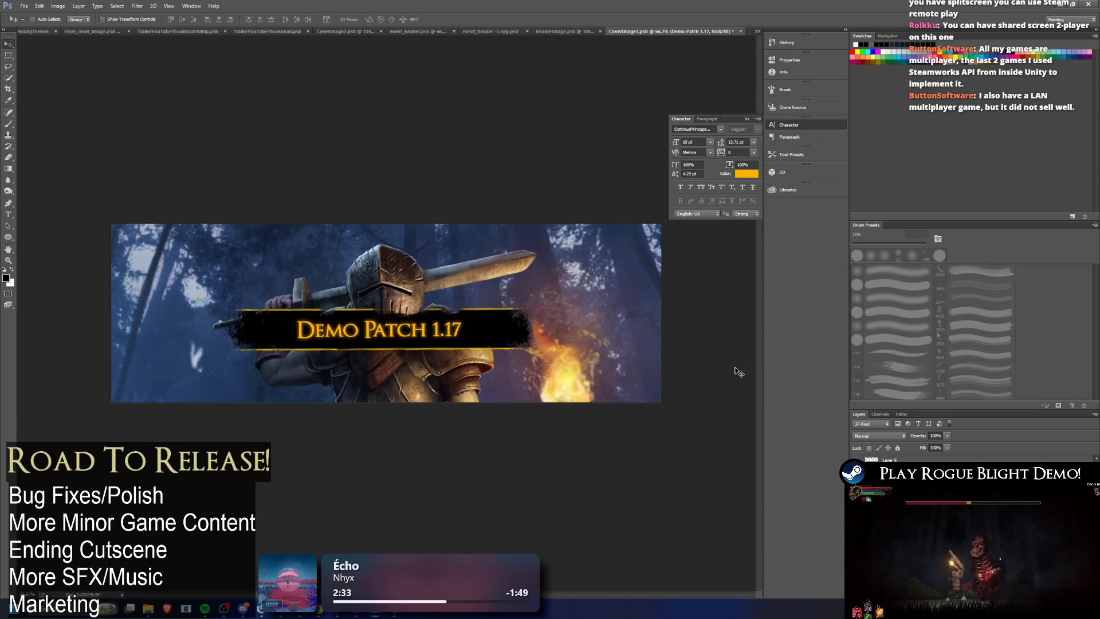
pyautogui.click(562, 357)
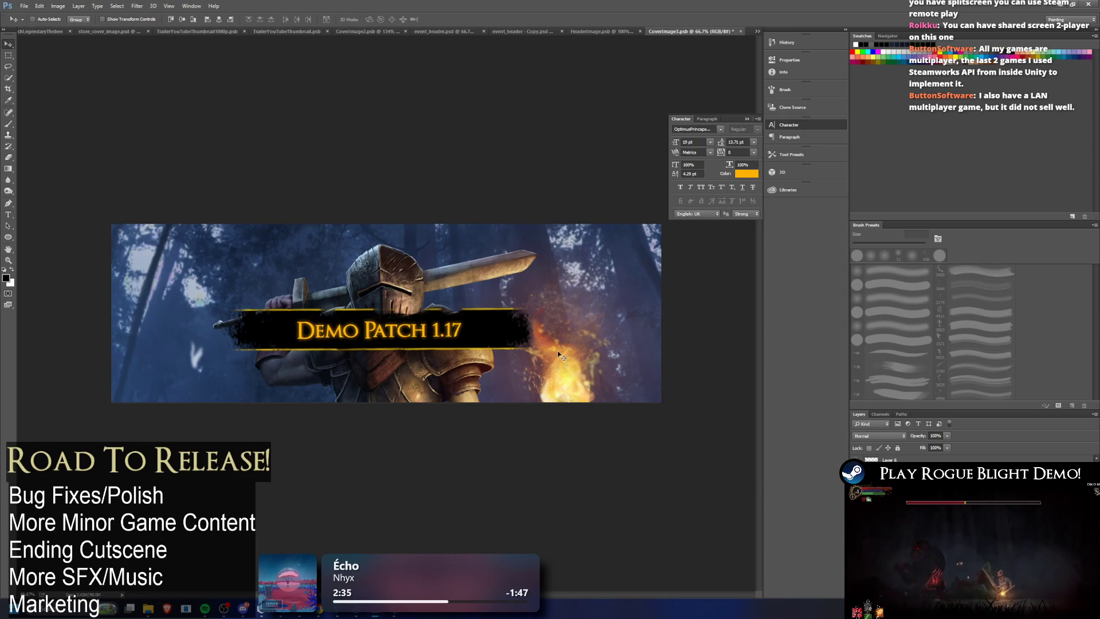
pyautogui.moveTo(503, 333); pyautogui.dragTo(497, 317)
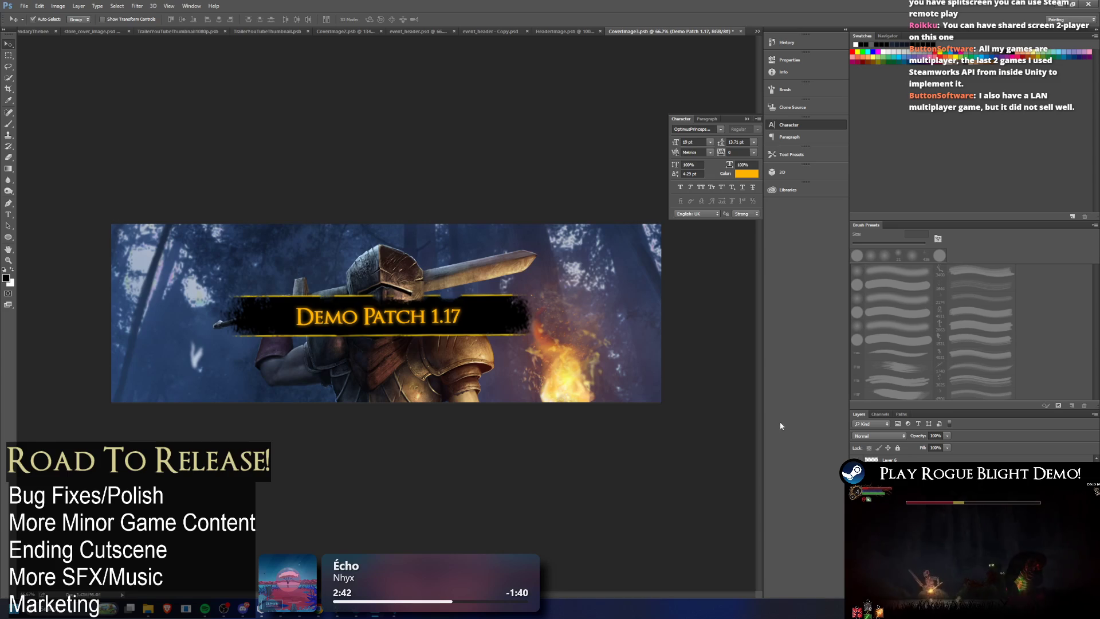
# Enlarge the Demo Patch 1.17 title to about 124% and recentre it in the bar.
pyautogui.hotkey('ctrl', 't')
pyautogui.moveTo(457, 333)
pyautogui.mouseDown()
pyautogui.moveTo(502, 337)
pyautogui.moveTo(420, 328)
pyautogui.mouseUp()
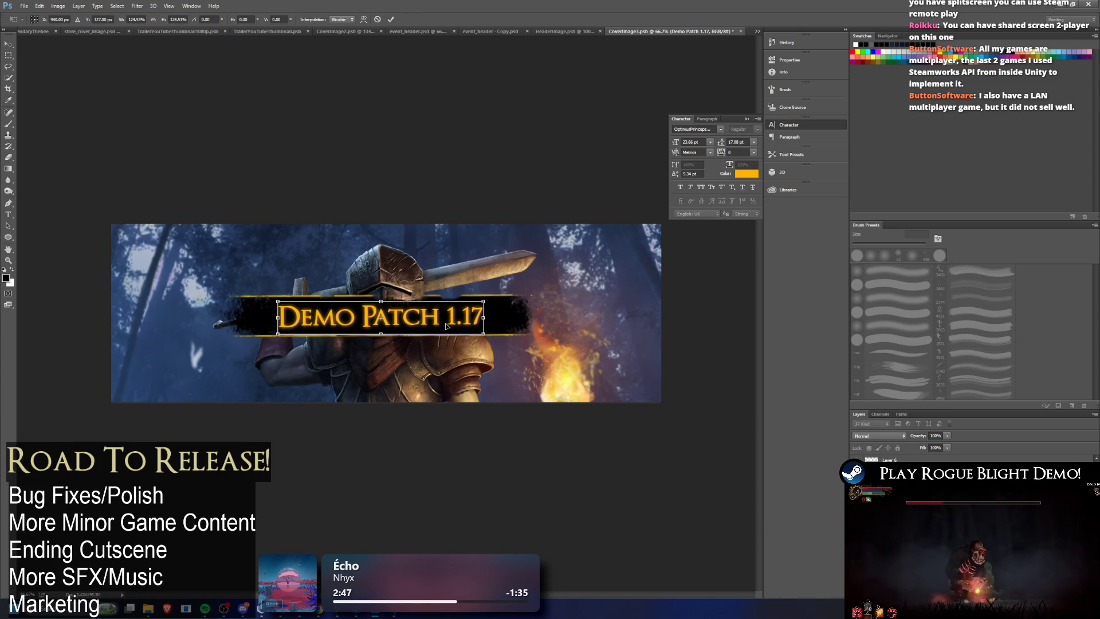
pyautogui.press('Return')
# Move the Layer 1 knight background upward, then preview it fully desaturated in Hue/Saturation.
pyautogui.click(642, 340)
pyautogui.hotkey('ctrl', 't')
pyautogui.moveTo(643, 339)
pyautogui.mouseDown()
pyautogui.moveTo(623, 284)
pyautogui.moveTo(626, 351)
pyautogui.mouseUp()
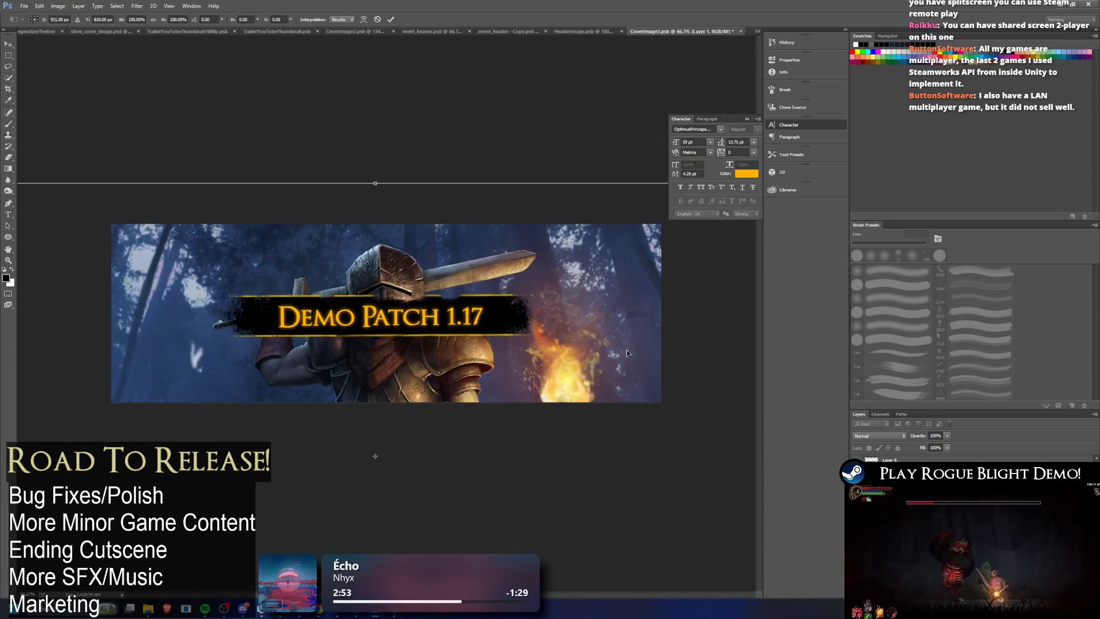
pyautogui.press('Return')
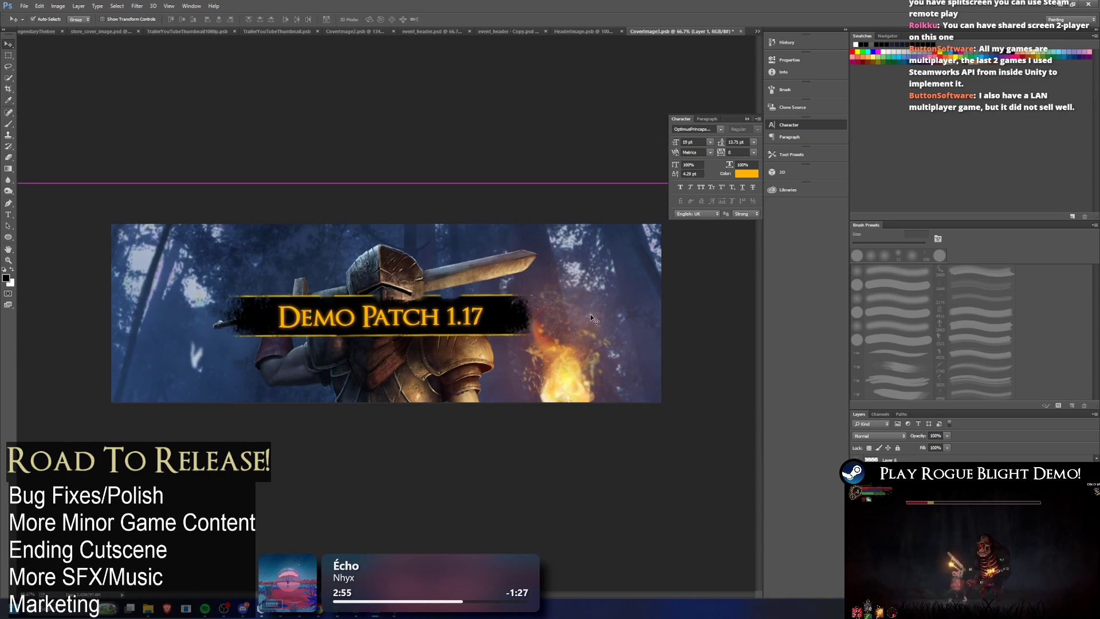
pyautogui.hotkey('ctrl', 'u')
pyautogui.moveTo(839, 229)
pyautogui.mouseDown()
pyautogui.moveTo(795, 230)
pyautogui.moveTo(818, 250)
pyautogui.mouseUp()
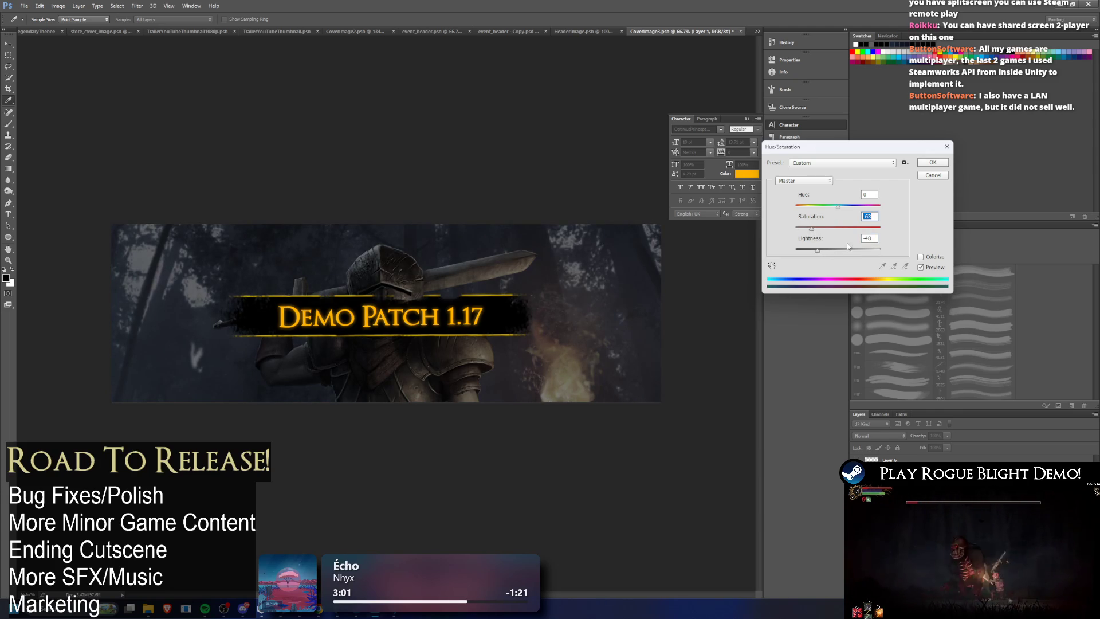
# Apply a mild Exposure brightening to the knight background, tuning exposure, offset and gamma.
pyautogui.press('Escape')
pyautogui.click(53, 5)
pyautogui.moveTo(71, 28)
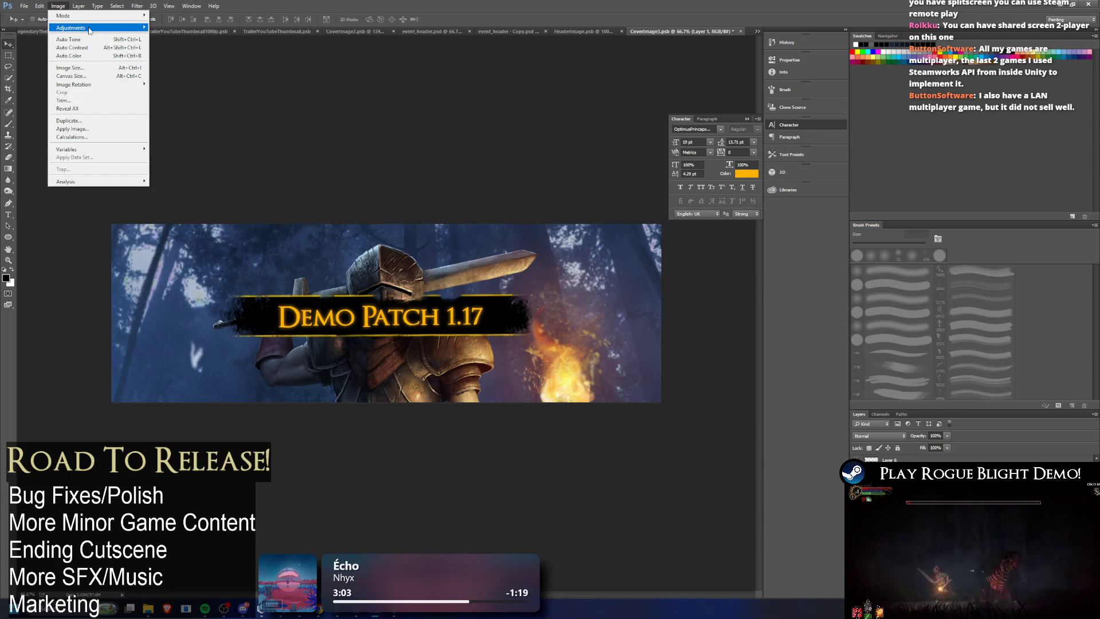
pyautogui.click(189, 52)
pyautogui.moveTo(350, 512); pyautogui.dragTo(358, 550)
pyautogui.click(348, 531)
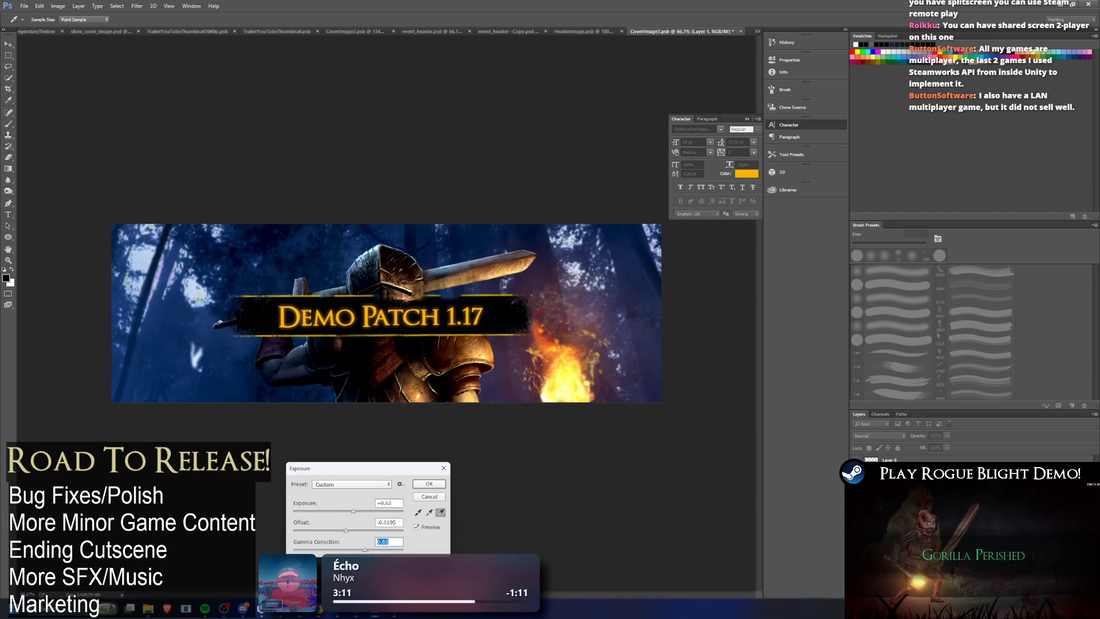
pyautogui.moveTo(358, 550); pyautogui.dragTo(335, 550)
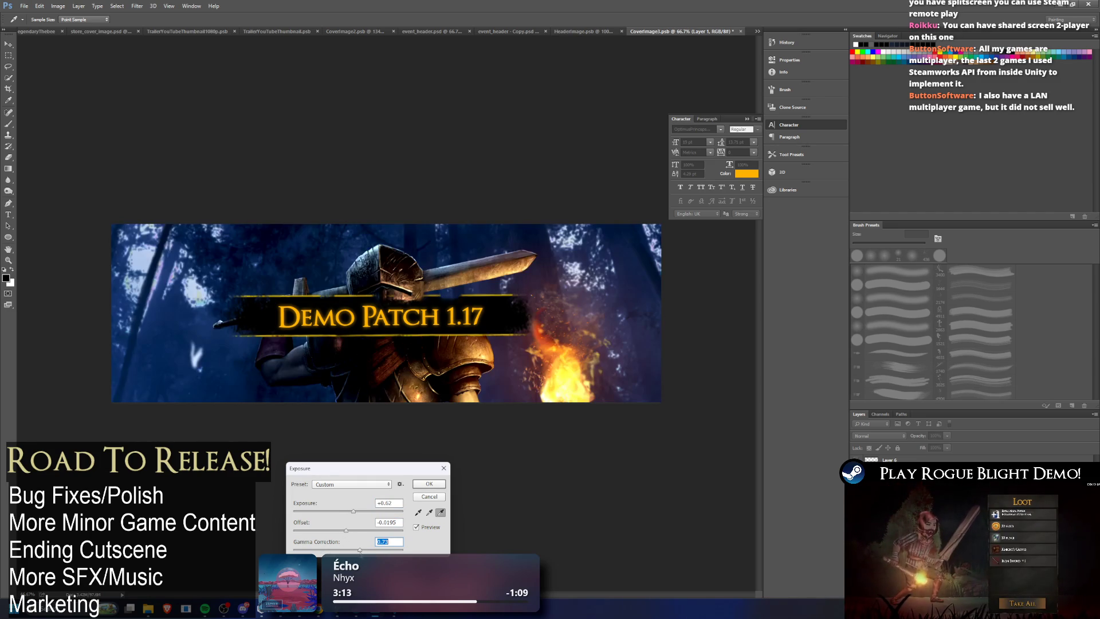
pyautogui.moveTo(352, 511); pyautogui.dragTo(341, 514)
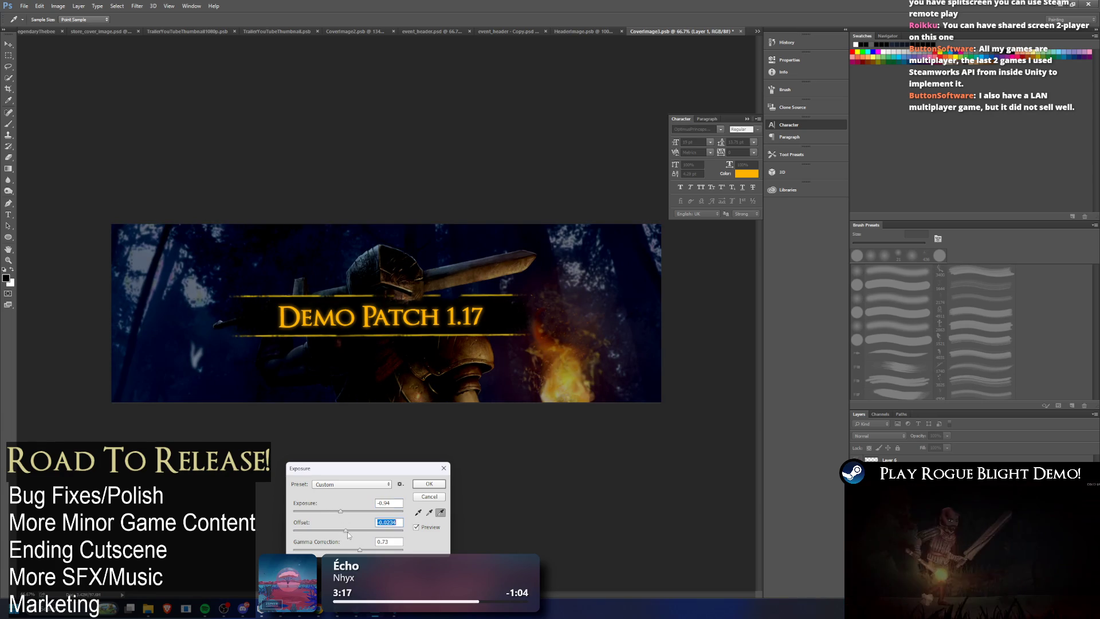
pyautogui.moveTo(346, 530); pyautogui.dragTo(337, 530)
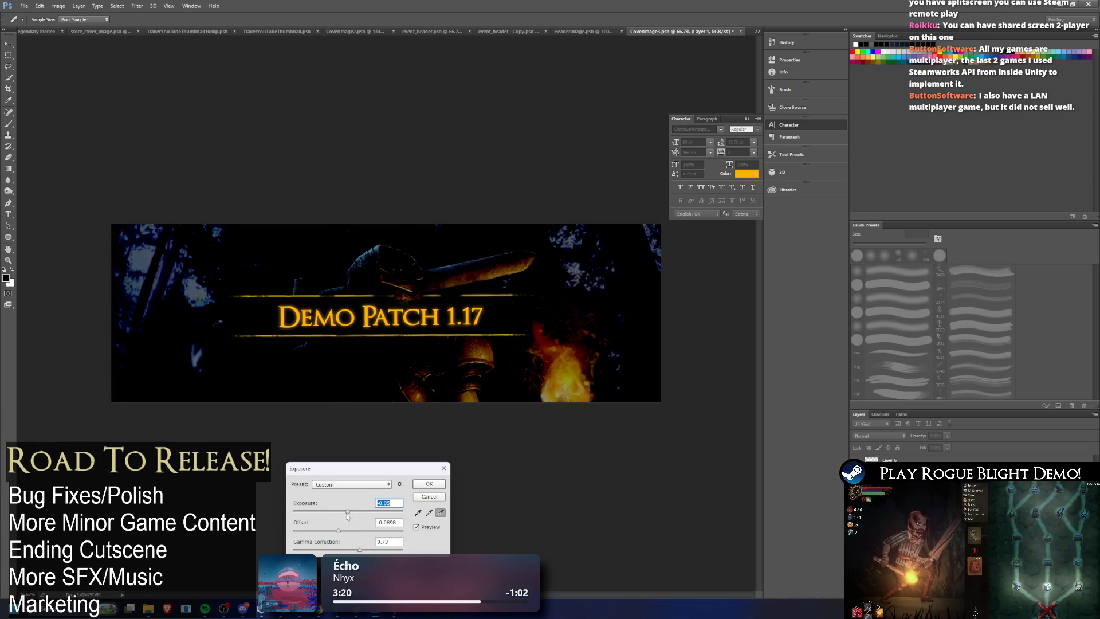
pyautogui.write('0')
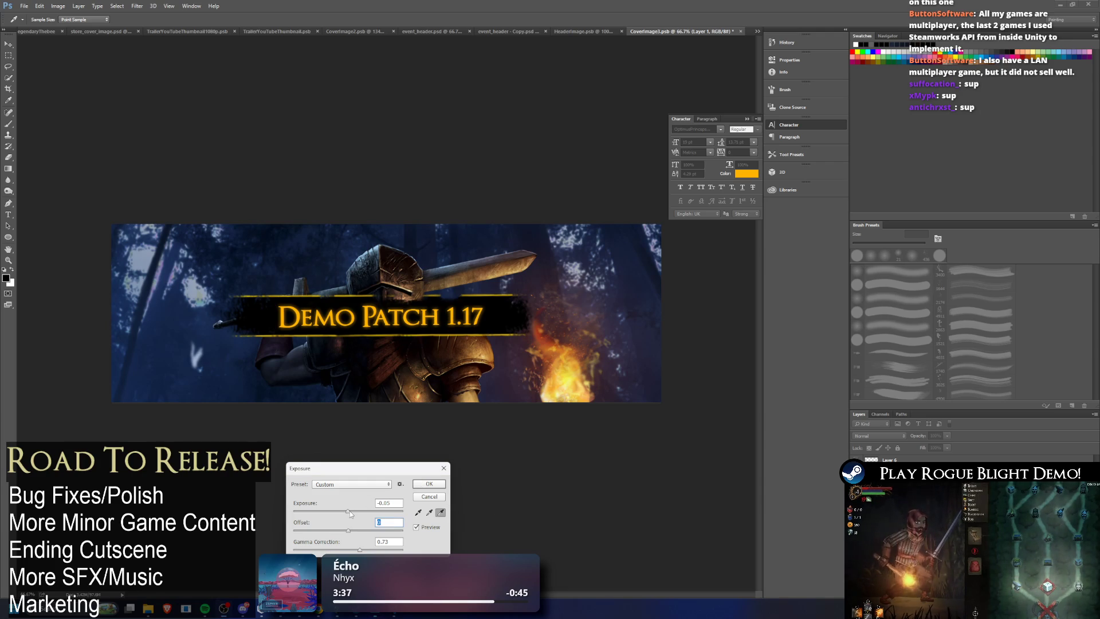
pyautogui.moveTo(350, 511)
pyautogui.mouseDown()
pyautogui.moveTo(360, 509)
pyautogui.moveTo(349, 510)
pyautogui.mouseUp()
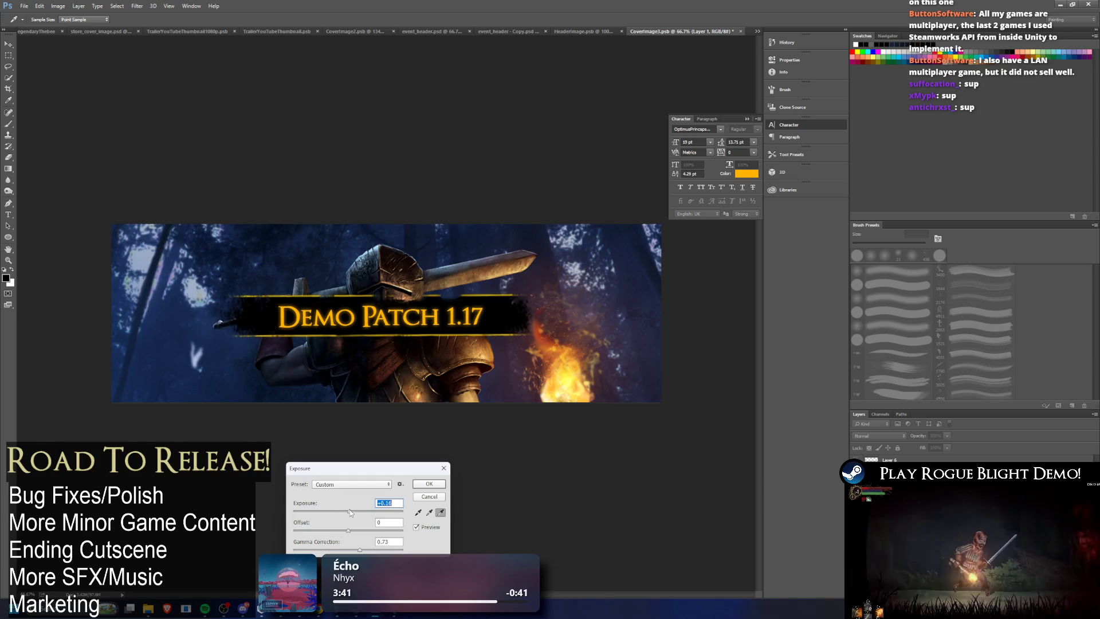
pyautogui.moveTo(347, 513); pyautogui.dragTo(349, 514)
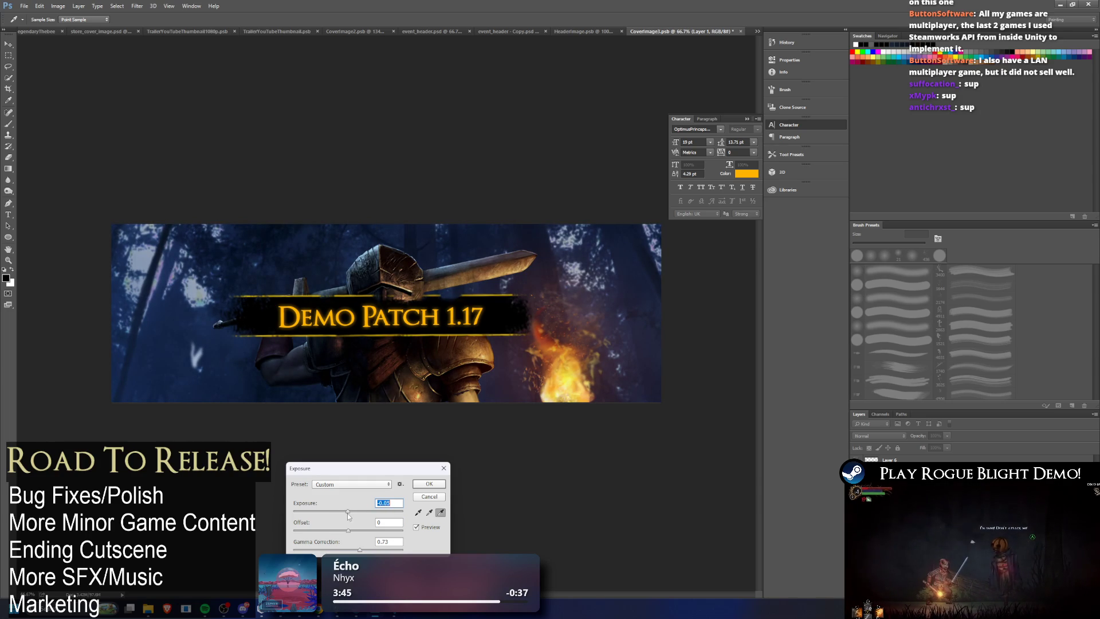
pyautogui.moveTo(347, 514); pyautogui.dragTo(354, 513)
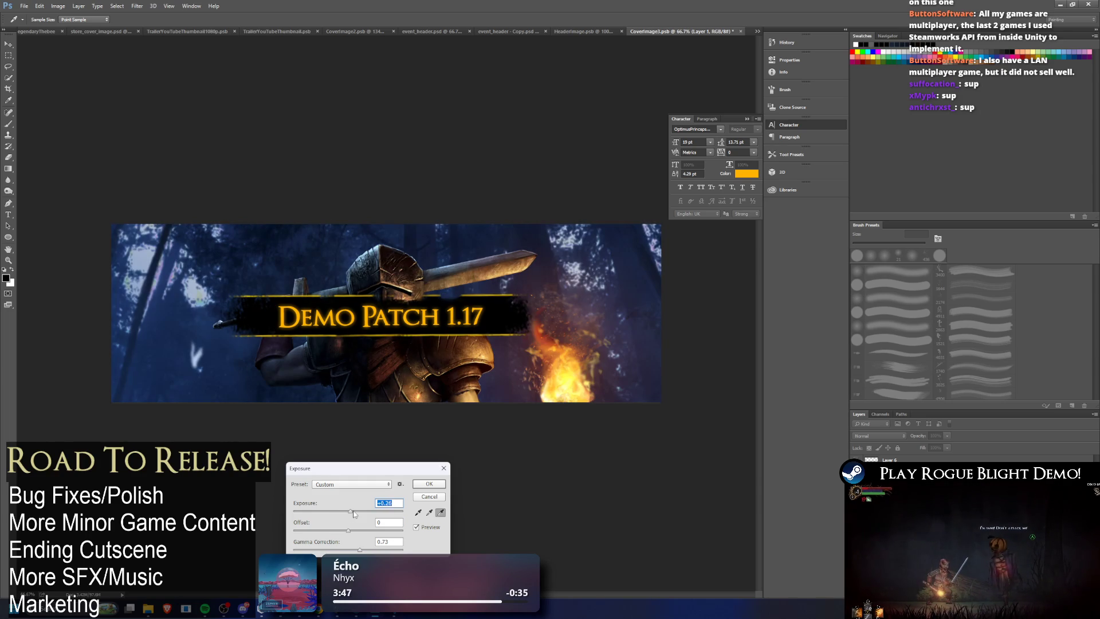
pyautogui.click(429, 484)
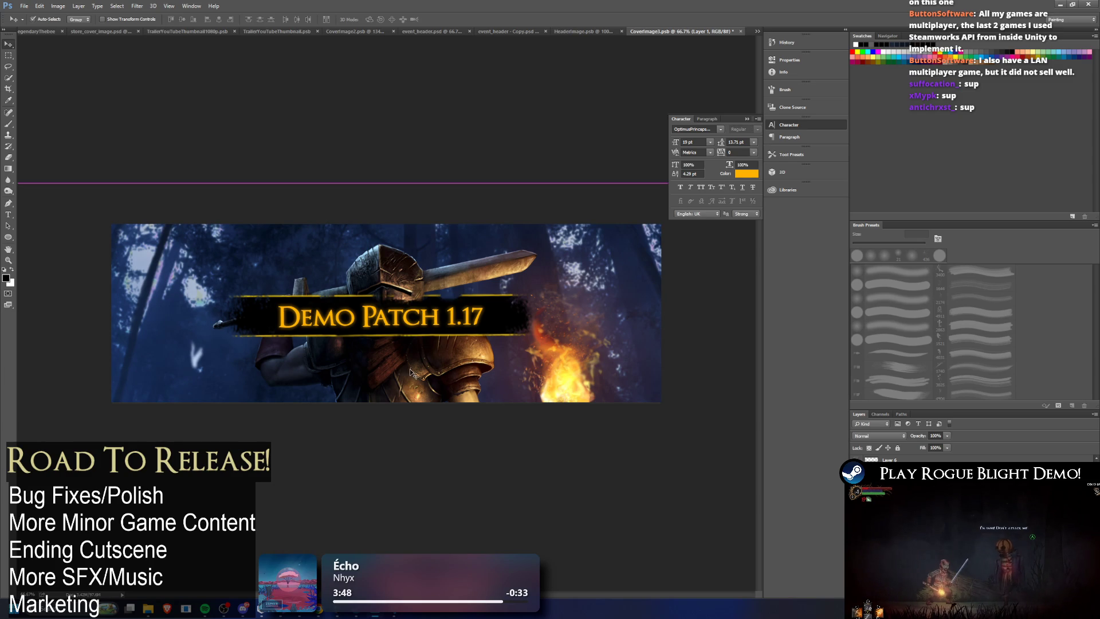
# Try full greyscale, cancel it, then desaturate the background to about -80 with Hue/Saturation.
pyautogui.hotkey('ctrl', 'u')
pyautogui.moveTo(826, 231); pyautogui.dragTo(811, 230)
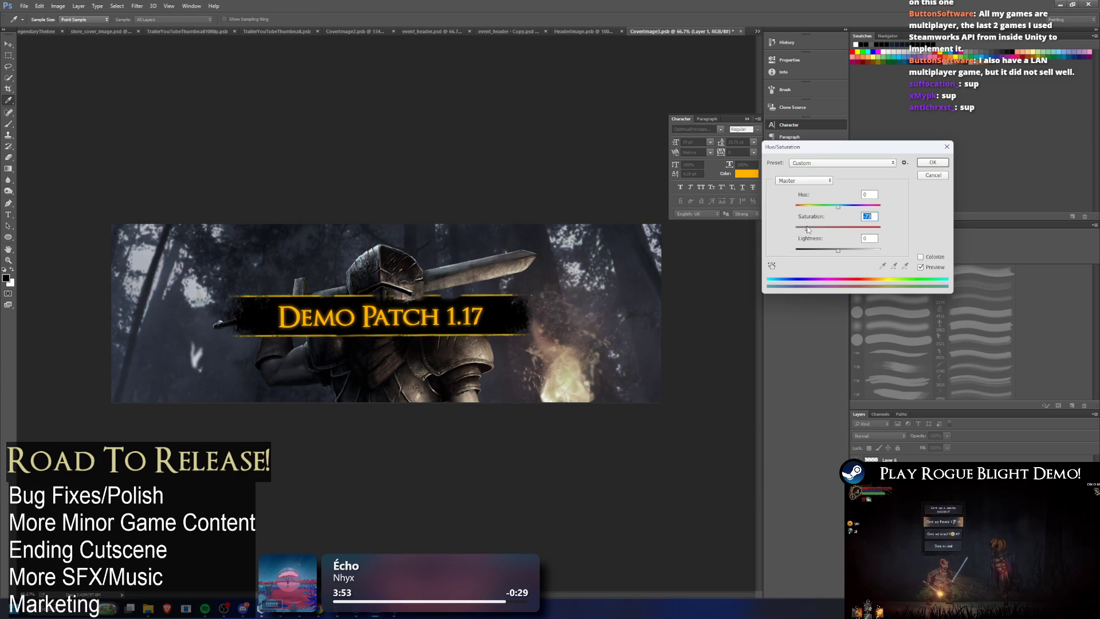
pyautogui.moveTo(810, 233); pyautogui.dragTo(783, 232)
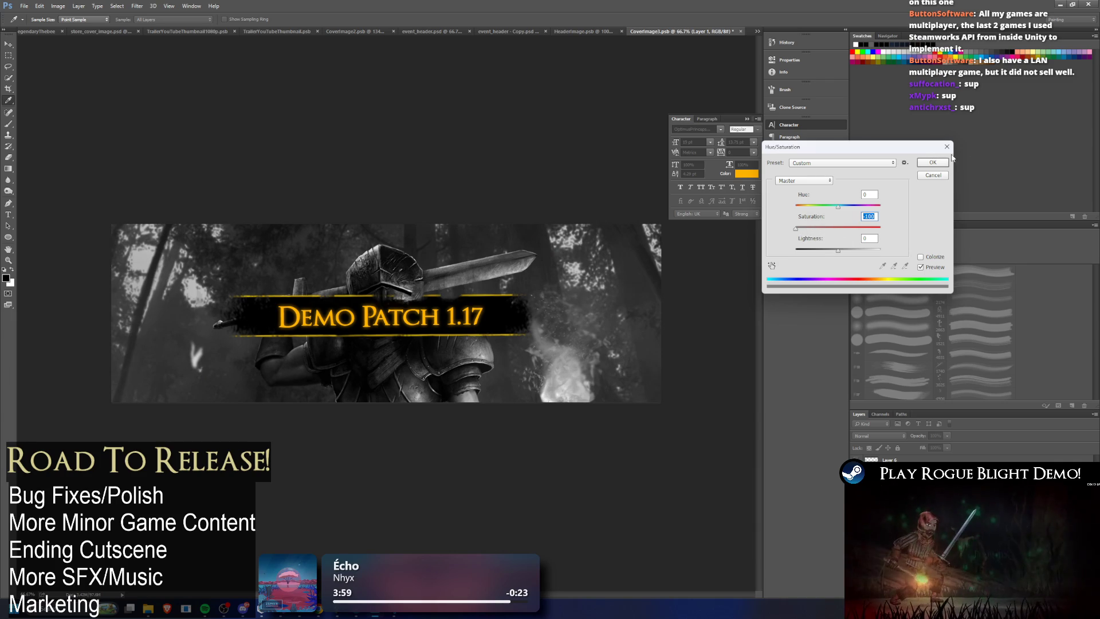
pyautogui.click(932, 162)
pyautogui.press('v')
pyautogui.scroll(-4, 421, 307)
pyautogui.scroll(2, 421, 307)
pyautogui.scroll(1, 421, 307)
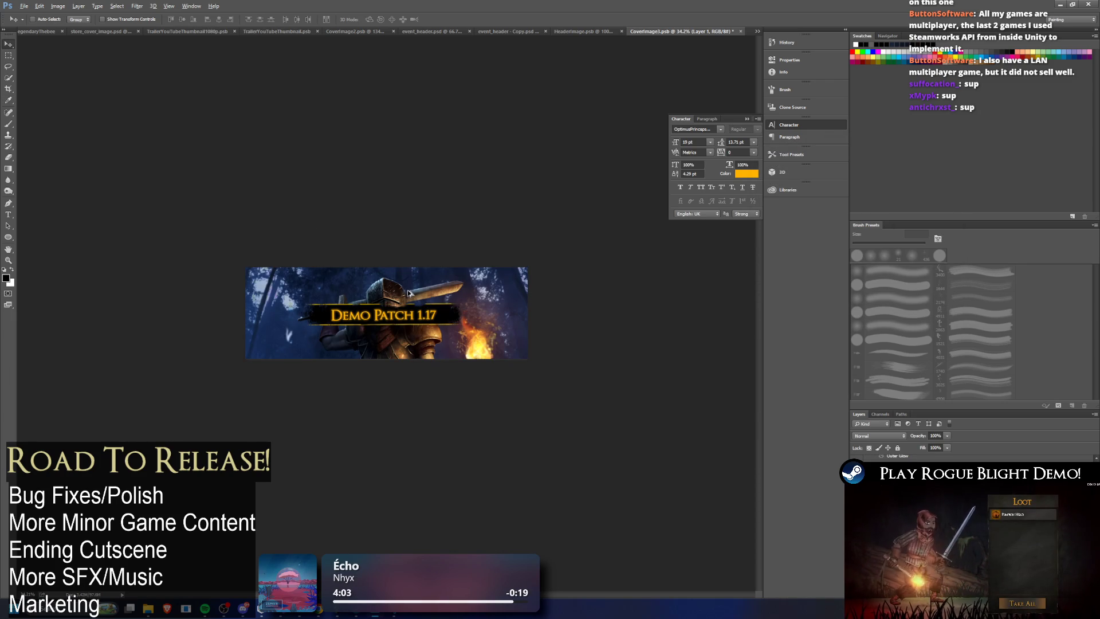
pyautogui.scroll(5, 408, 292)
pyautogui.hotkey('ctrl', 'u')
pyautogui.moveTo(817, 230)
pyautogui.mouseDown()
pyautogui.moveTo(823, 239)
pyautogui.moveTo(806, 229)
pyautogui.mouseUp()
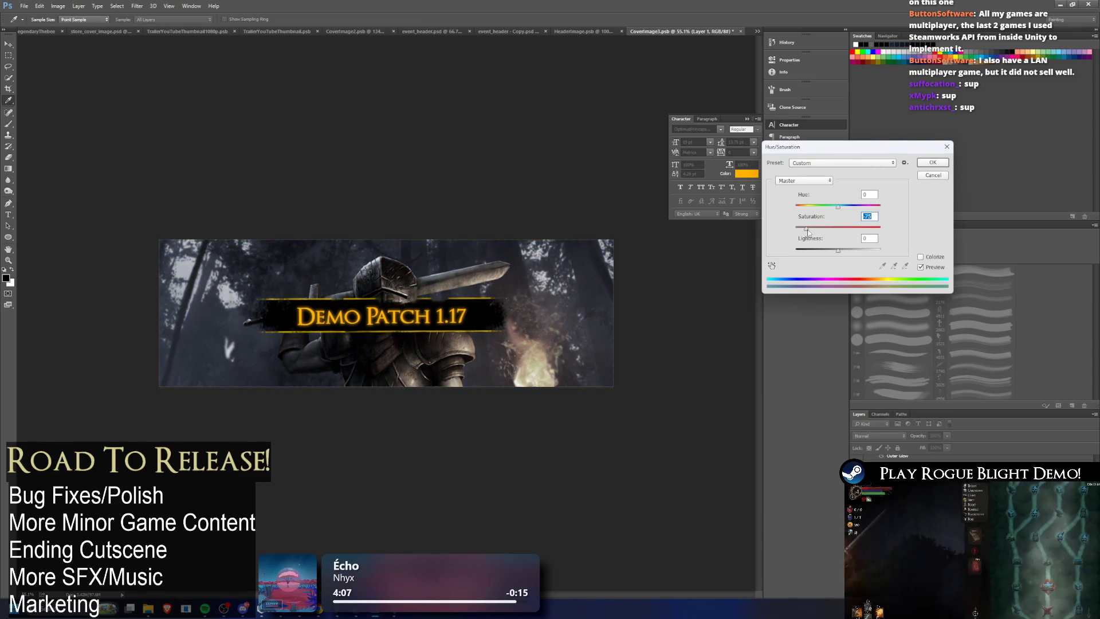
pyautogui.click(932, 162)
pyautogui.click(57, 6)
pyautogui.moveTo(71, 28)
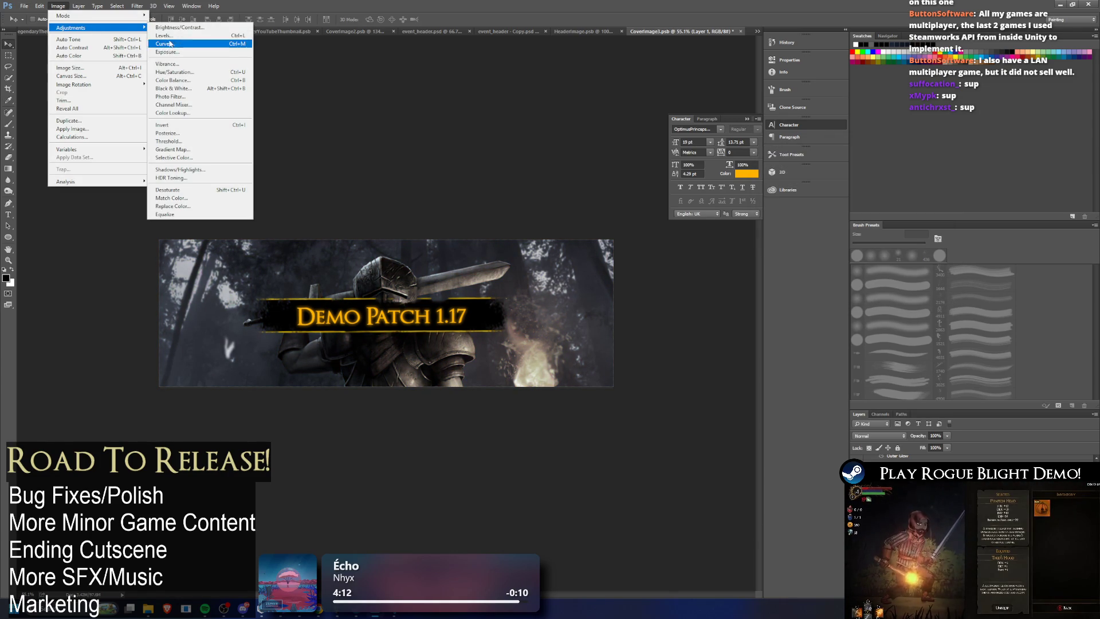
pyautogui.click(175, 64)
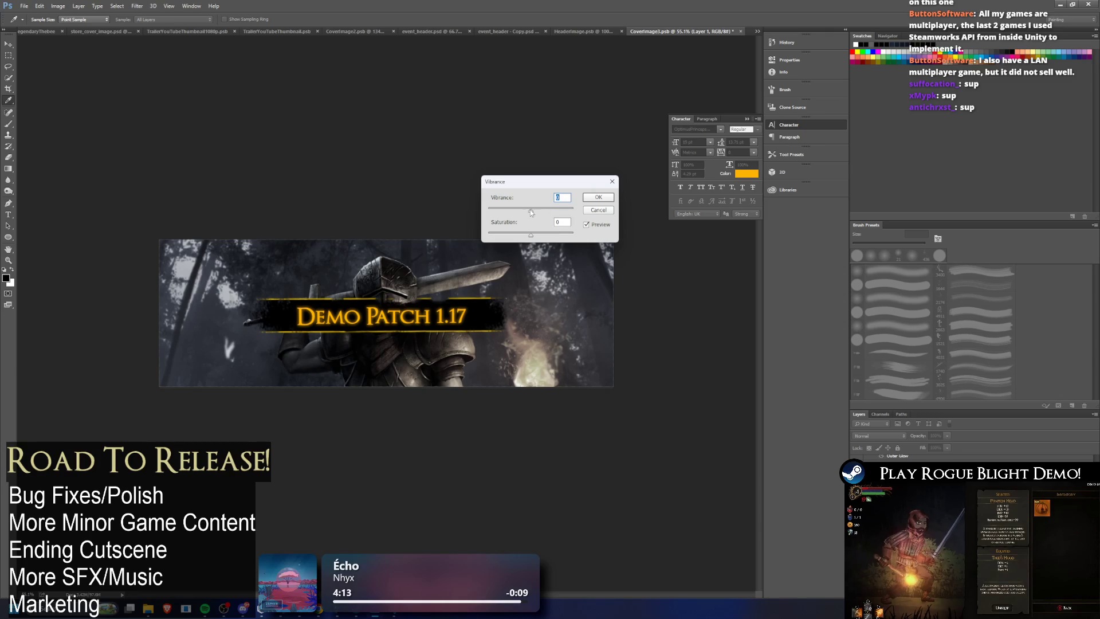
pyautogui.write('100')
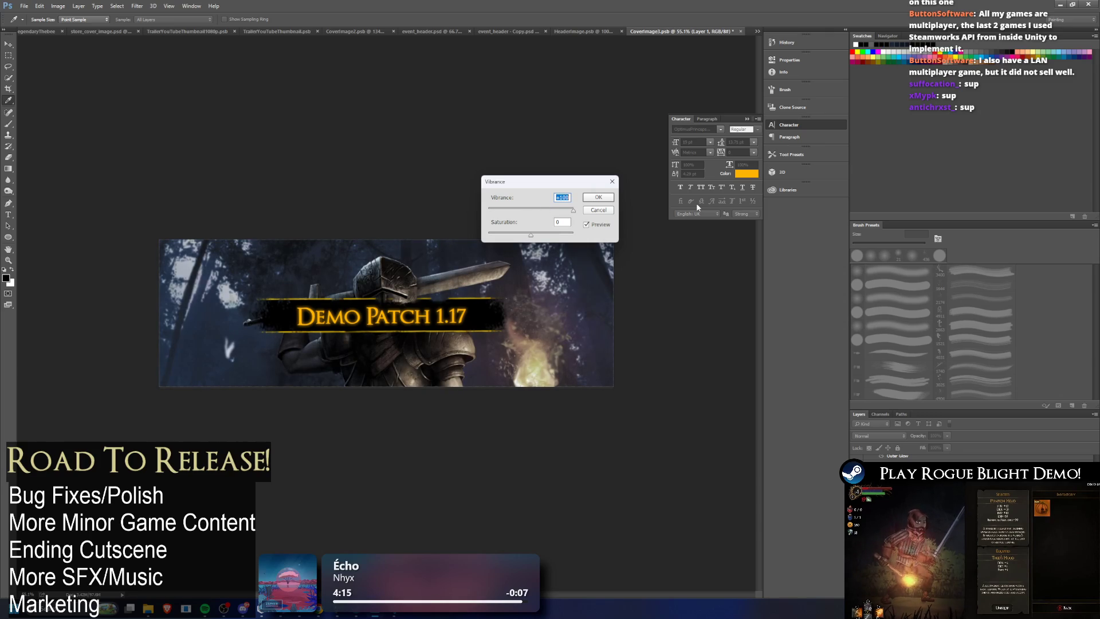
pyautogui.click(508, 232)
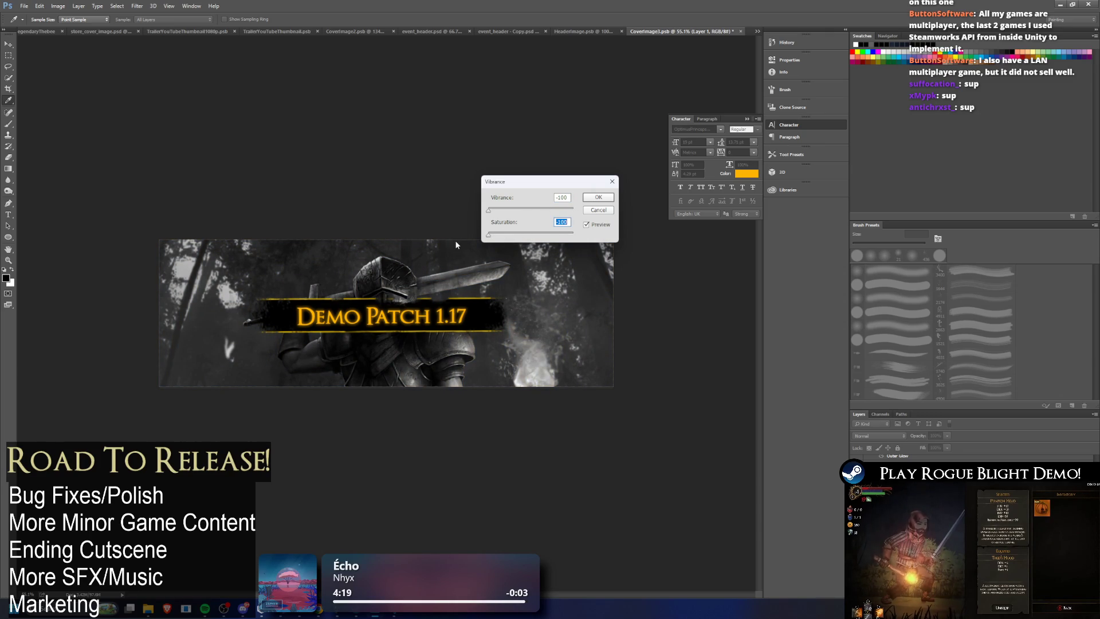
pyautogui.moveTo(548, 208); pyautogui.dragTo(548, 212)
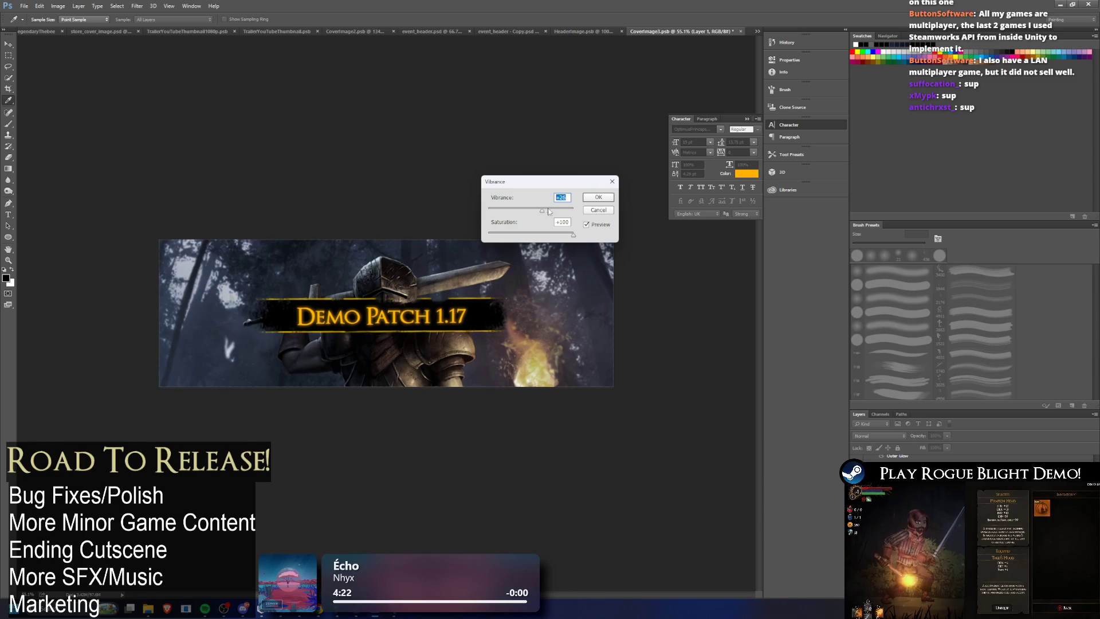
pyautogui.click(603, 207)
pyautogui.press('v')
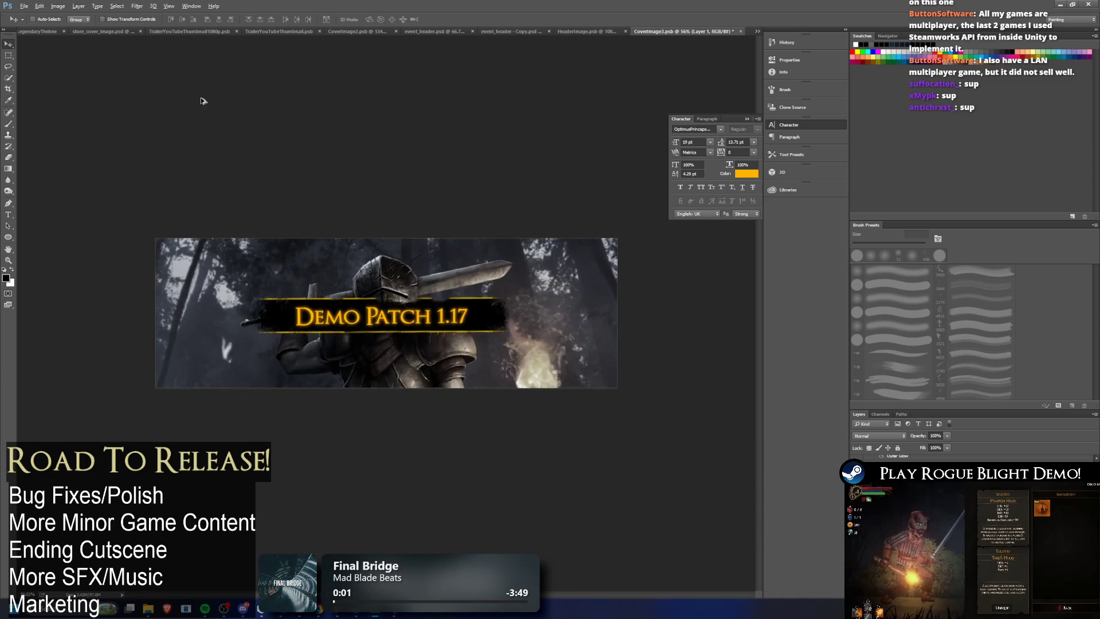
pyautogui.hotkey('ctrl', '+')
pyautogui.click(24, 7)
pyautogui.moveTo(33, 129)
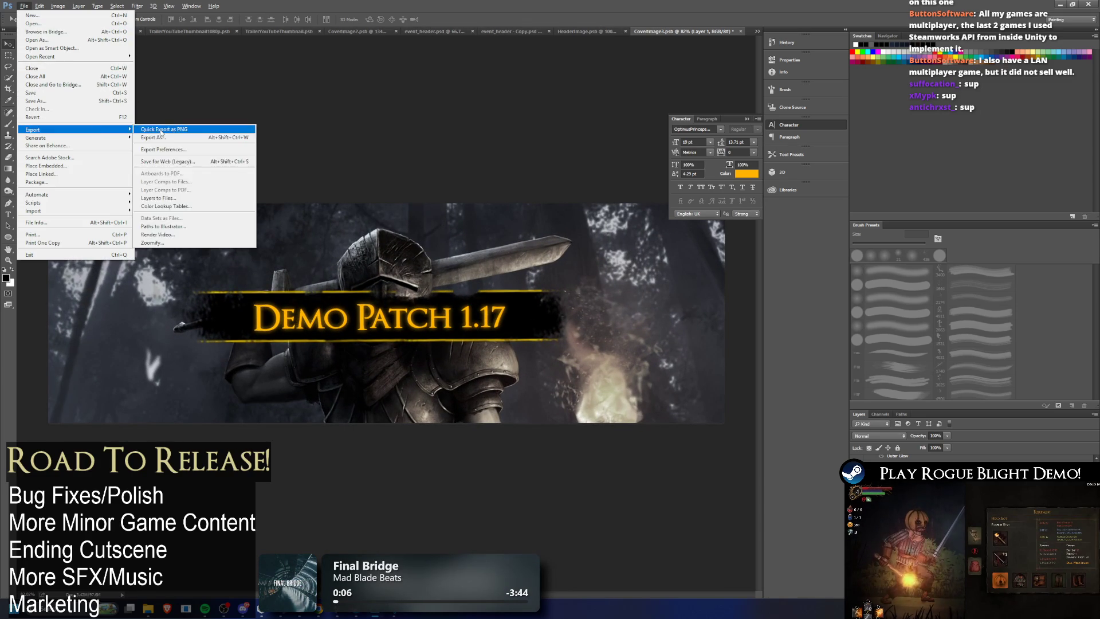
# Quick Export the knight banner as PNG into the STEAM CAPSULE (GOOD)\Patch folder.
pyautogui.click(161, 130)
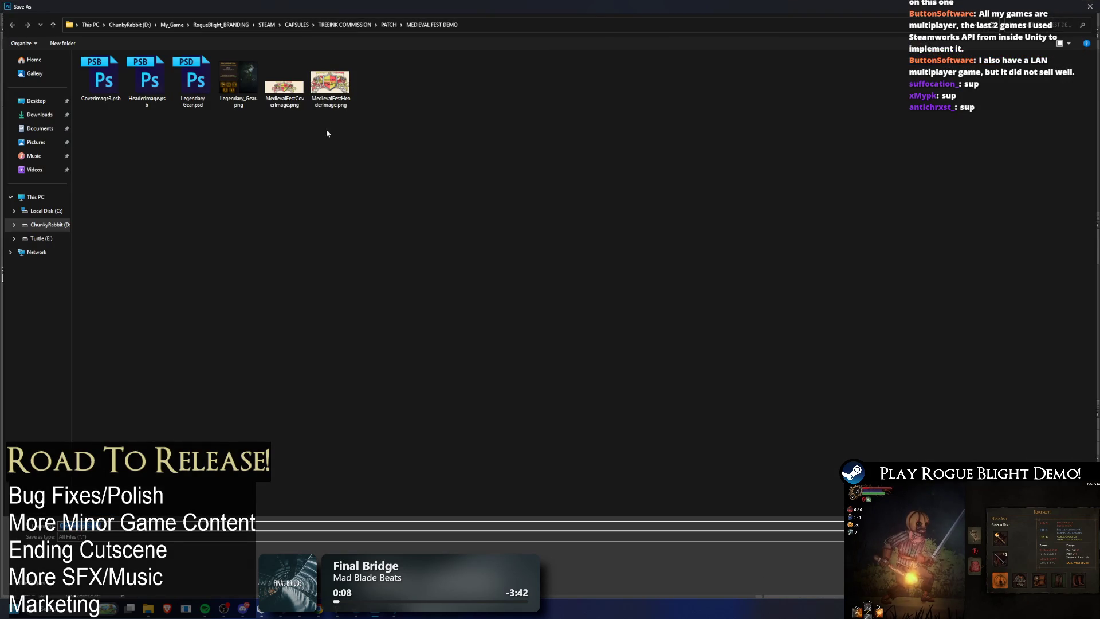
pyautogui.hotkey('alt', 'Tab')
pyautogui.hotkey('alt', 'Tab')
pyautogui.hotkey('alt', 'Tab')
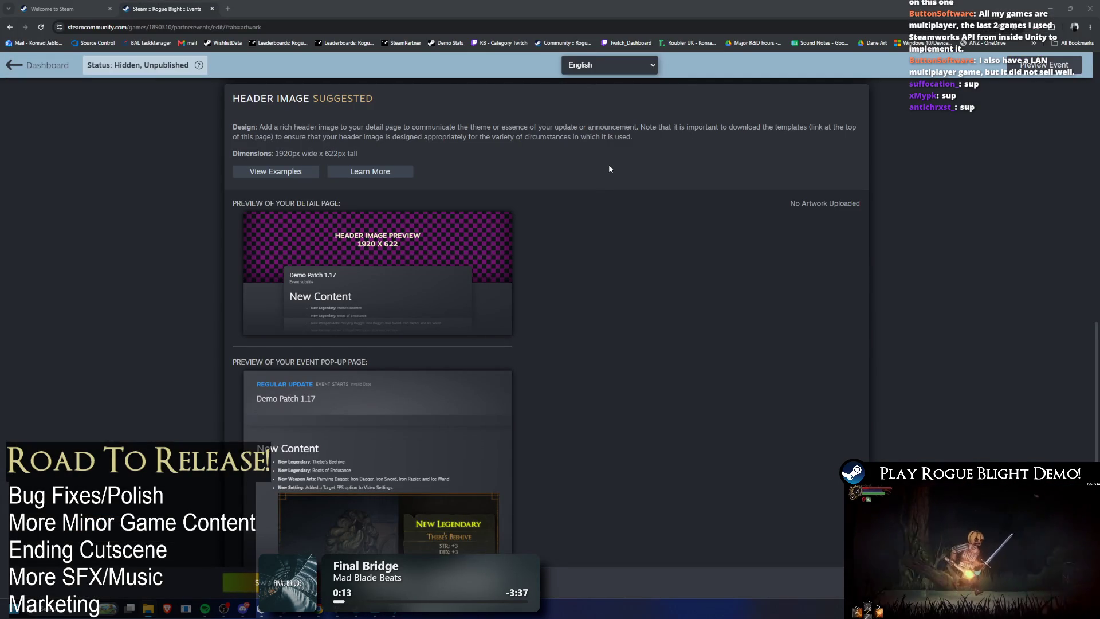
pyautogui.hotkey('alt', 'Tab')
pyautogui.hotkey('alt', 'Tab')
pyautogui.hotkey('alt', 'Tab')
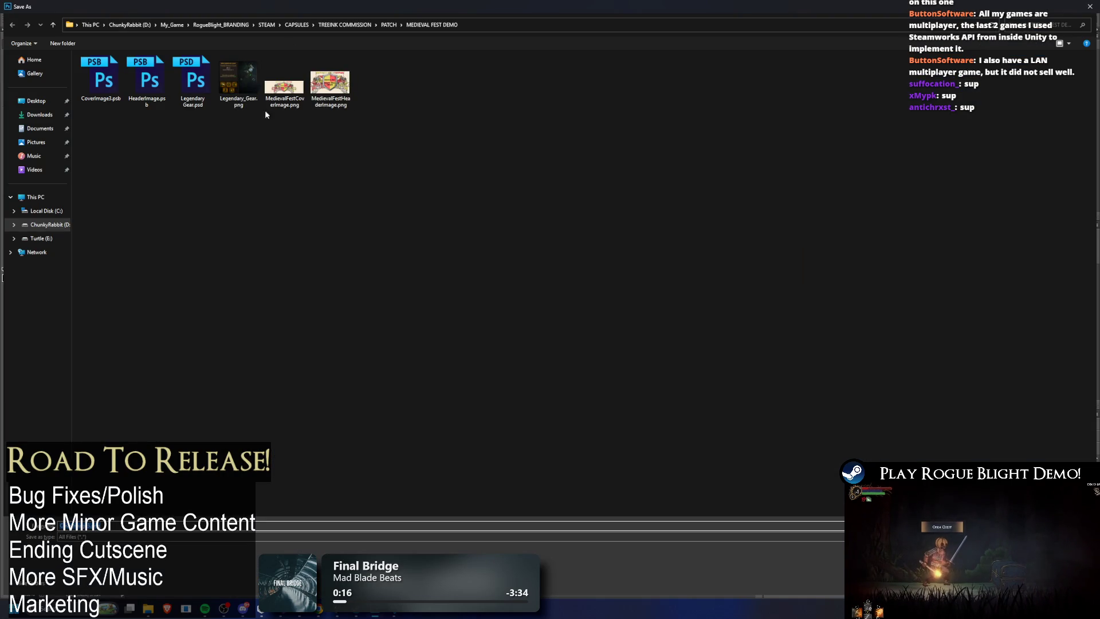
pyautogui.click(389, 24)
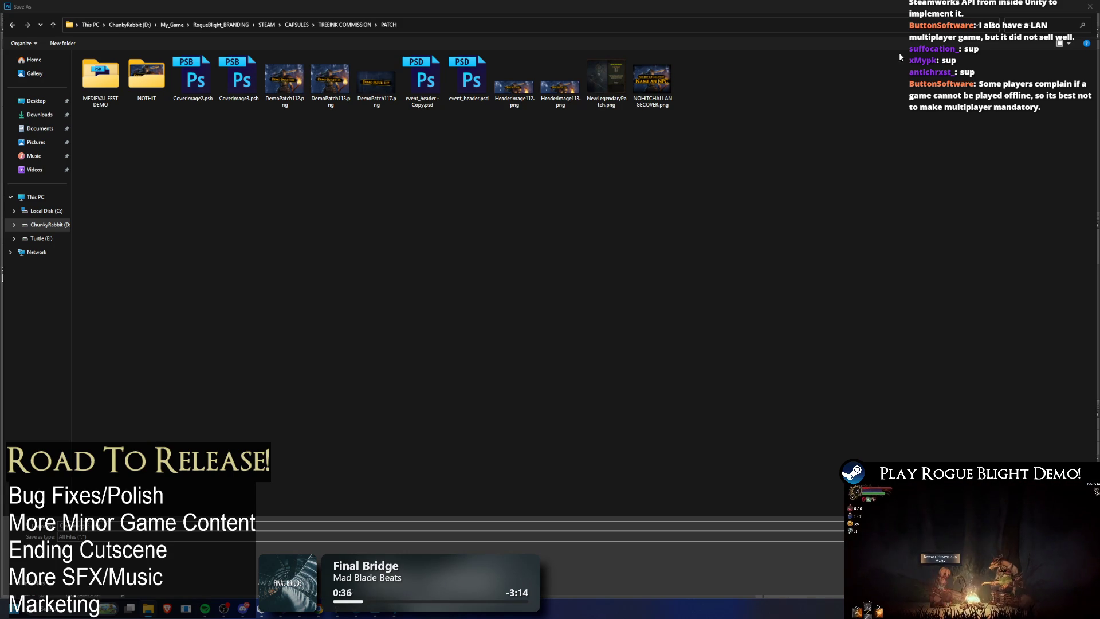
pyautogui.click(602, 24)
pyautogui.write('D:\\My_Game\\RogueBlight_BRANDING\\STEAM\\CAPSULES\\TREEINK COMMISSION\\STEAM CAPSULE (GOOD)\\Patch')
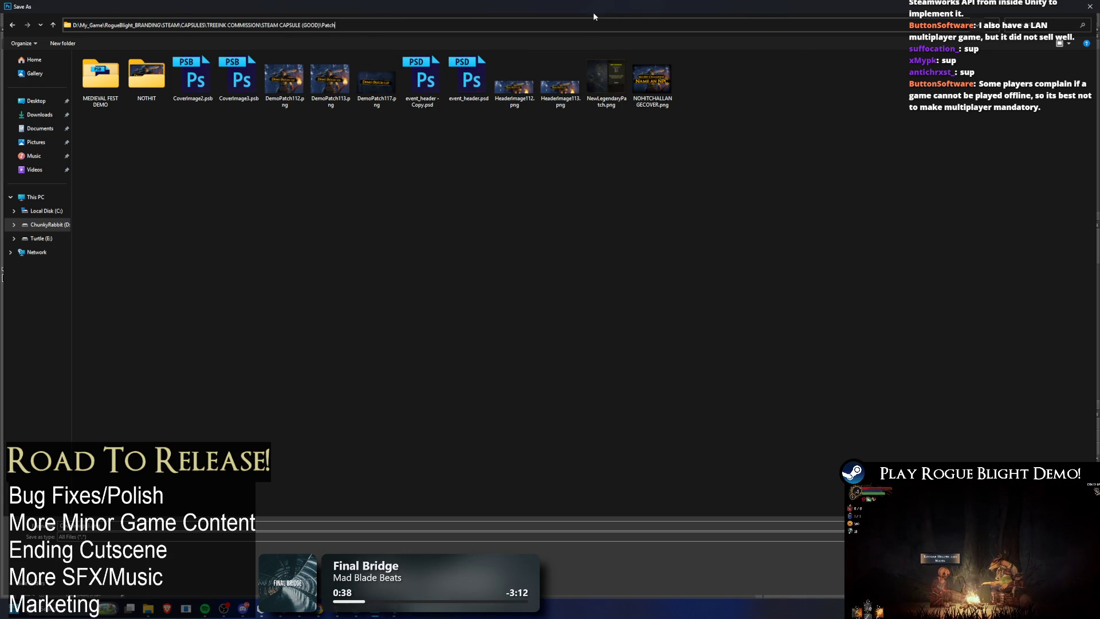
pyautogui.press('Return')
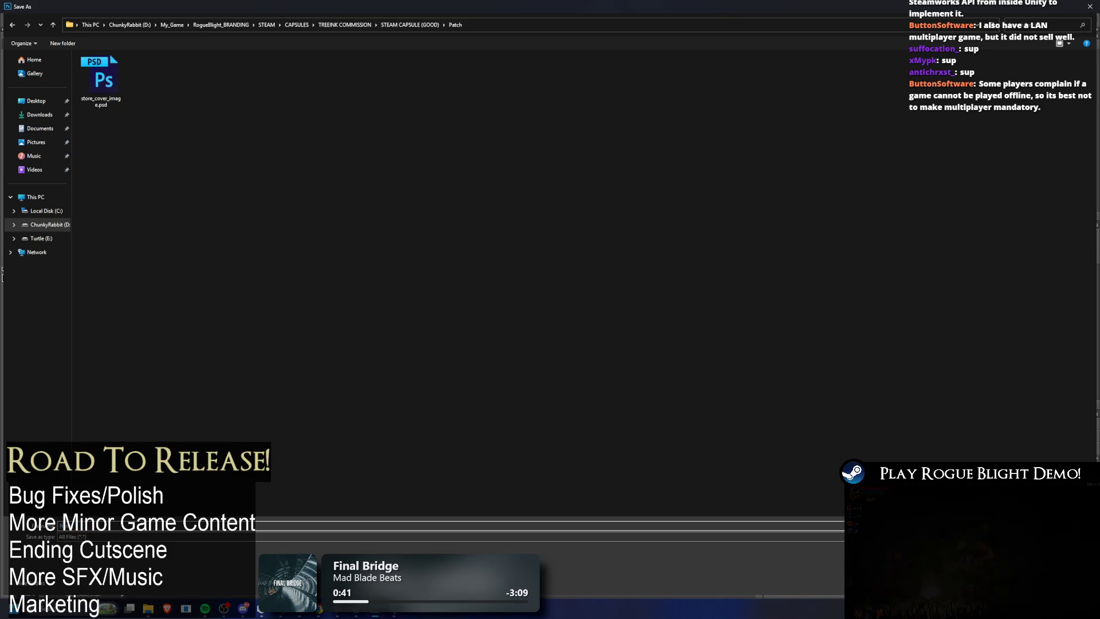
pyautogui.press('Return')
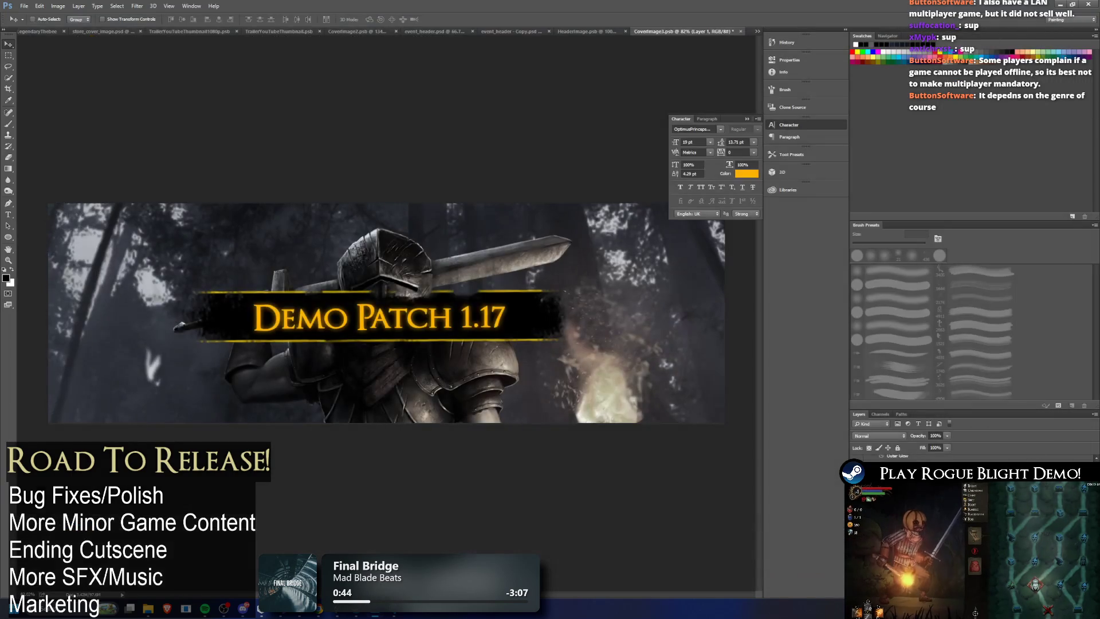
# Select header.png from the STEAM CAPSULE (GOOD)\Patch folder as the event header image.
pyautogui.hotkey('alt', 'Tab')
pyautogui.hotkey('alt', 'Tab')
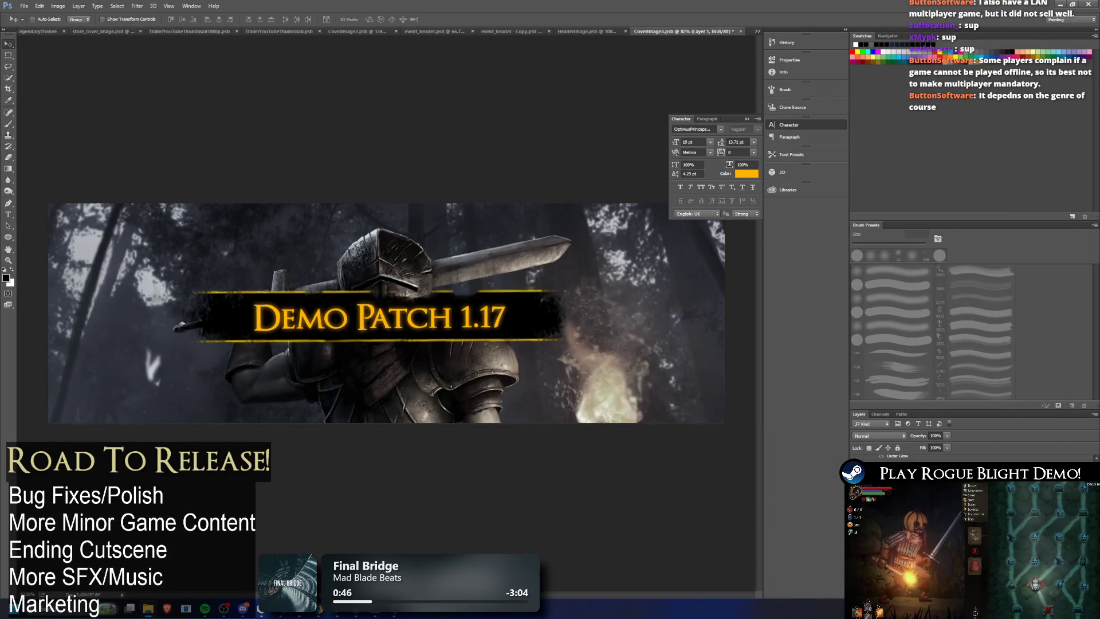
pyautogui.hotkey('alt', 'Tab')
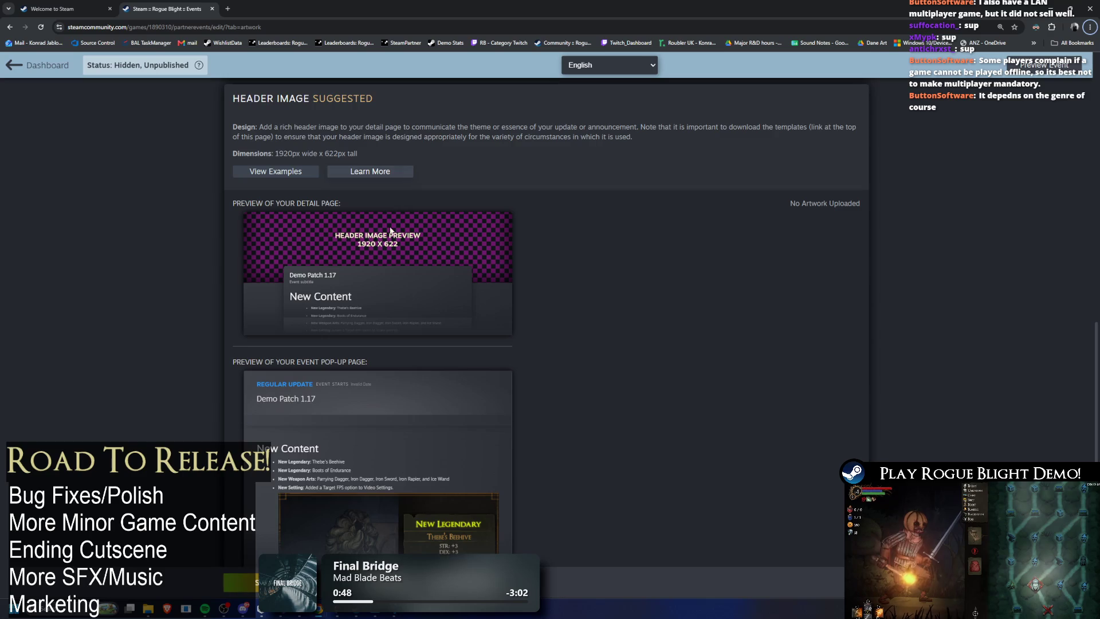
pyautogui.scroll(2, 448, 233)
pyautogui.scroll(2, 444, 197)
pyautogui.scroll(1, 450, 205)
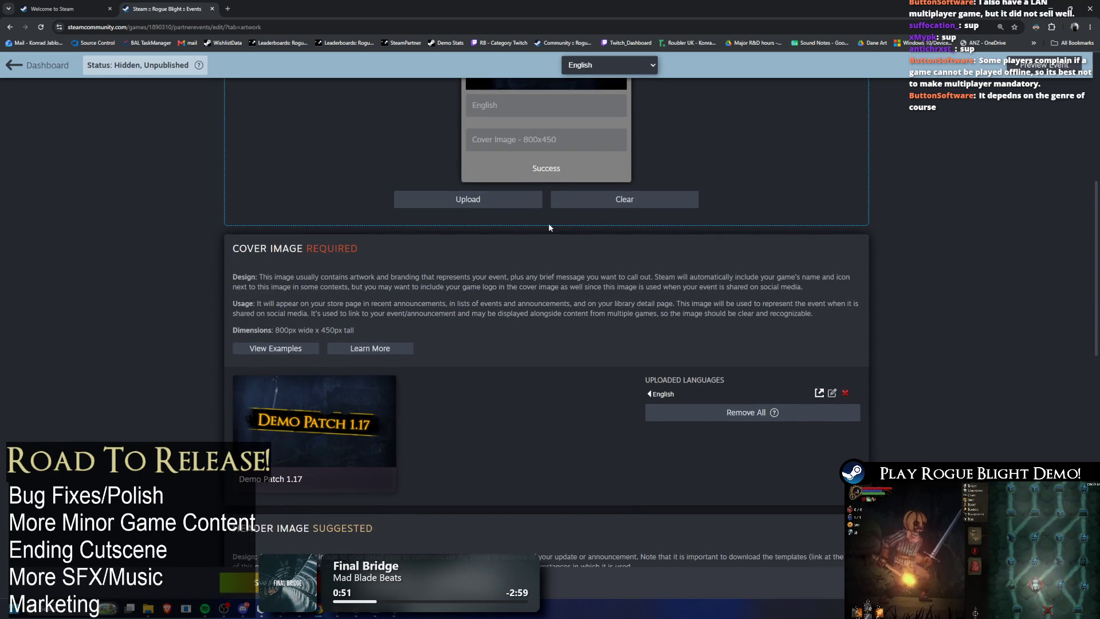
pyautogui.scroll(2, 530, 220)
pyautogui.click(573, 153)
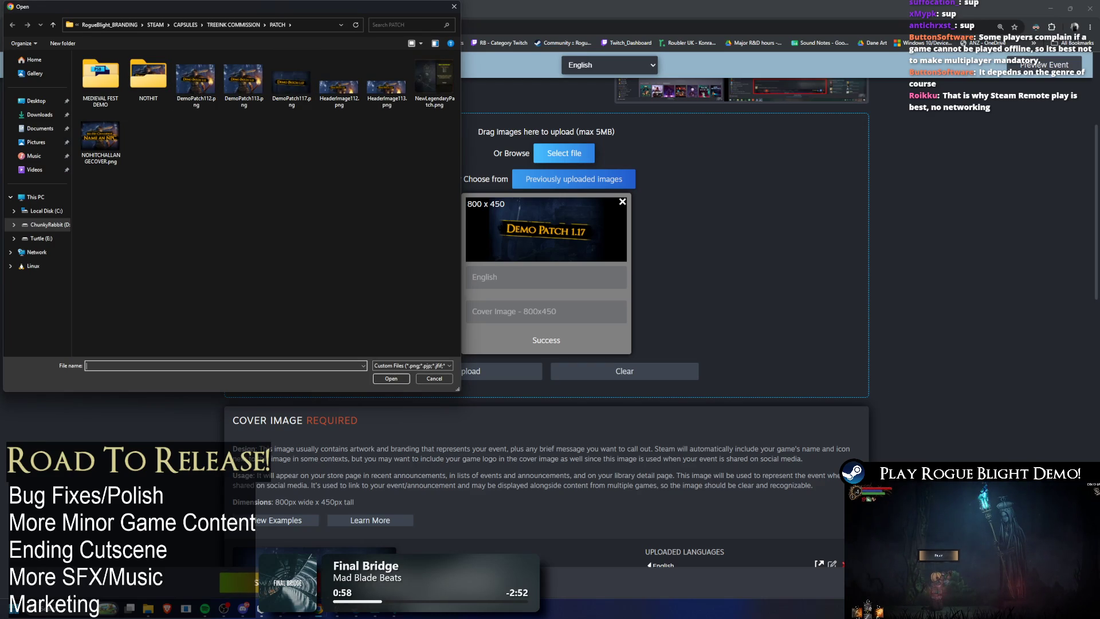
pyautogui.click(310, 26)
pyautogui.hotkey('ctrl', 'v')
pyautogui.press('Return')
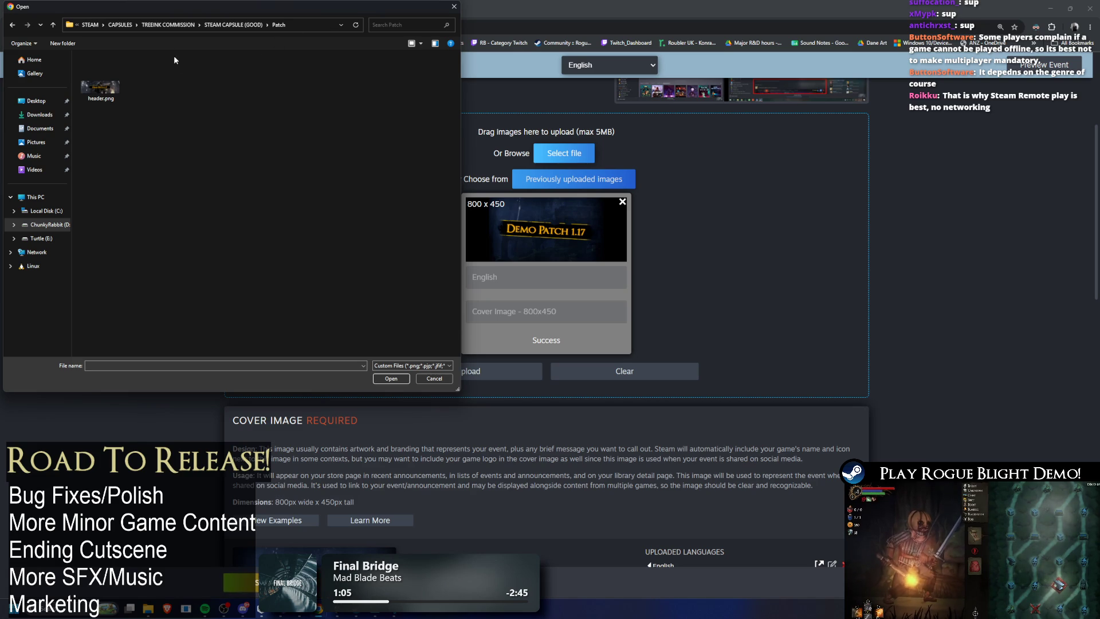
pyautogui.doubleClick(100, 89)
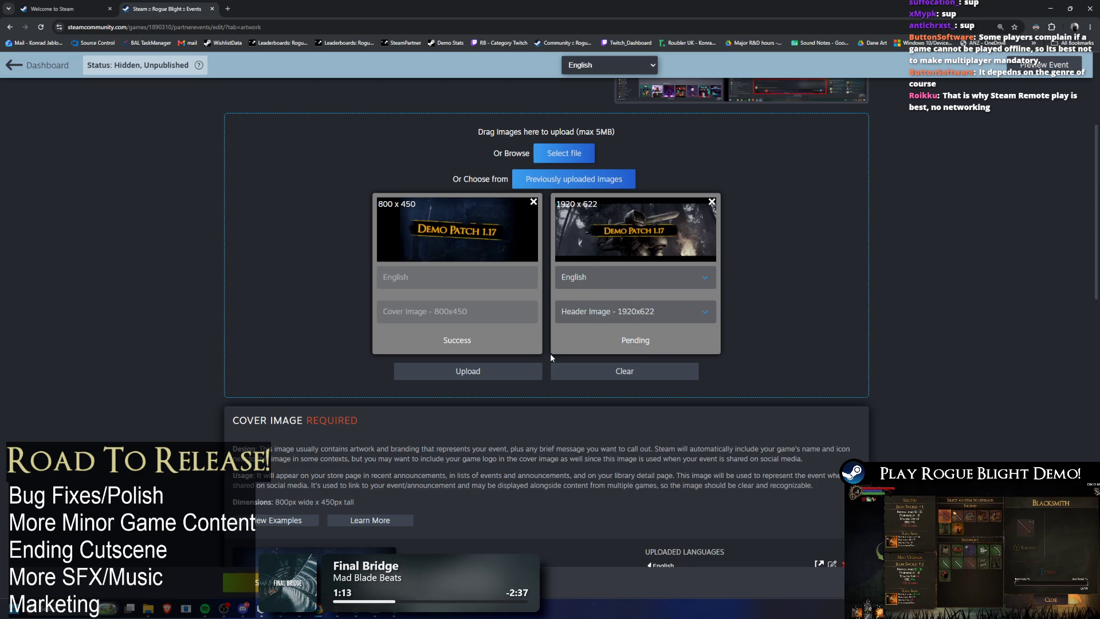
# Upload the header image, save the event, and open its preview page.
pyautogui.click(514, 378)
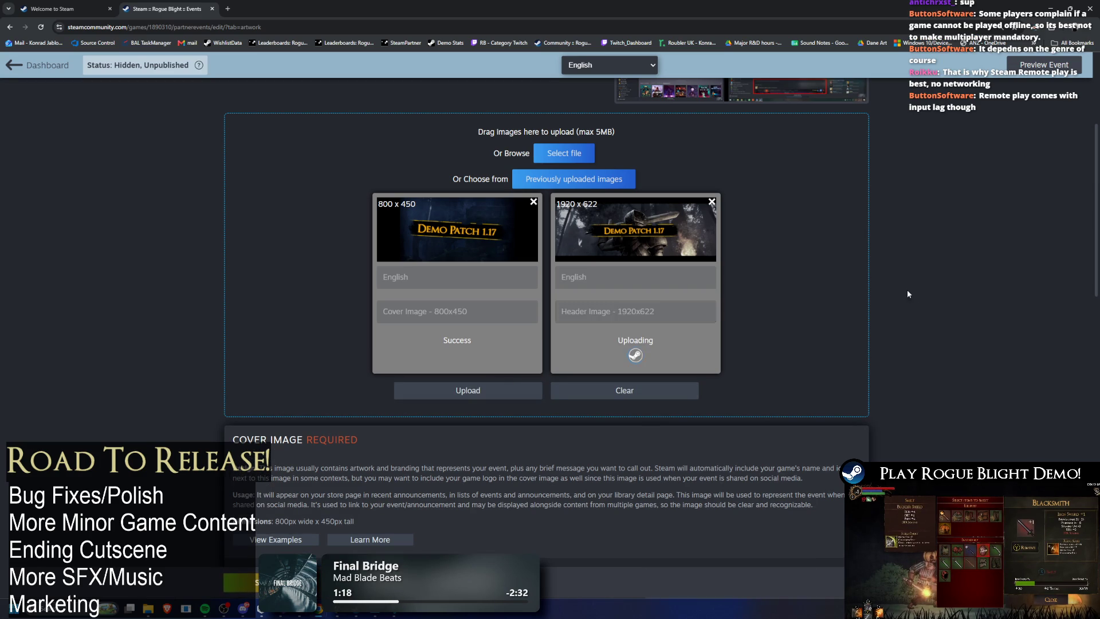
pyautogui.scroll(-4, 864, 229)
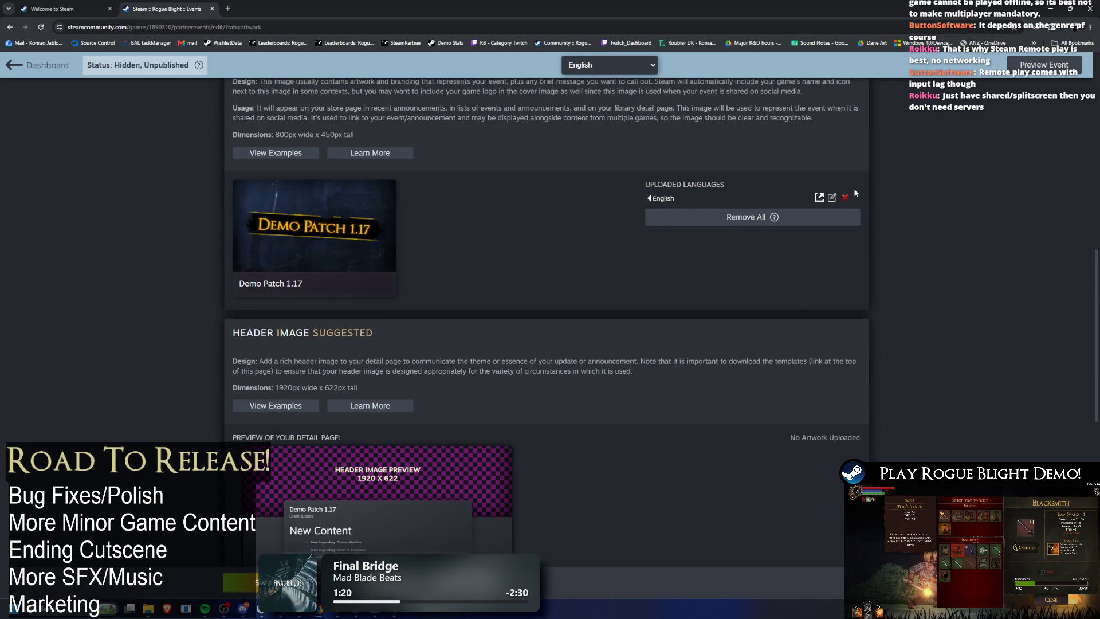
pyautogui.scroll(-3, 812, 228)
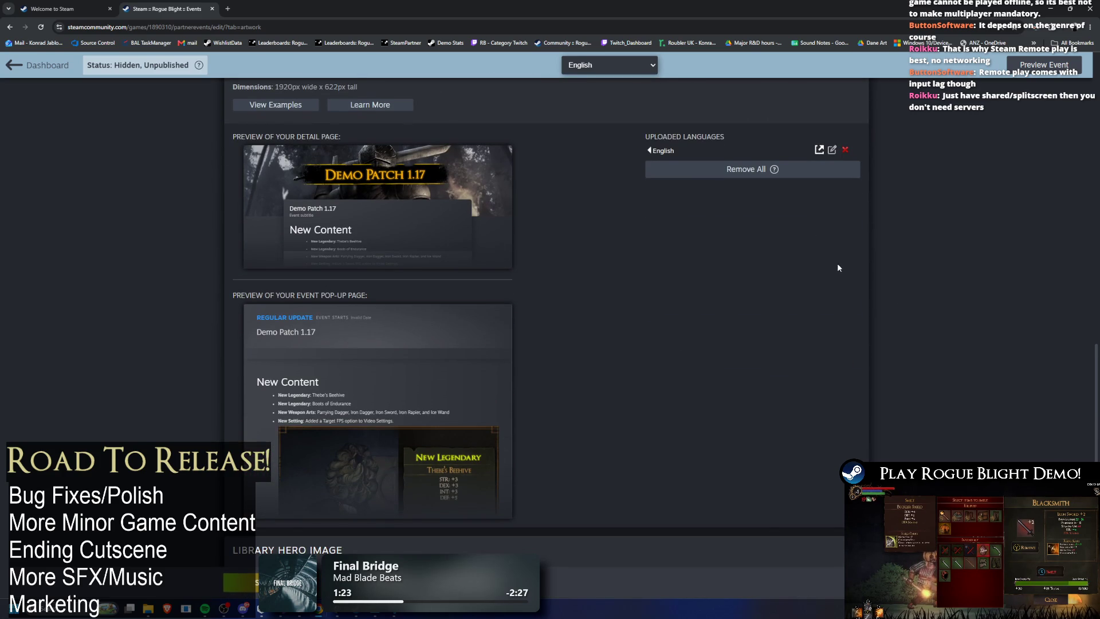
pyautogui.scroll(-3, 831, 258)
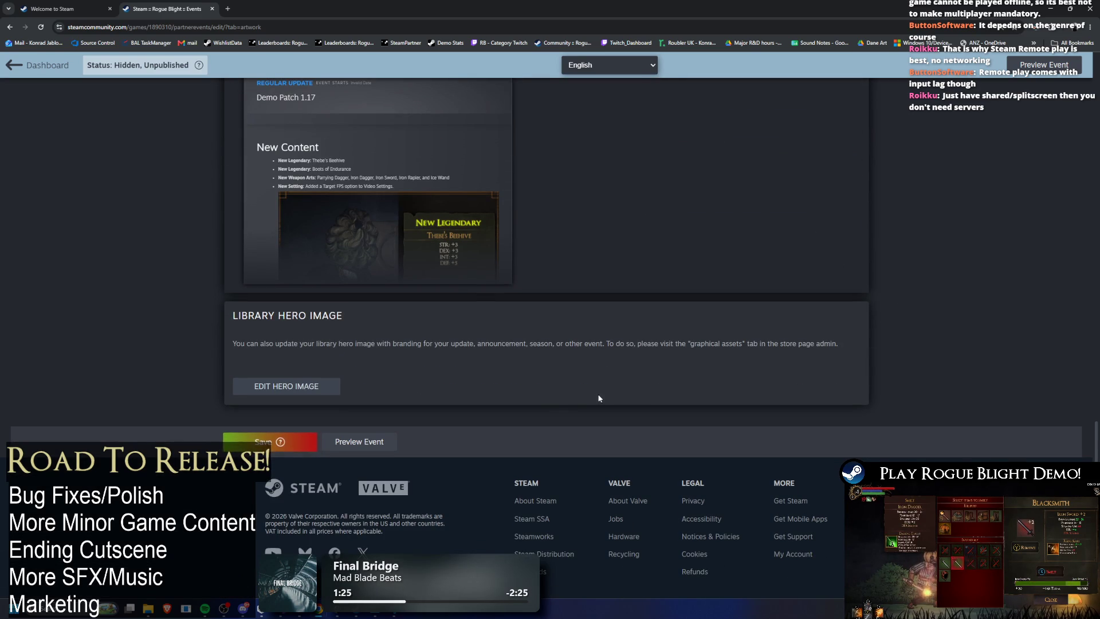
pyautogui.rightClick(547, 384)
pyautogui.click(441, 373)
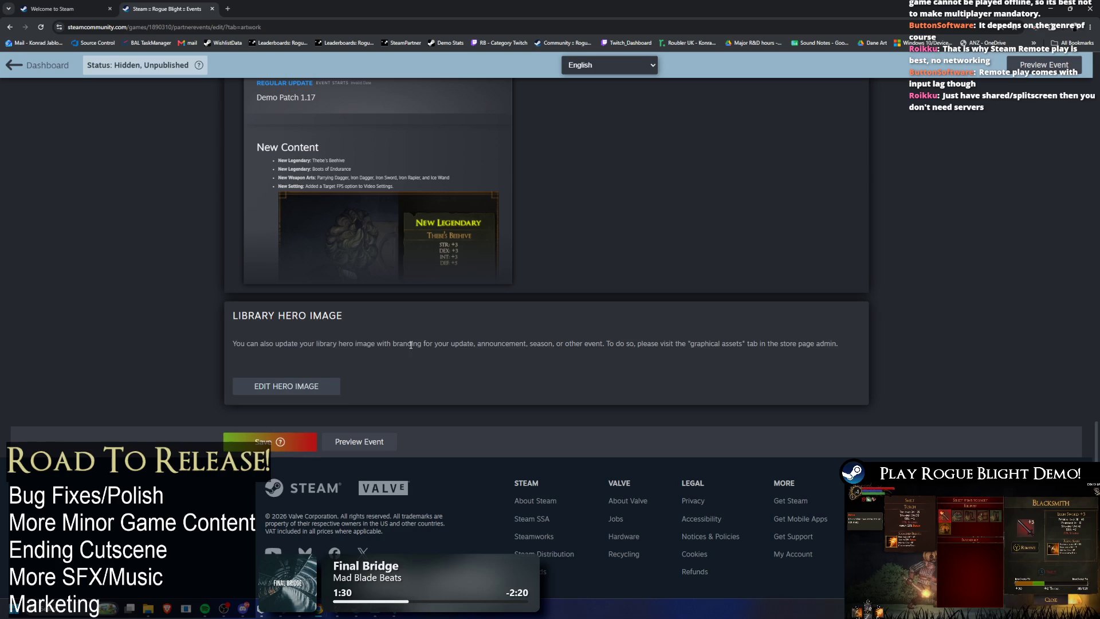
pyautogui.click(265, 437)
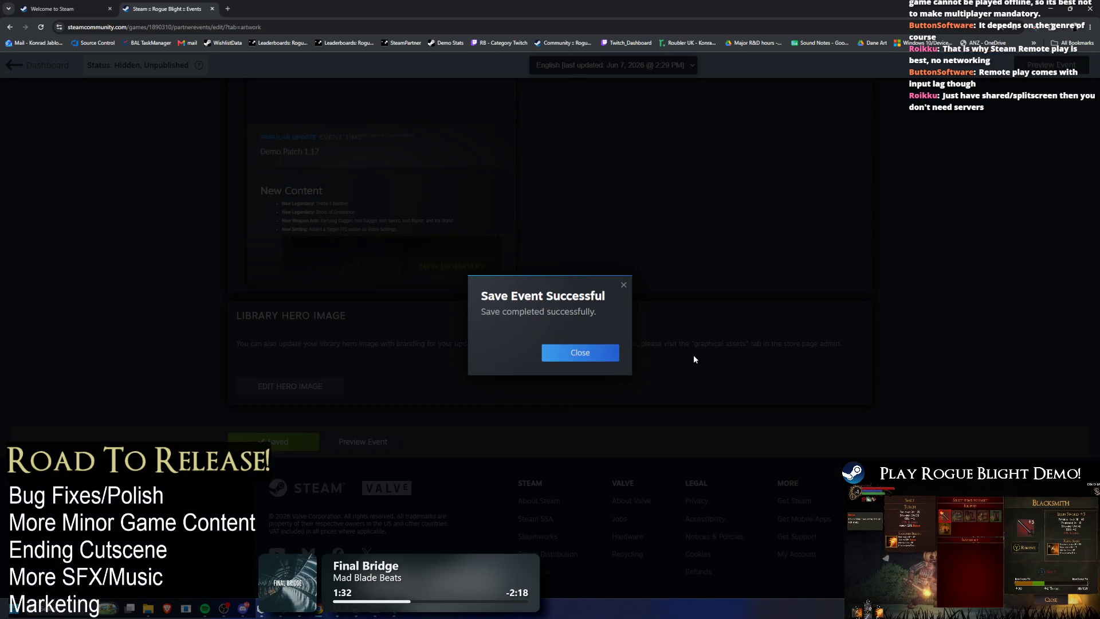
pyautogui.click(577, 352)
pyautogui.scroll(5, 745, 388)
pyautogui.scroll(5, 738, 244)
pyautogui.scroll(1, 739, 243)
pyautogui.scroll(2, 791, 328)
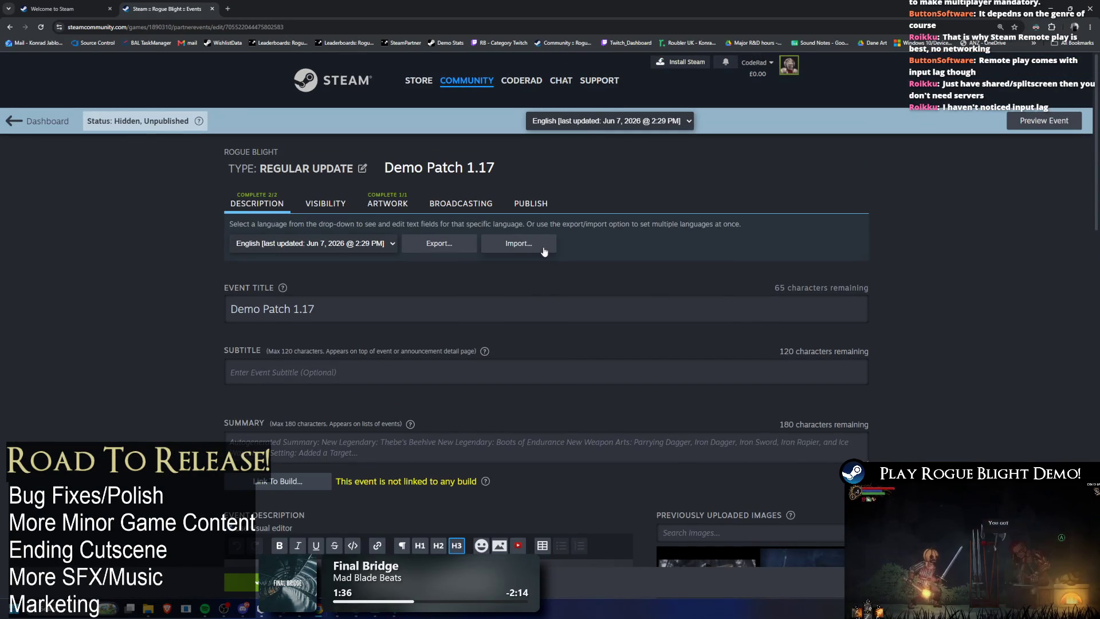
pyautogui.scroll(-10, 702, 242)
pyautogui.scroll(-3, 905, 226)
pyautogui.scroll(-5, 917, 220)
pyautogui.scroll(-5, 886, 229)
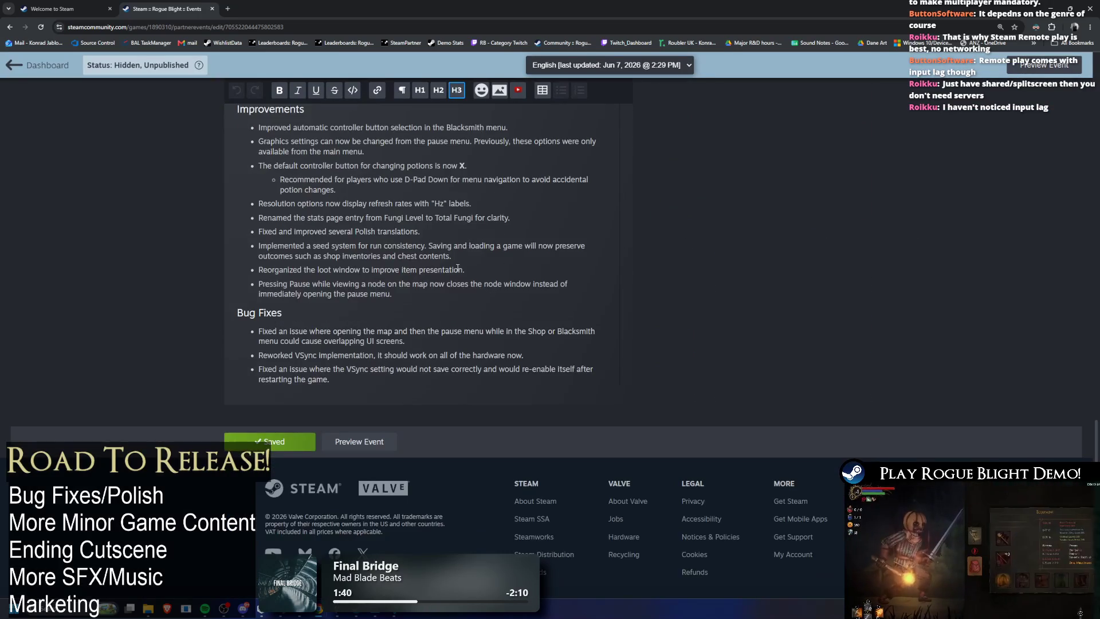
pyautogui.click(361, 454)
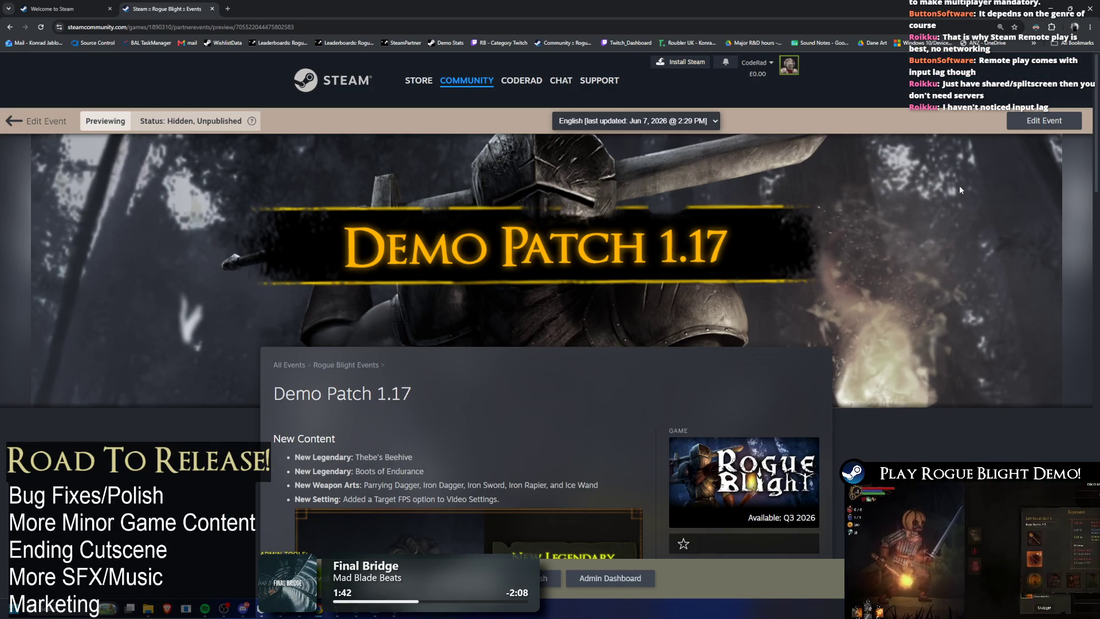
pyautogui.scroll(-4, 960, 186)
pyautogui.scroll(-2, 922, 226)
pyautogui.scroll(3, 895, 185)
pyautogui.scroll(3, 925, 229)
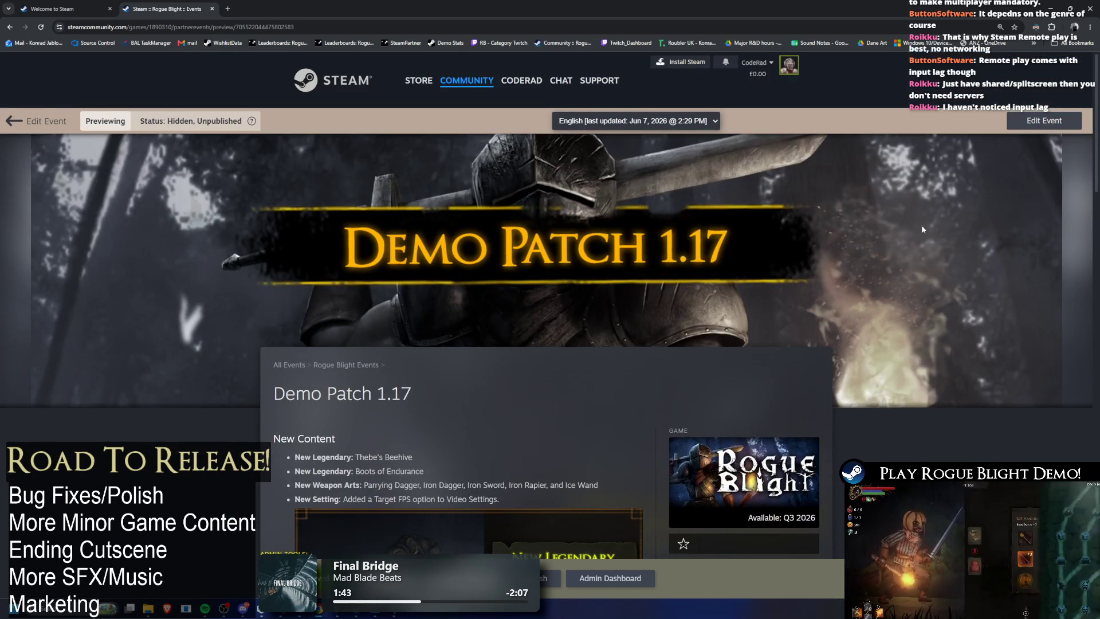
pyautogui.scroll(-5, 742, 275)
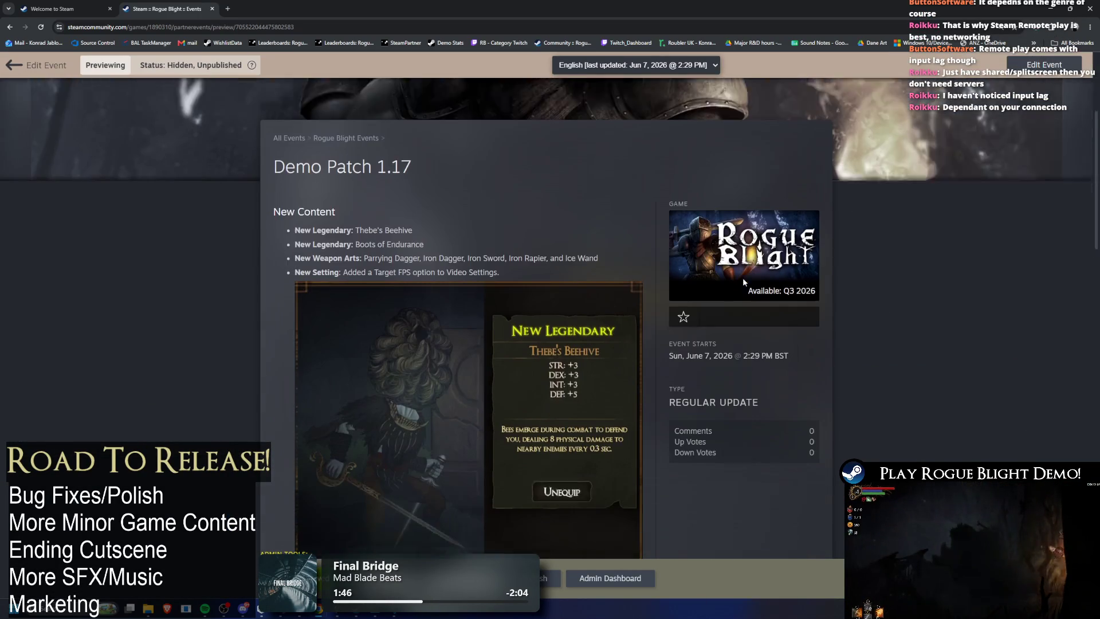
pyautogui.moveTo(446, 8)
pyautogui.mouseDown()
pyautogui.moveTo(347, 73)
pyautogui.moveTo(411, 207)
pyautogui.mouseUp()
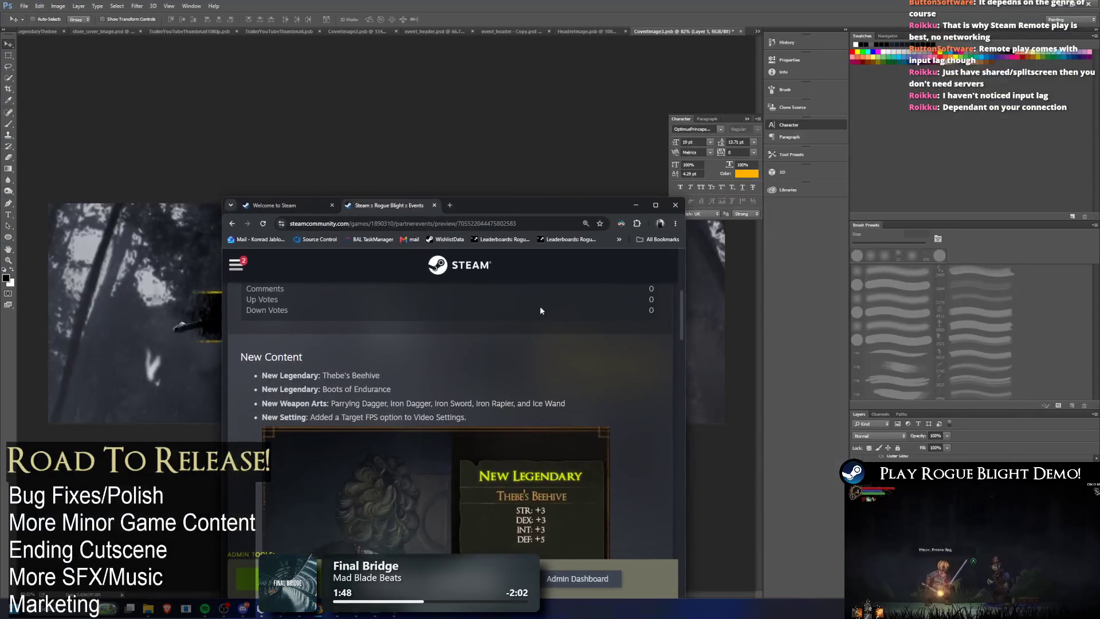
pyautogui.scroll(5, 562, 393)
pyautogui.scroll(-5, 563, 376)
pyautogui.moveTo(550, 205); pyautogui.dragTo(515, 1)
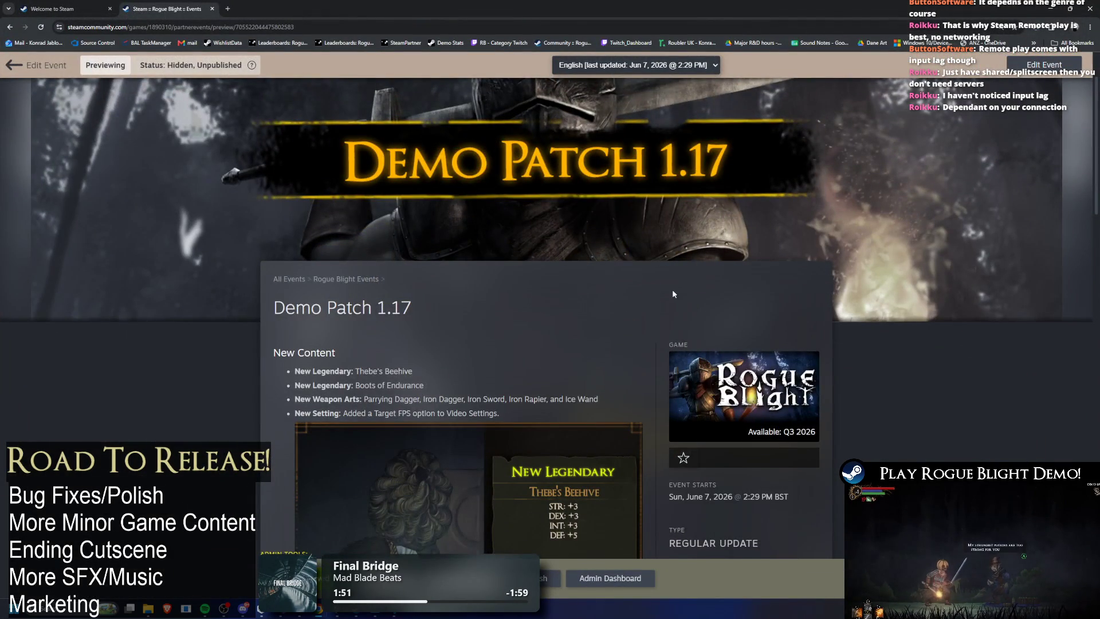
pyautogui.scroll(-2, 677, 278)
pyautogui.scroll(3, 529, 267)
pyautogui.scroll(-4, 662, 441)
pyautogui.scroll(-2, 666, 369)
pyautogui.scroll(-1, 671, 304)
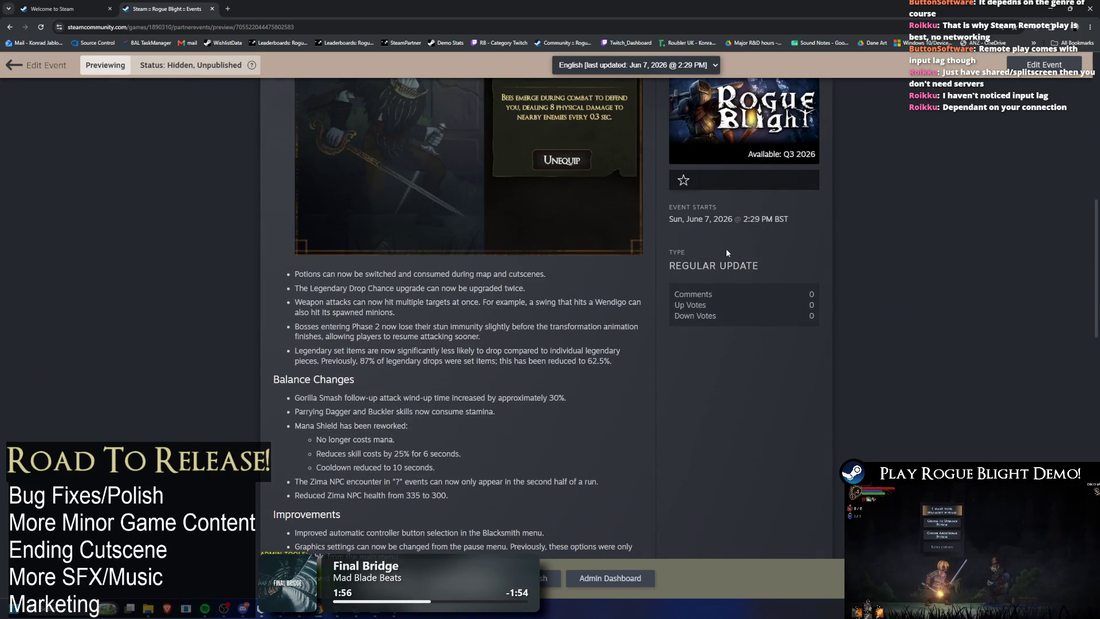
pyautogui.scroll(-1, 700, 233)
pyautogui.scroll(-1, 656, 177)
pyautogui.scroll(-5, 739, 244)
pyautogui.scroll(5, 684, 213)
pyautogui.scroll(4, 646, 243)
pyautogui.scroll(1, 608, 242)
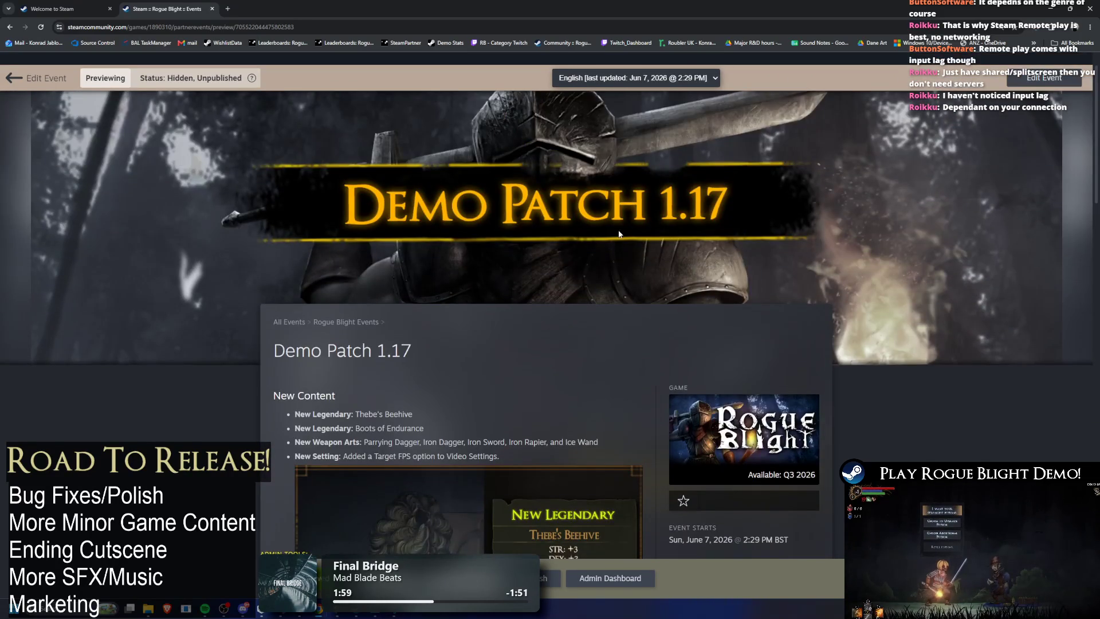
pyautogui.scroll(-5, 652, 191)
pyautogui.scroll(-3, 652, 197)
pyautogui.scroll(-3, 664, 186)
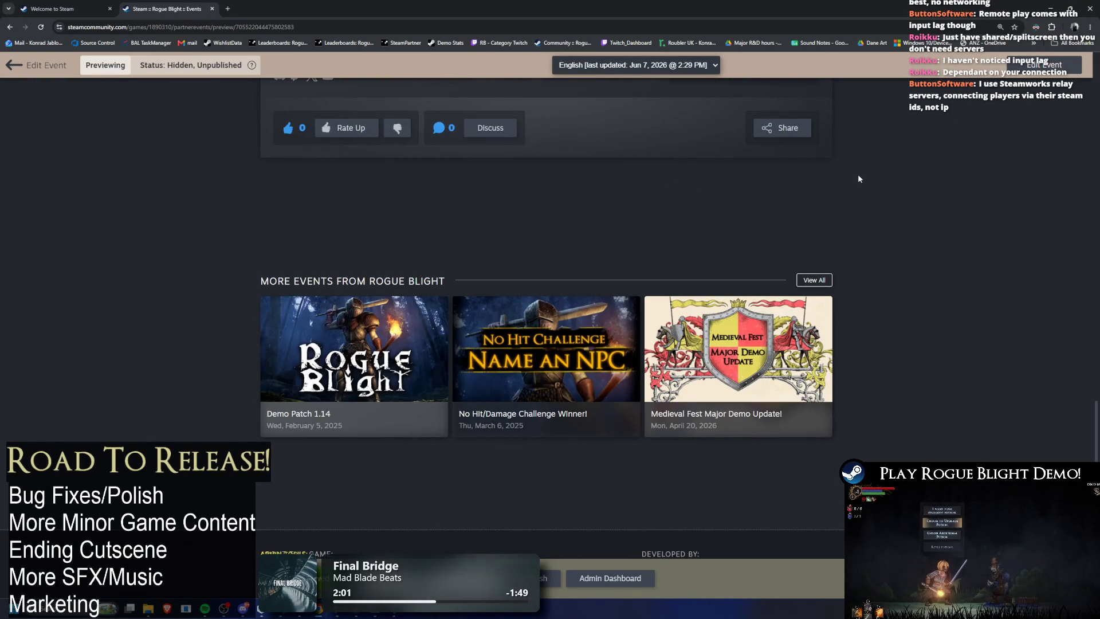
pyautogui.scroll(1, 906, 283)
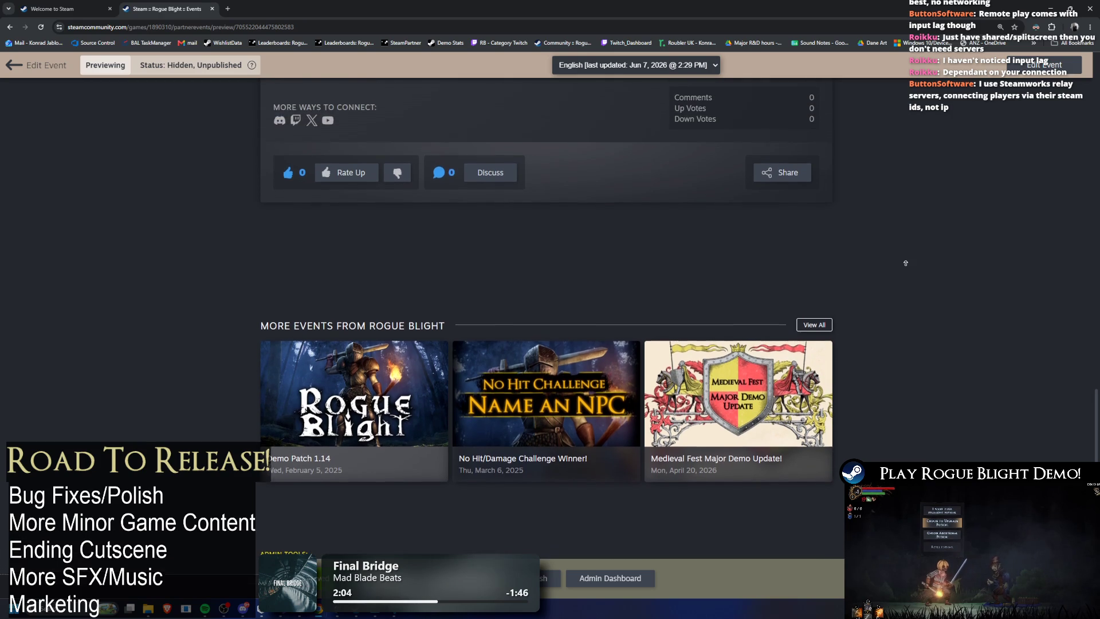
pyautogui.scroll(3, 907, 293)
pyautogui.scroll(10, 884, 191)
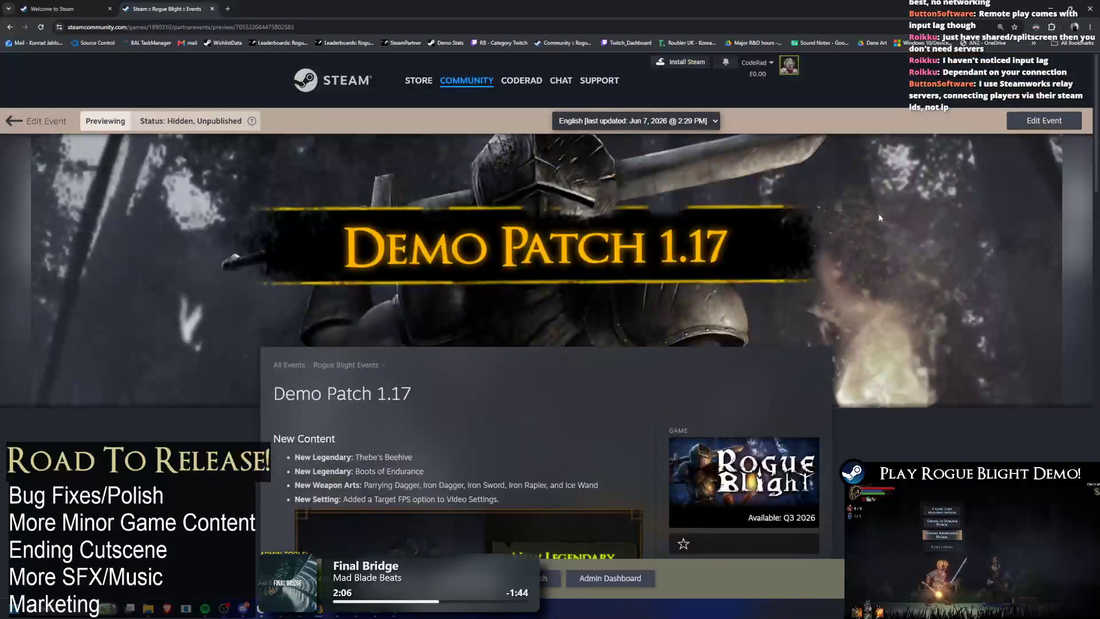
# Reopen the Steam event for editing, then switch over to the header artwork in Photoshop.
pyautogui.click(1067, 127)
pyautogui.scroll(-5, 514, 267)
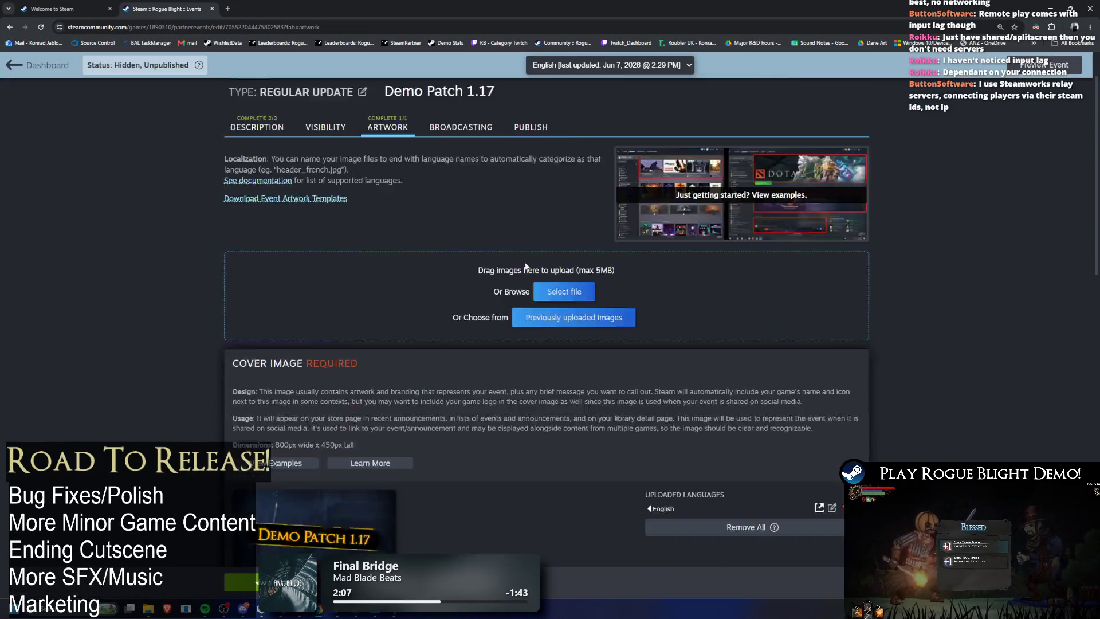
pyautogui.scroll(-1, 530, 252)
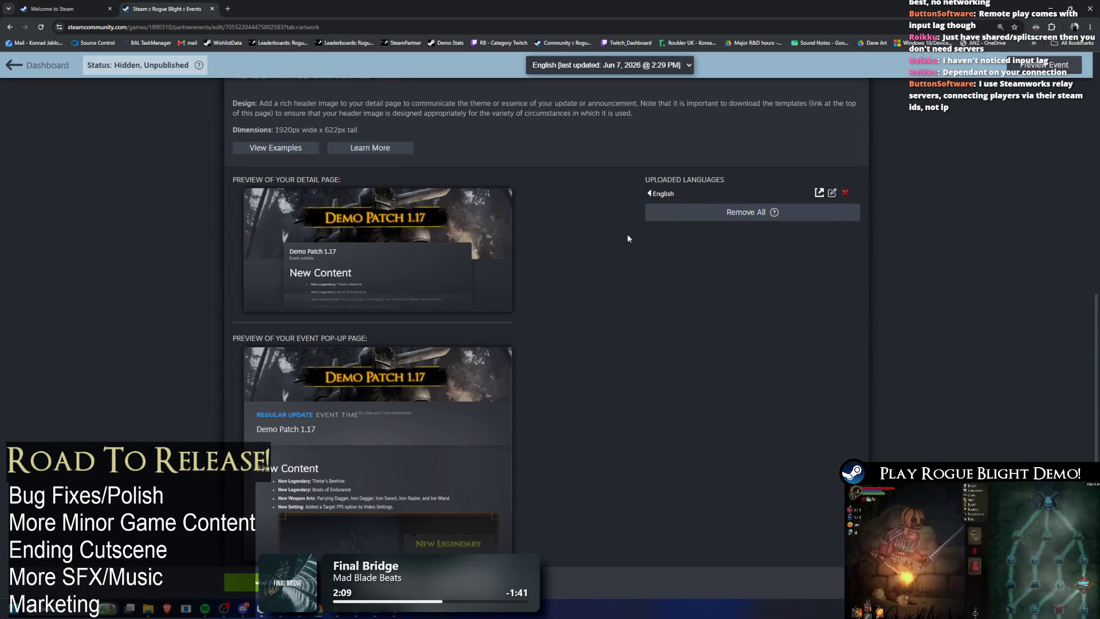
pyautogui.hotkey('alt', 'Tab')
pyautogui.hotkey('alt', 'Tab')
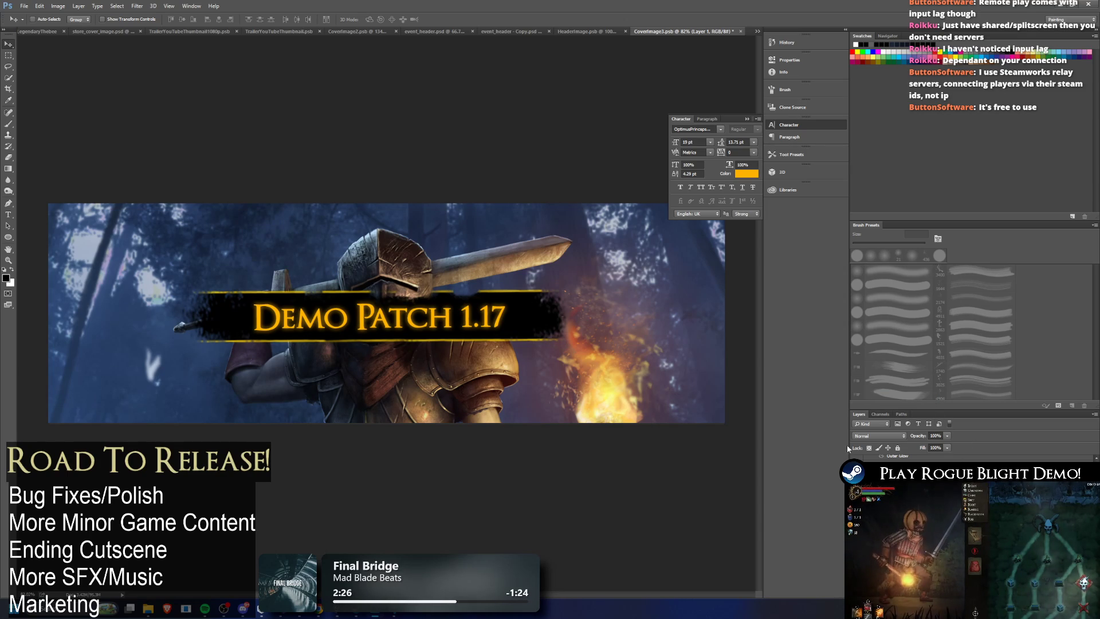
pyautogui.hotkey('ctrl', 'u')
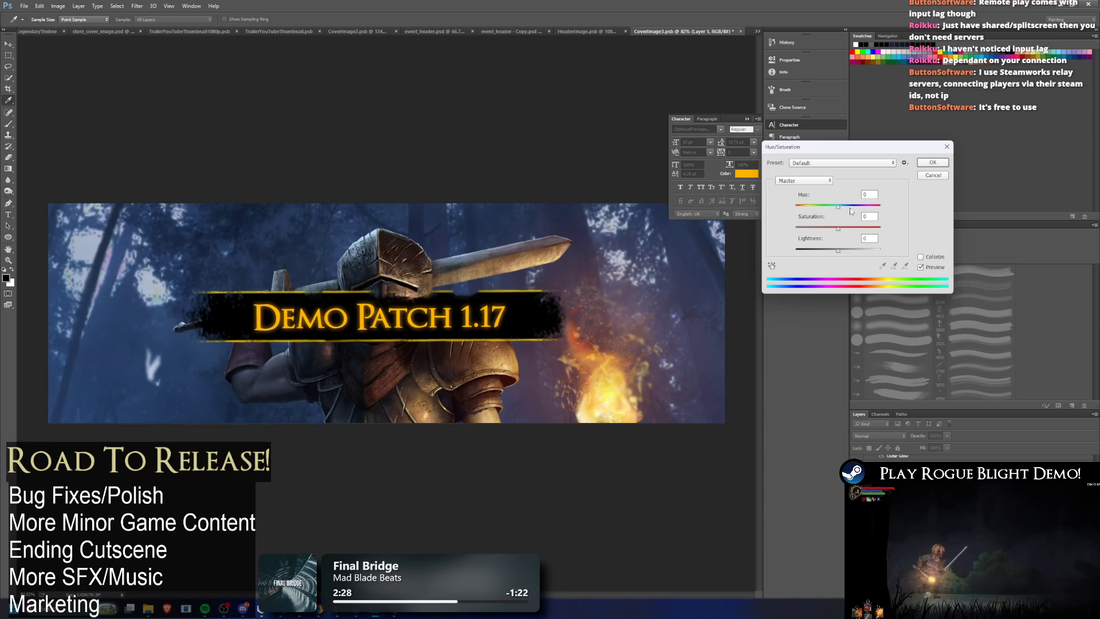
pyautogui.moveTo(837, 207); pyautogui.dragTo(827, 209)
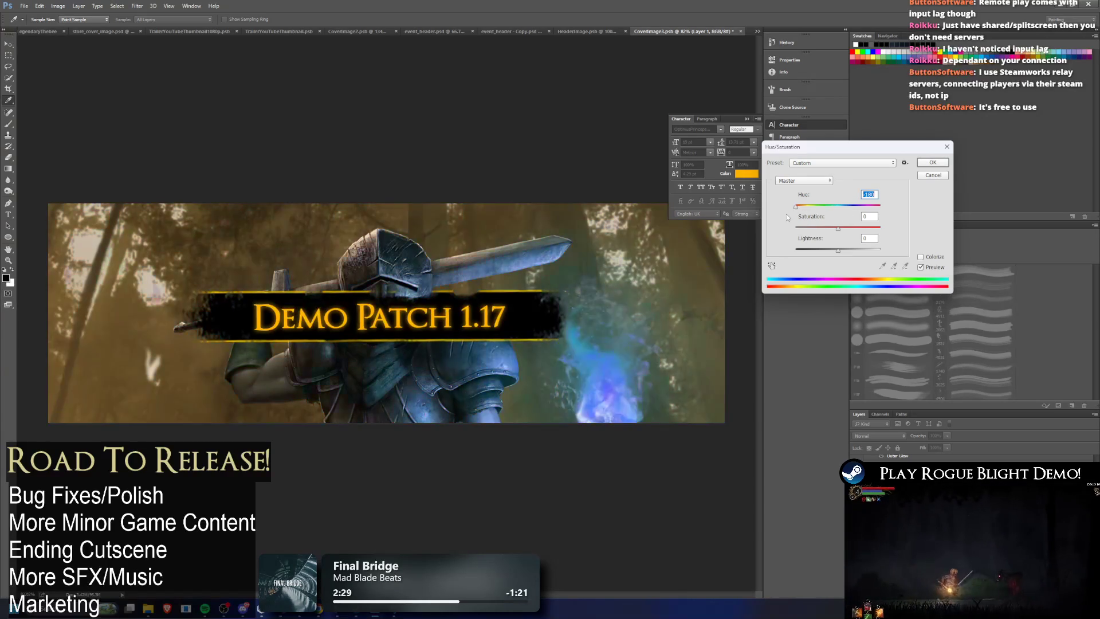
pyautogui.moveTo(818, 209)
pyautogui.mouseDown()
pyautogui.moveTo(838, 207)
pyautogui.moveTo(806, 229)
pyautogui.mouseUp()
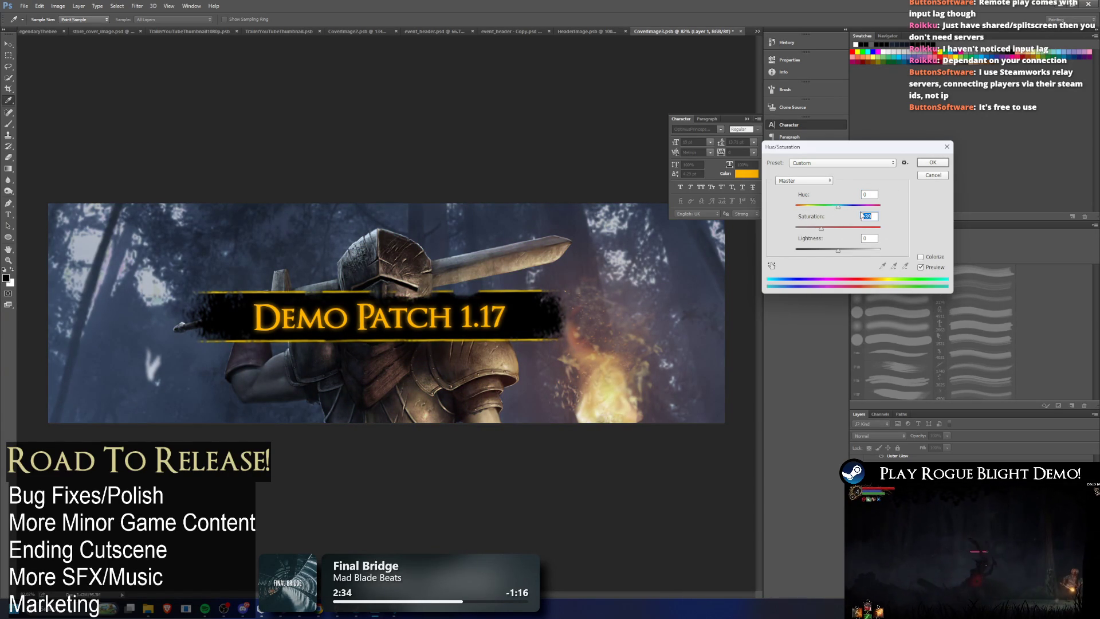
pyautogui.press('Return')
pyautogui.press('v')
pyautogui.click(57, 6)
pyautogui.moveTo(72, 28)
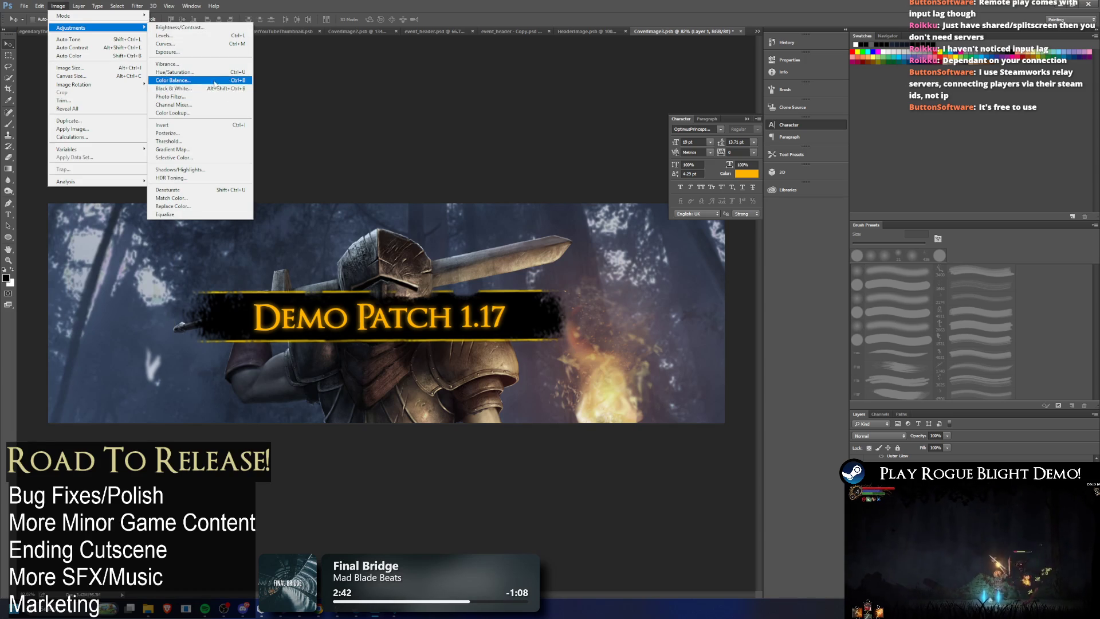
pyautogui.click(238, 72)
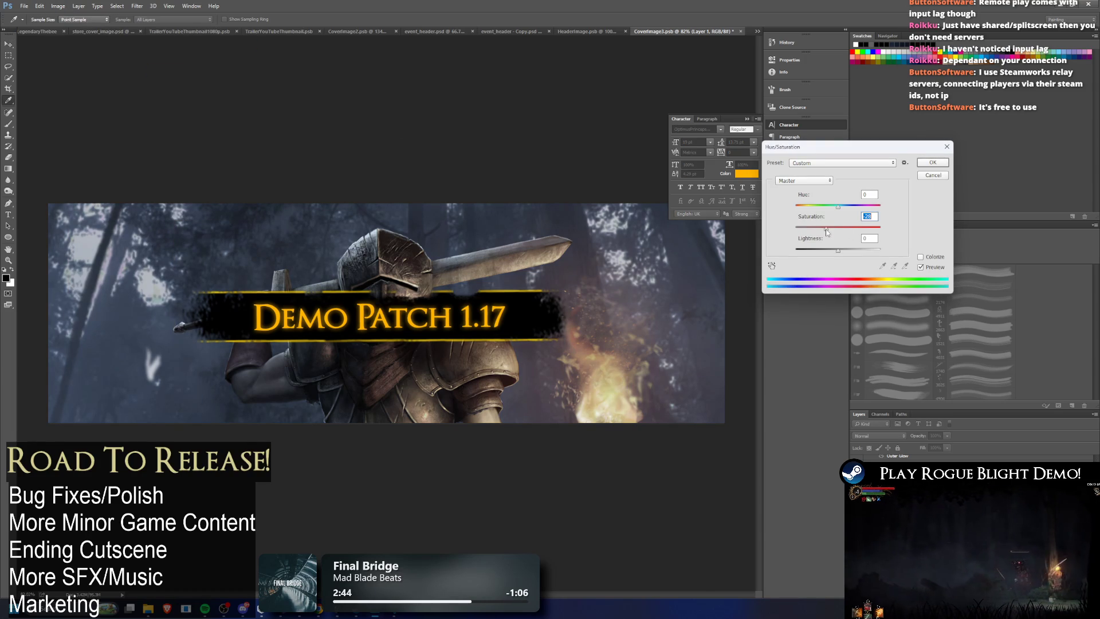
pyautogui.click(870, 194)
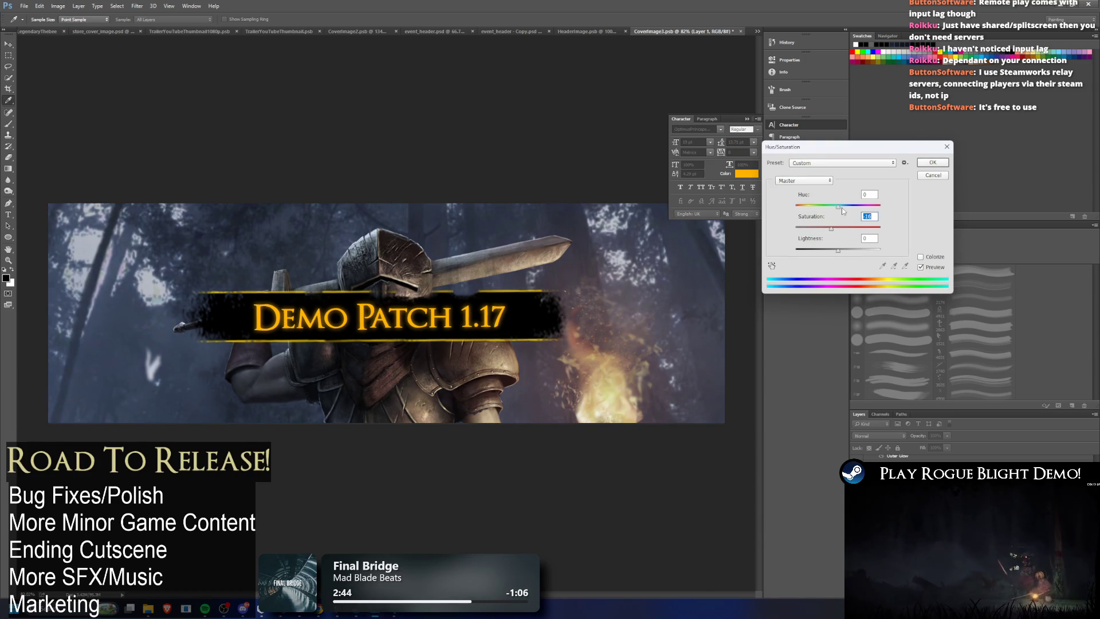
pyautogui.click(932, 176)
pyautogui.click(57, 6)
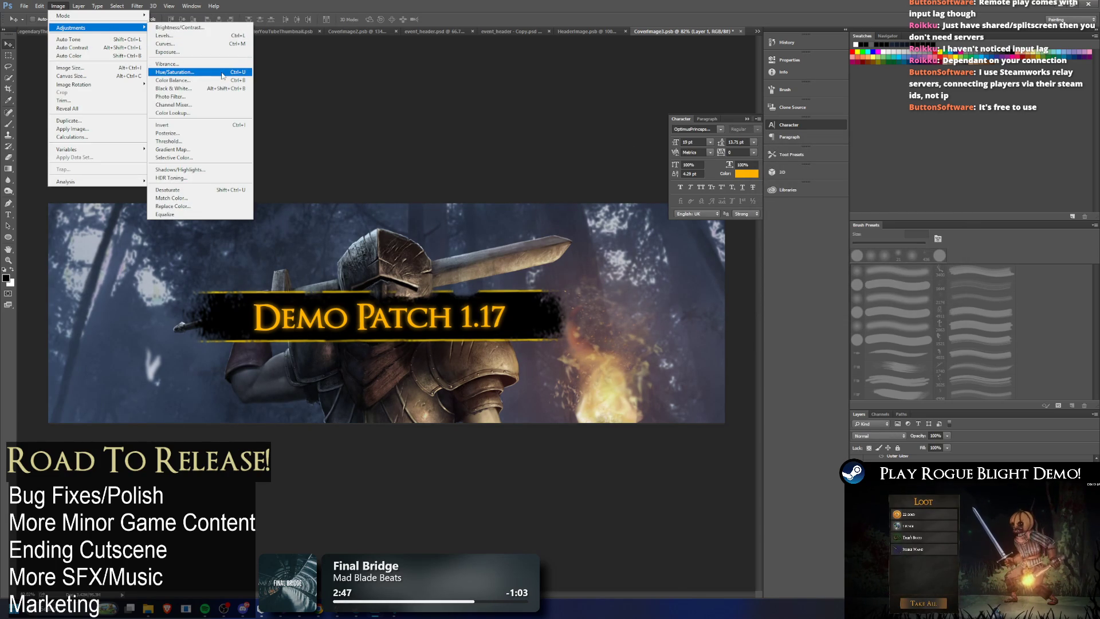
pyautogui.click(219, 71)
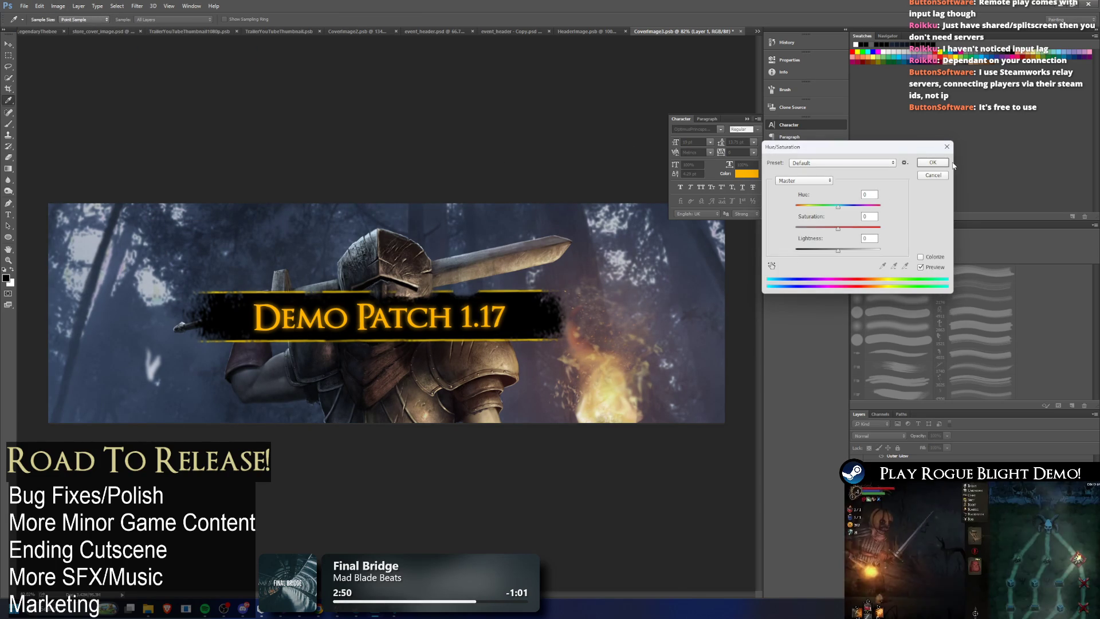
pyautogui.press('Escape')
pyautogui.click(58, 6)
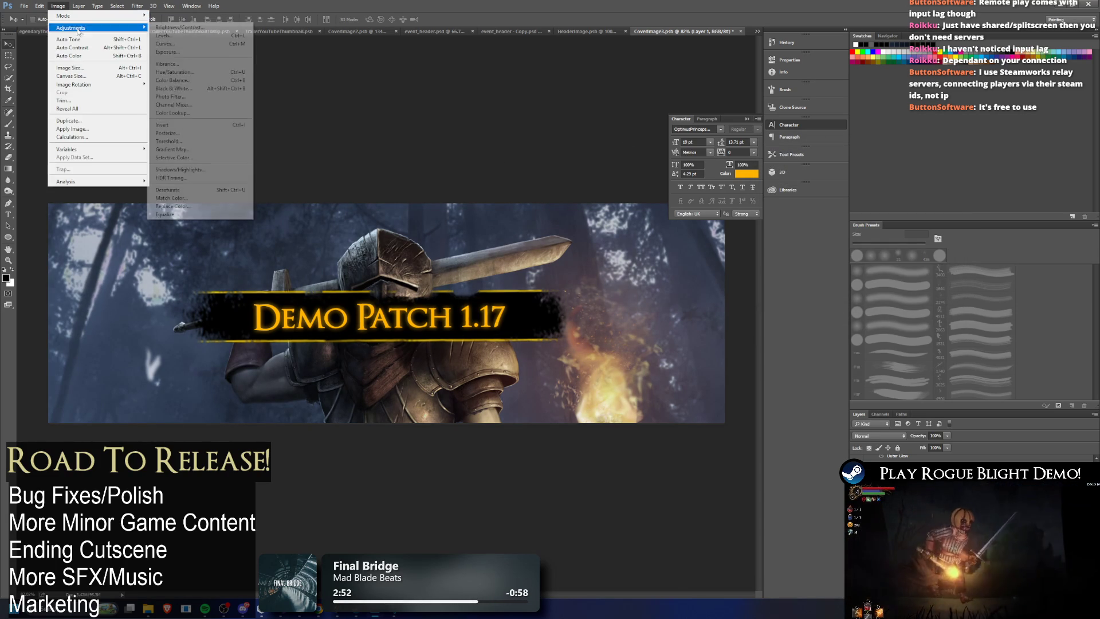
pyautogui.click(189, 65)
pyautogui.moveTo(548, 210)
pyautogui.mouseDown()
pyautogui.moveTo(569, 207)
pyautogui.moveTo(450, 211)
pyautogui.mouseUp()
pyautogui.press('Escape')
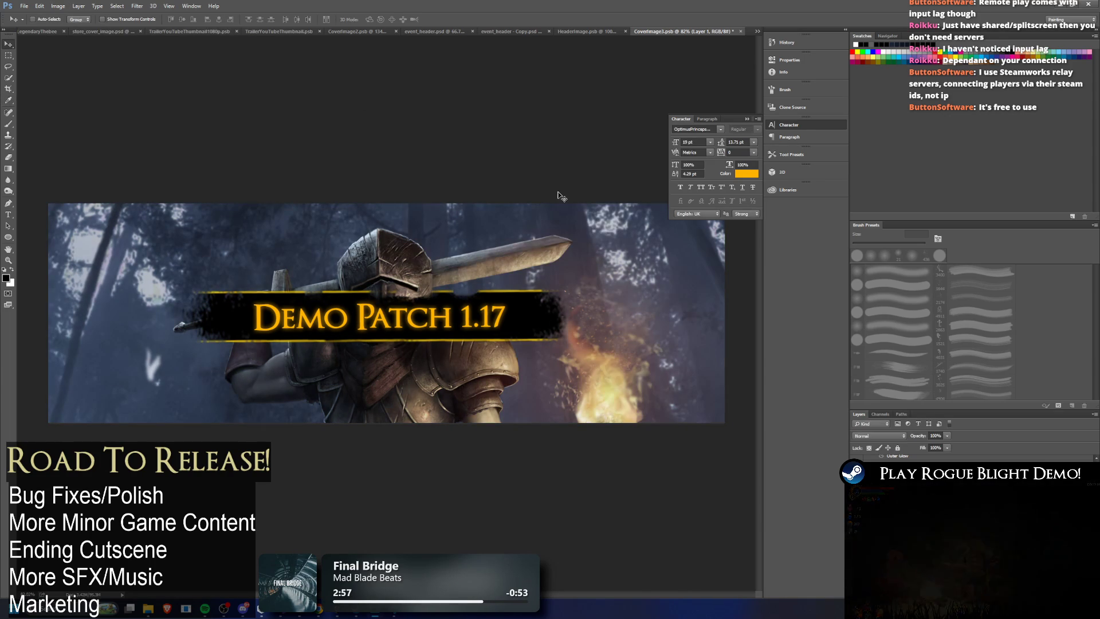
# Darken the knight header via Exposure, experiment with gamma correction values, then apply the adjustment.
pyautogui.click(57, 5)
pyautogui.moveTo(71, 27)
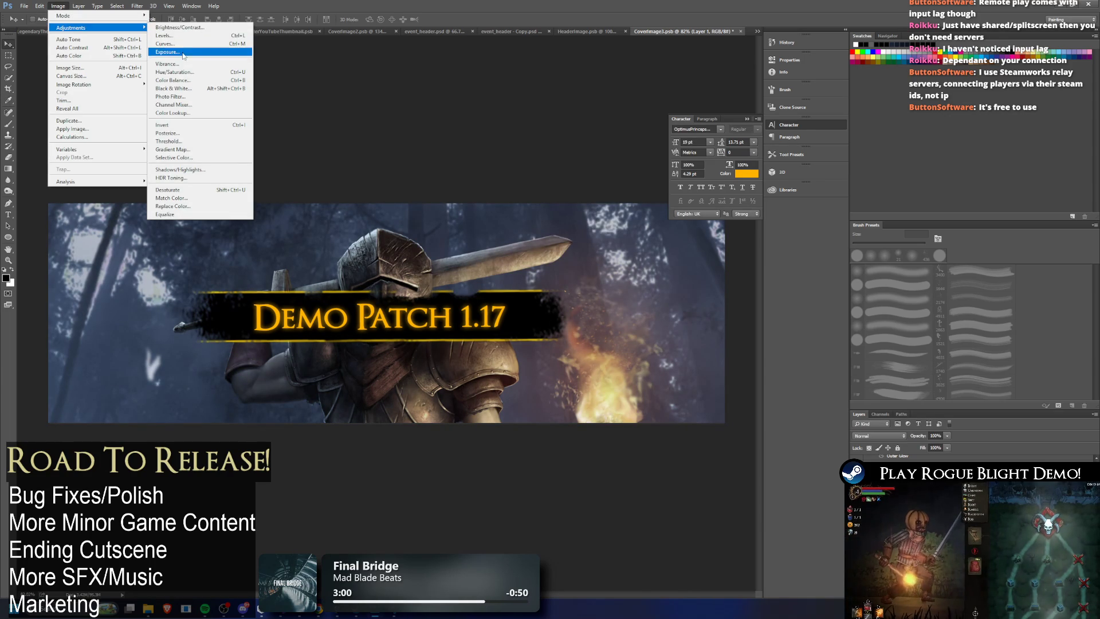
pyautogui.click(198, 53)
pyautogui.moveTo(346, 511); pyautogui.dragTo(344, 530)
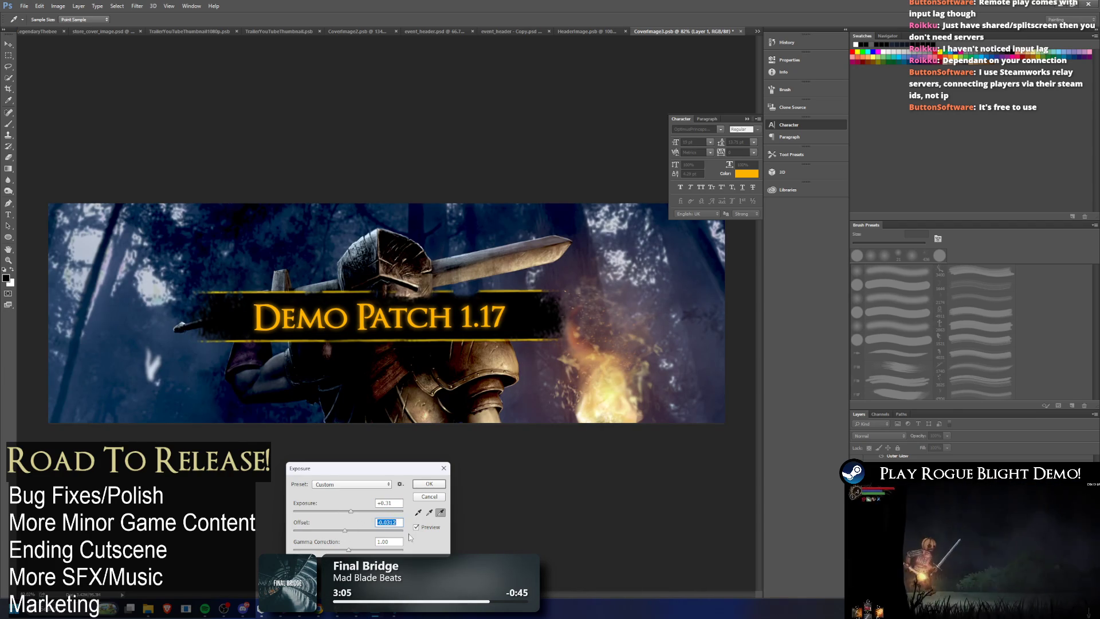
pyautogui.write('-0.005')
pyautogui.write('2')
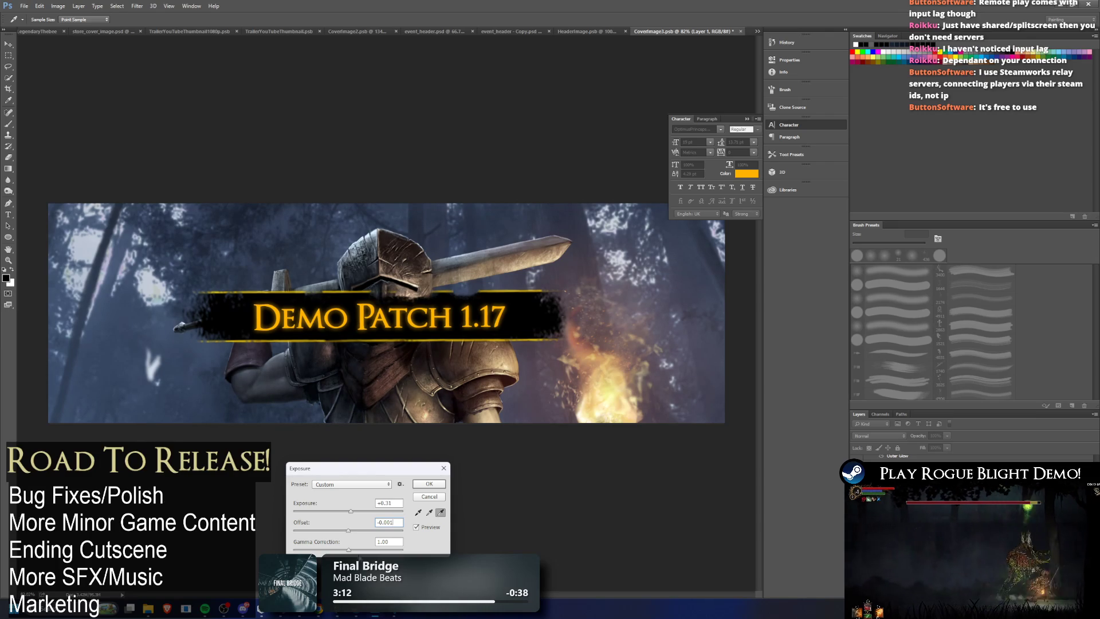
pyautogui.press('Tab')
pyautogui.press('Up')
pyautogui.press('Up')
pyautogui.press('BackSpace')
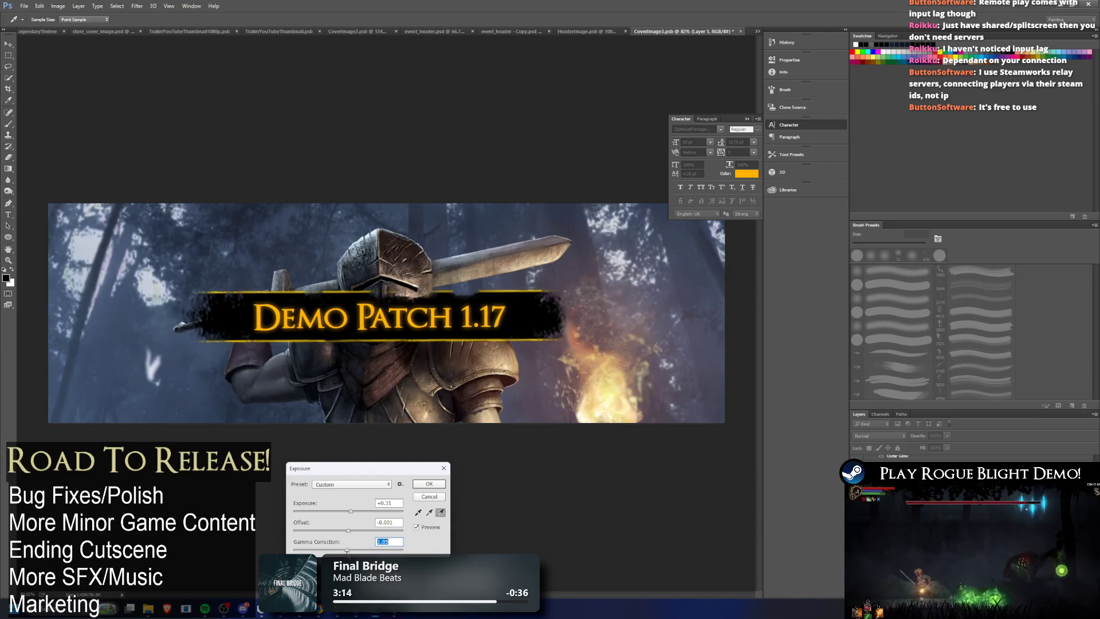
pyautogui.write('6')
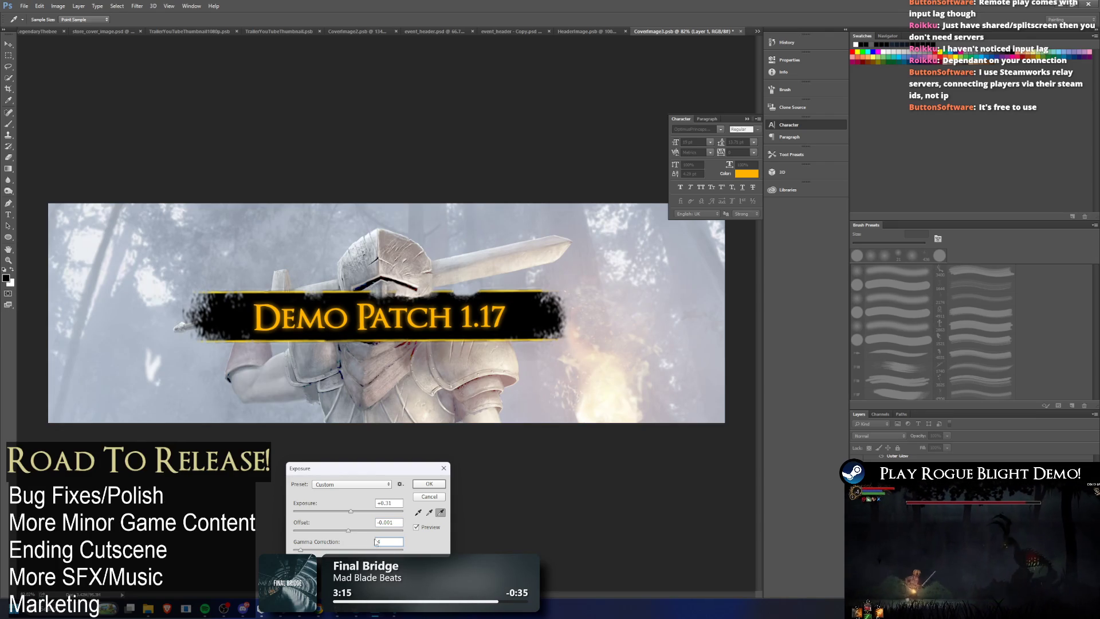
pyautogui.write('1')
pyautogui.press('BackSpace')
pyautogui.write('2')
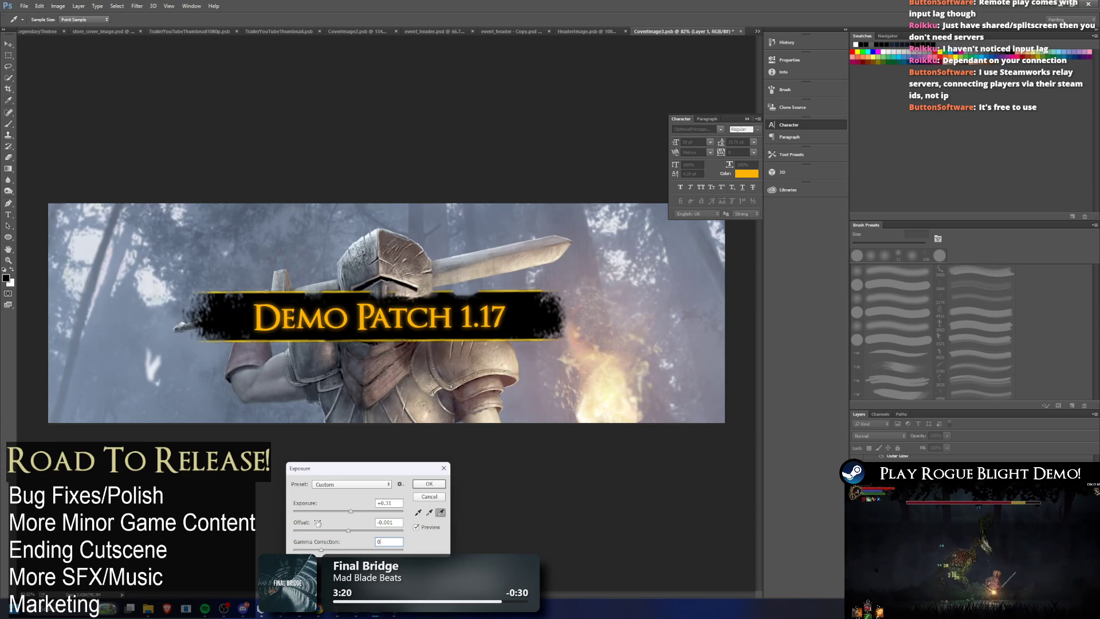
pyautogui.write('1')
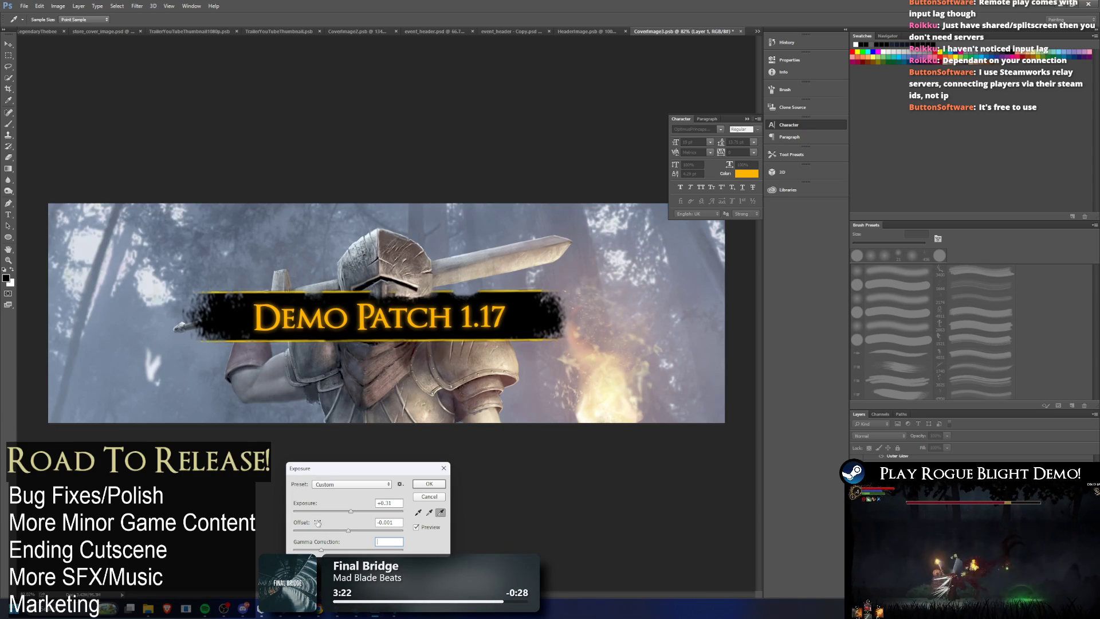
pyautogui.write('5')
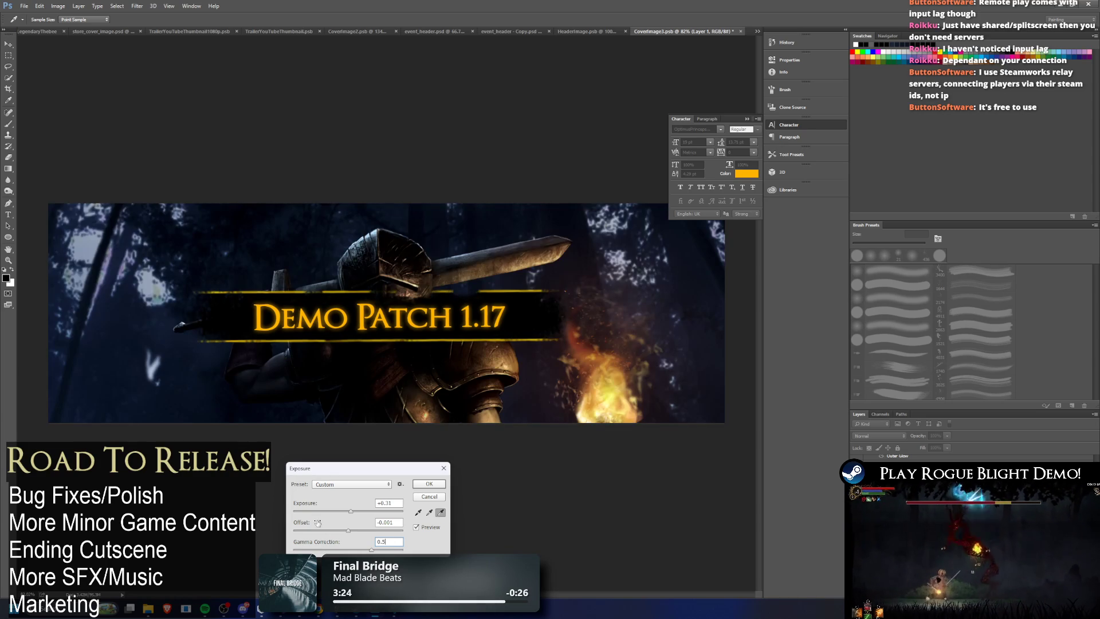
pyautogui.press('BackSpace')
pyautogui.write('2')
pyautogui.write('9')
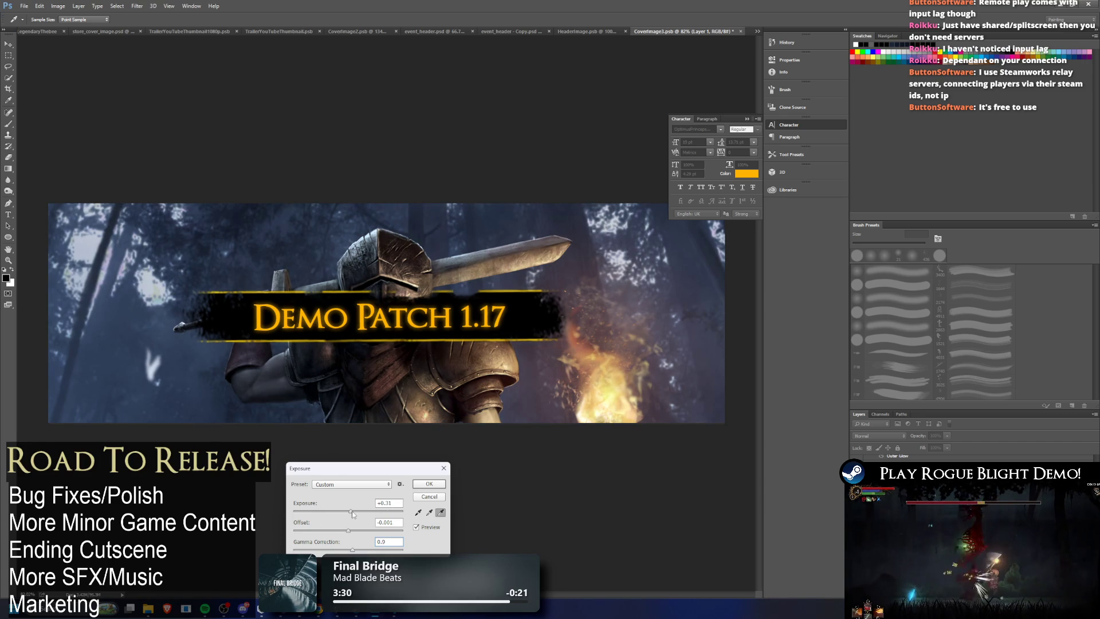
pyautogui.moveTo(352, 514); pyautogui.dragTo(353, 512)
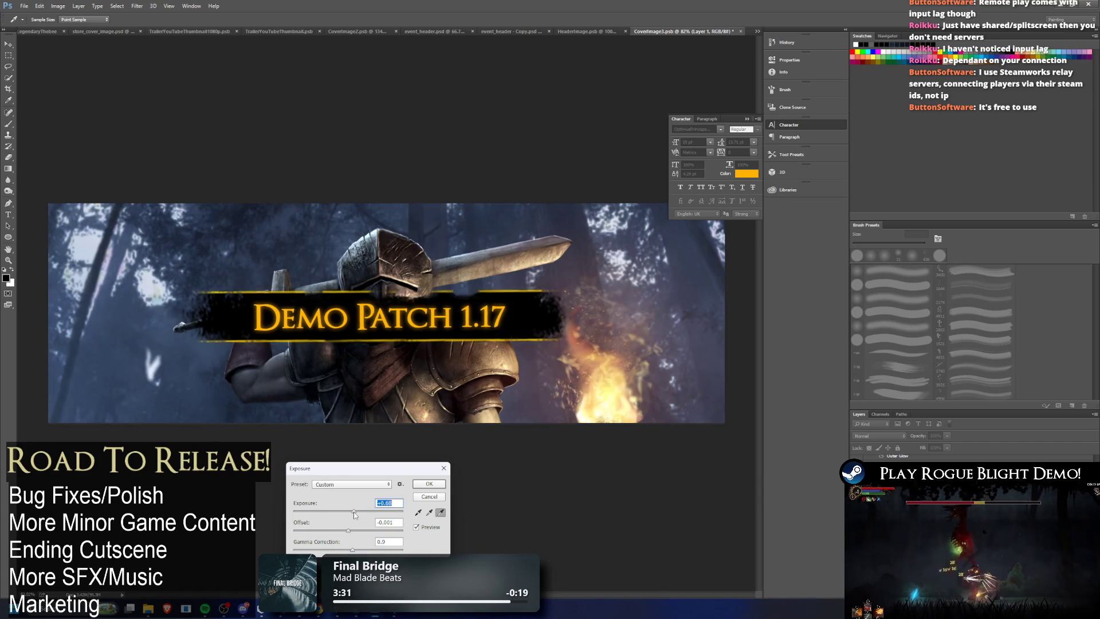
pyautogui.click(429, 485)
# Bring up Hue/Saturation on the header, then cancel it without changes.
pyautogui.hotkey('ctrl', 'u')
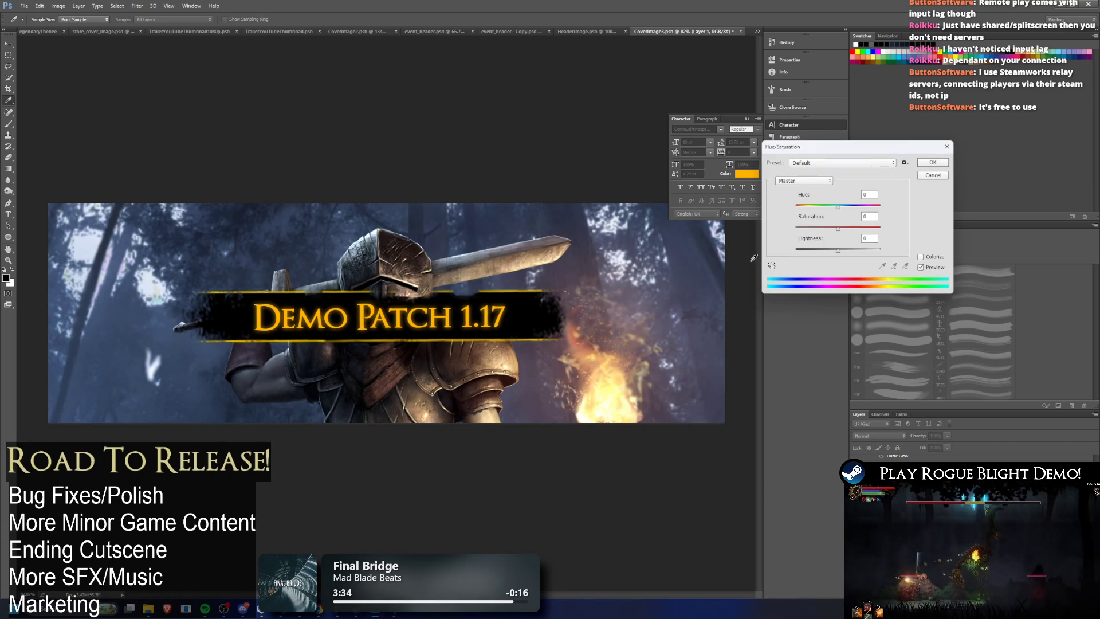
pyautogui.click(848, 207)
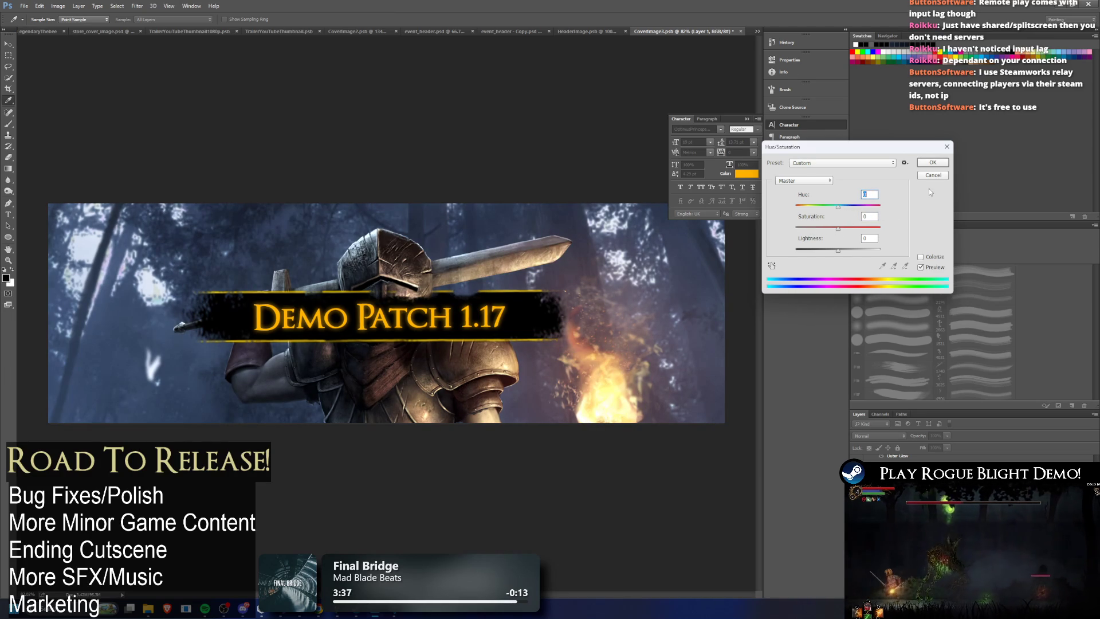
pyautogui.click(937, 176)
# Preview exposure dropped to near-black, cancel it, and undo back to the Medieval Fest crest artwork.
pyautogui.click(55, 12)
pyautogui.moveTo(71, 27)
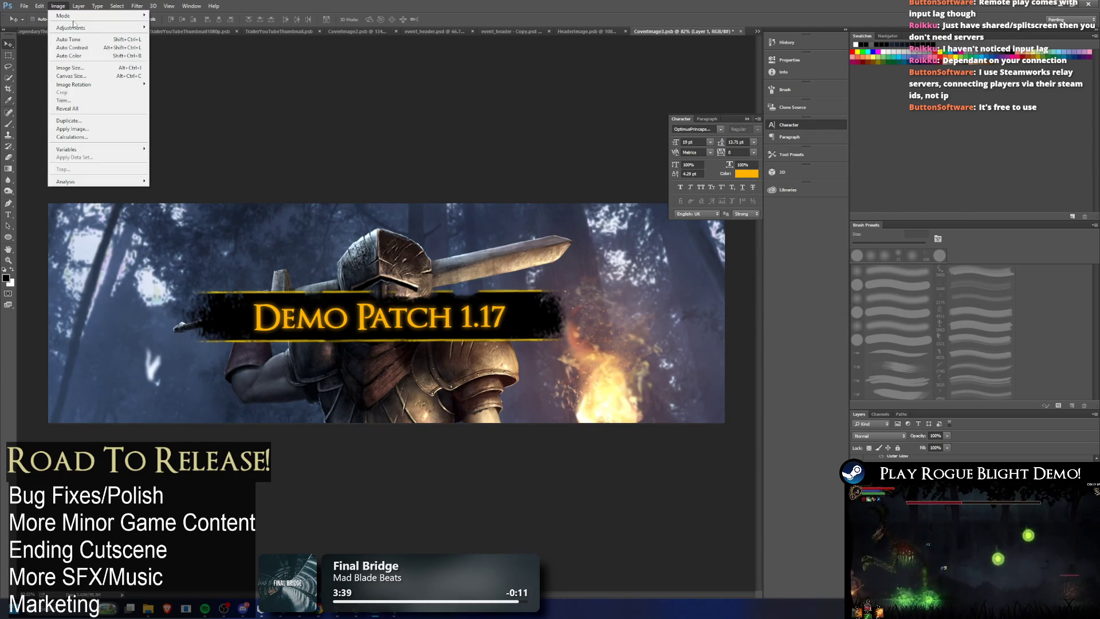
pyautogui.click(212, 53)
pyautogui.moveTo(350, 511)
pyautogui.mouseDown()
pyautogui.moveTo(278, 502)
pyautogui.moveTo(325, 511)
pyautogui.moveTo(341, 535)
pyautogui.moveTo(448, 513)
pyautogui.mouseUp()
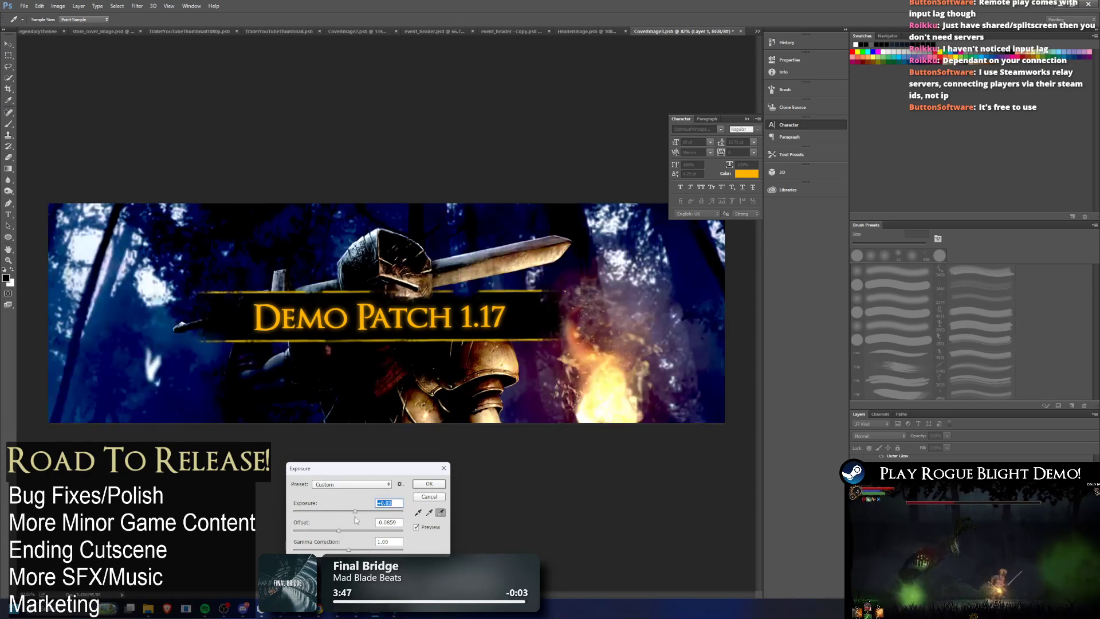
pyautogui.press('Escape')
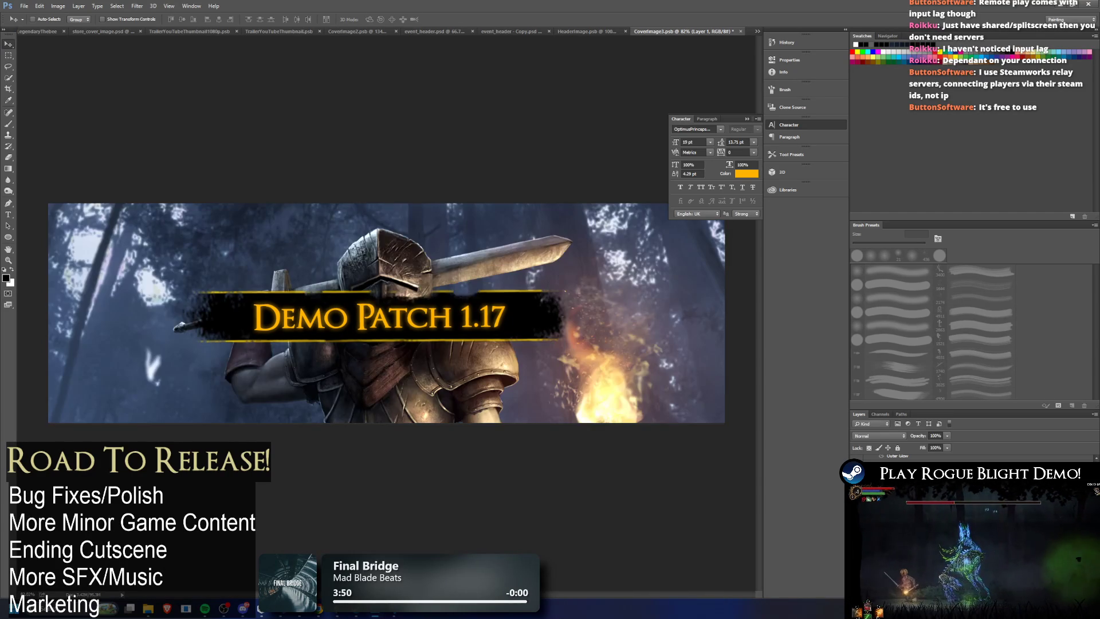
pyautogui.hotkey('ctrl', 'z')
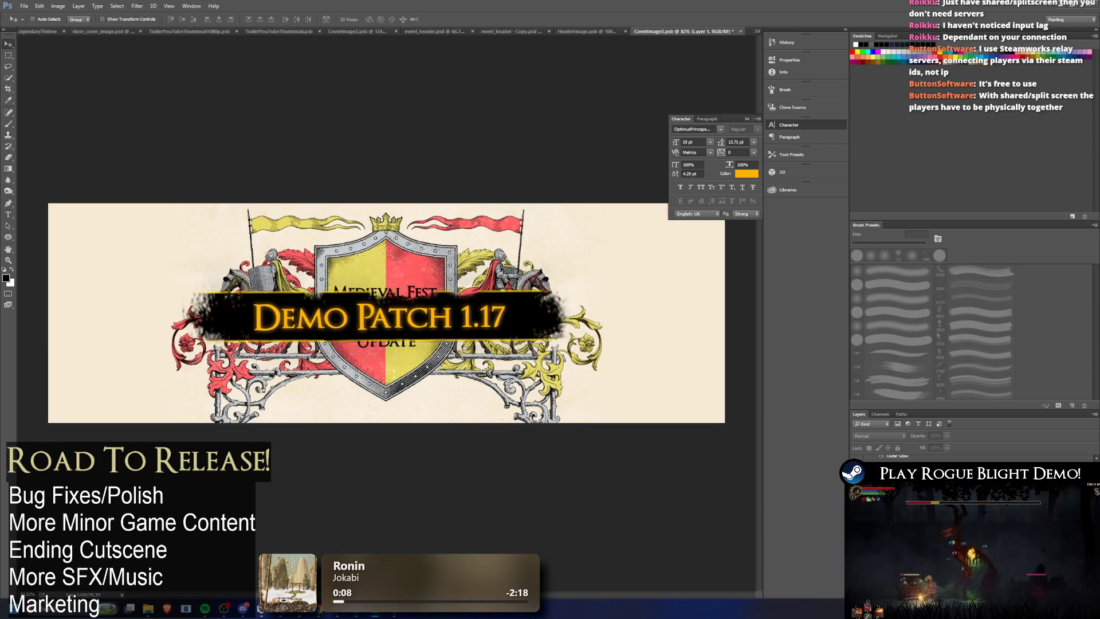
# Restore the knight artwork and desaturate it fully to greyscale with Saturation -100.
pyautogui.hotkey('ctrl', 'v')
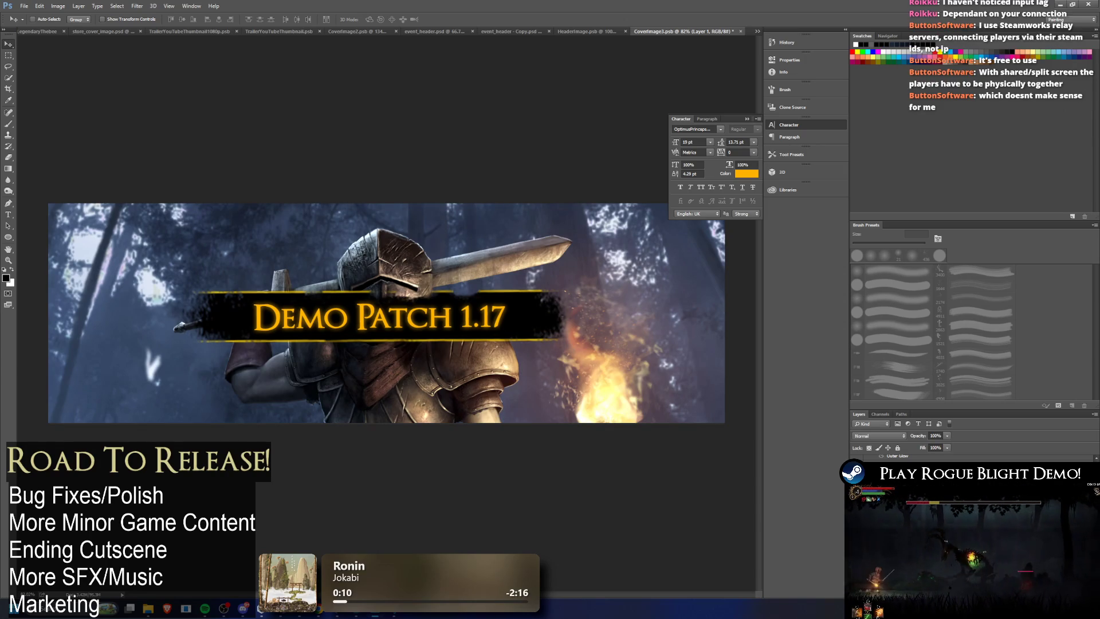
pyautogui.hotkey('ctrl', 'u')
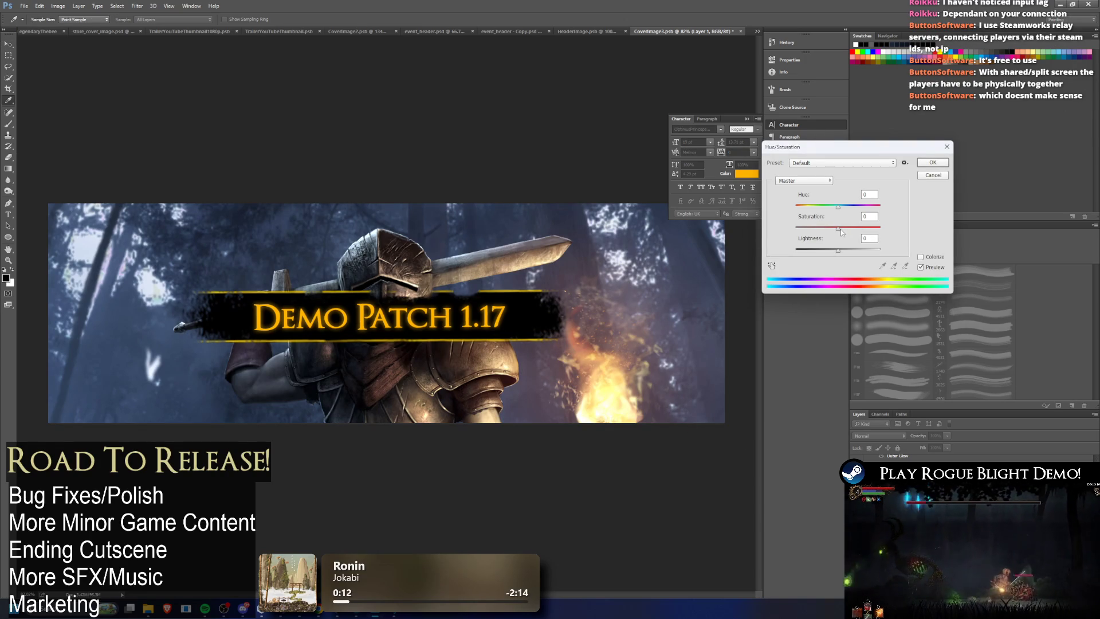
pyautogui.moveTo(841, 230); pyautogui.dragTo(718, 233)
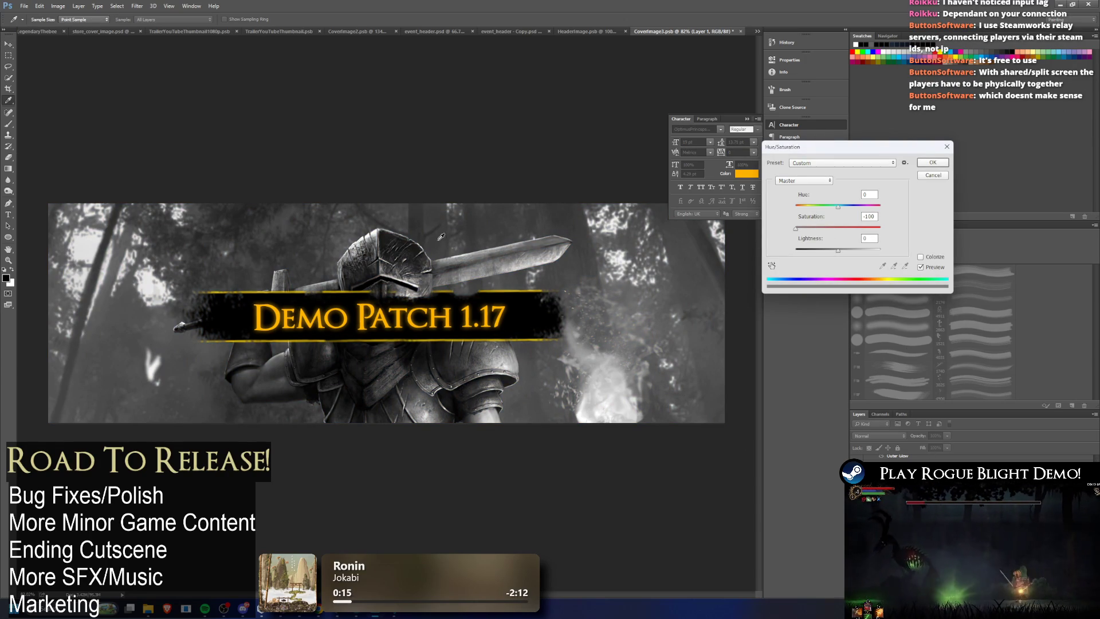
pyautogui.click(933, 162)
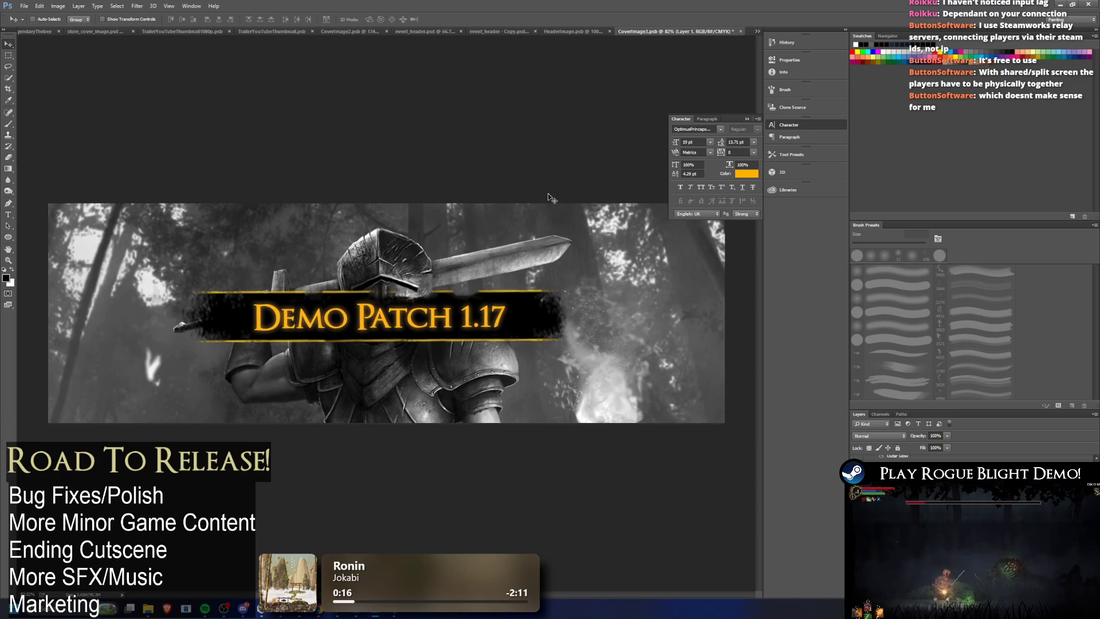
pyautogui.scroll(-3, 558, 254)
# Scale the knight layer down to fit the banner canvas and commit the transform.
pyautogui.hotkey('ctrl', 't')
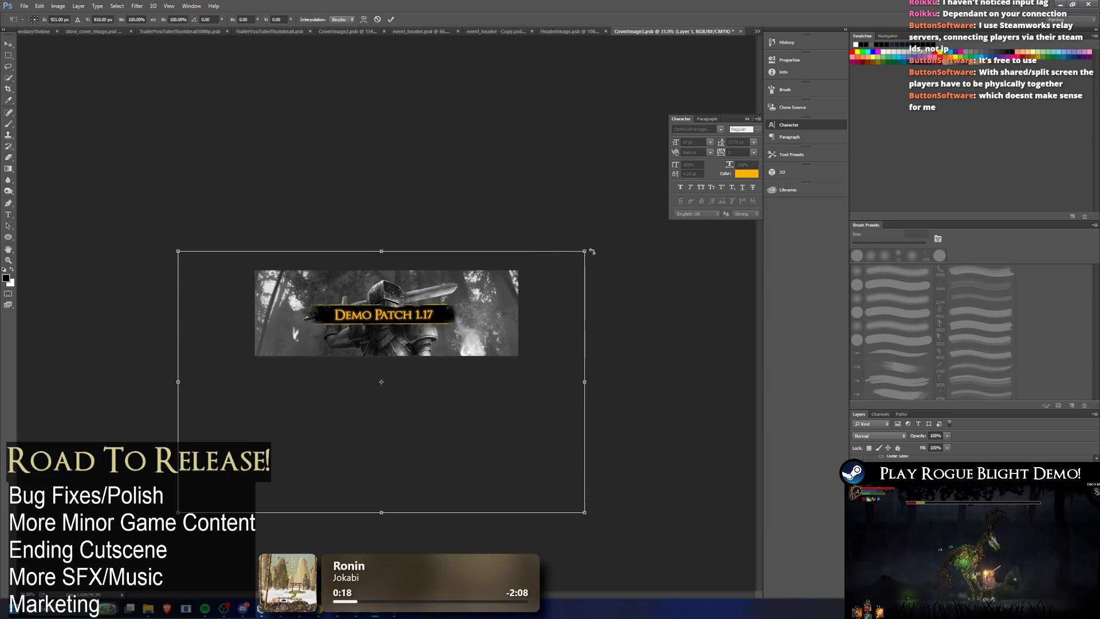
pyautogui.moveTo(558, 254)
pyautogui.mouseDown()
pyautogui.moveTo(444, 389)
pyautogui.moveTo(510, 308)
pyautogui.mouseUp()
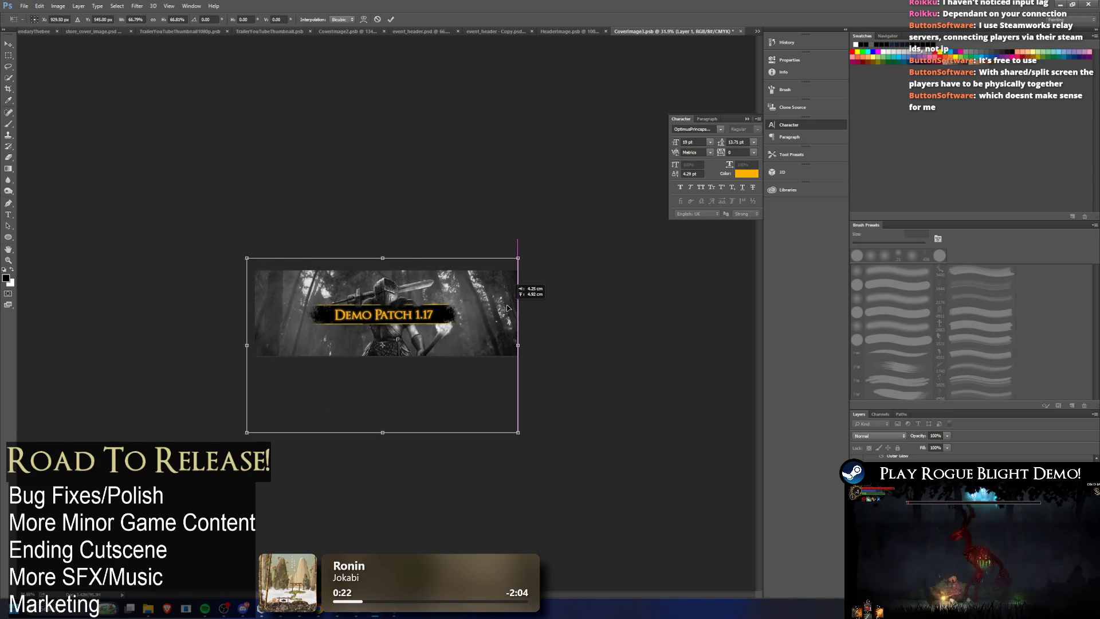
pyautogui.press('Return')
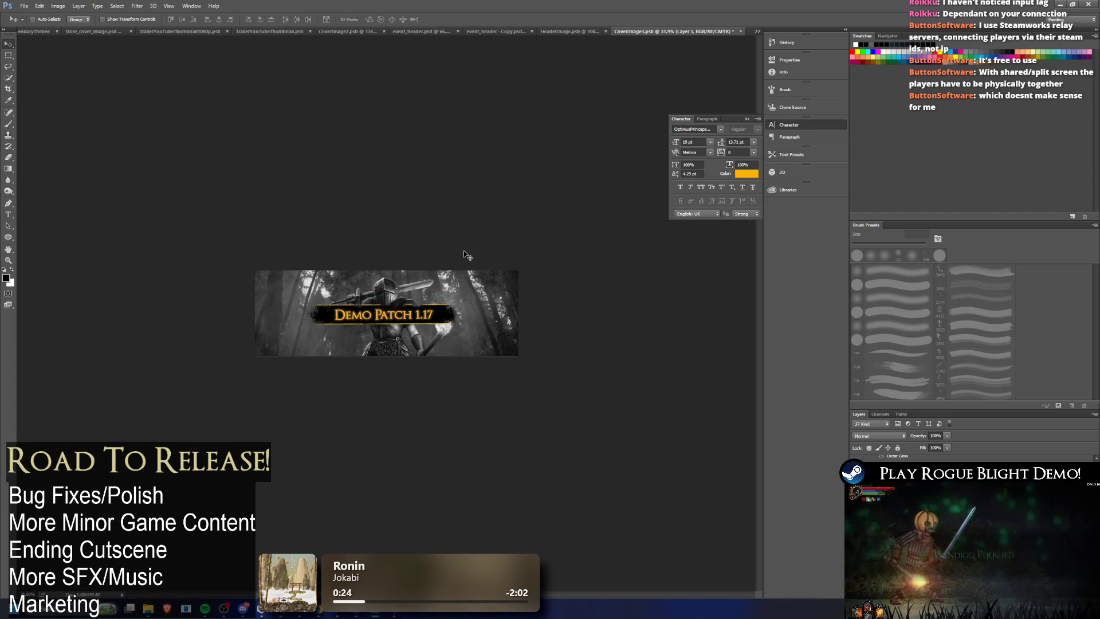
# Start previewing a darker exposure on the greyscale knight image.
pyautogui.click(53, 8)
pyautogui.click(185, 54)
pyautogui.moveTo(347, 512); pyautogui.dragTo(348, 533)
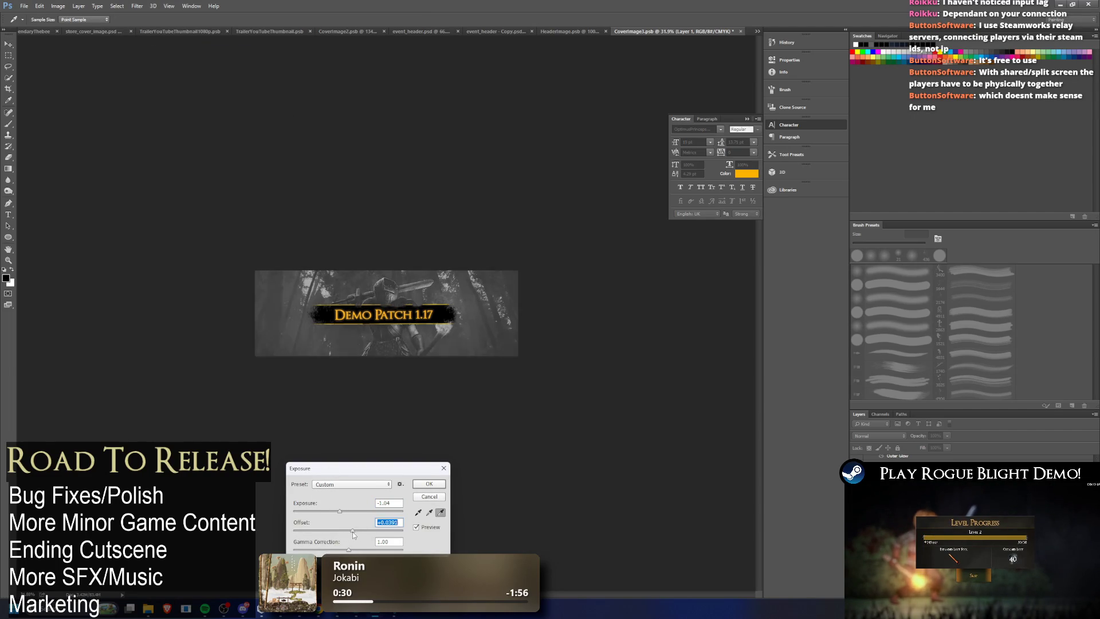
# Discard the first exposure try, then lower the exposure to darken the knight and apply it.
pyautogui.click(429, 497)
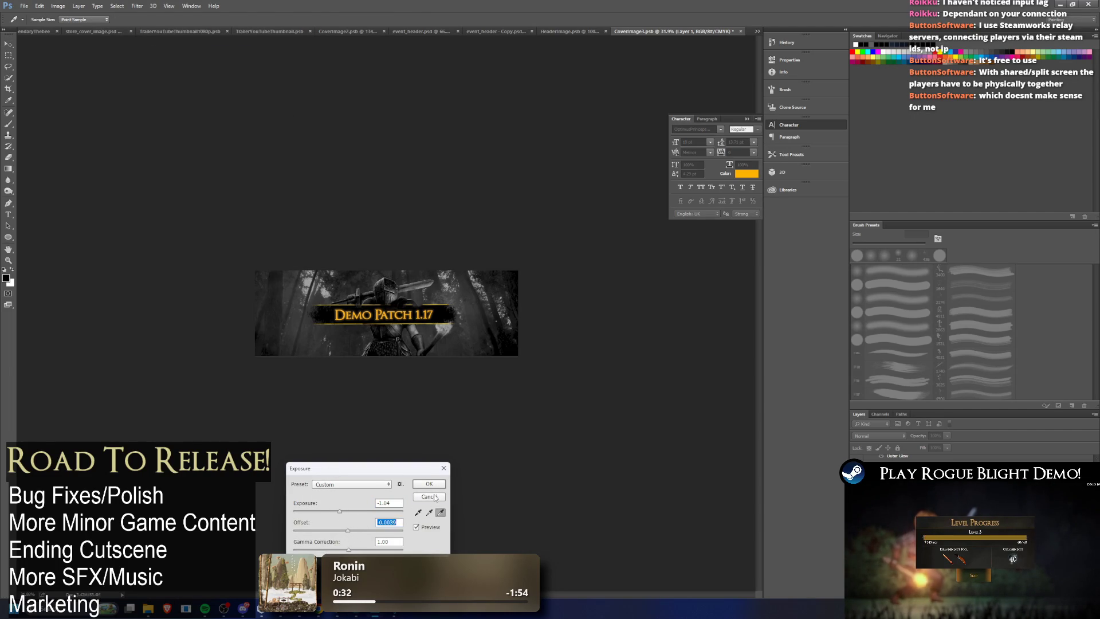
pyautogui.click(58, 5)
pyautogui.moveTo(72, 28)
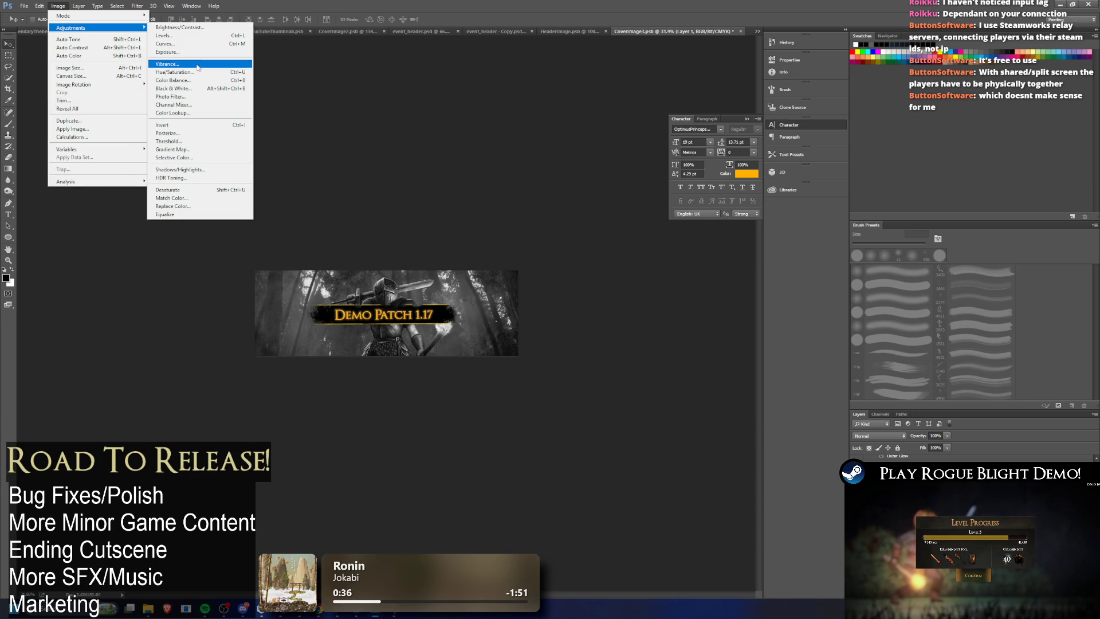
pyautogui.click(199, 52)
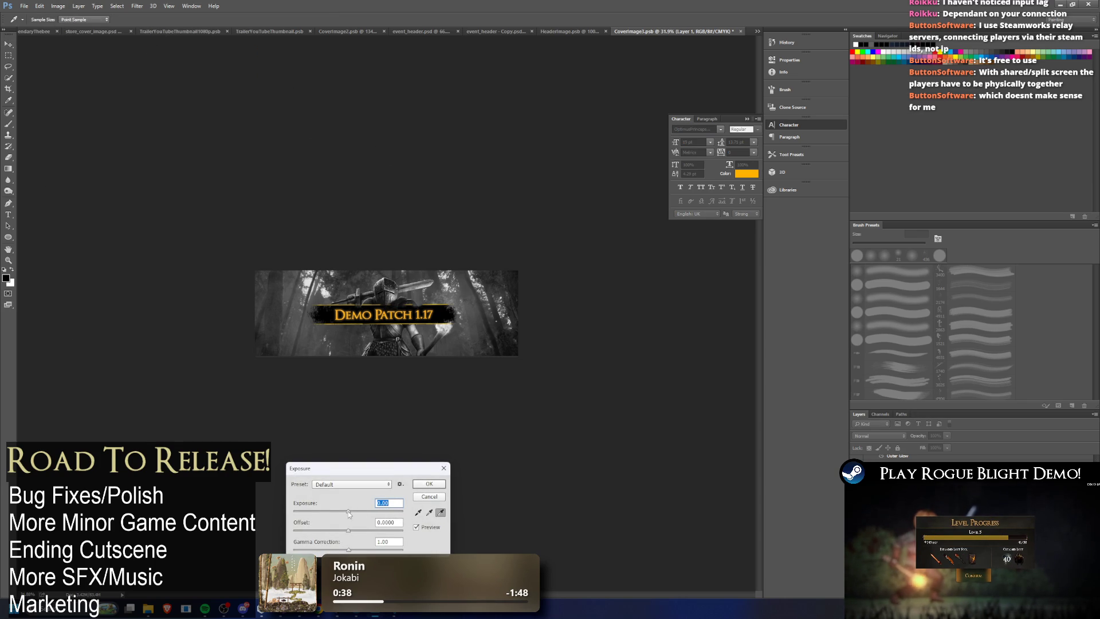
pyautogui.moveTo(345, 514); pyautogui.dragTo(342, 512)
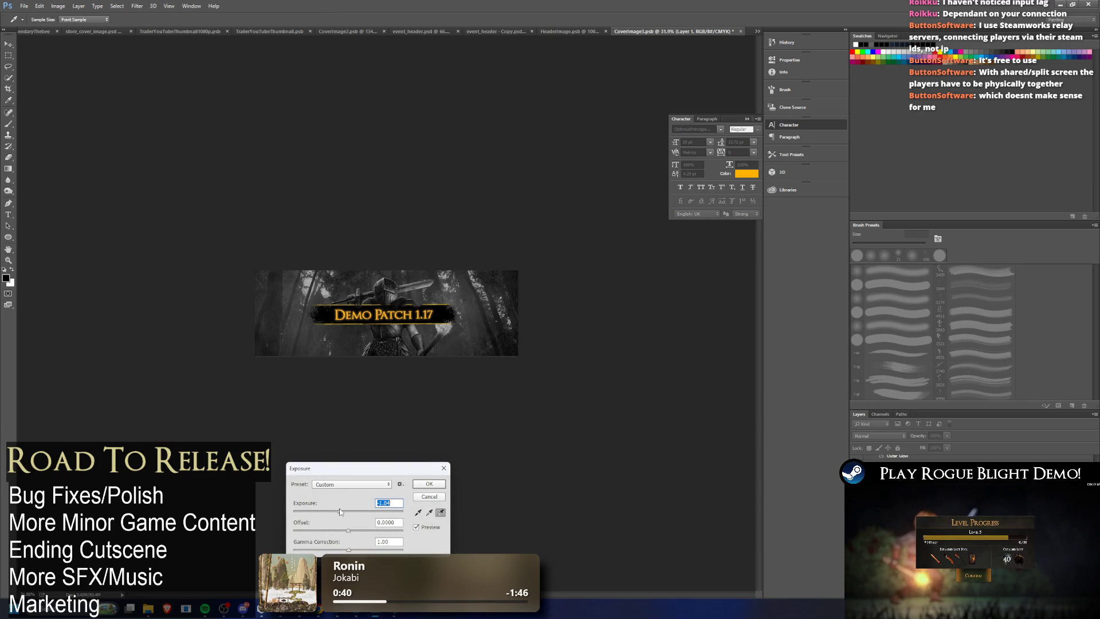
pyautogui.click(429, 485)
# Export the banner as PNG over the existing header.png, then switch to the Steam events page.
pyautogui.hotkey('ctrl', '0')
pyautogui.hotkey('ctrl', '-')
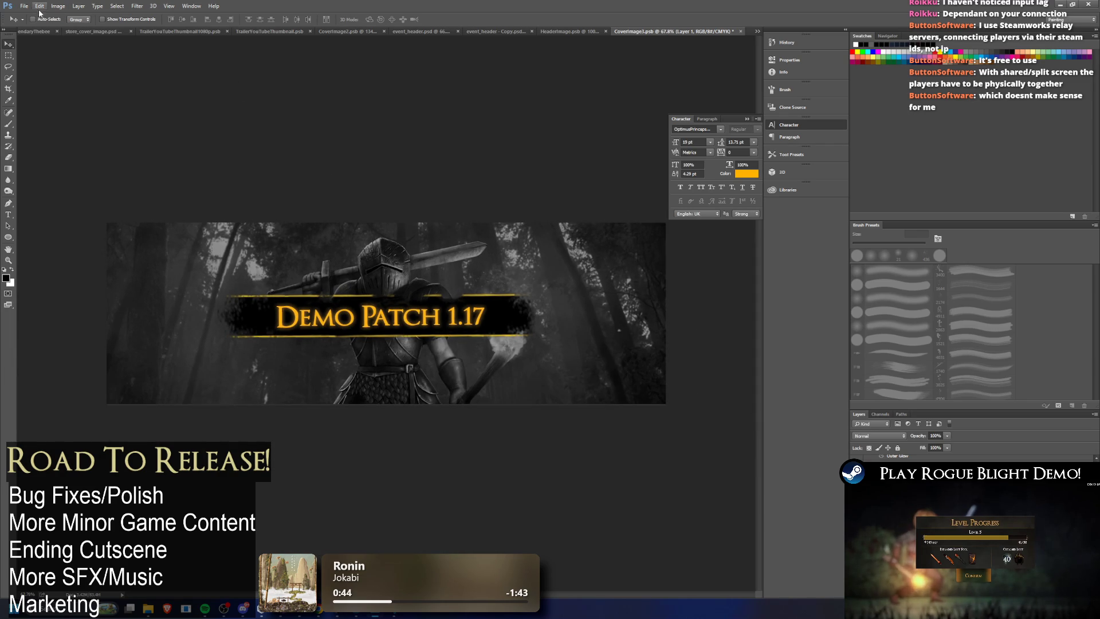
pyautogui.click(24, 6)
pyautogui.moveTo(75, 134)
pyautogui.click(172, 132)
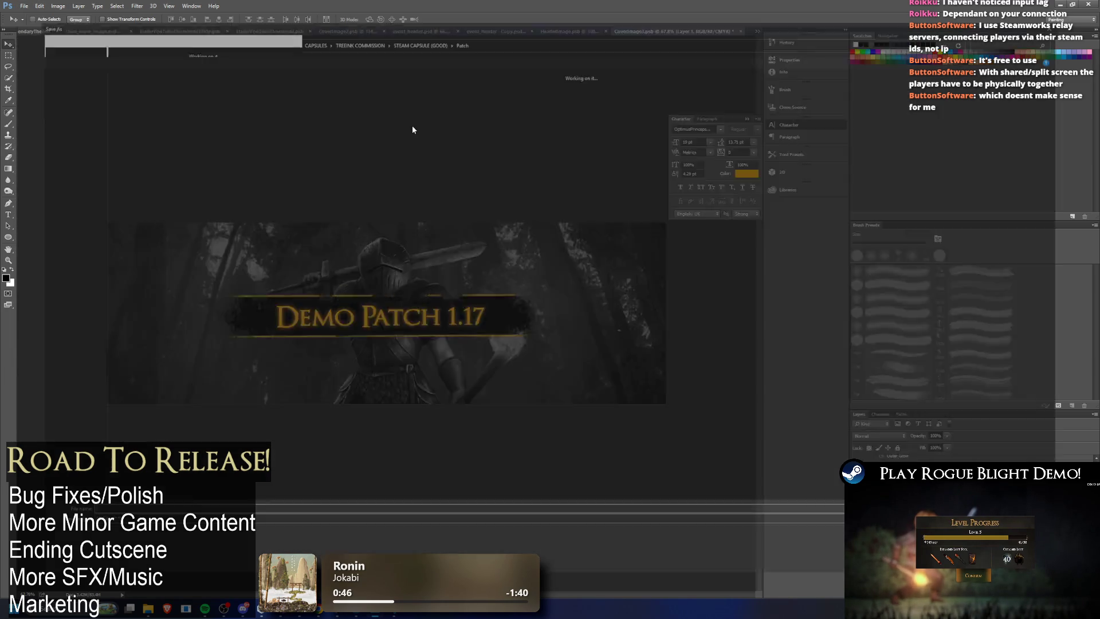
pyautogui.doubleClick(91, 88)
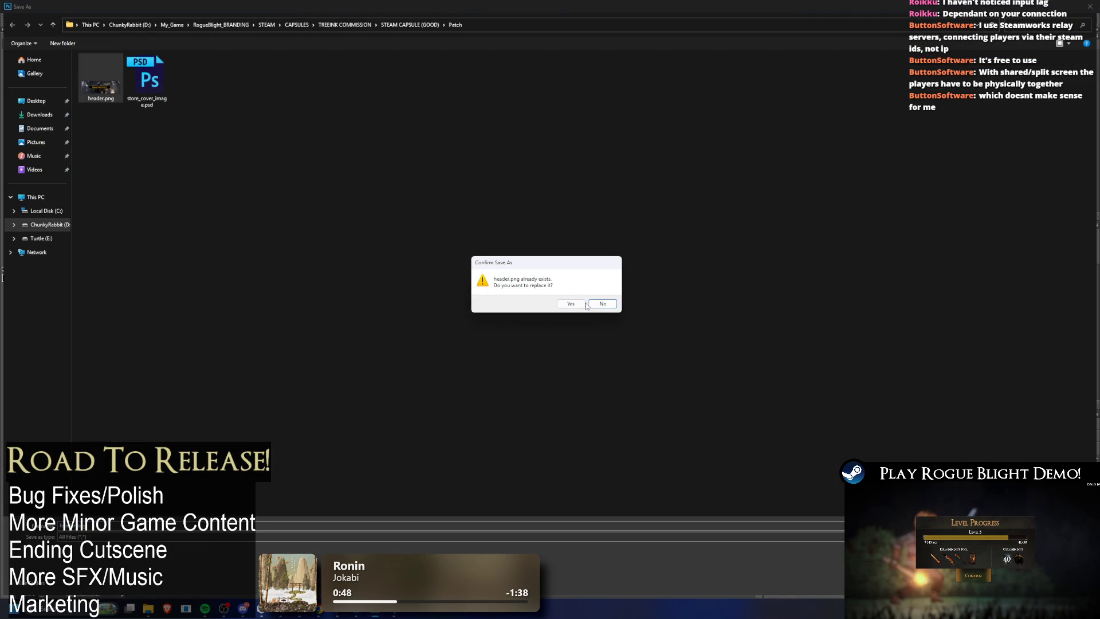
pyautogui.click(577, 303)
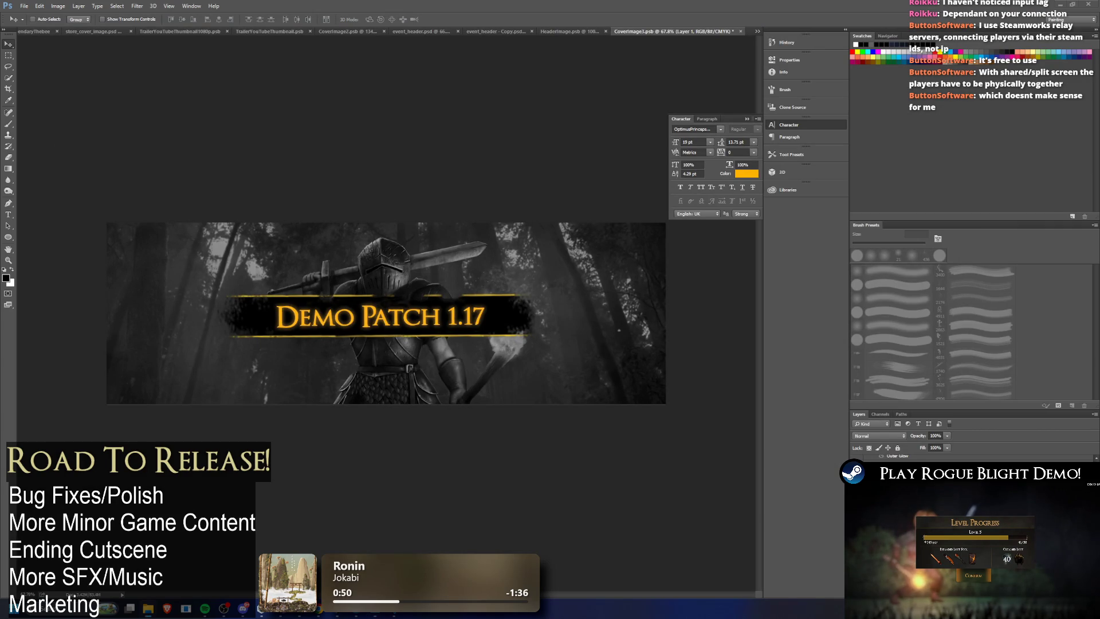
pyautogui.hotkey('alt', 'Tab')
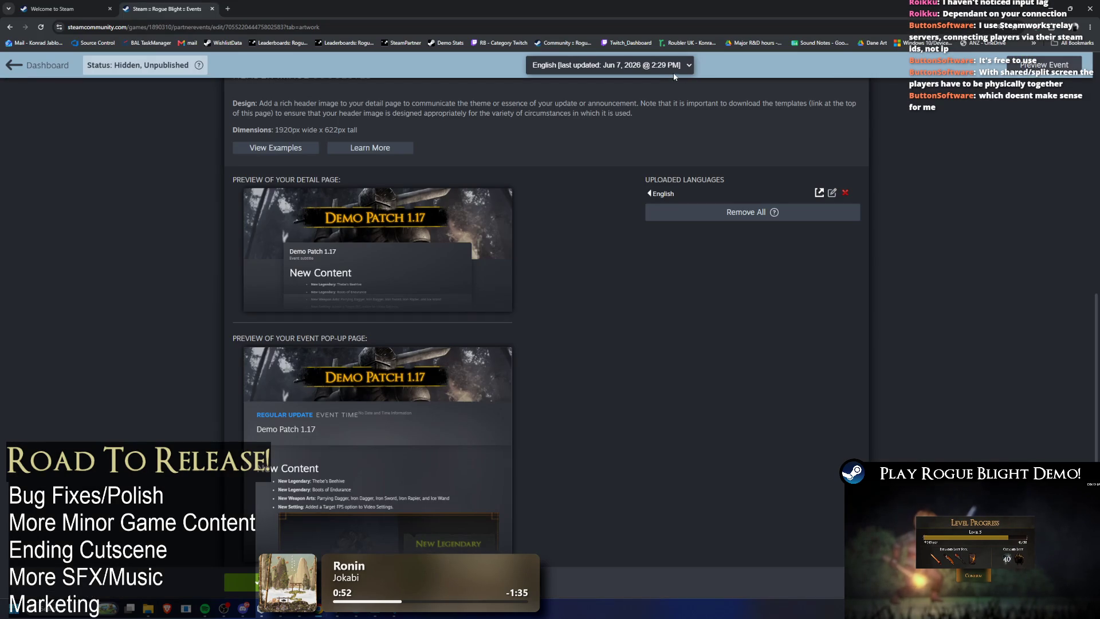
# Return to Photoshop, select the Demo Patch 1.17 banner layer and start free-transforming it.
pyautogui.hotkey('alt', 'Tab')
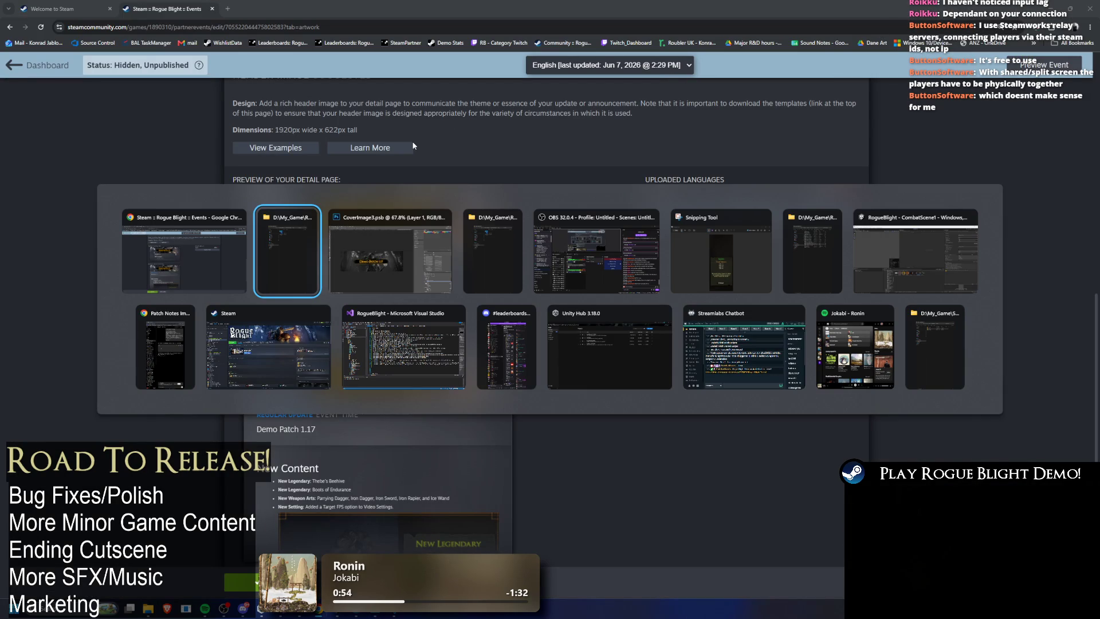
pyautogui.click(361, 225)
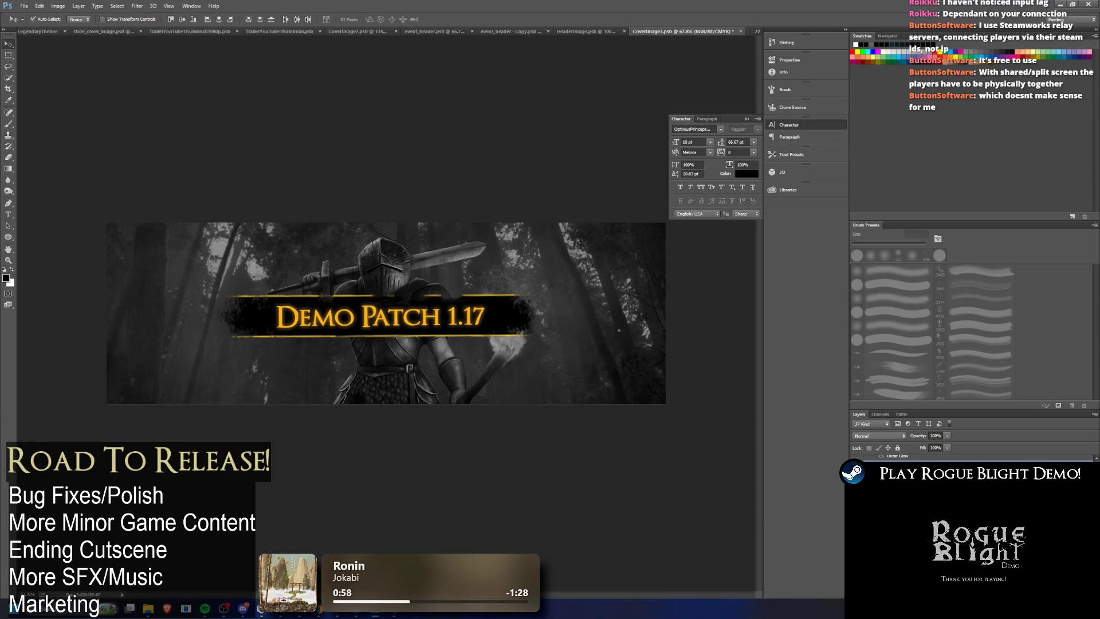
pyautogui.click(548, 283)
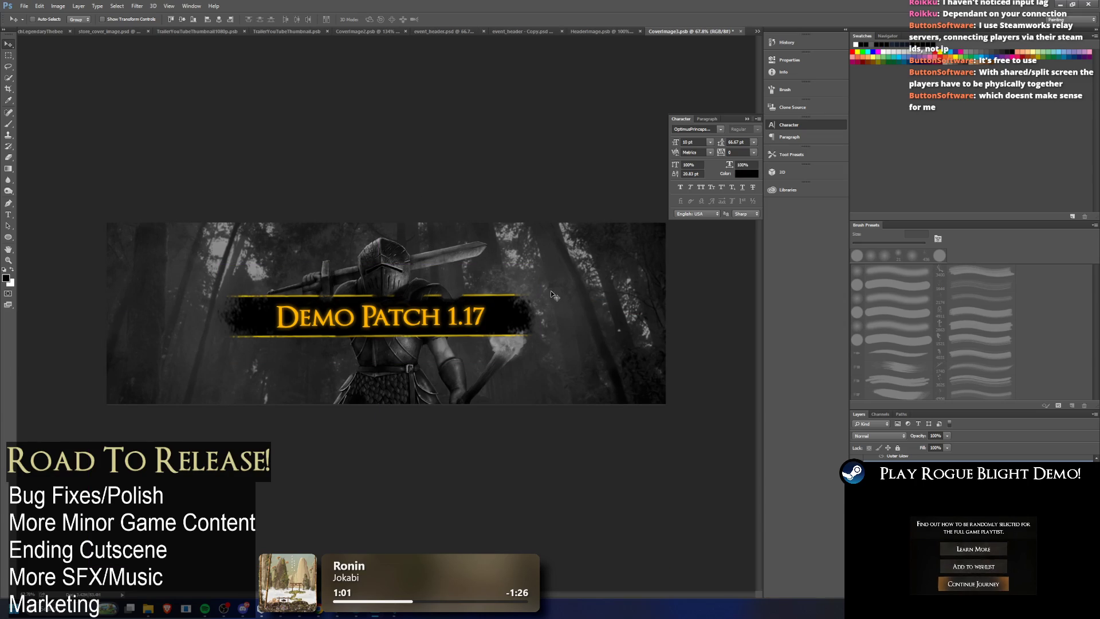
pyautogui.hotkey('ctrl', 't')
pyautogui.moveTo(540, 262); pyautogui.dragTo(540, 264)
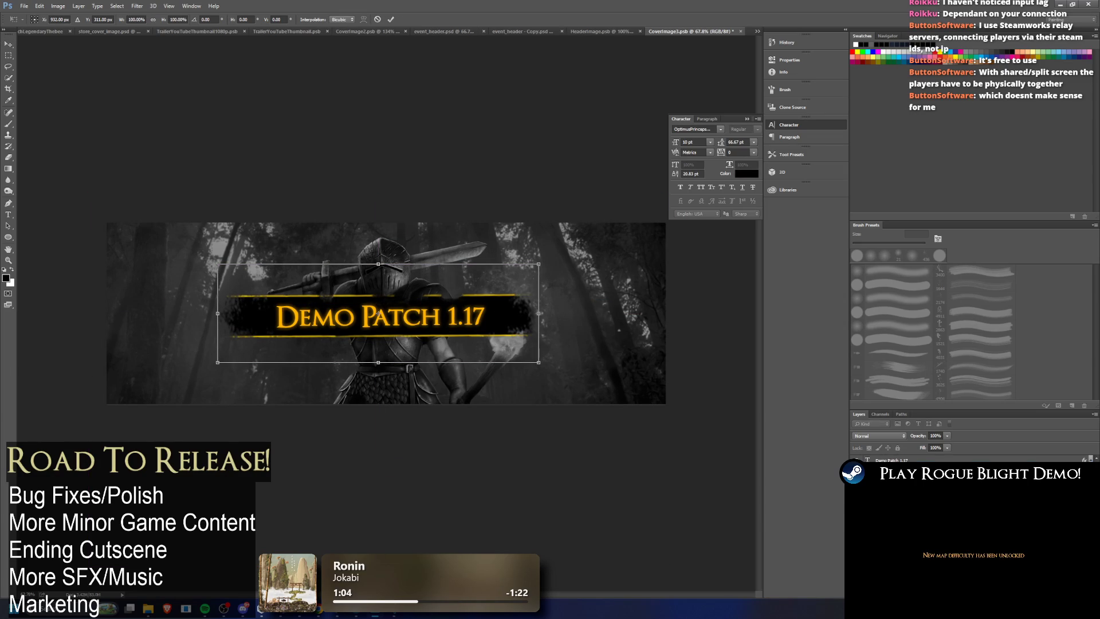
# Scale the Demo Patch 1.17 banner down to about 85% and reposition it over the knight.
pyautogui.press('Return')
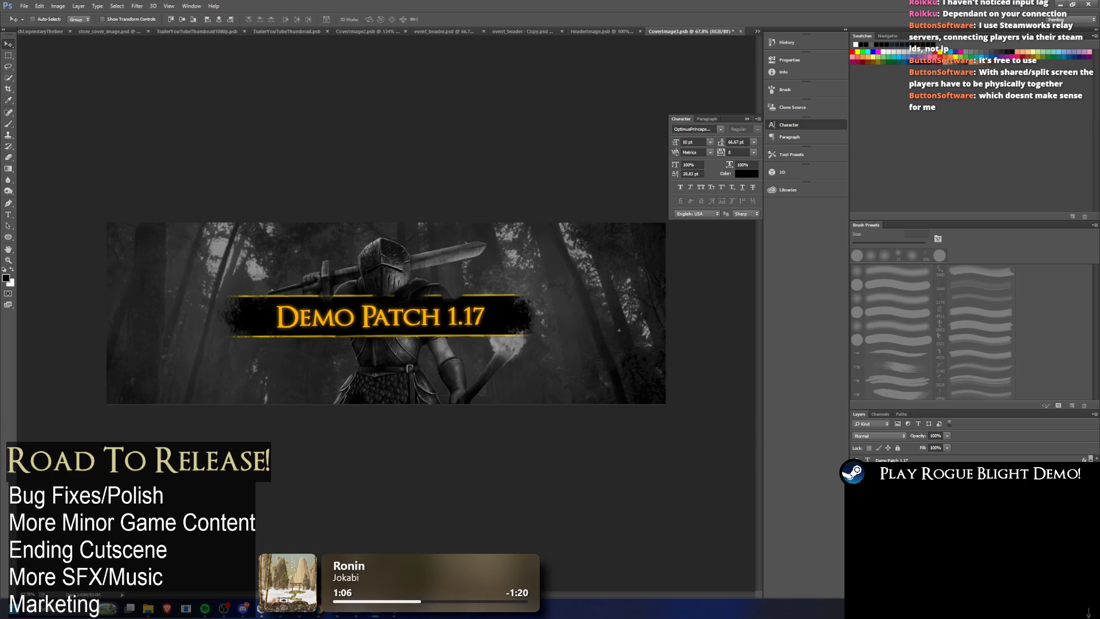
pyautogui.click(521, 279)
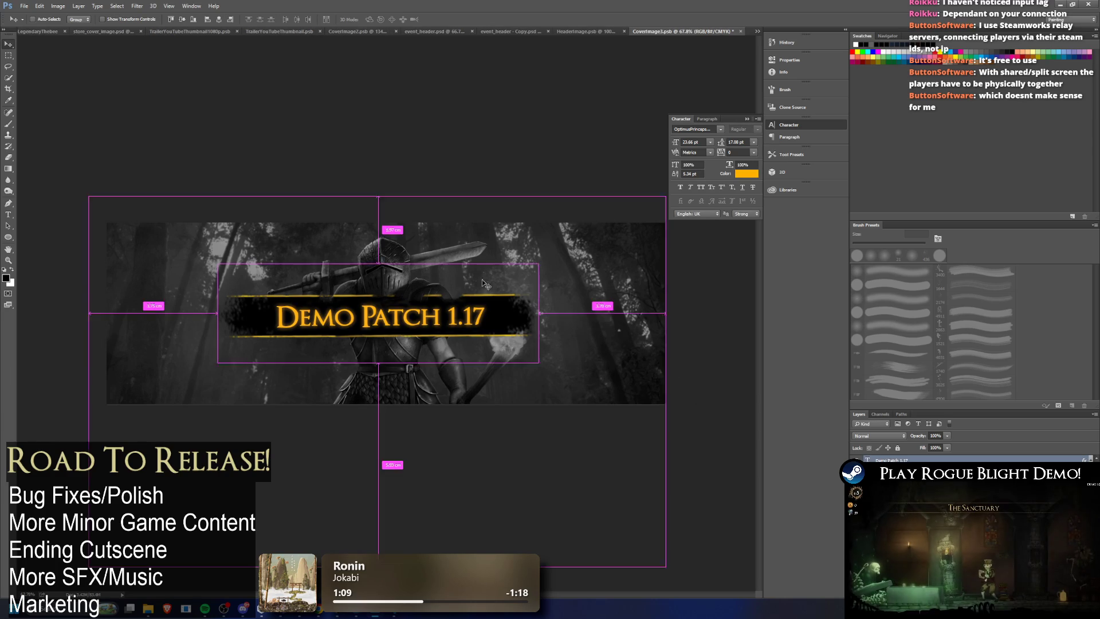
pyautogui.hotkey('ctrl', 't')
pyautogui.moveTo(533, 270)
pyautogui.mouseDown()
pyautogui.moveTo(488, 283)
pyautogui.moveTo(485, 307)
pyautogui.mouseUp()
pyautogui.press('Return')
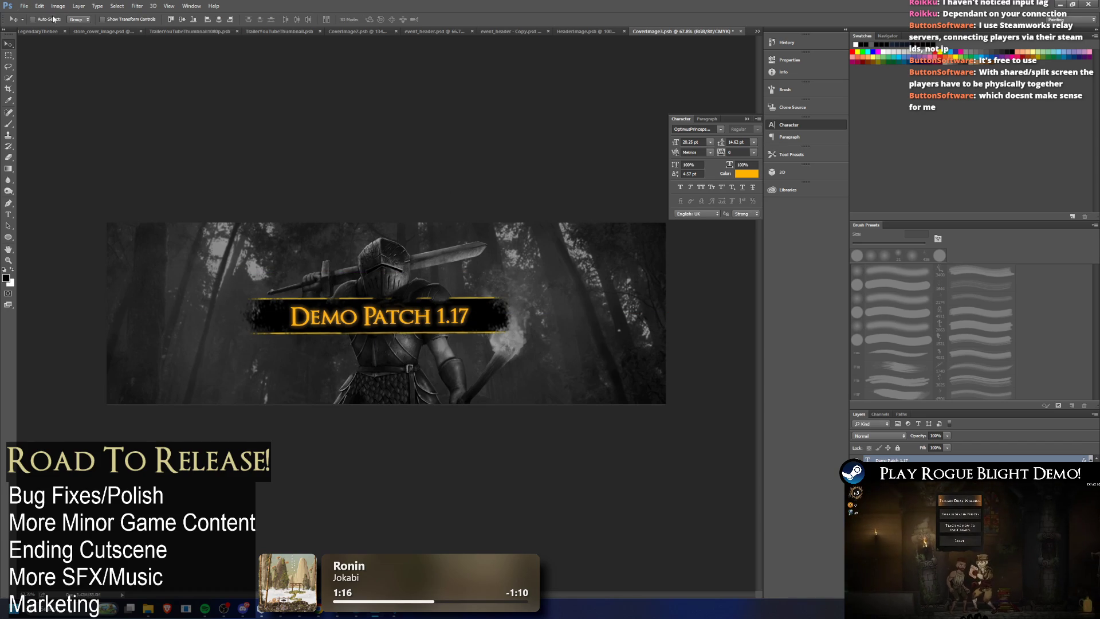
# Re-export the header as PNG, overwriting header.png.
pyautogui.click(25, 5)
pyautogui.click(199, 128)
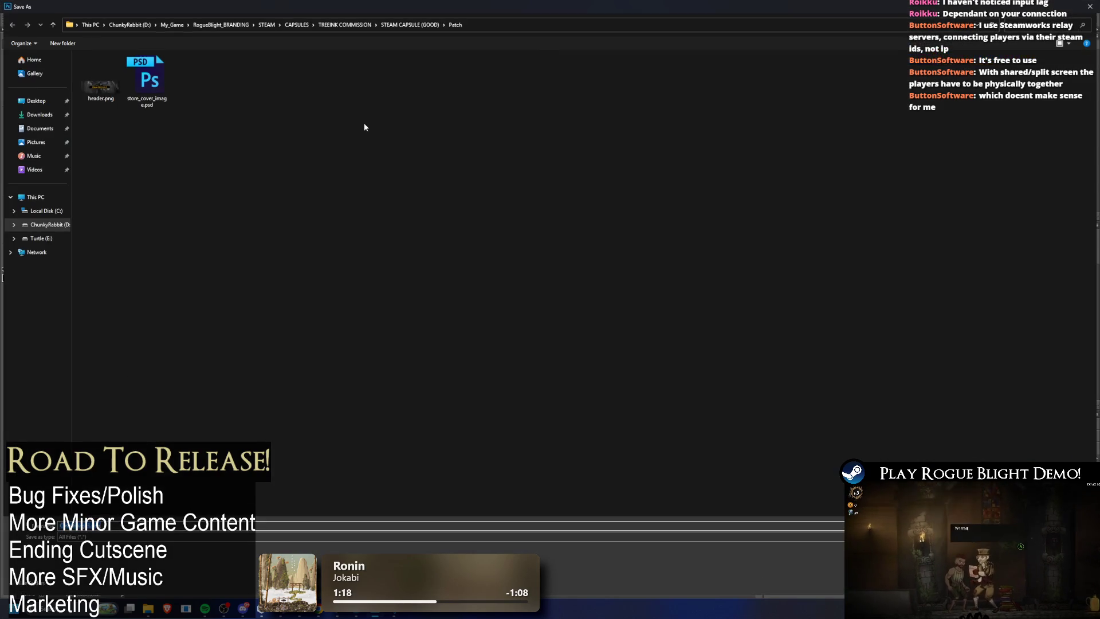
pyautogui.doubleClick(99, 86)
pyautogui.click(574, 303)
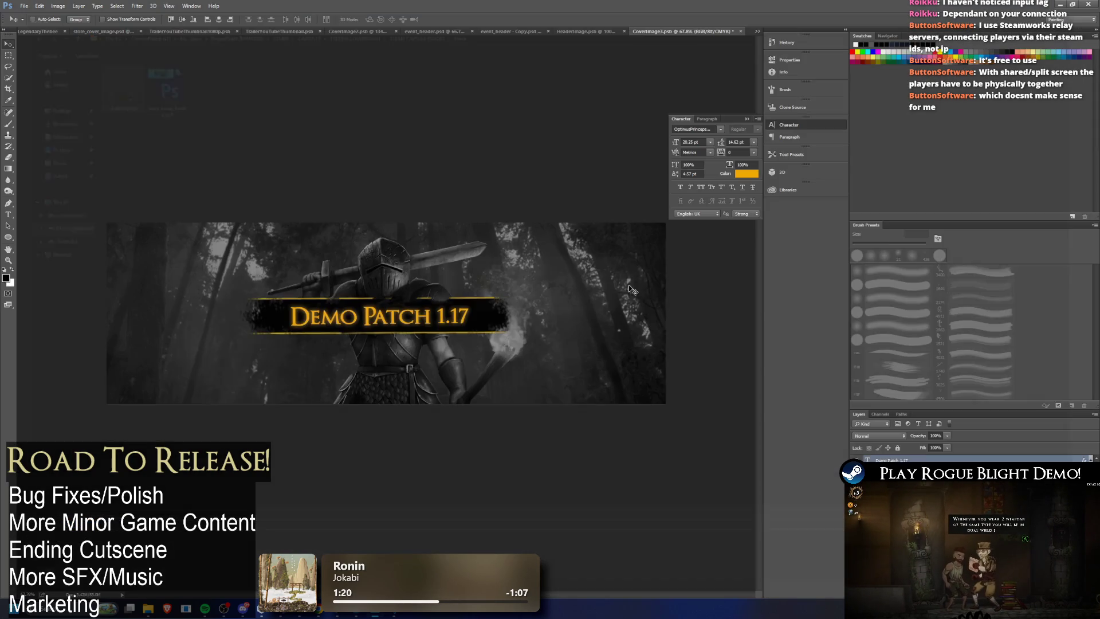
# On the Steam event page, upload header.png as the header image, then switch back to Photoshop.
pyautogui.hotkey('alt', 'Tab')
pyautogui.hotkey('alt', 'Tab')
pyautogui.scroll(4, 521, 252)
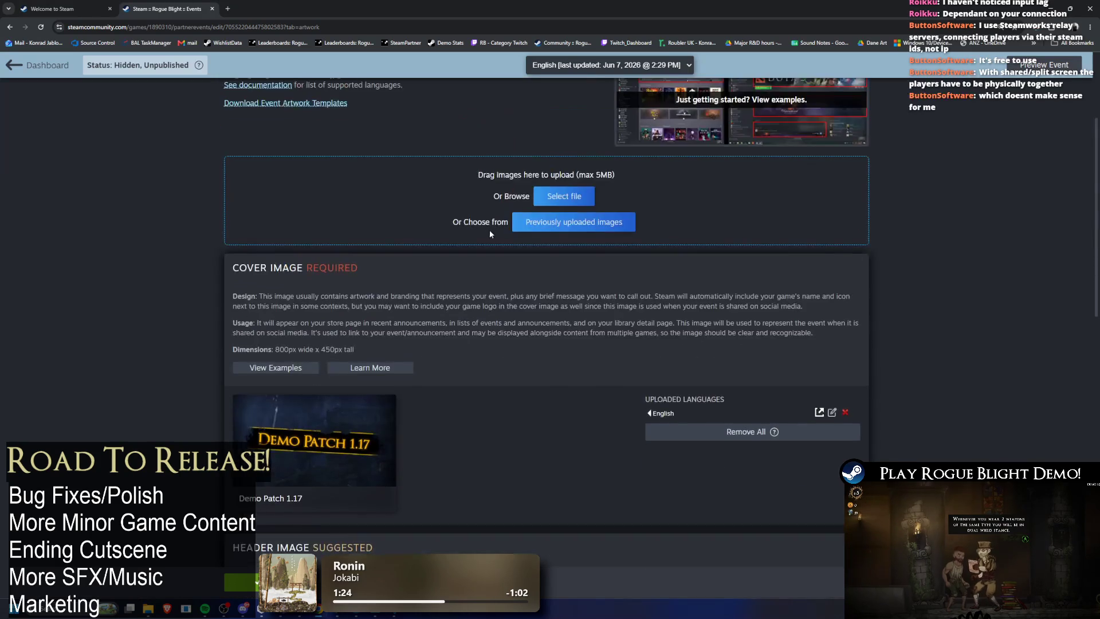
pyautogui.scroll(1, 550, 232)
pyautogui.click(564, 238)
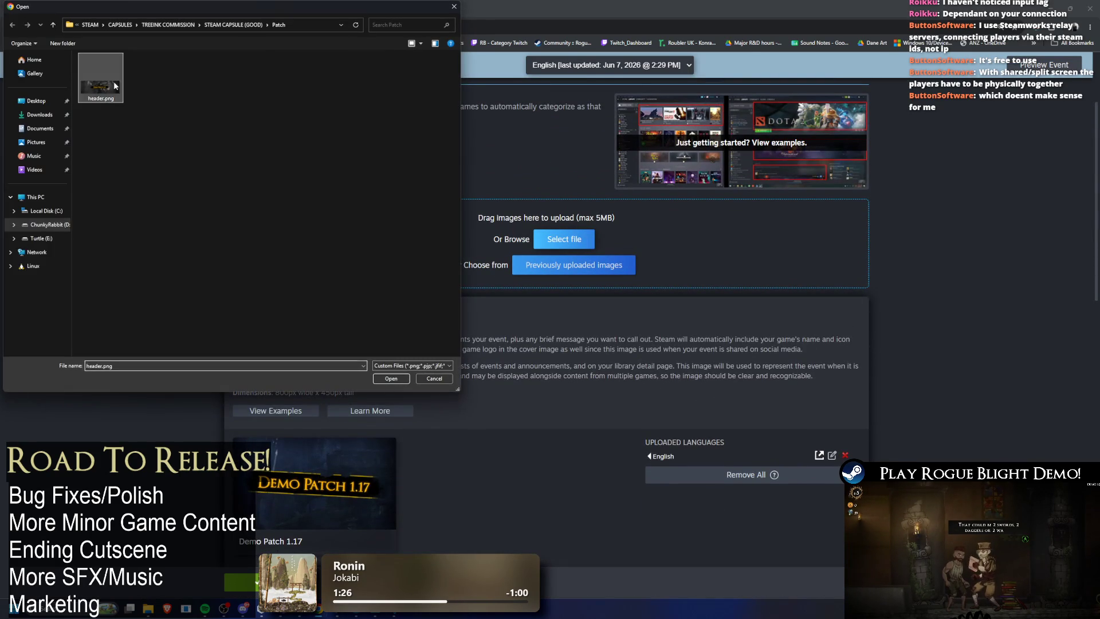
pyautogui.doubleClick(114, 80)
pyautogui.scroll(-3, 795, 273)
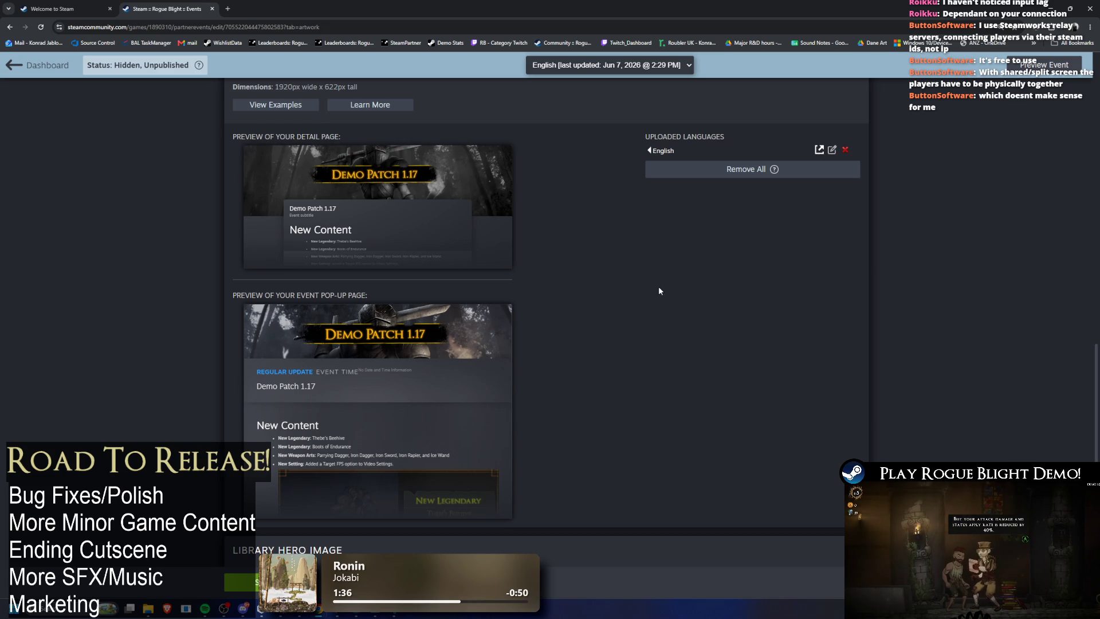
pyautogui.scroll(2, 672, 293)
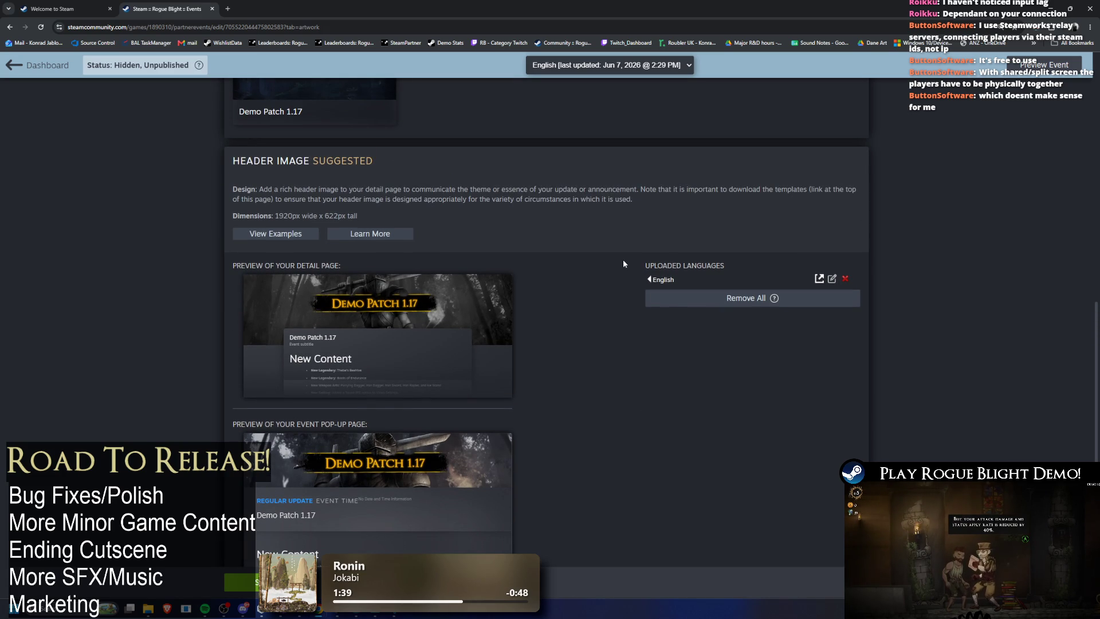
pyautogui.hotkey('alt', 'Tab')
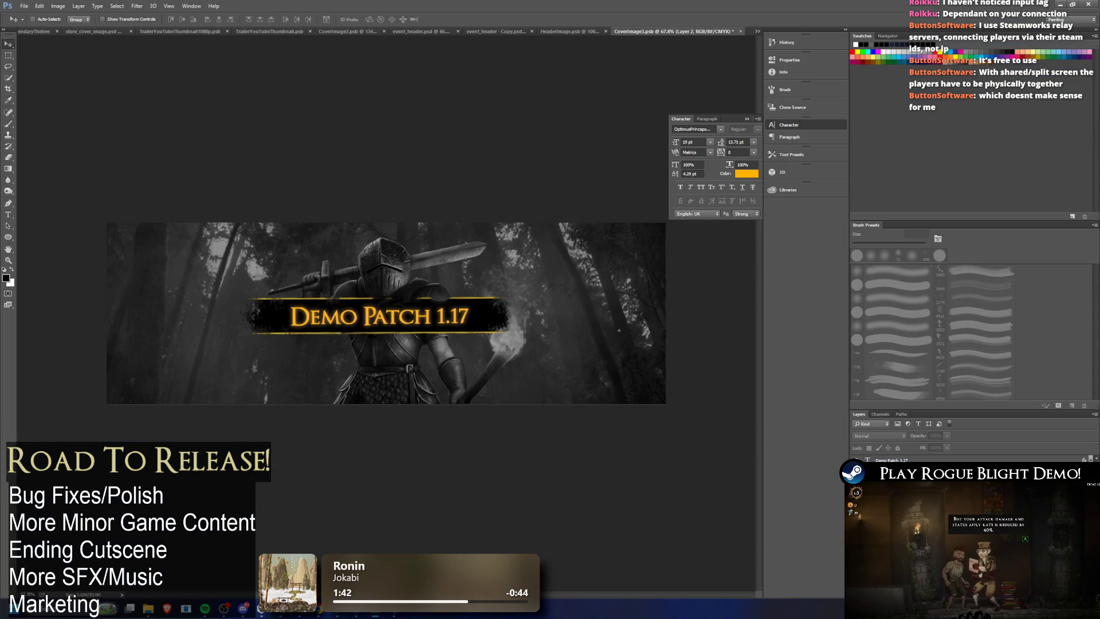
# Shift the knight artwork down behind the banner, undoing an accidental Revert afterwards.
pyautogui.hotkey('ctrl', 't')
pyautogui.moveTo(468, 334); pyautogui.dragTo(475, 356)
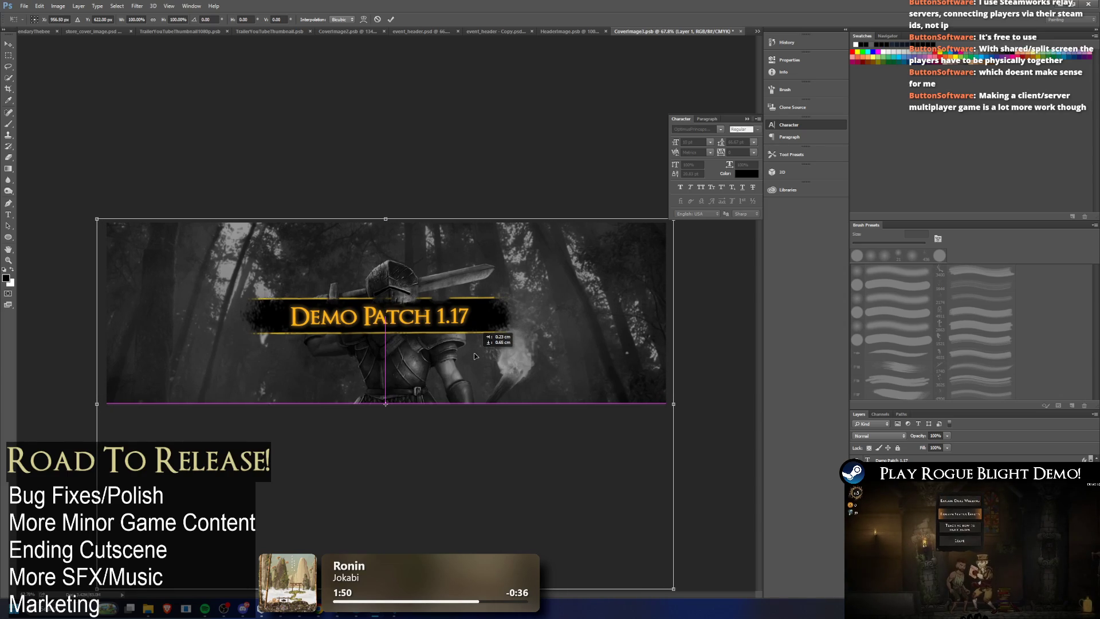
pyautogui.press('Return')
pyautogui.click(24, 5)
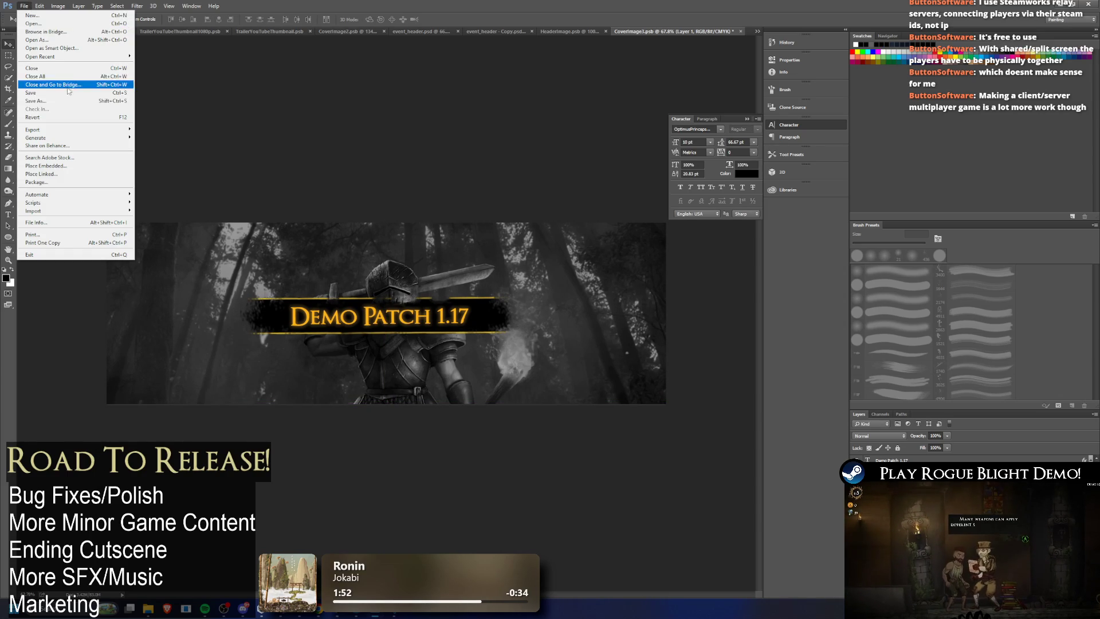
pyautogui.click(87, 118)
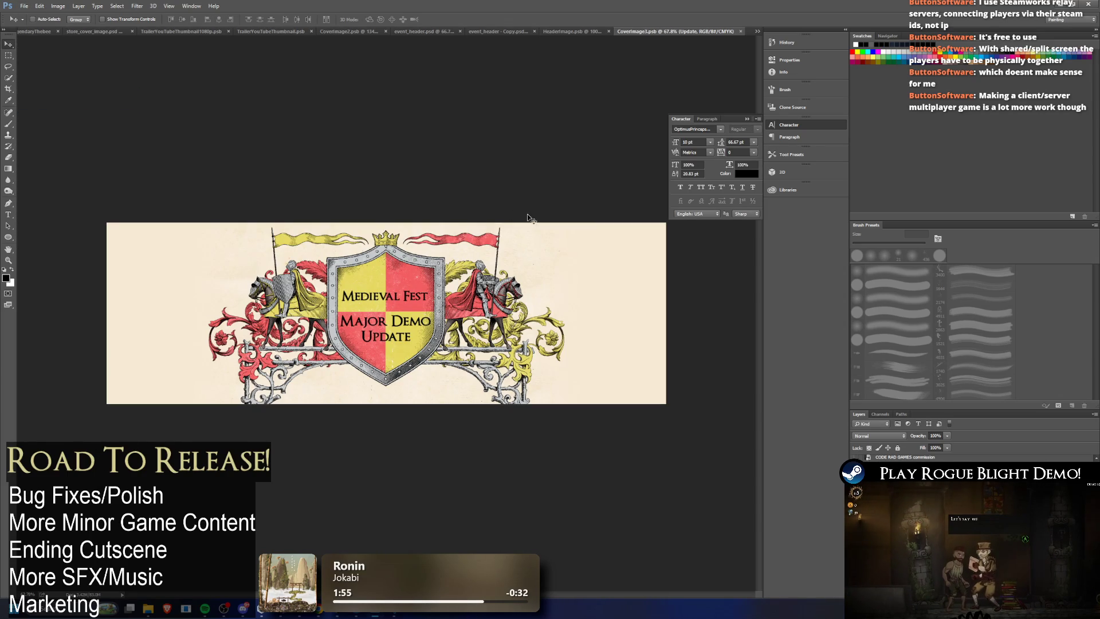
pyautogui.hotkey('ctrl', 'z')
# Quick Export the header as PNG over the existing file, then switch back to the event in the browser.
pyautogui.click(24, 7)
pyautogui.moveTo(33, 130)
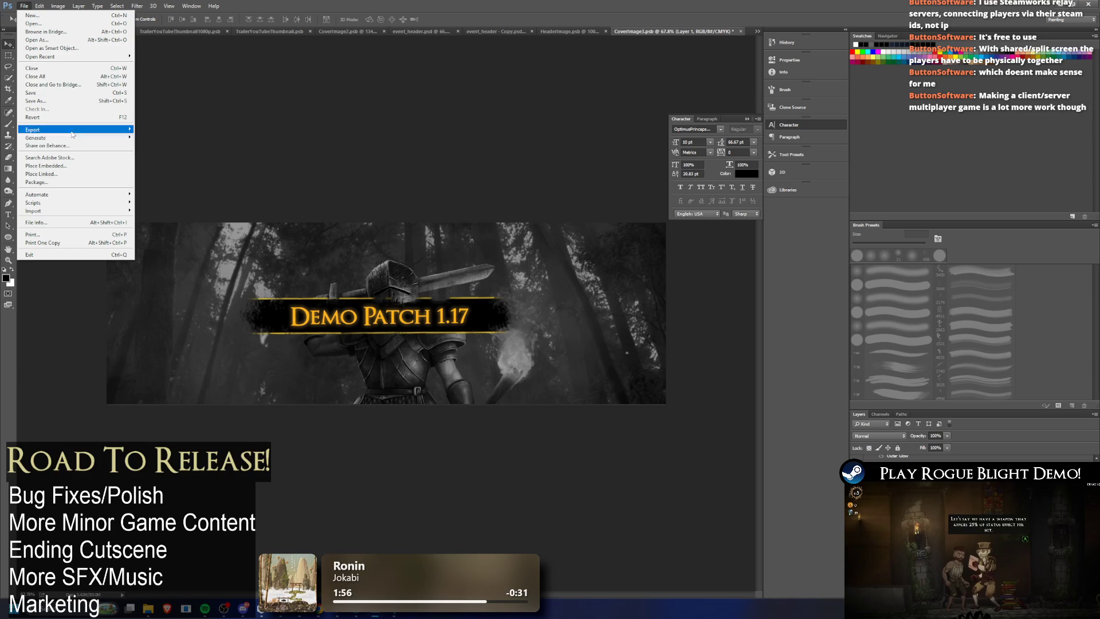
pyautogui.click(197, 130)
pyautogui.doubleClick(100, 86)
pyautogui.click(565, 301)
pyautogui.press('Return')
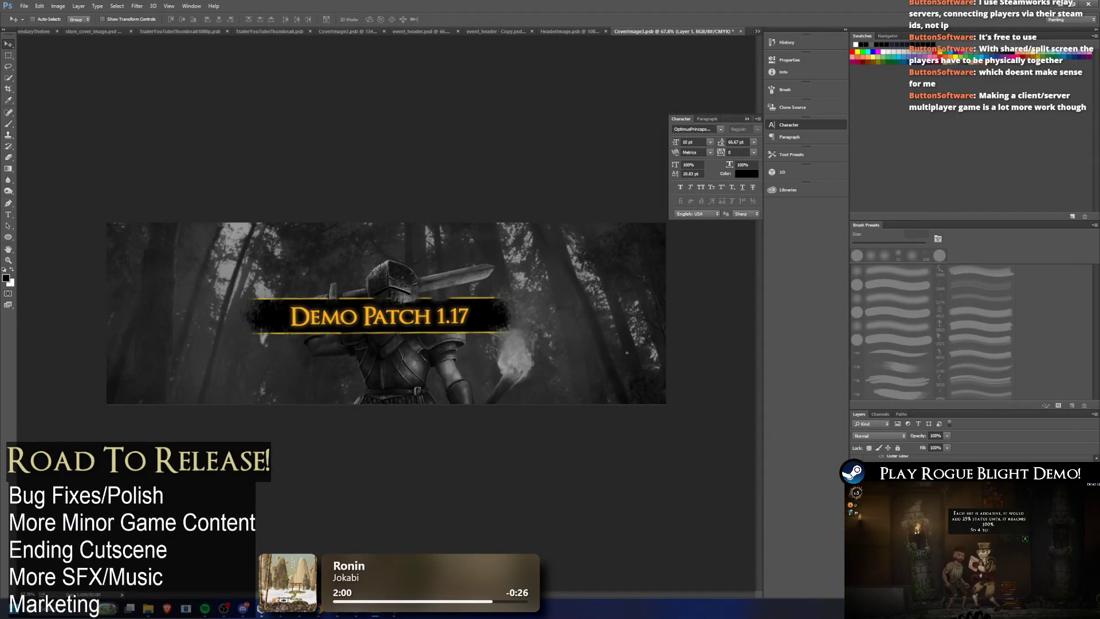
pyautogui.hotkey('alt', 'Tab')
pyautogui.hotkey('alt', 'Tab')
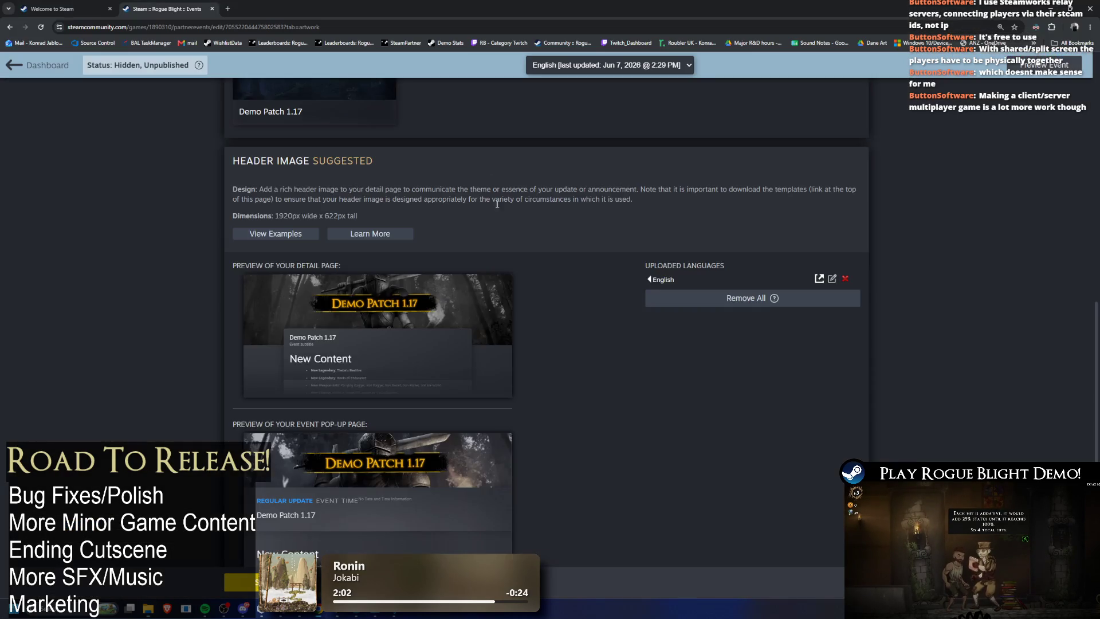
pyautogui.scroll(5, 477, 205)
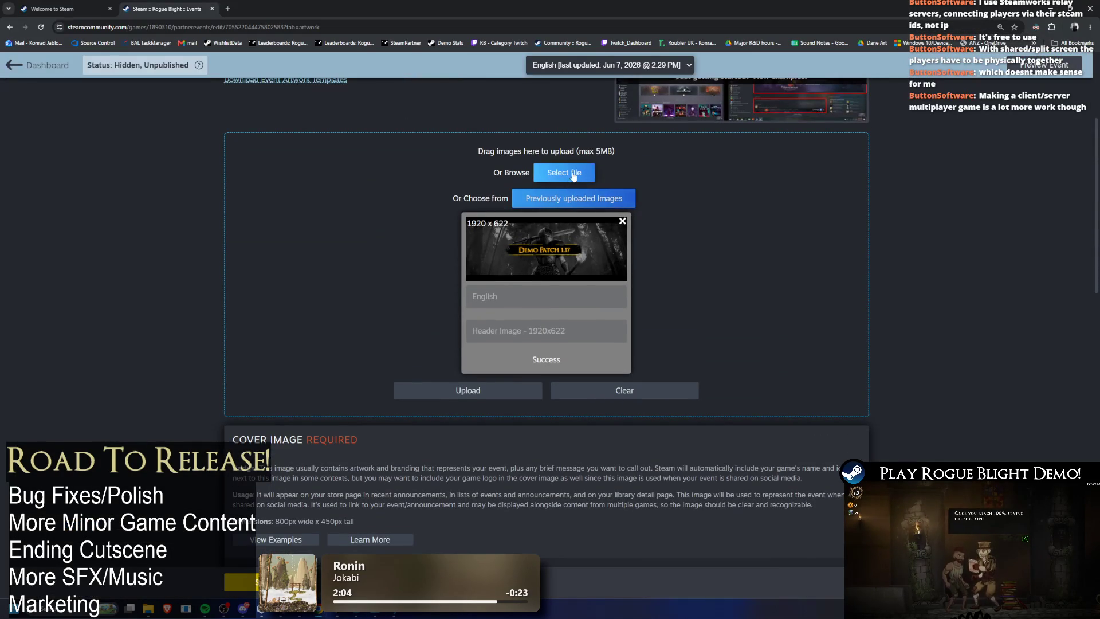
# Replace the event's header image with the re-exported header.png and upload it.
pyautogui.click(563, 172)
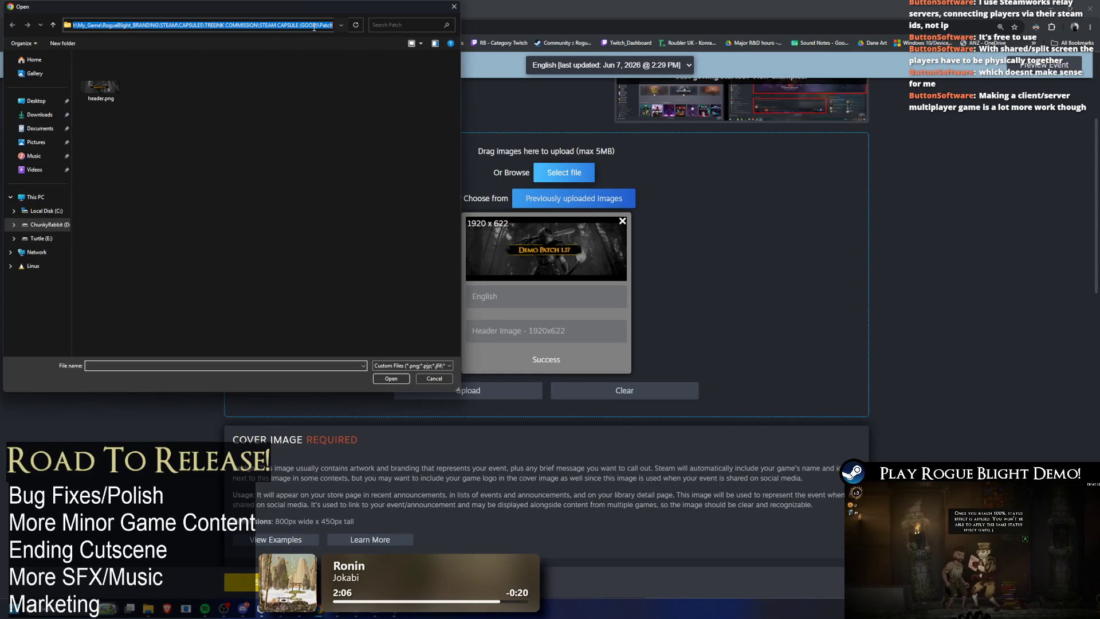
pyautogui.doubleClick(115, 82)
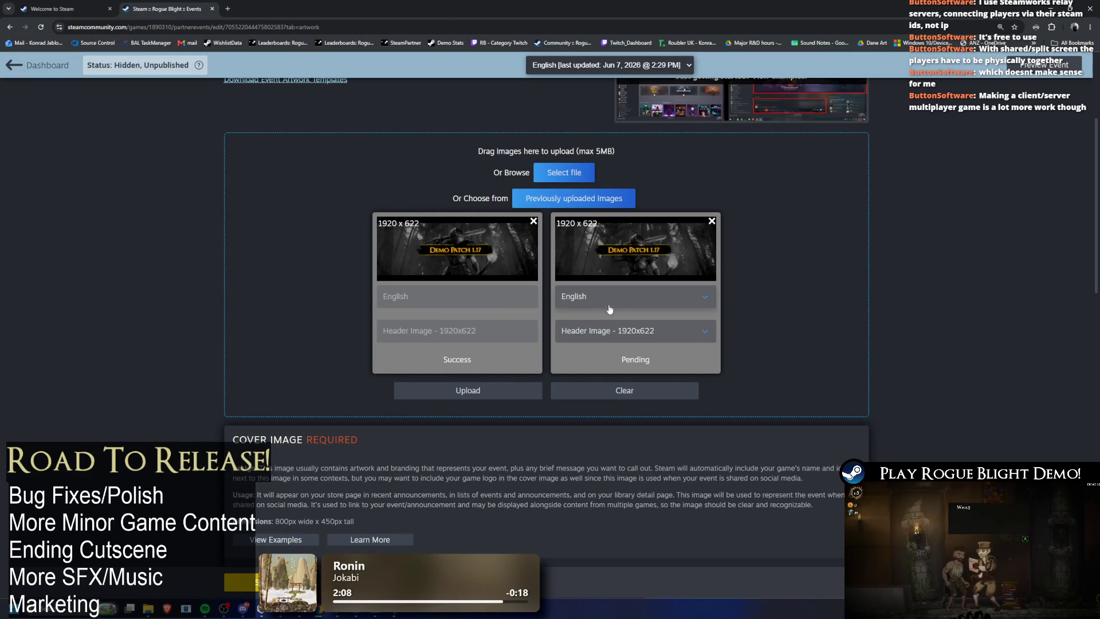
pyautogui.click(533, 221)
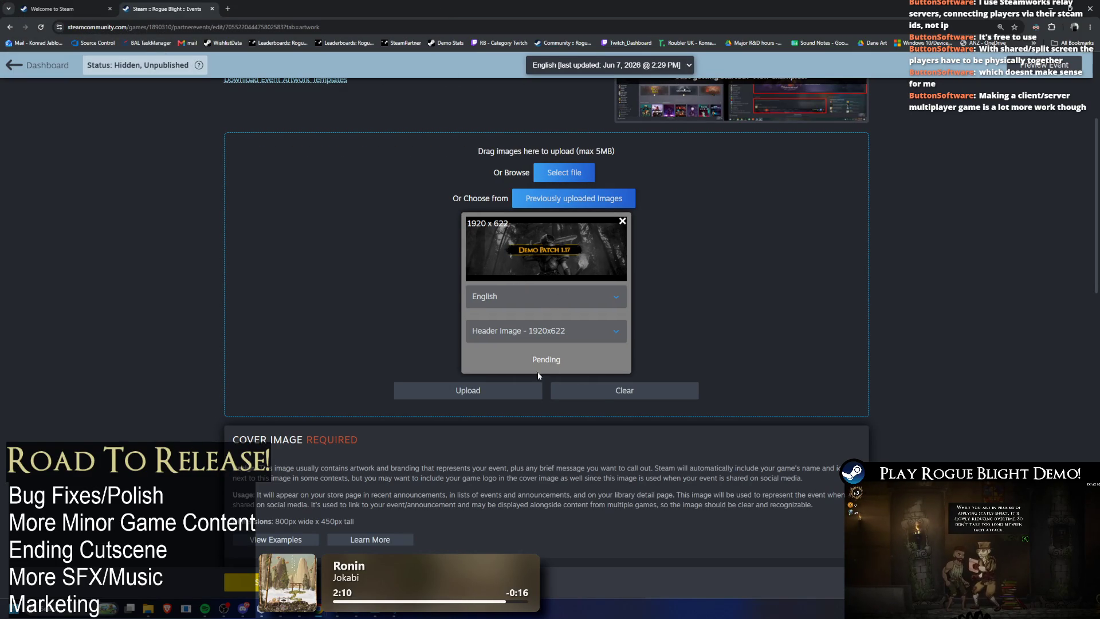
pyautogui.click(511, 388)
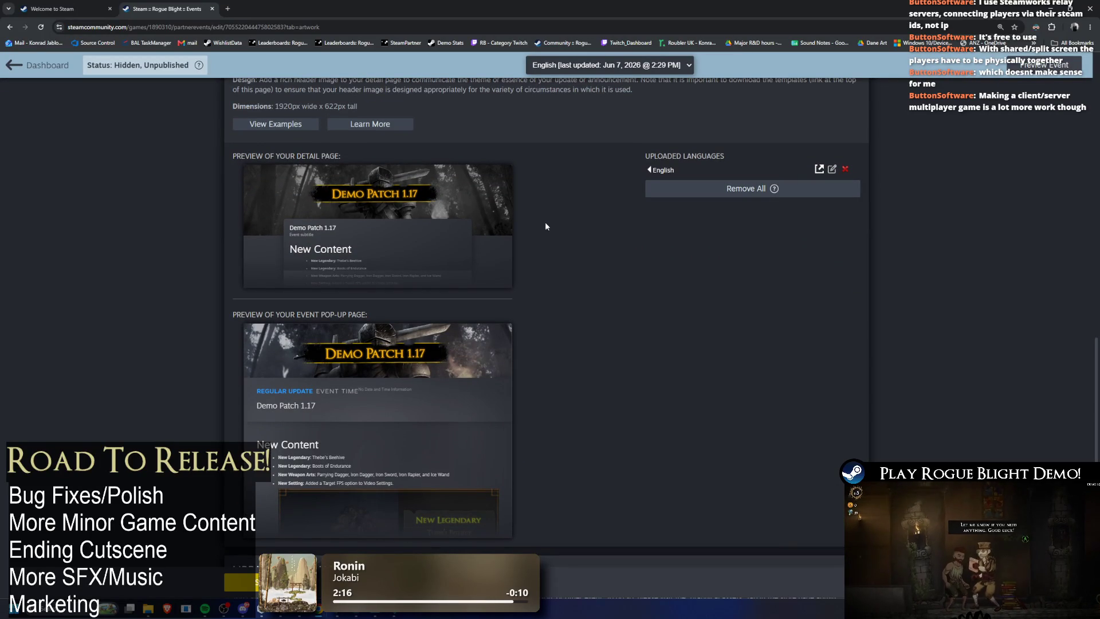
pyautogui.scroll(-1, 547, 221)
pyautogui.scroll(1, 550, 215)
pyautogui.scroll(1, 552, 209)
pyautogui.scroll(3, 590, 235)
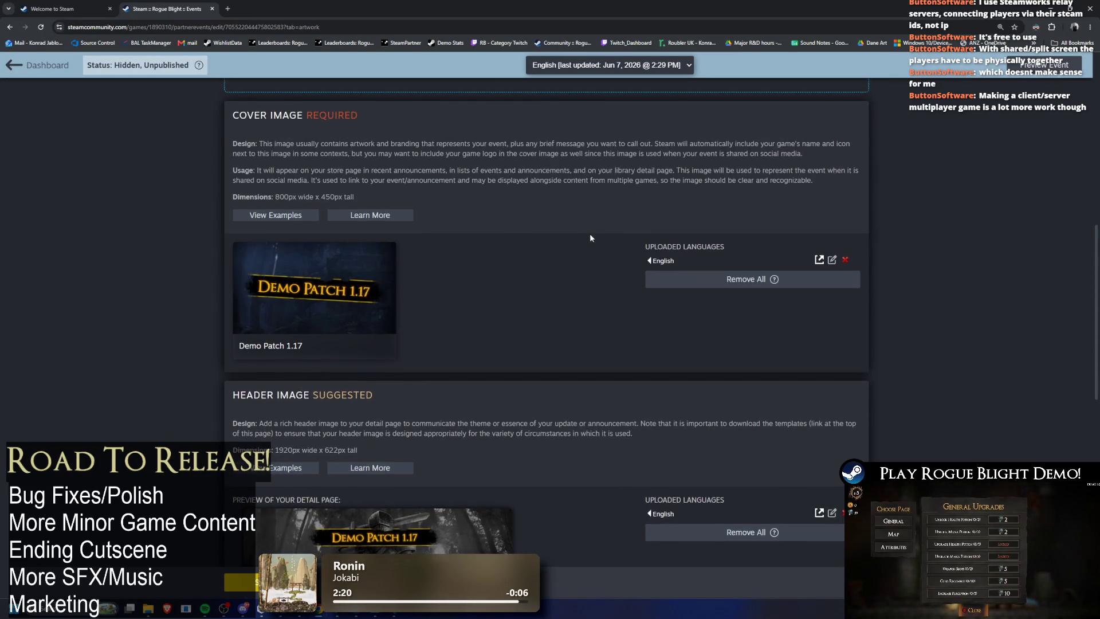
pyautogui.scroll(-3, 590, 234)
pyautogui.scroll(-5, 581, 204)
# Save the event, switch to its Description settings and open the event page preview.
pyautogui.click(305, 442)
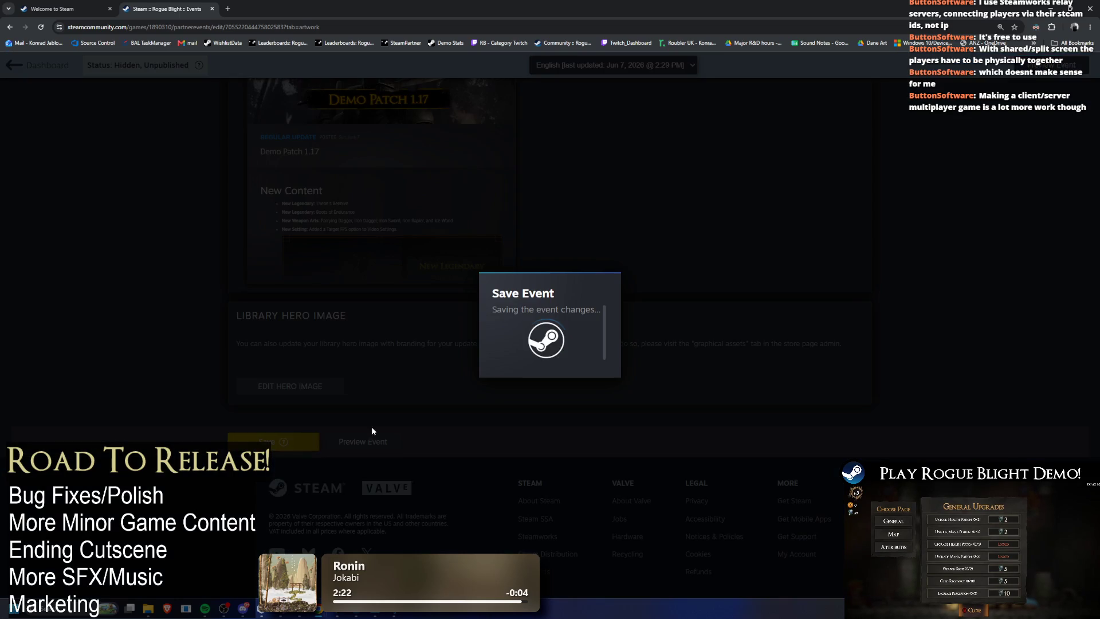
pyautogui.scroll(5, 718, 270)
pyautogui.scroll(5, 717, 270)
pyautogui.scroll(1, 717, 270)
pyautogui.scroll(-1, 688, 244)
pyautogui.scroll(1, 733, 324)
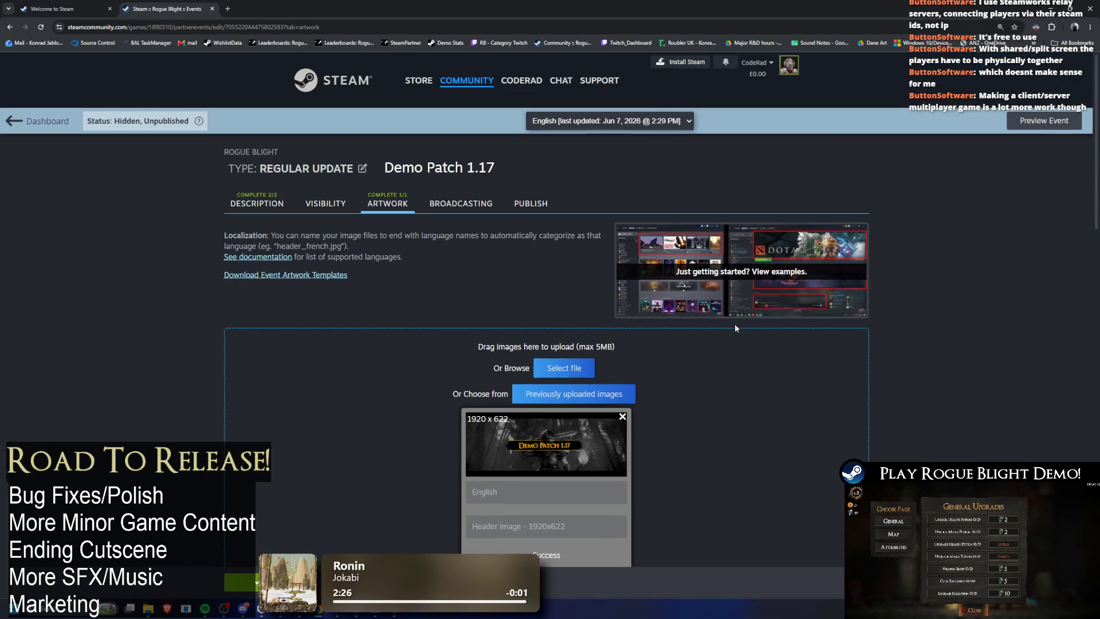
pyautogui.click(306, 204)
pyautogui.click(256, 203)
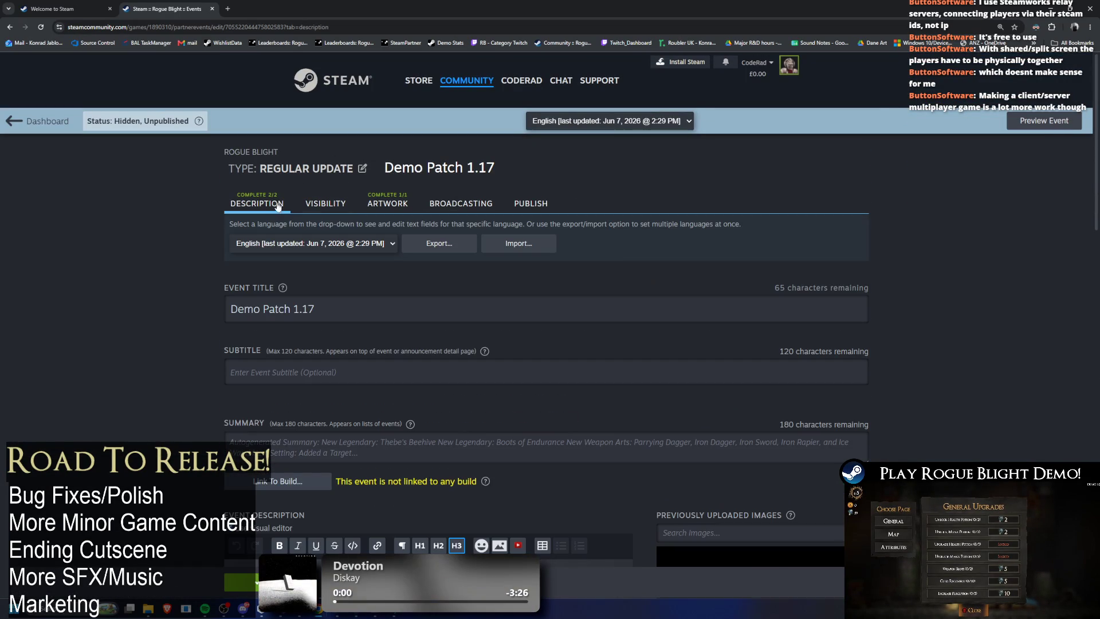
pyautogui.scroll(-5, 900, 231)
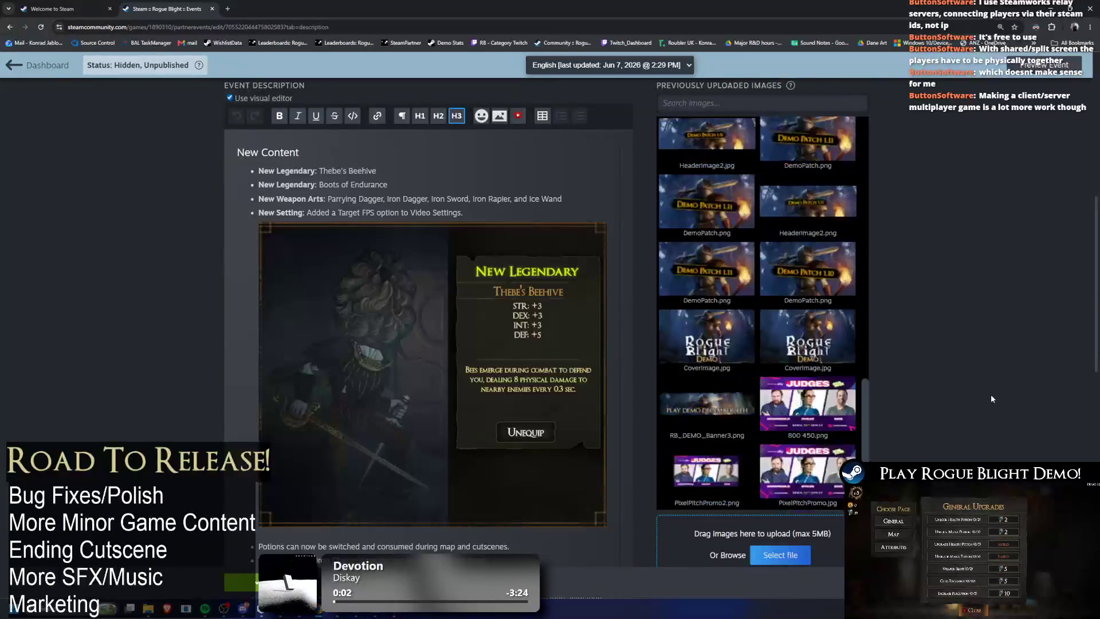
pyautogui.scroll(-8, 900, 230)
pyautogui.click(365, 442)
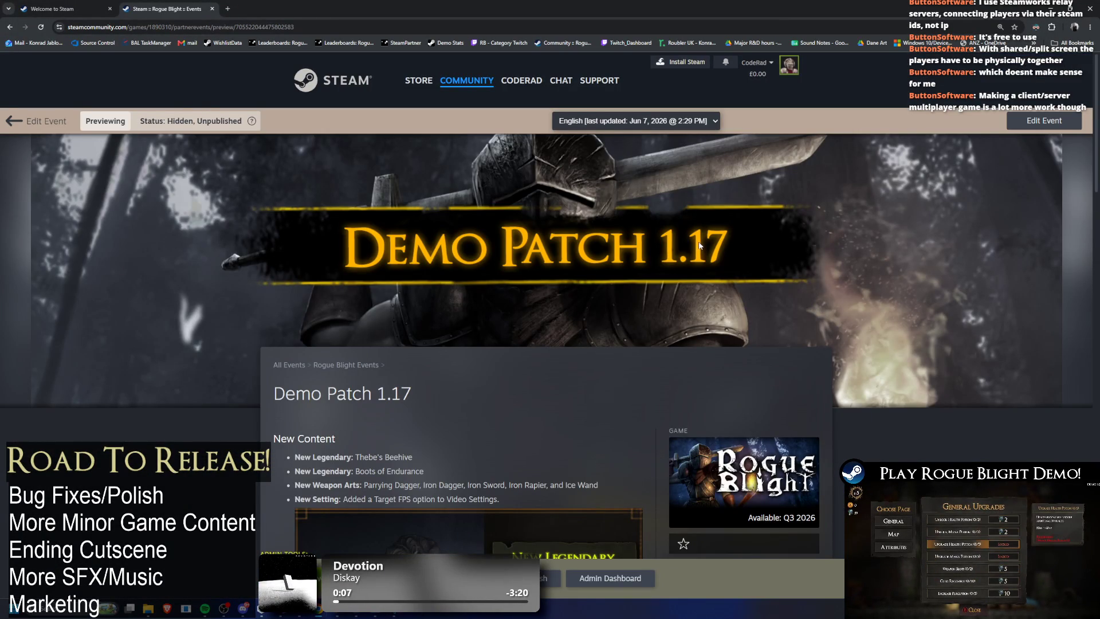
# Refresh the Steamworks event preview to show the new knight header, then return to Photoshop.
pyautogui.press('F5')
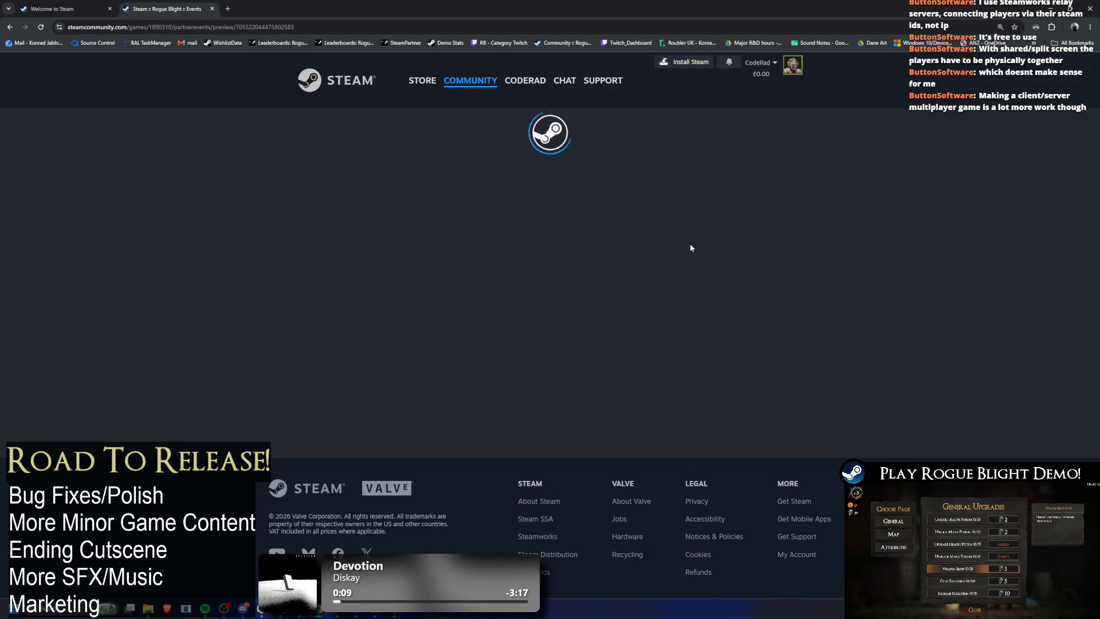
pyautogui.scroll(-2, 731, 193)
pyautogui.scroll(2, 773, 185)
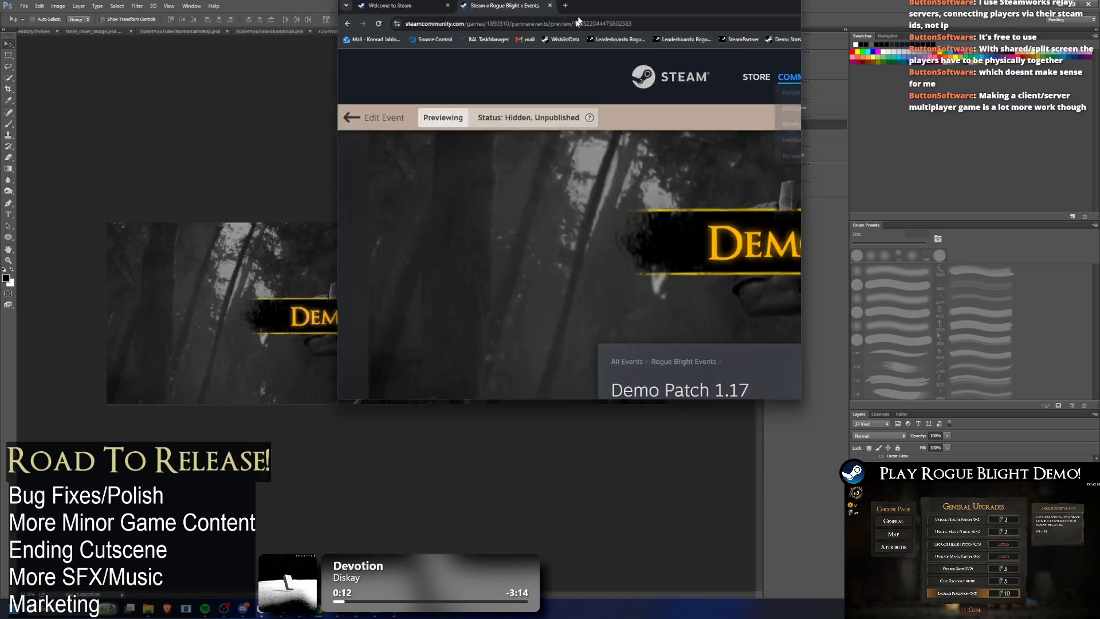
pyautogui.scroll(-5, 839, 126)
pyautogui.scroll(-5, 840, 125)
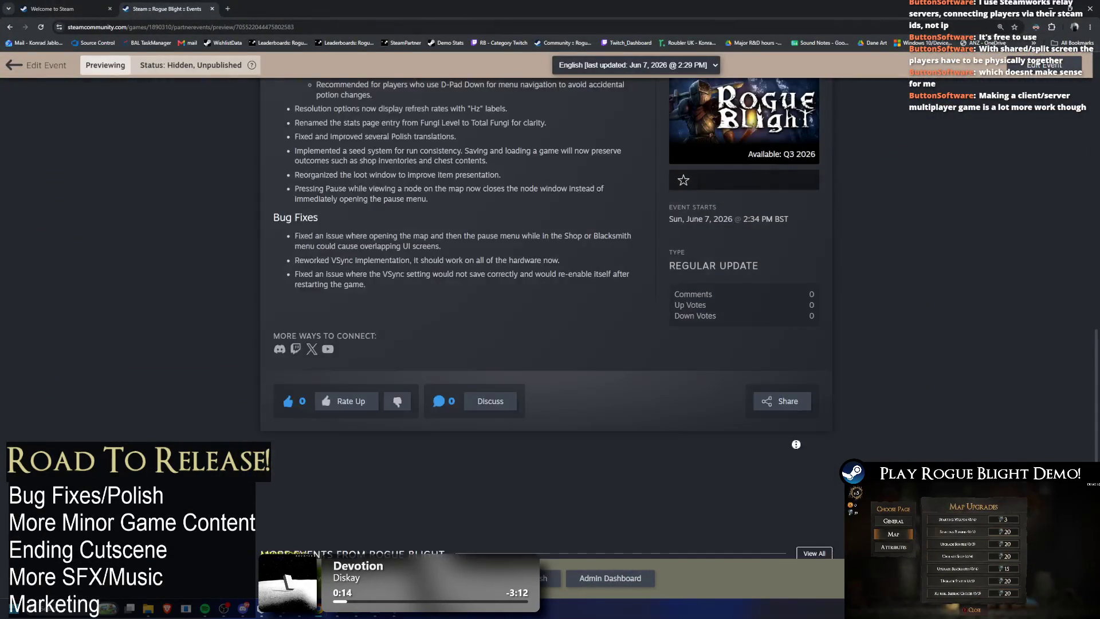
pyautogui.scroll(10, 764, 171)
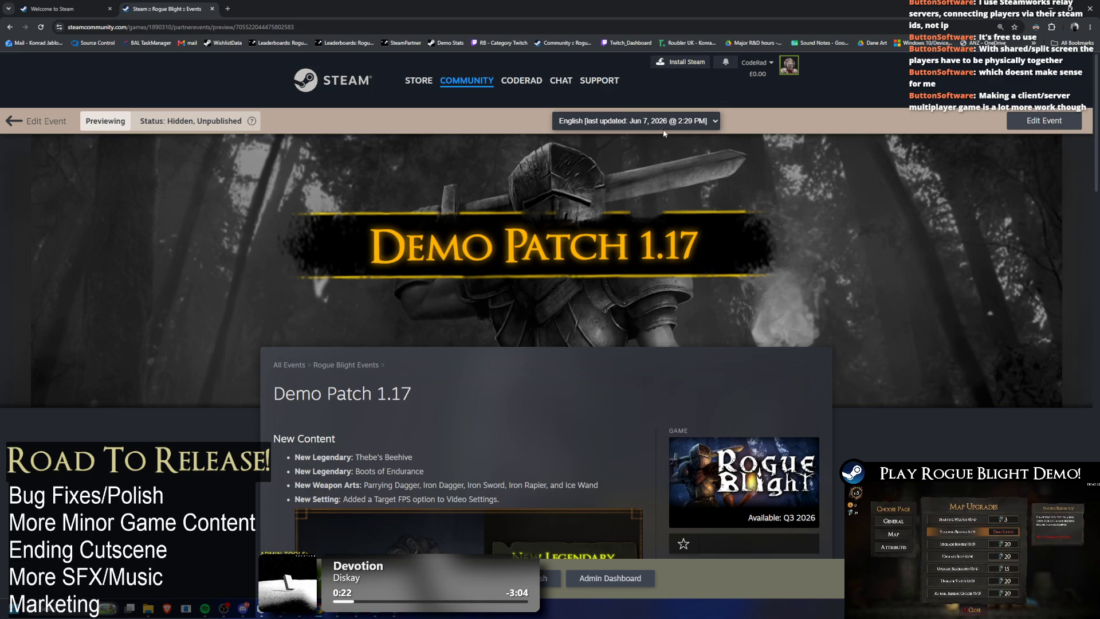
pyautogui.hotkey('alt', 'Tab')
pyautogui.hotkey('alt', 'Tab')
pyautogui.hotkey('alt', 'Tab')
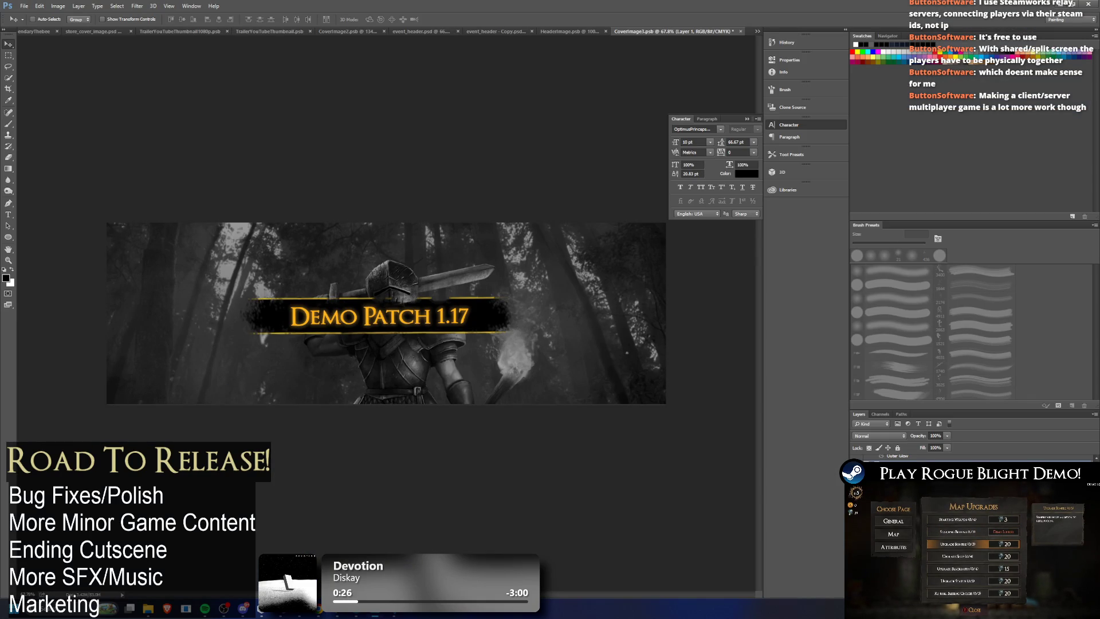
# Shrink the 'Demo Patch 1.17' banner to about three-quarter size and move it up and right.
pyautogui.hotkey('alt', ']')
pyautogui.click(860, 457)
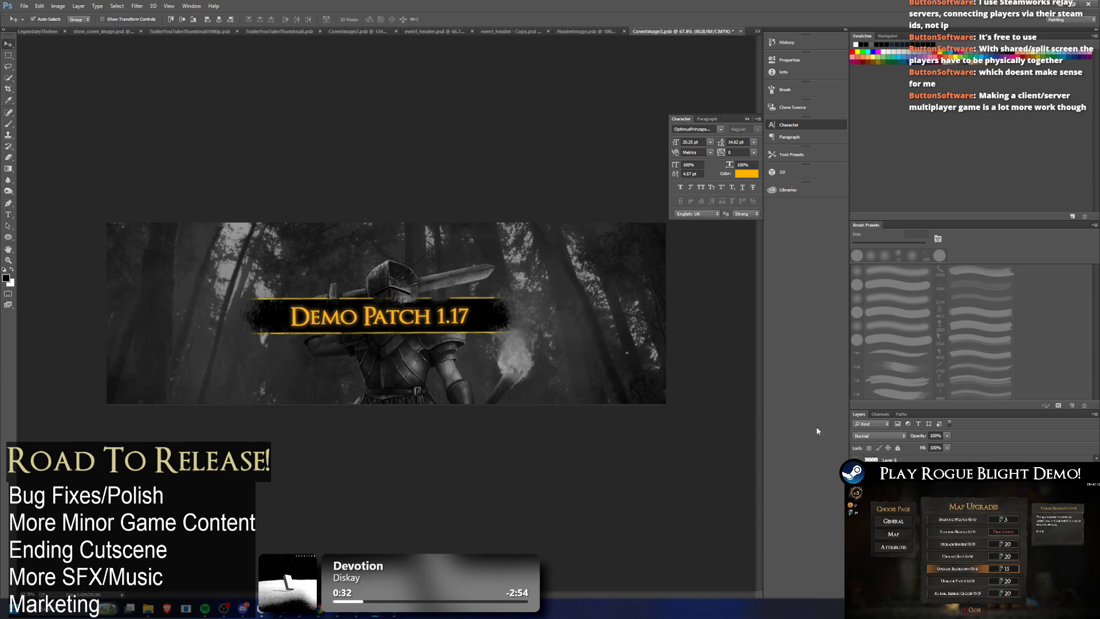
pyautogui.hotkey('ctrl', 't')
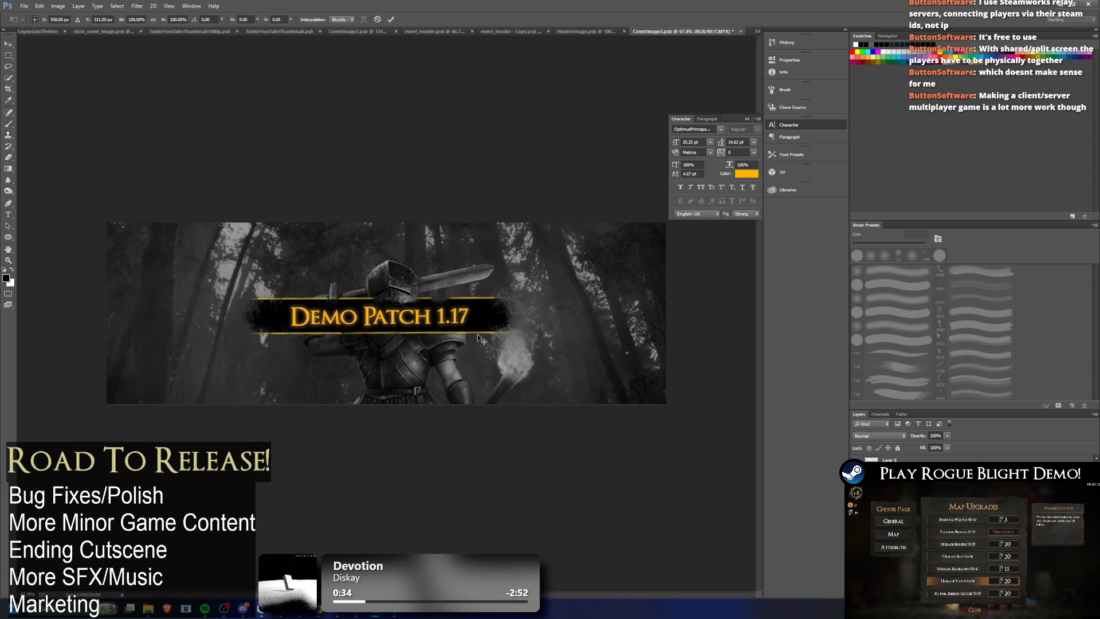
pyautogui.hotkey('alt', 'Tab')
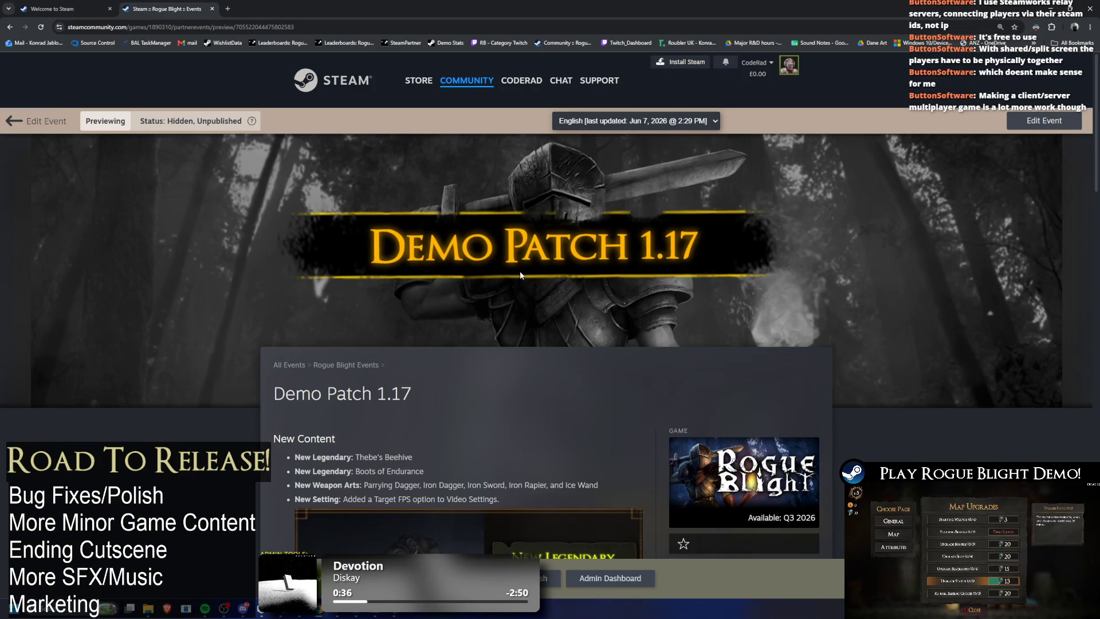
pyautogui.hotkey('alt', 'Tab')
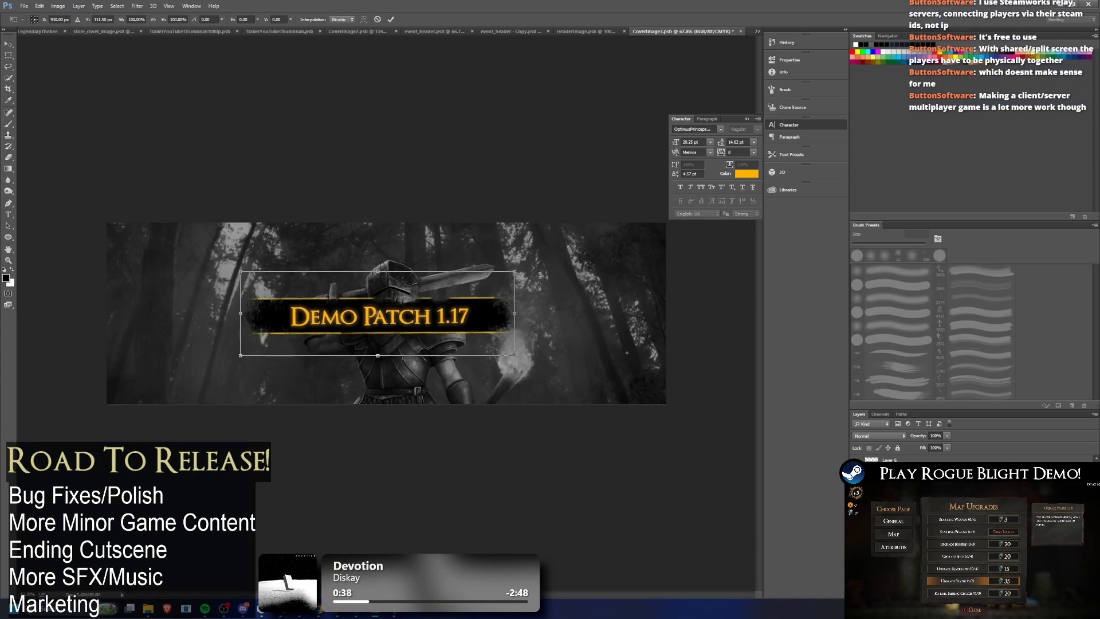
pyautogui.moveTo(514, 272); pyautogui.dragTo(448, 291)
pyautogui.moveTo(411, 326); pyautogui.dragTo(453, 317)
pyautogui.press('Return')
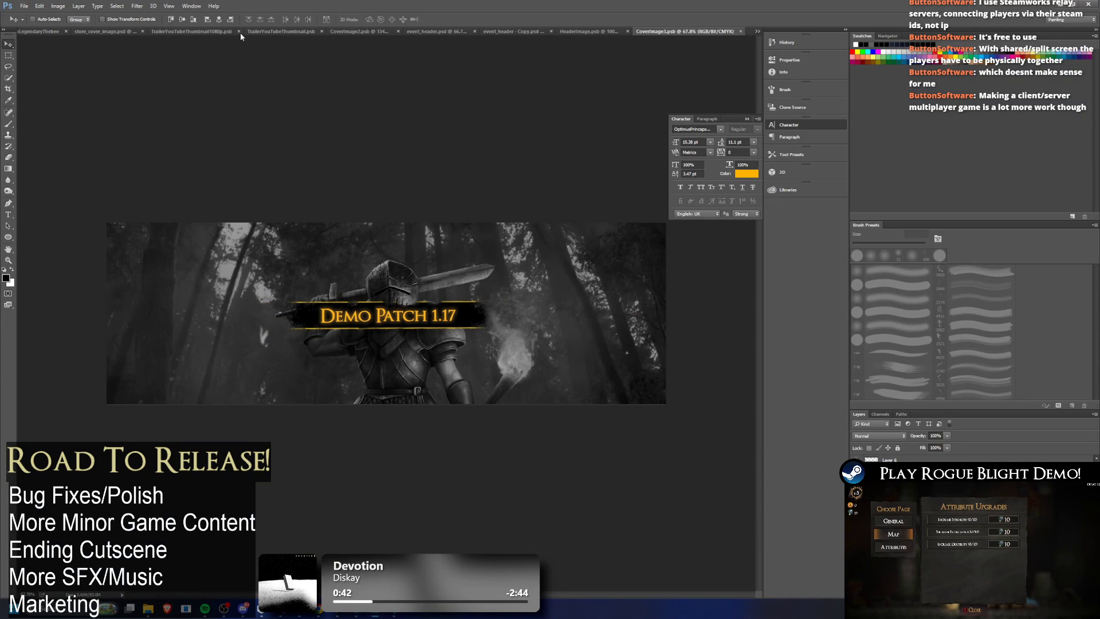
# Compare against the event preview and fine-tune the banner's vertical position, undoing the last nudge.
pyautogui.hotkey('alt', 'Tab')
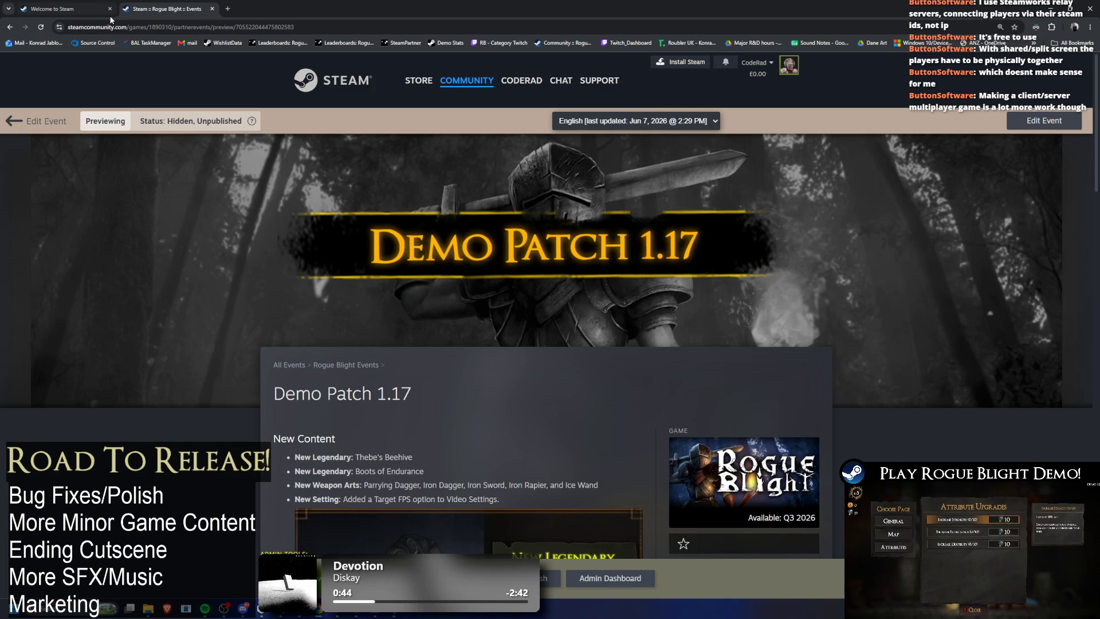
pyautogui.hotkey('alt', 'Tab')
pyautogui.hotkey('ctrl', 't')
pyautogui.press('Down')
pyautogui.press('Down')
pyautogui.press('Down')
pyautogui.press('Down')
pyautogui.press('Down')
pyautogui.press('Down')
pyautogui.press('Down')
pyautogui.press('Return')
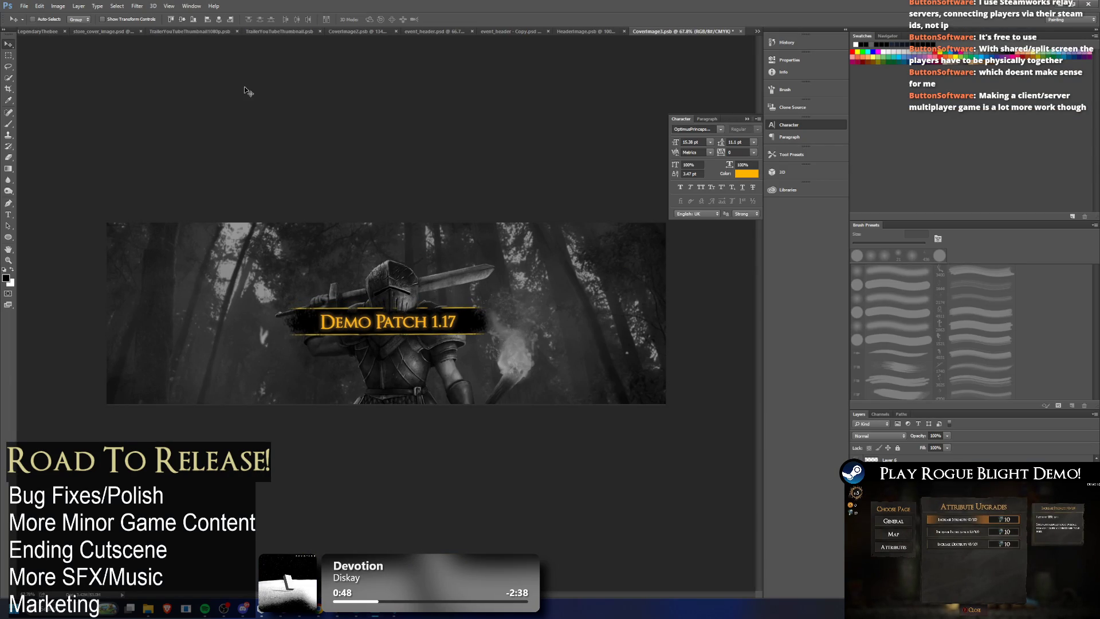
pyautogui.hotkey('ctrl', 'z')
# Quick Export the header as PNG, overwriting the existing header.png.
pyautogui.click(24, 5)
pyautogui.moveTo(34, 129)
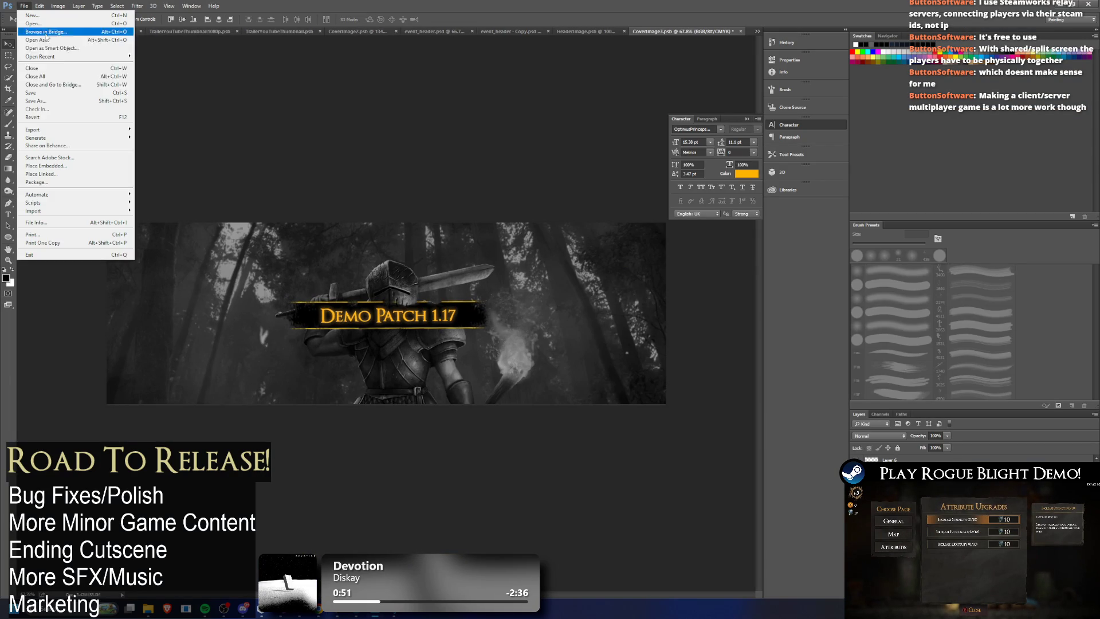
pyautogui.click(196, 129)
pyautogui.click(98, 86)
pyautogui.press('Return')
pyautogui.click(584, 303)
# Switch back to the Steam event page in the browser.
pyautogui.hotkey('alt', 'Tab')
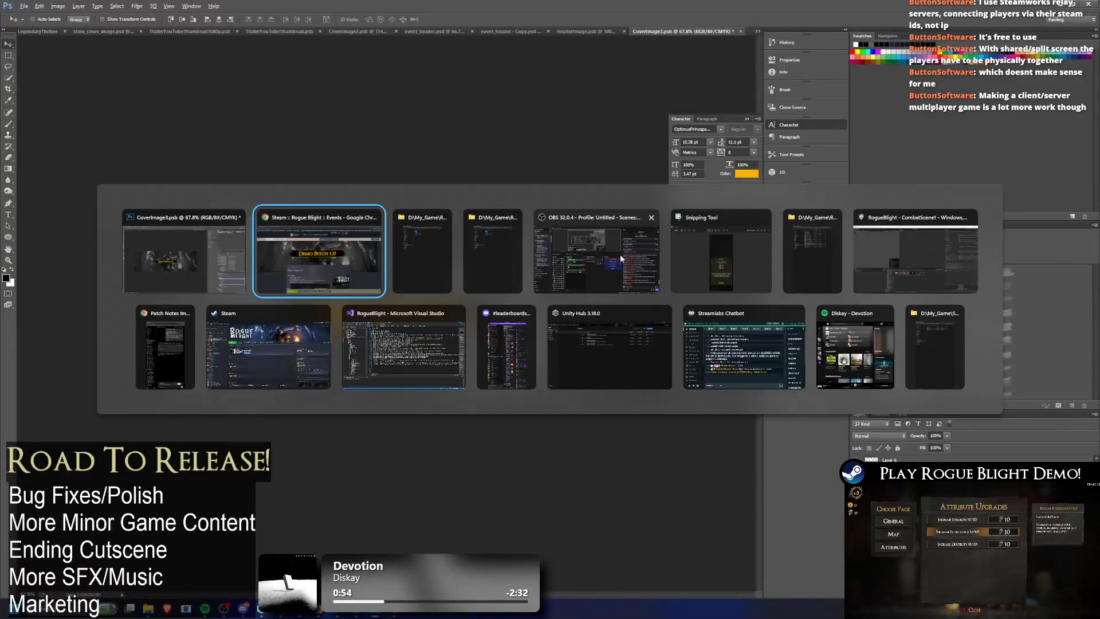
pyautogui.hotkey('alt', 'Tab')
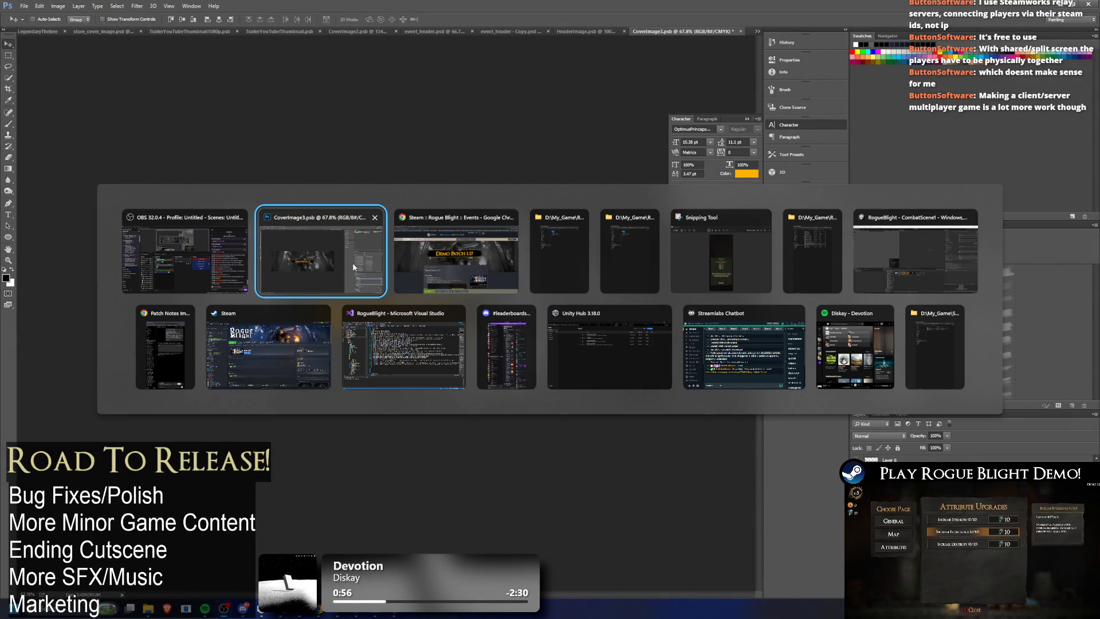
pyautogui.click(467, 261)
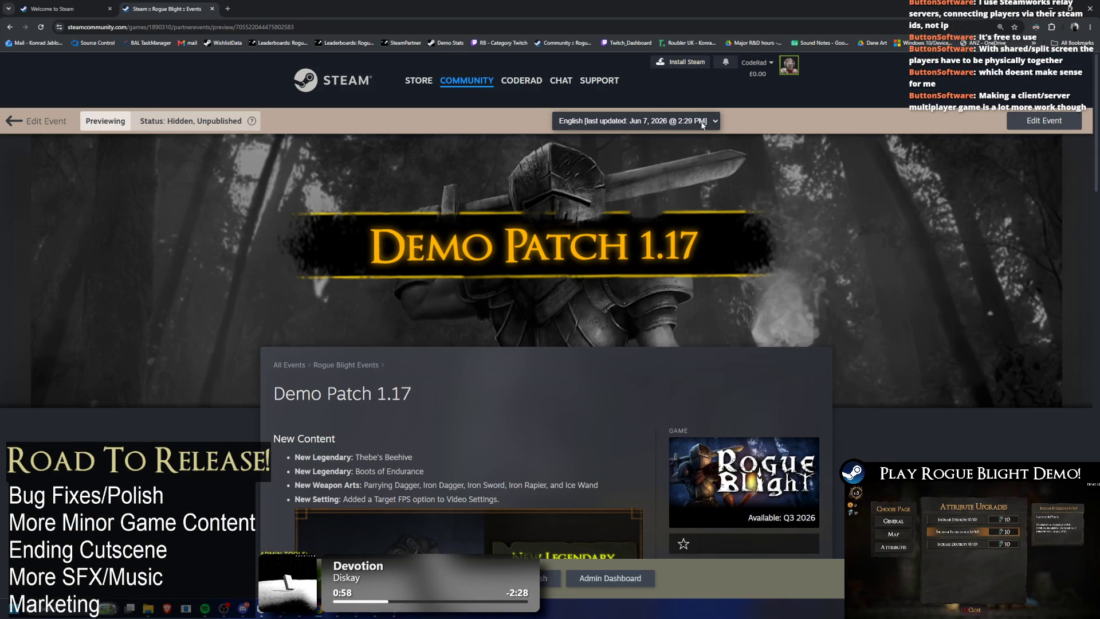
# Upload header.png as the event's header artwork and save the event.
pyautogui.click(1044, 121)
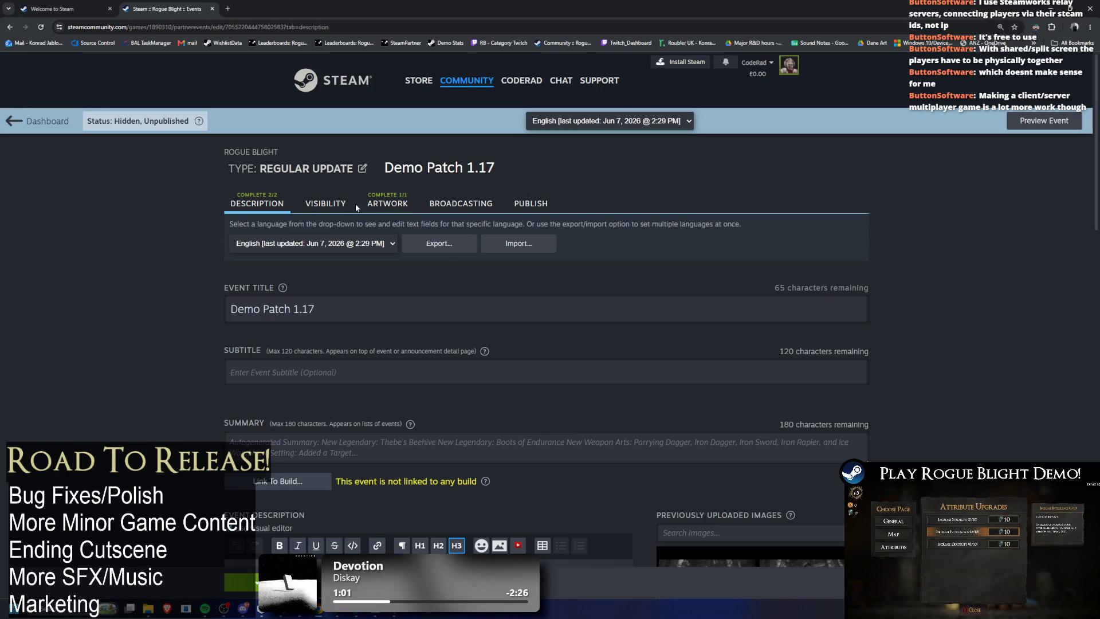
pyautogui.click(396, 206)
pyautogui.click(565, 368)
pyautogui.click(100, 94)
pyautogui.doubleClick(101, 95)
pyautogui.scroll(-2, 530, 403)
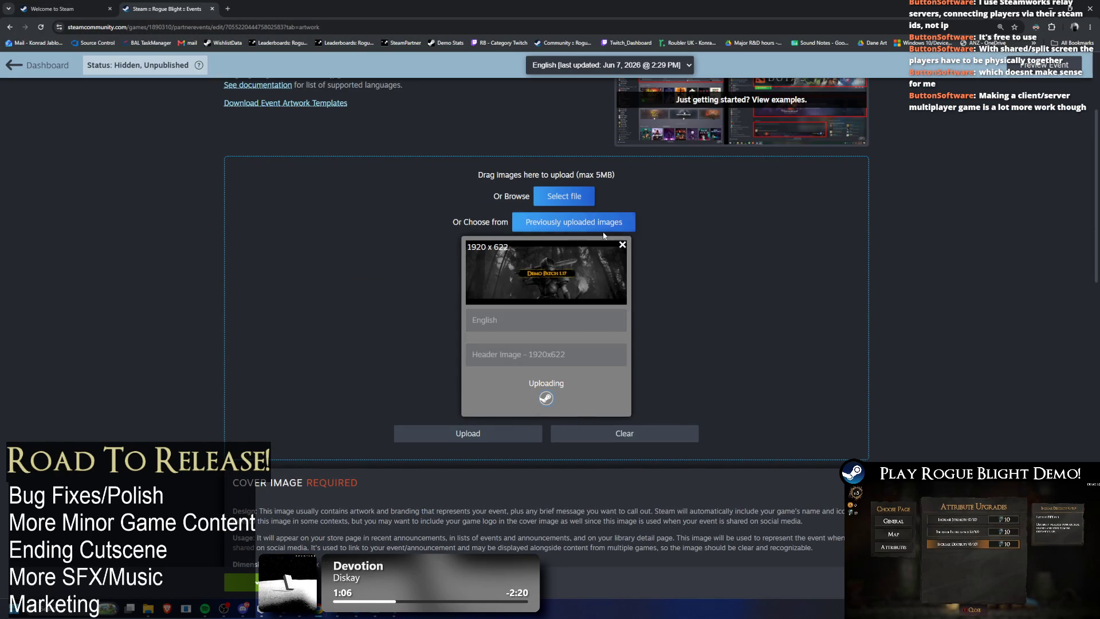
pyautogui.scroll(-5, 851, 228)
pyautogui.scroll(-5, 519, 408)
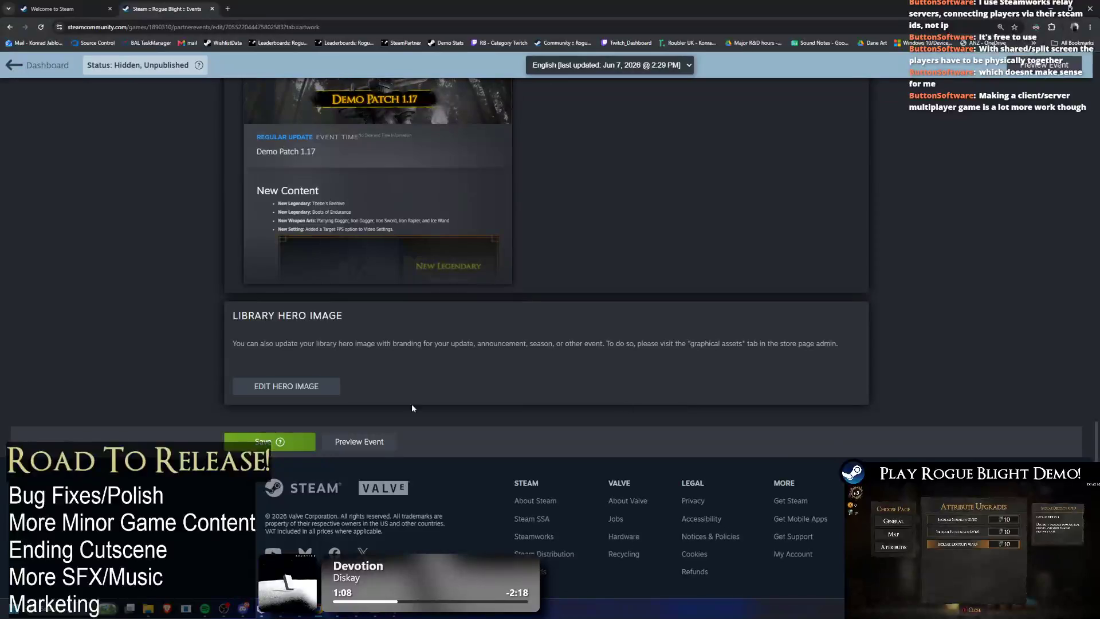
pyautogui.click(305, 441)
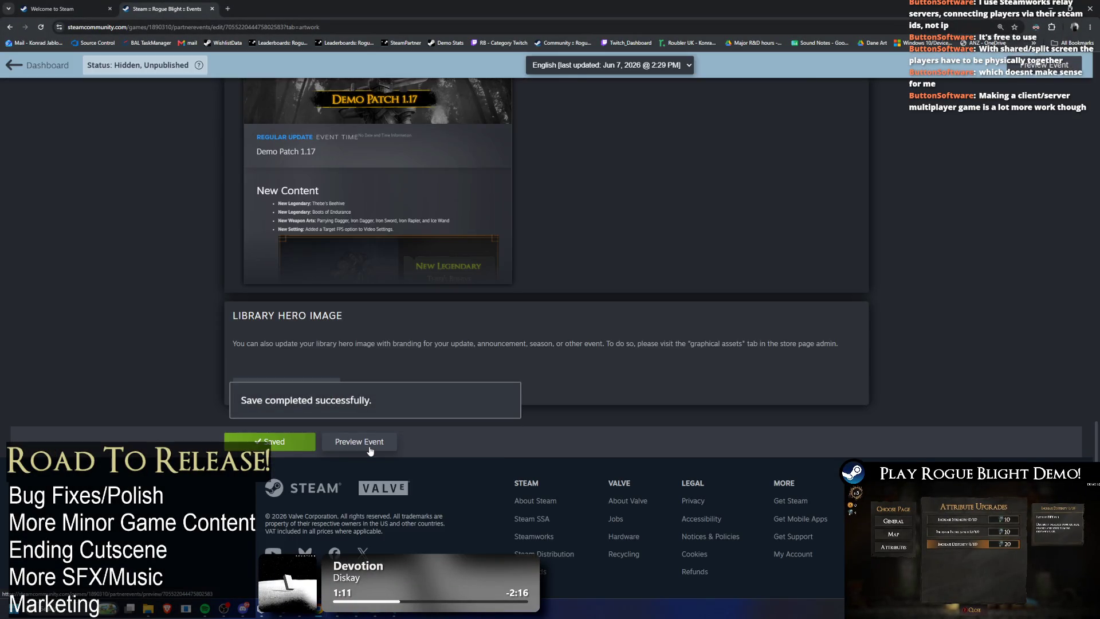
# Preview the saved event with the knight header, briefly opening and closing a new browser tab.
pyautogui.click(365, 443)
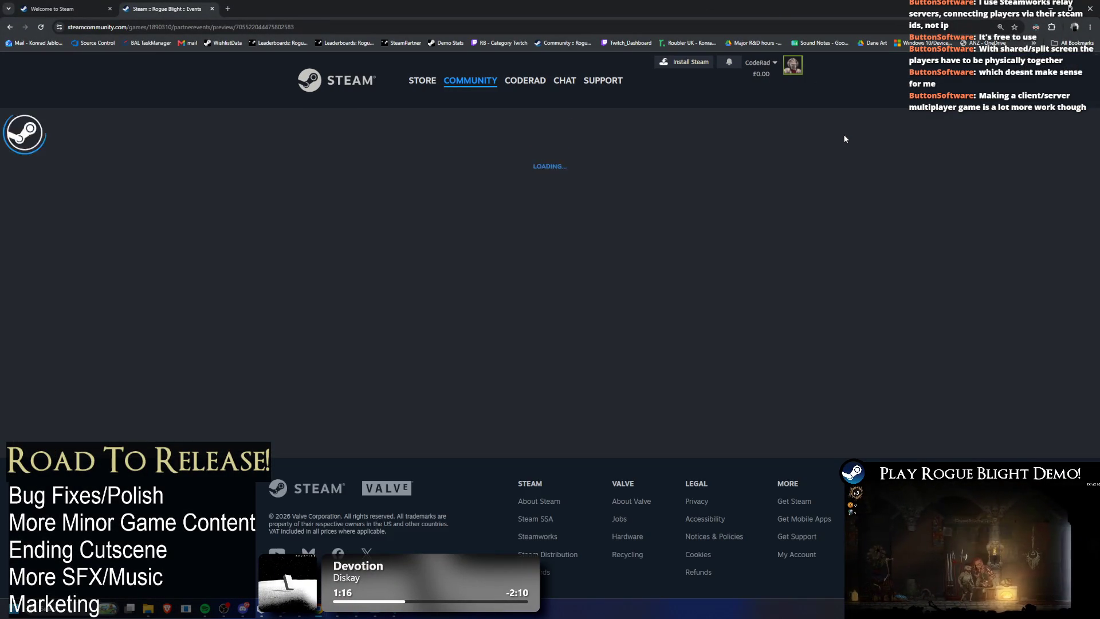
pyautogui.scroll(-2, 913, 335)
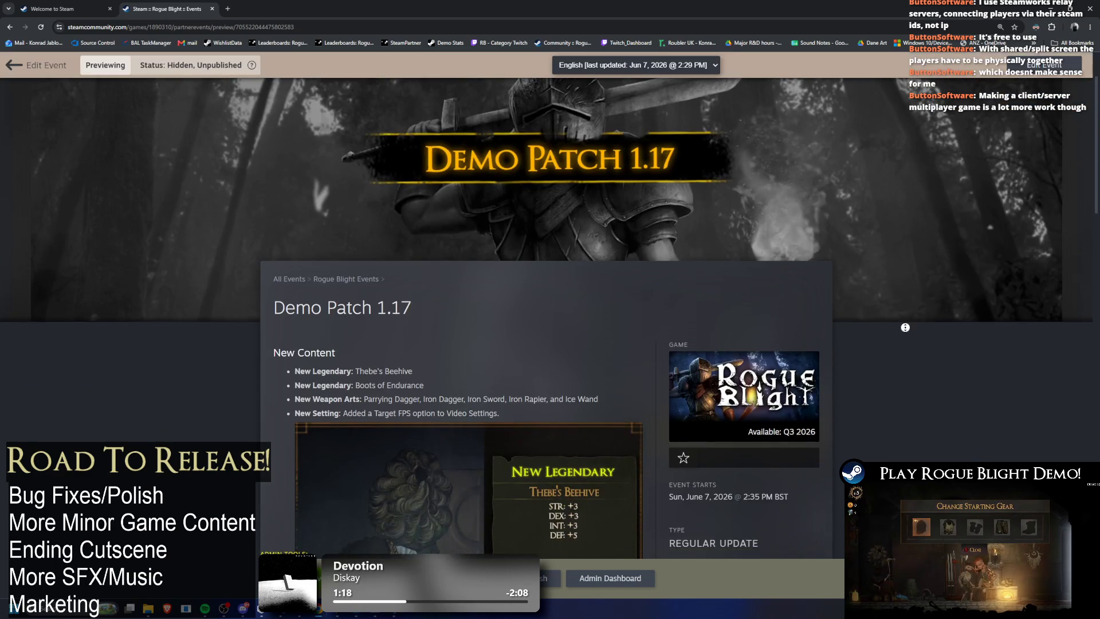
pyautogui.scroll(-5, 921, 408)
pyautogui.scroll(-5, 921, 408)
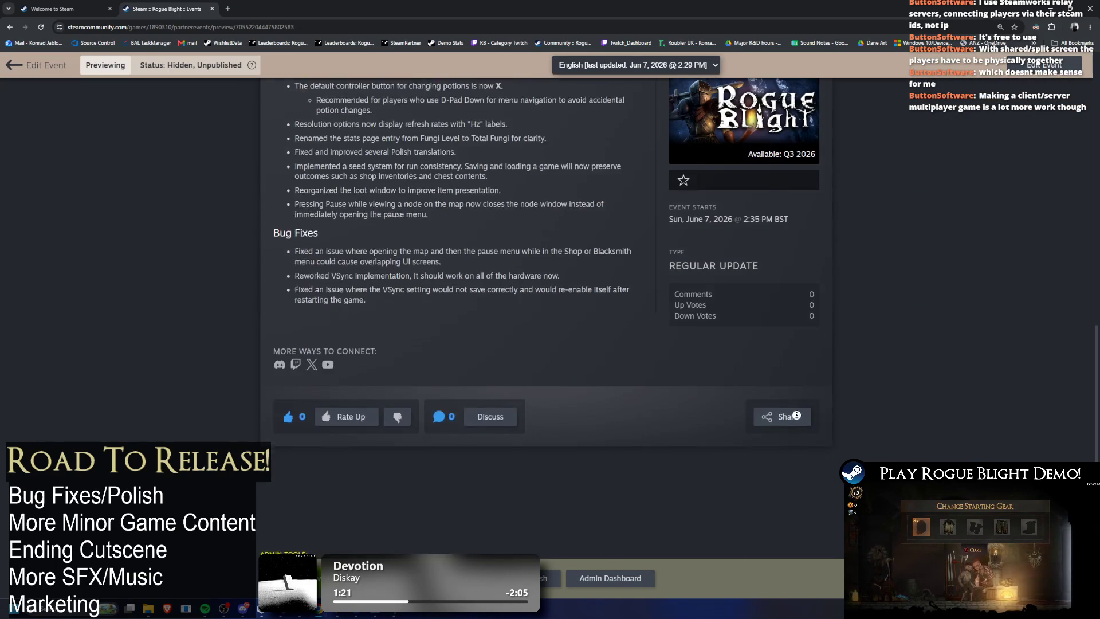
pyautogui.scroll(12, 869, 145)
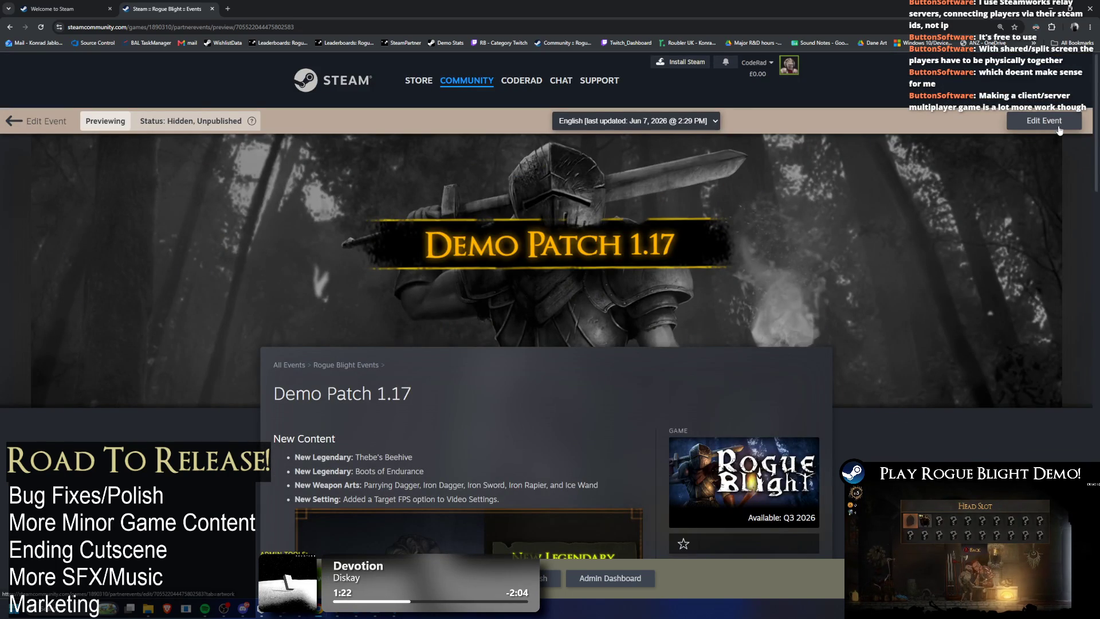
pyautogui.scroll(-5, 940, 232)
pyautogui.scroll(-5, 939, 229)
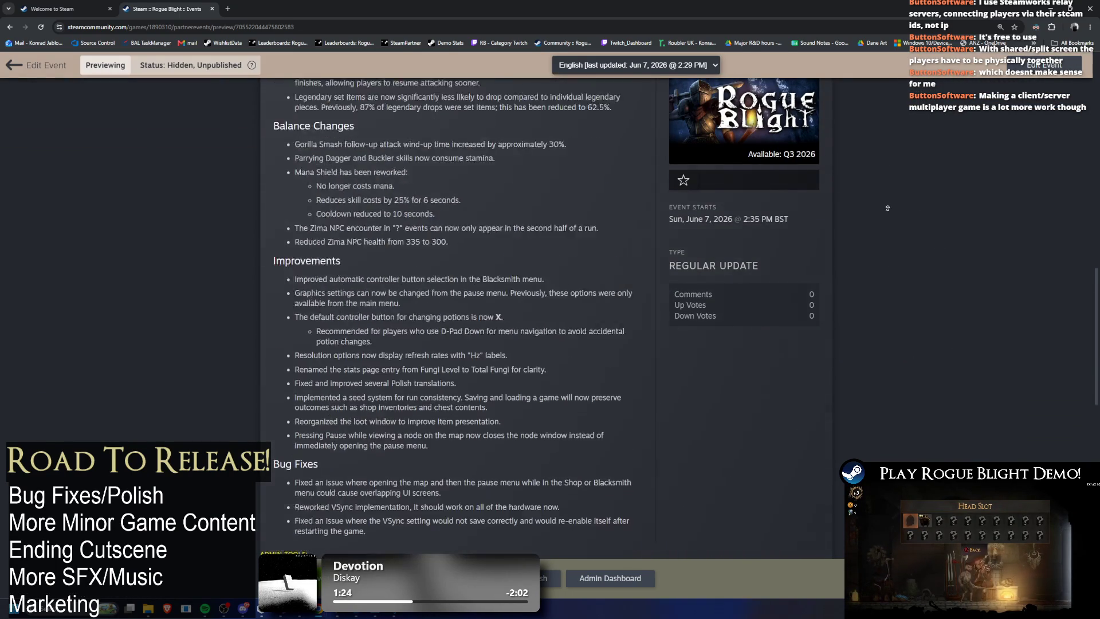
pyautogui.scroll(10, 940, 229)
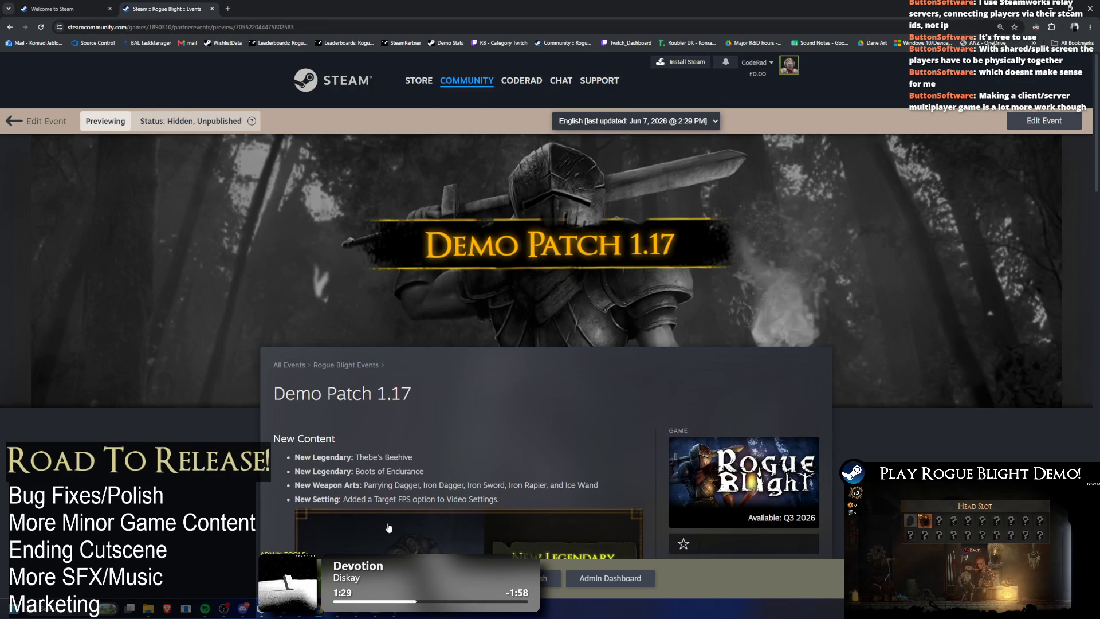
pyautogui.click(226, 9)
pyautogui.hotkey('ctrl', 'w')
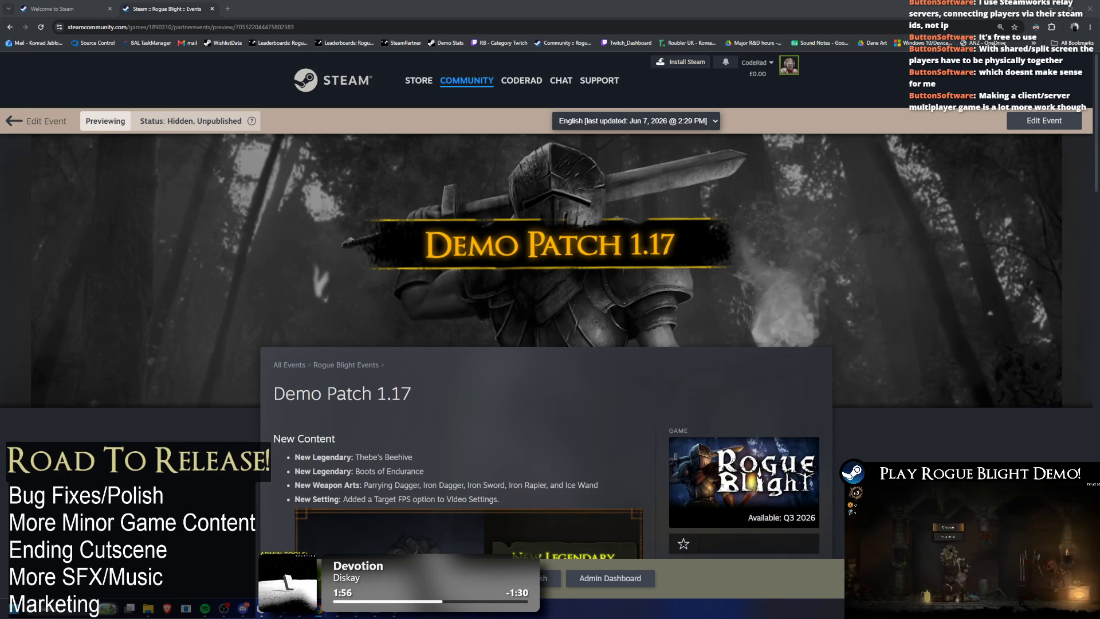
pyautogui.click(934, 236)
pyautogui.moveTo(963, 123); pyautogui.dragTo(1088, 82)
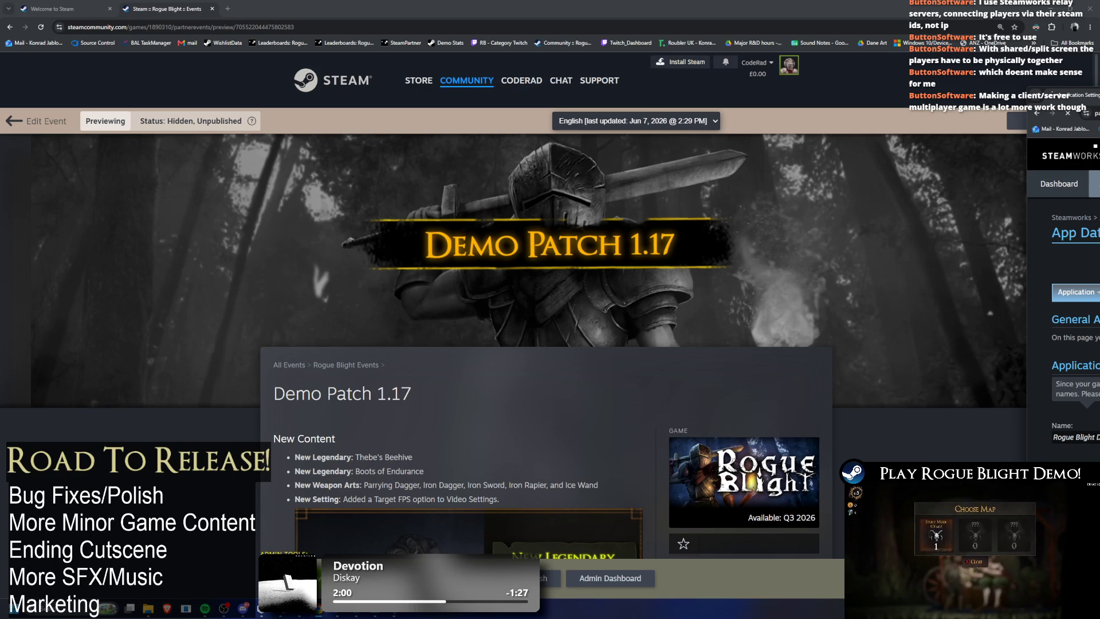
pyautogui.hotkey('alt', 'Tab')
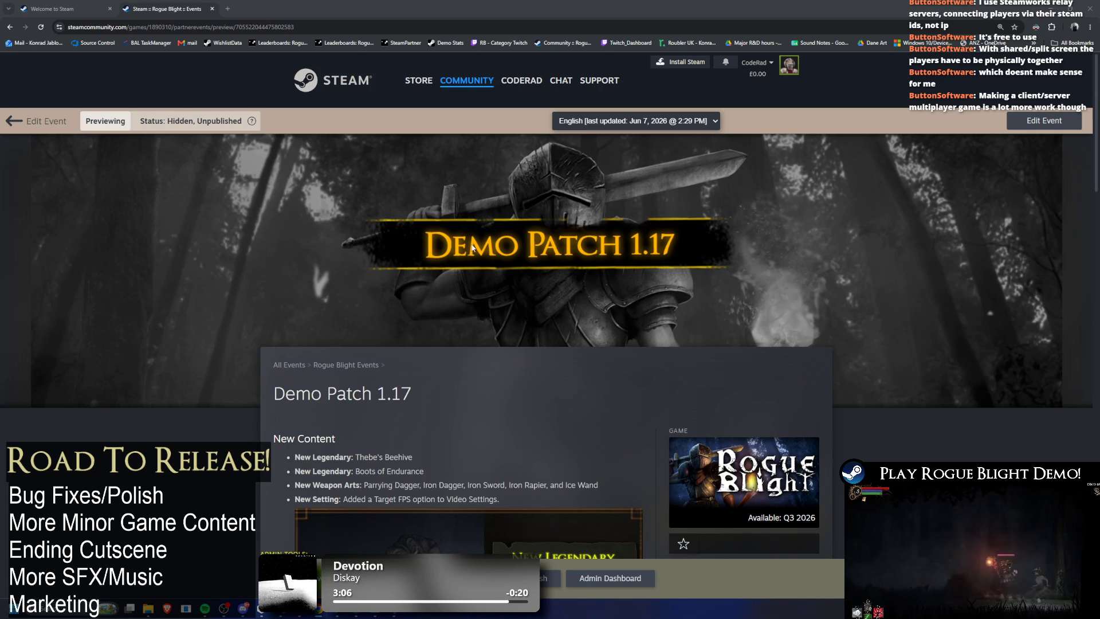
pyautogui.scroll(-2, 473, 246)
pyautogui.scroll(-2, 688, 395)
pyautogui.scroll(-10, 638, 404)
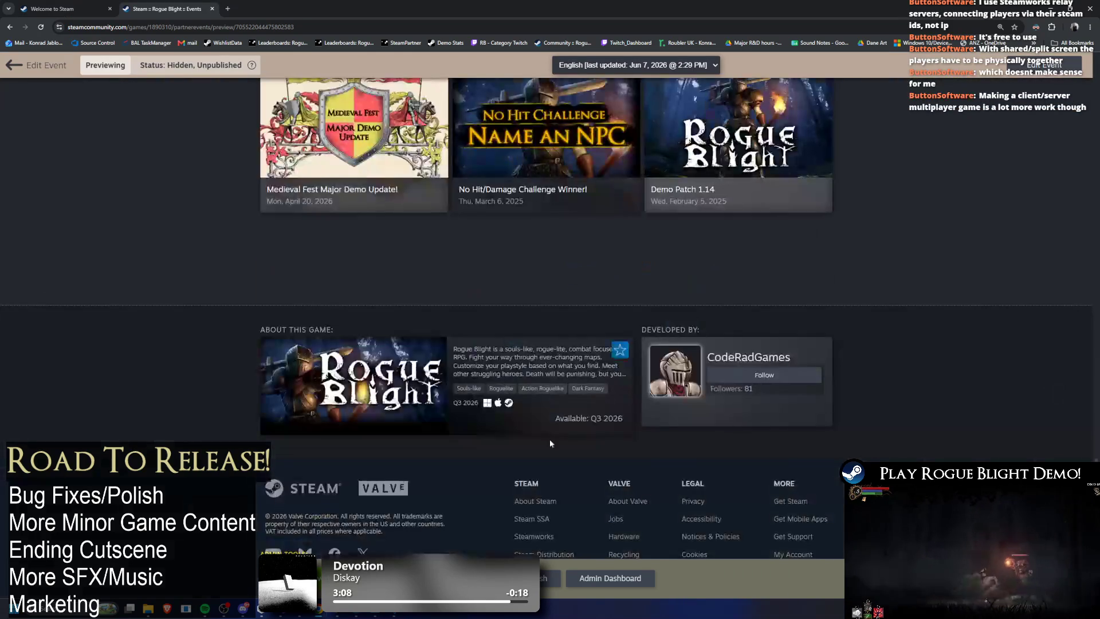
# Save the event, copy its public store URL on the Publish tab, and start publishing.
pyautogui.click(516, 578)
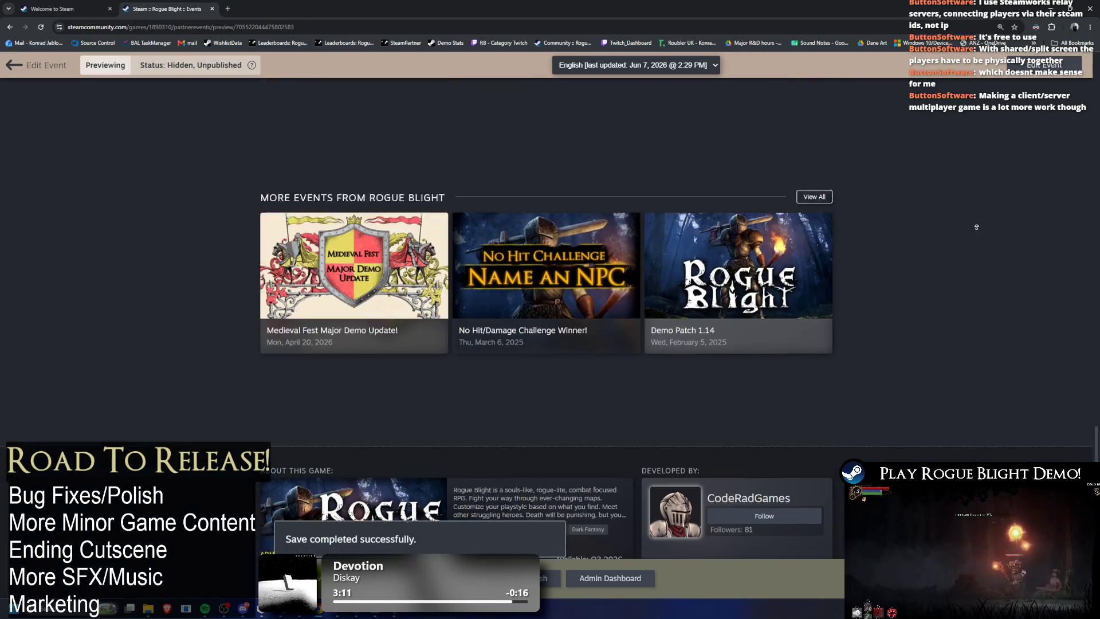
pyautogui.scroll(-2, 975, 215)
pyautogui.scroll(-10, 946, 344)
pyautogui.scroll(8, 928, 388)
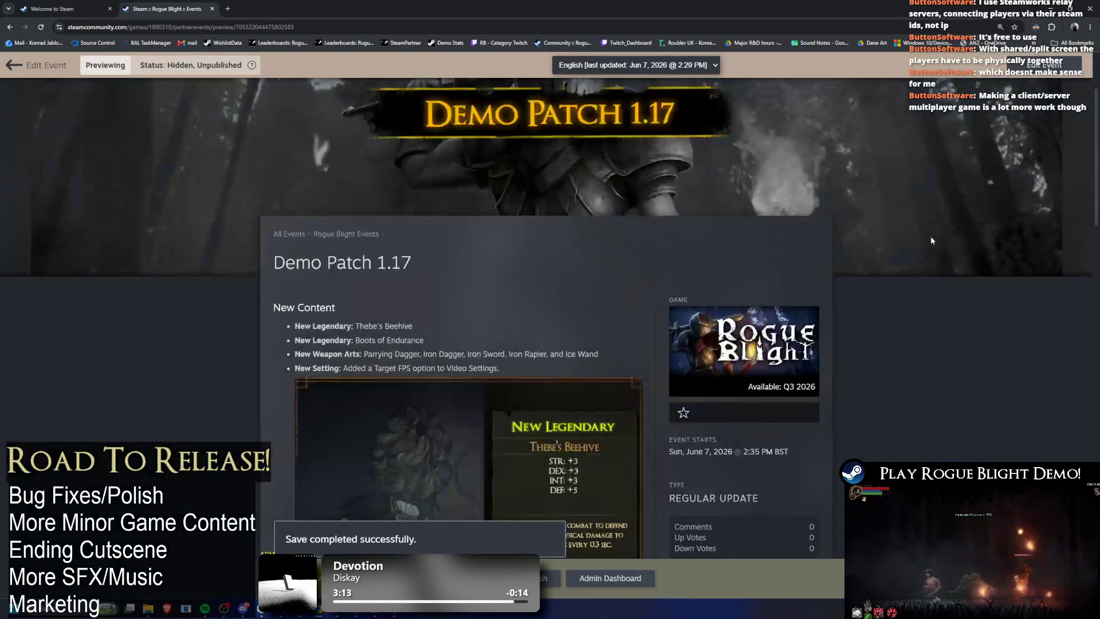
pyautogui.scroll(-4, 907, 453)
pyautogui.scroll(-5, 907, 453)
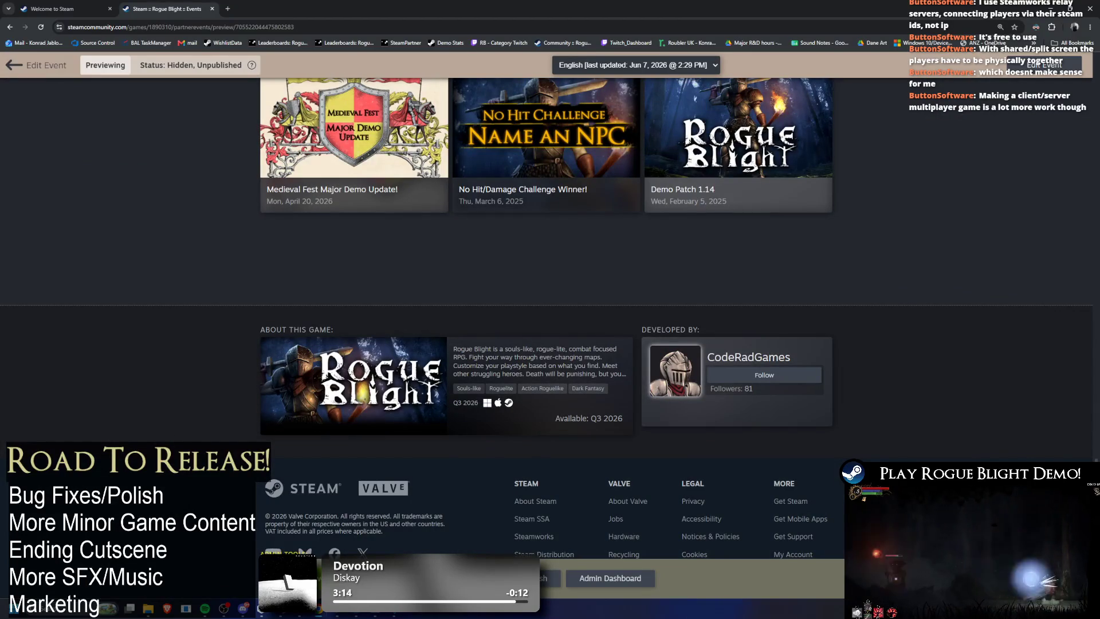
pyautogui.click(546, 579)
pyautogui.scroll(-3, 632, 329)
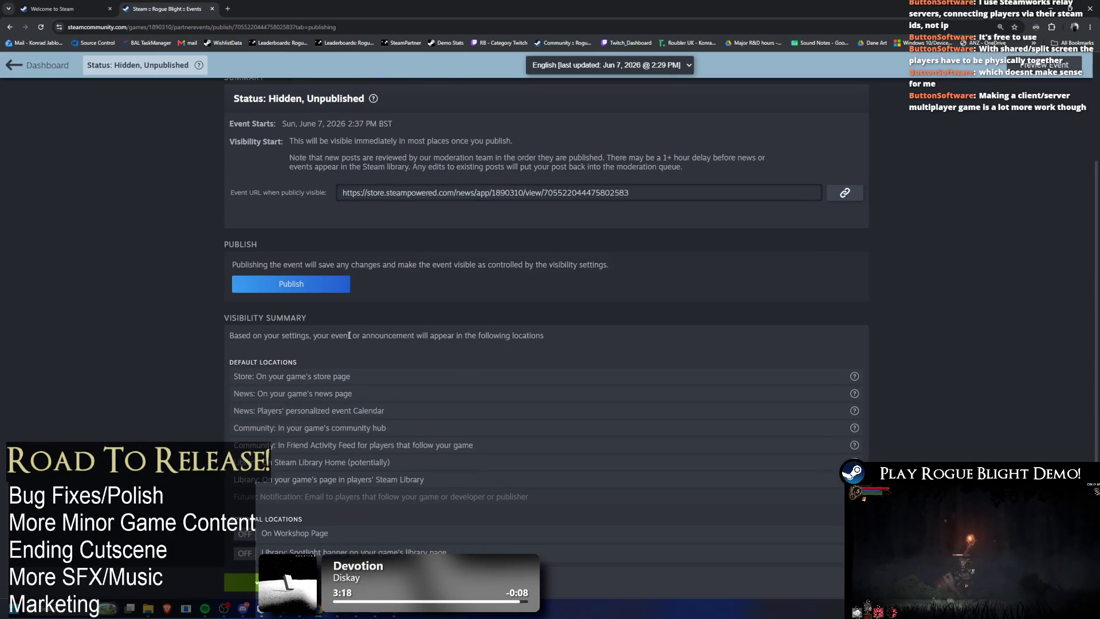
pyautogui.scroll(2, 516, 310)
pyautogui.scroll(-1, 354, 256)
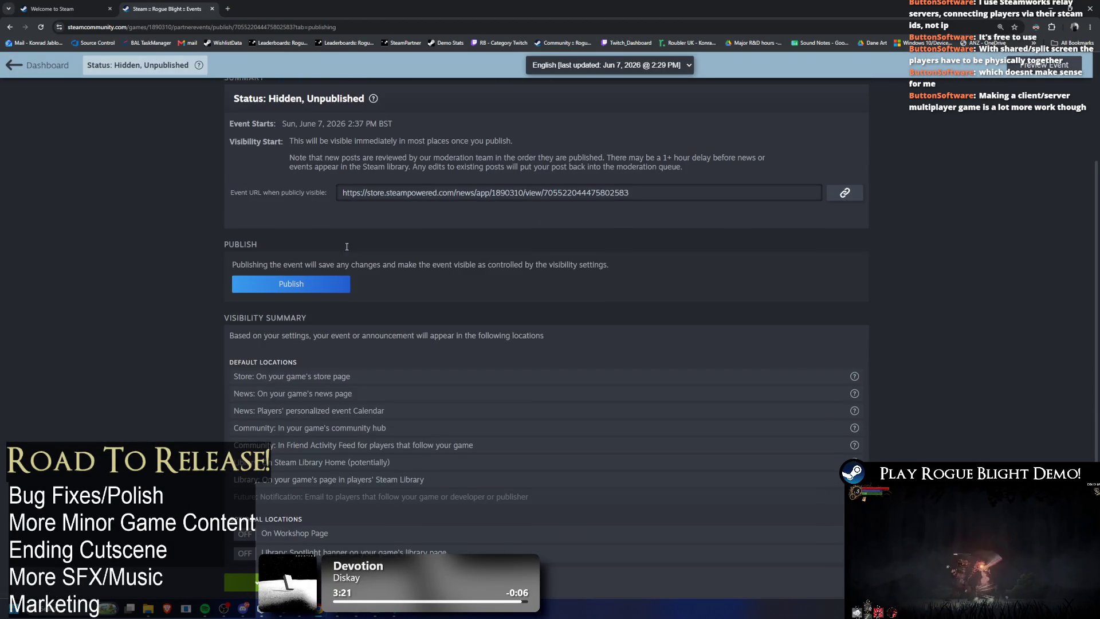
pyautogui.click(845, 193)
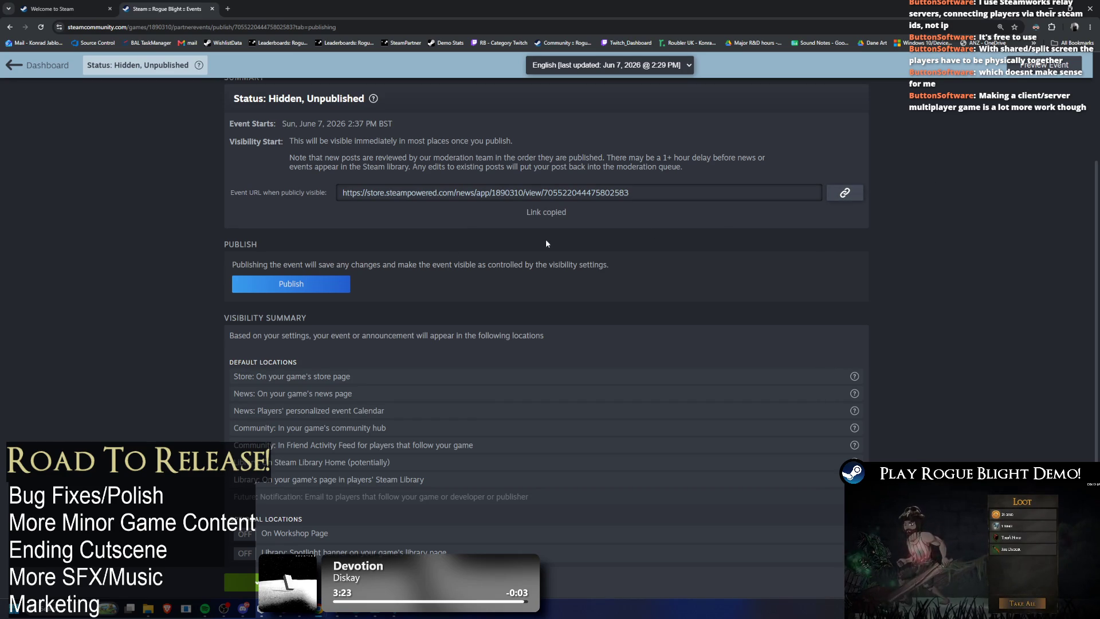
pyautogui.click(313, 286)
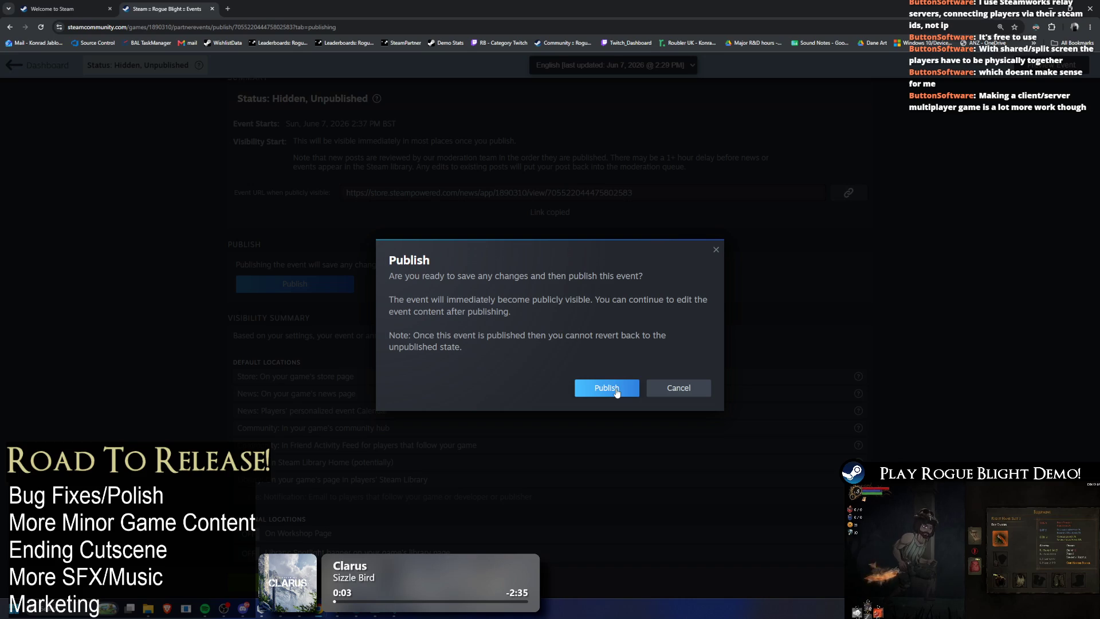
# Back out of publishing, save and preview the event, then return to the Publish tab.
pyautogui.click(678, 388)
pyautogui.click(1044, 65)
pyautogui.scroll(-15, 821, 301)
pyautogui.scroll(15, 844, 331)
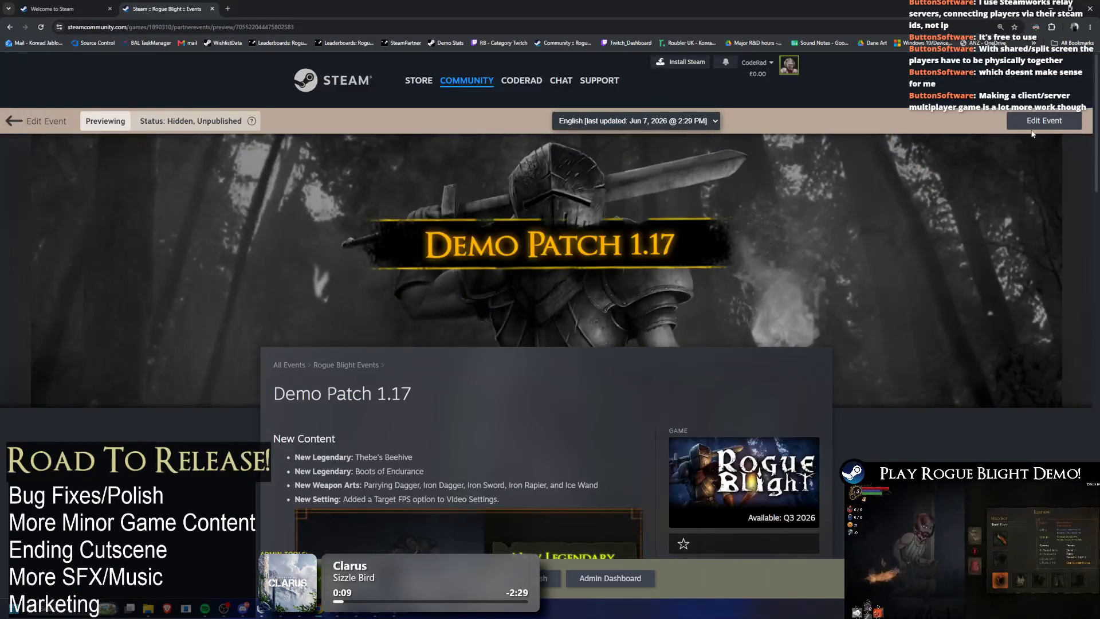
pyautogui.click(1040, 120)
pyautogui.scroll(-5, 759, 453)
pyautogui.scroll(-5, 758, 452)
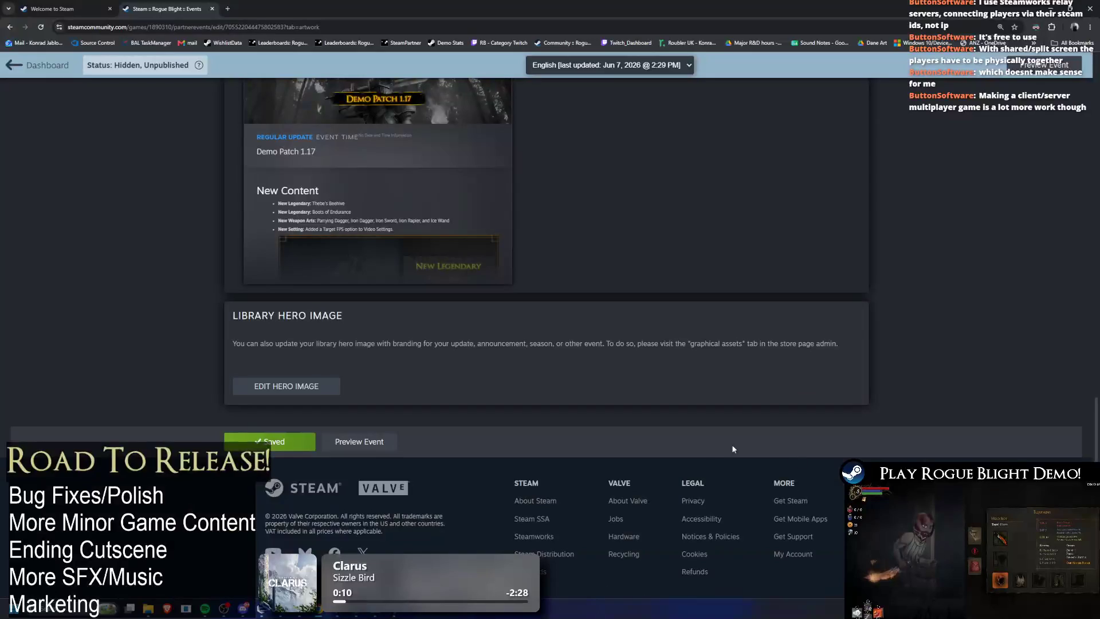
pyautogui.scroll(5, 759, 453)
pyautogui.scroll(5, 480, 142)
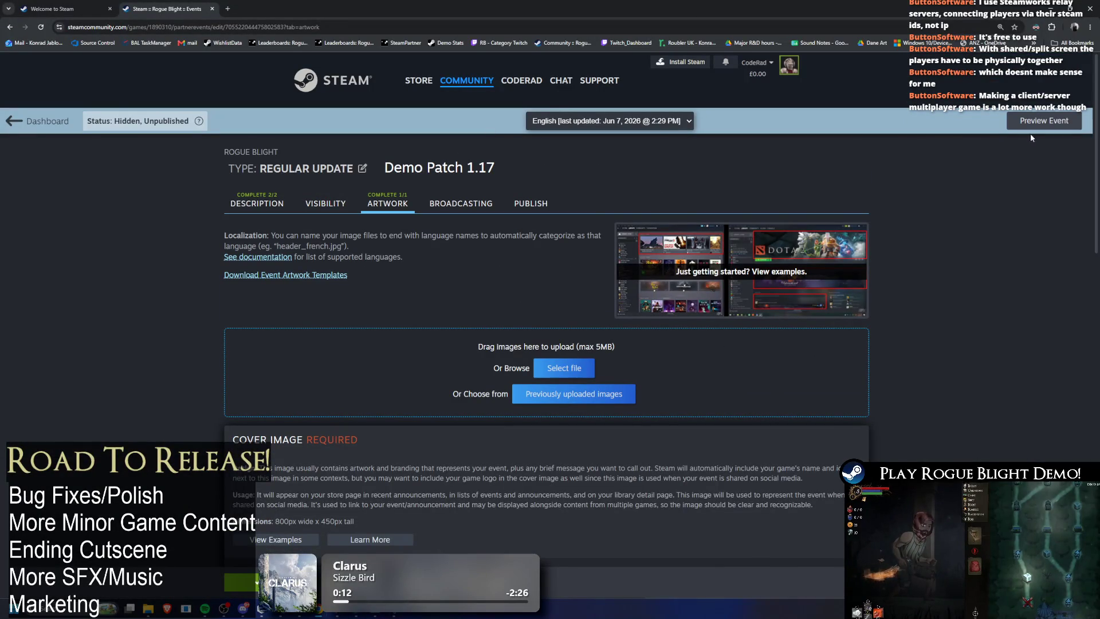
pyautogui.click(530, 206)
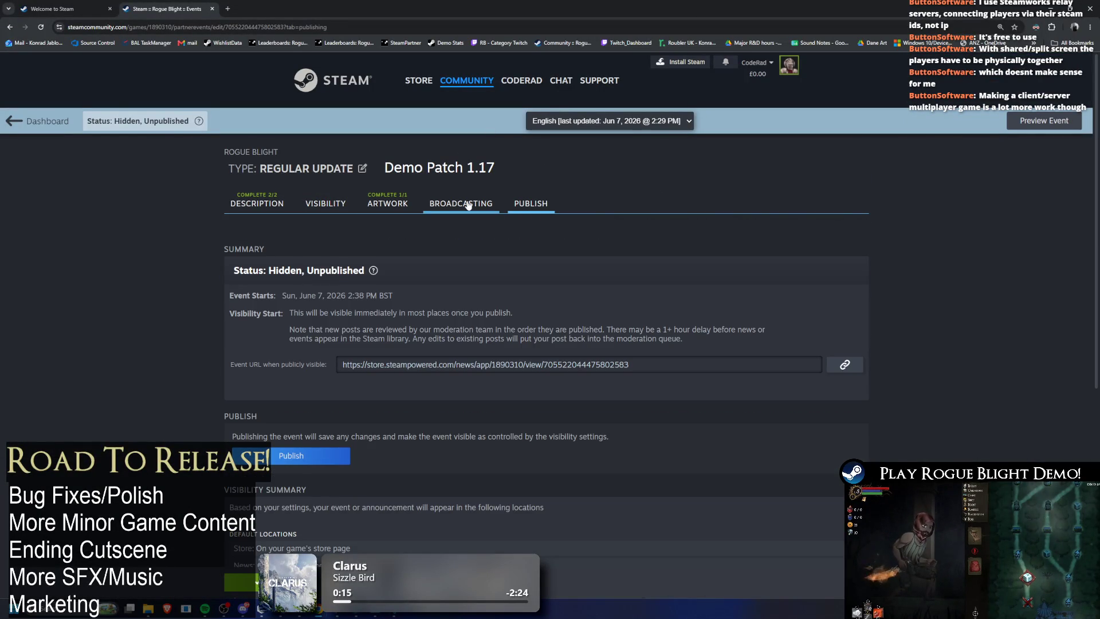
pyautogui.scroll(-2, 462, 205)
# Publish the Demo Patch 1.17 event, dismiss the success message, and preview it.
pyautogui.click(326, 327)
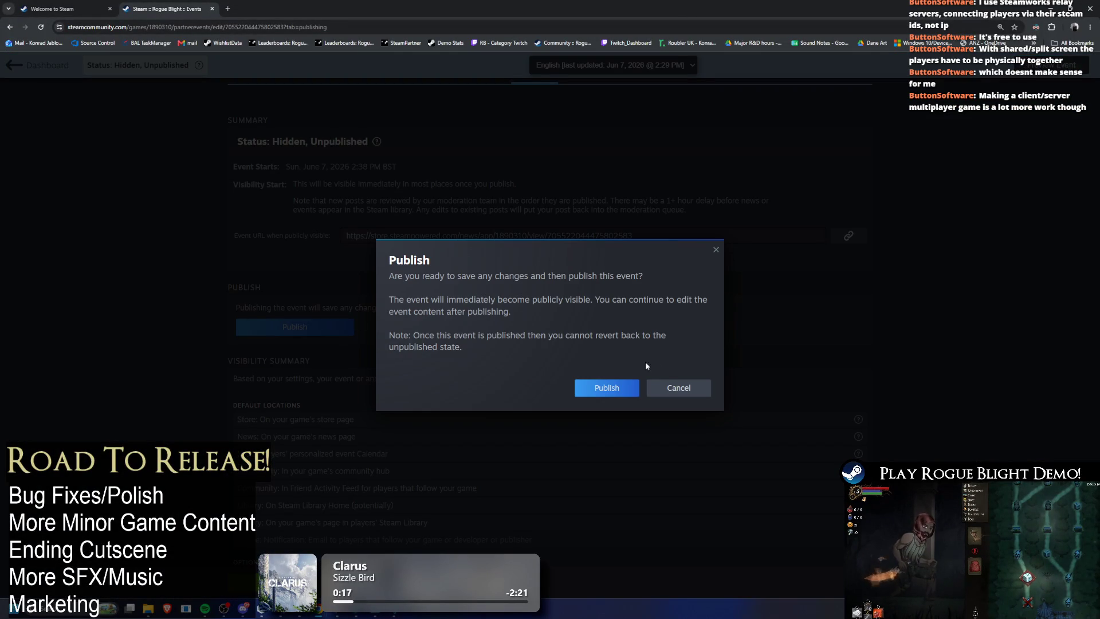
pyautogui.click(611, 389)
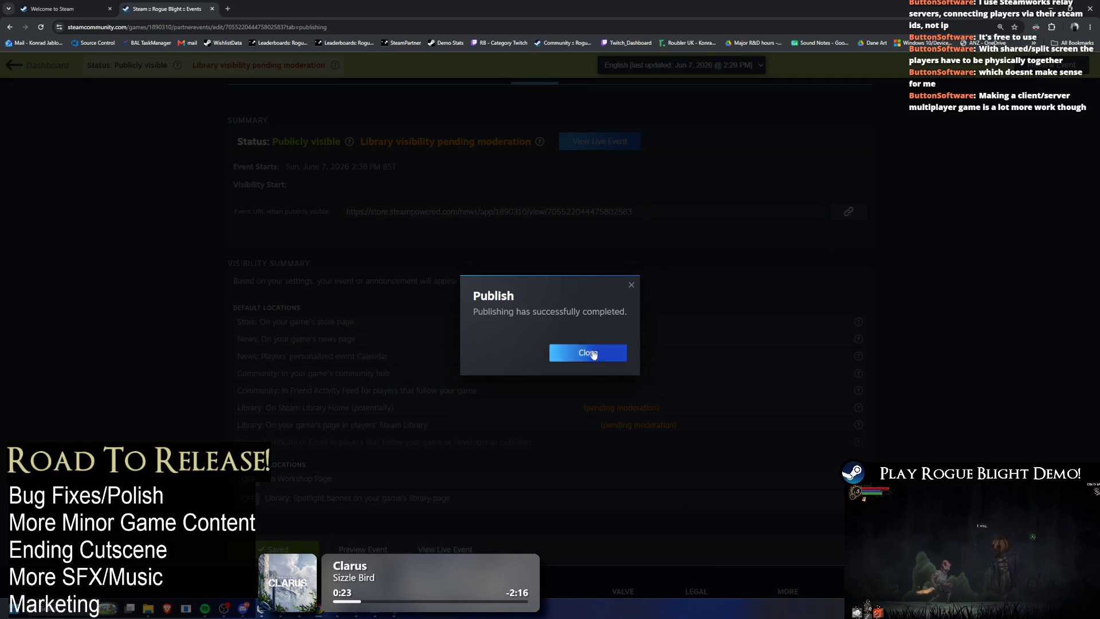
pyautogui.click(592, 352)
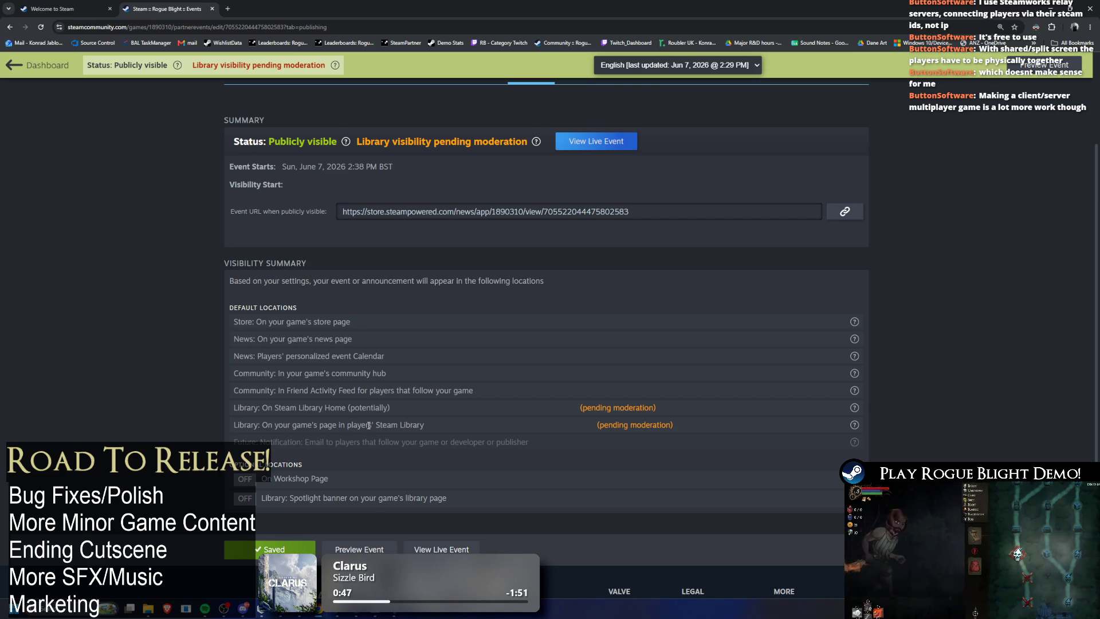
pyautogui.click(360, 549)
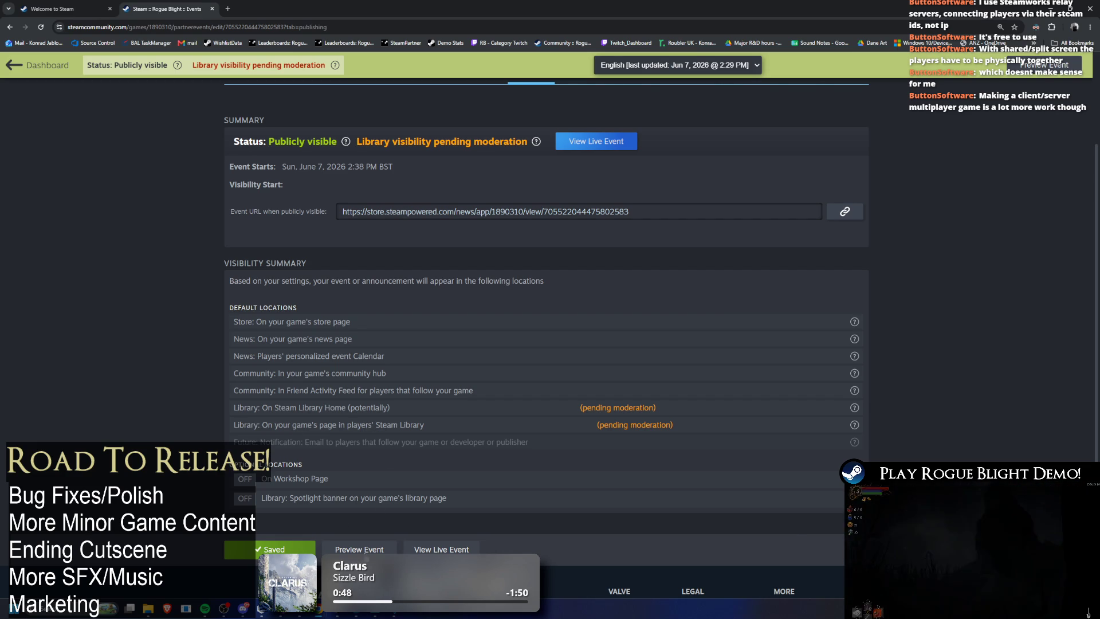
pyautogui.scroll(-3, 710, 332)
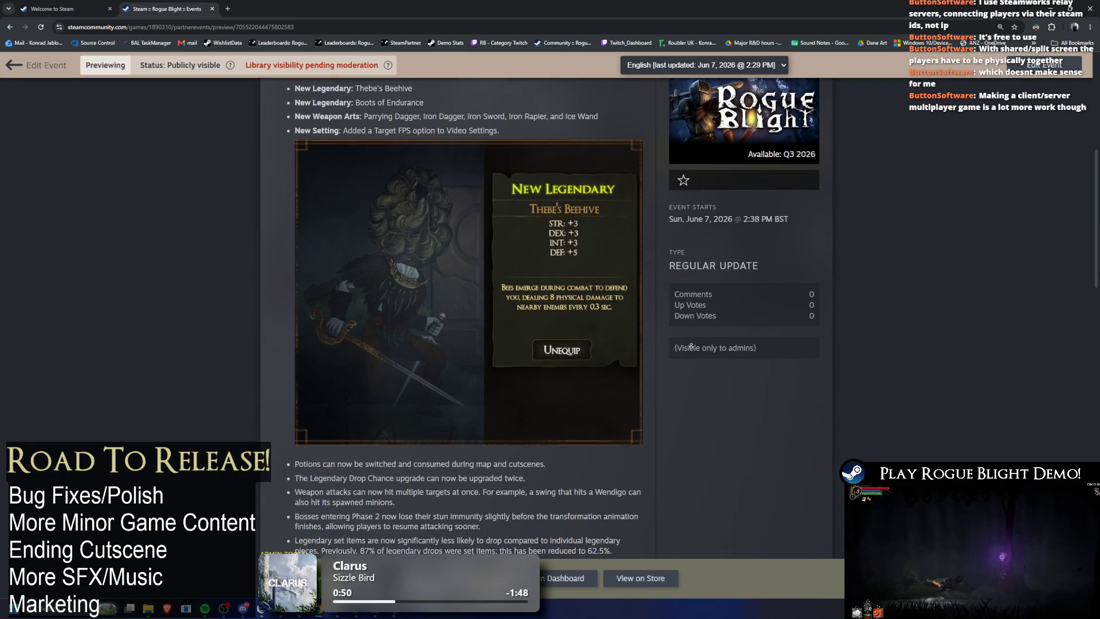
pyautogui.scroll(-3, 704, 378)
pyautogui.scroll(-5, 697, 439)
pyautogui.scroll(-4, 697, 439)
pyautogui.scroll(8, 731, 316)
pyautogui.scroll(-3, 713, 410)
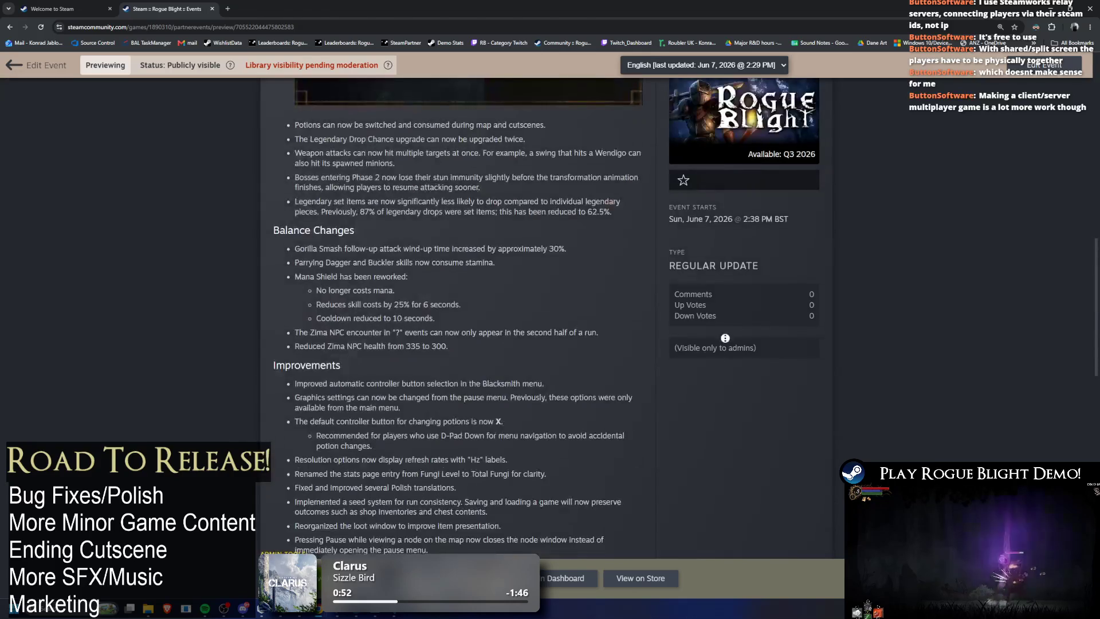
pyautogui.scroll(1, 706, 294)
pyautogui.scroll(8, 706, 295)
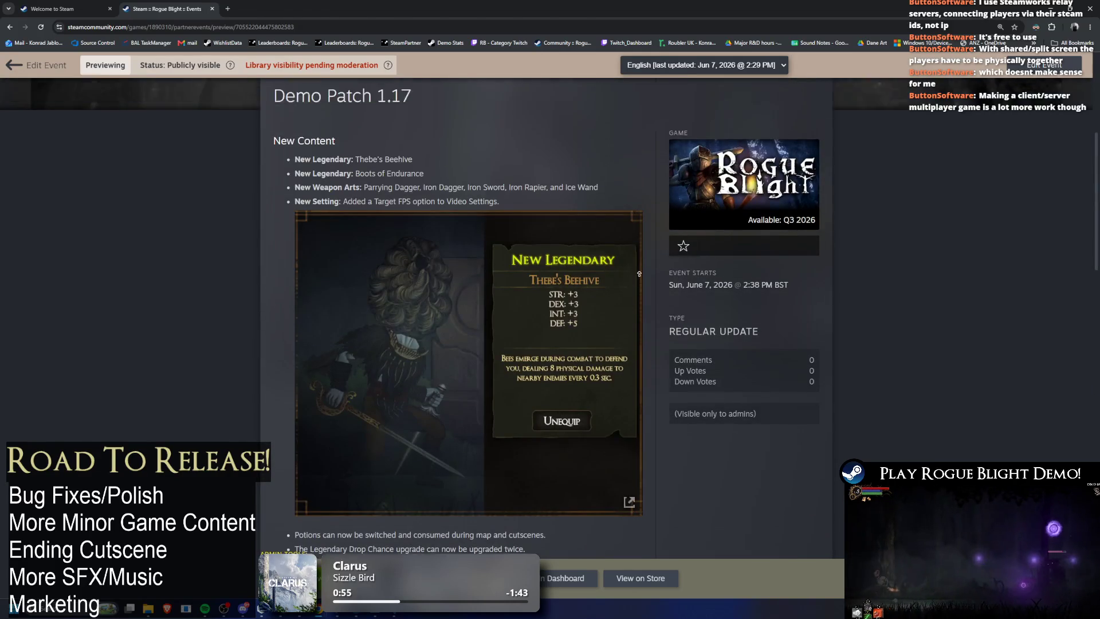
pyautogui.scroll(3, 648, 254)
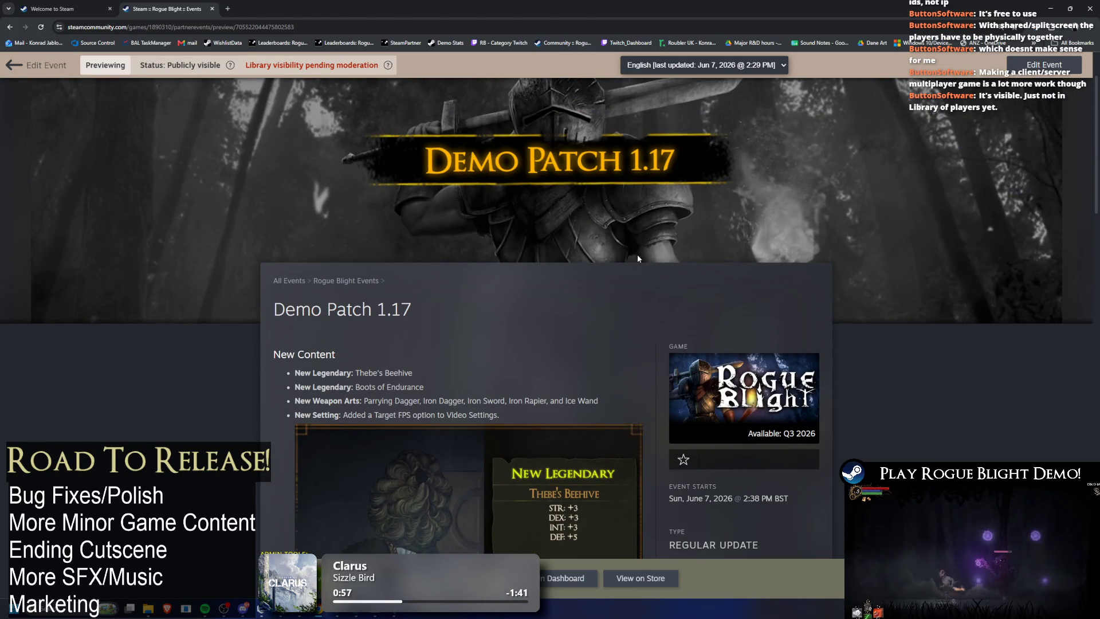
# Save the event, open the live Demo Patch 1.17 store post, and copy its URL.
pyautogui.hotkey('alt', 'Left')
pyautogui.click(274, 550)
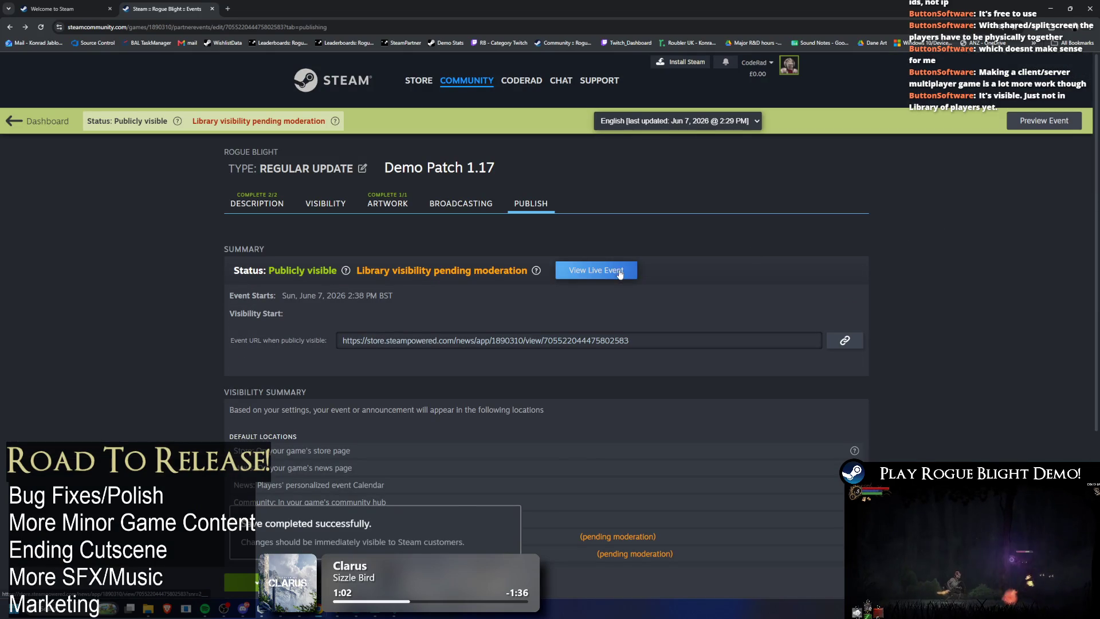
pyautogui.click(613, 280)
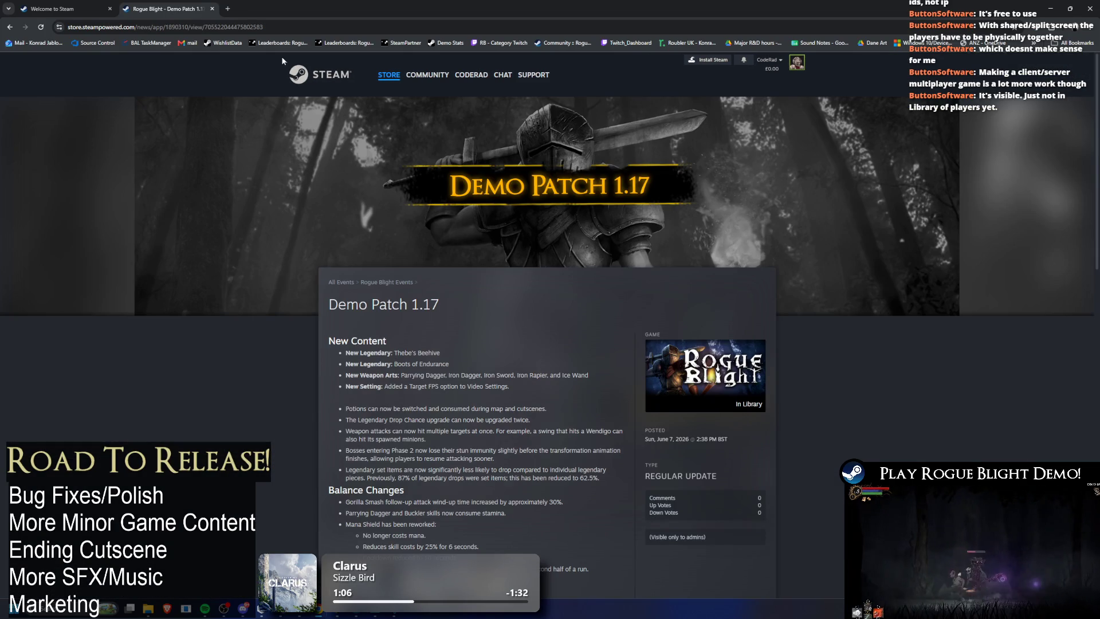
pyautogui.click(284, 26)
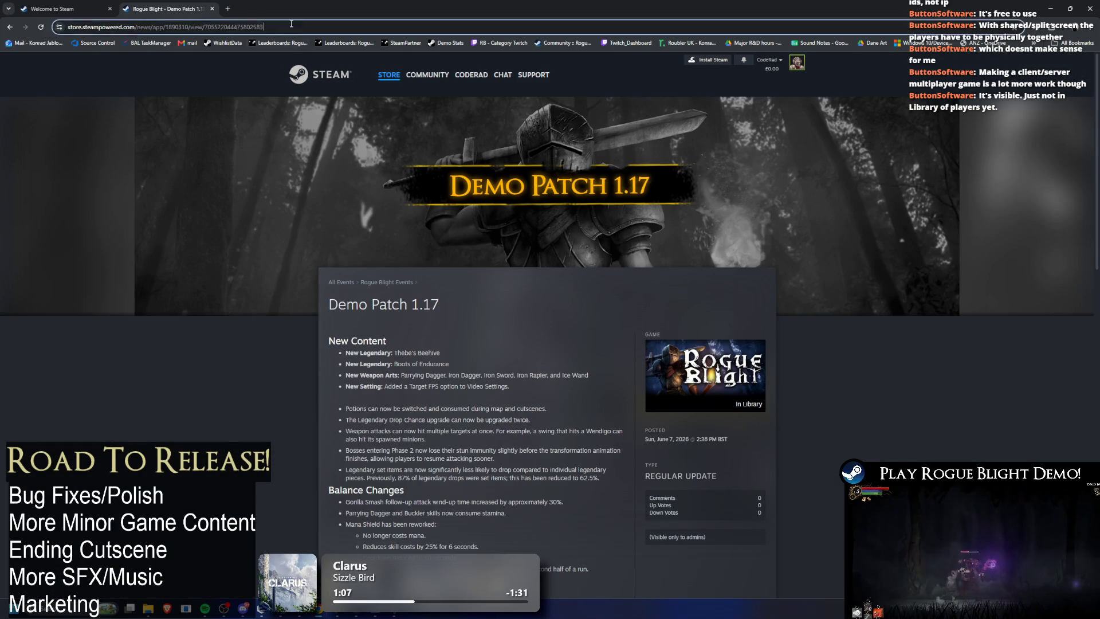
pyautogui.click(66, 280)
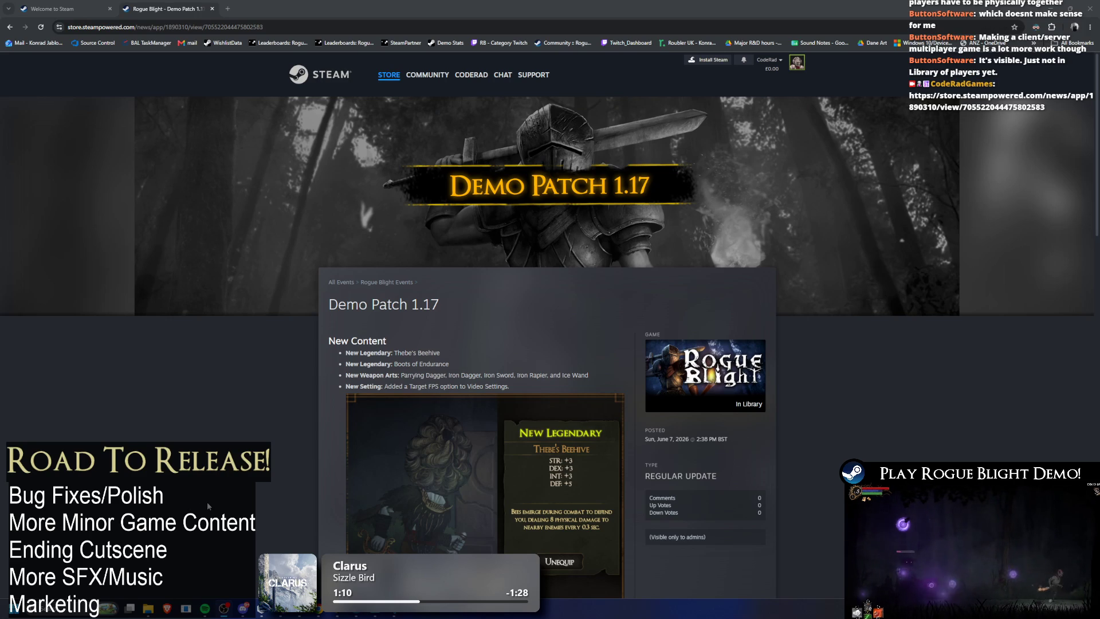
pyautogui.scroll(-1, 862, 208)
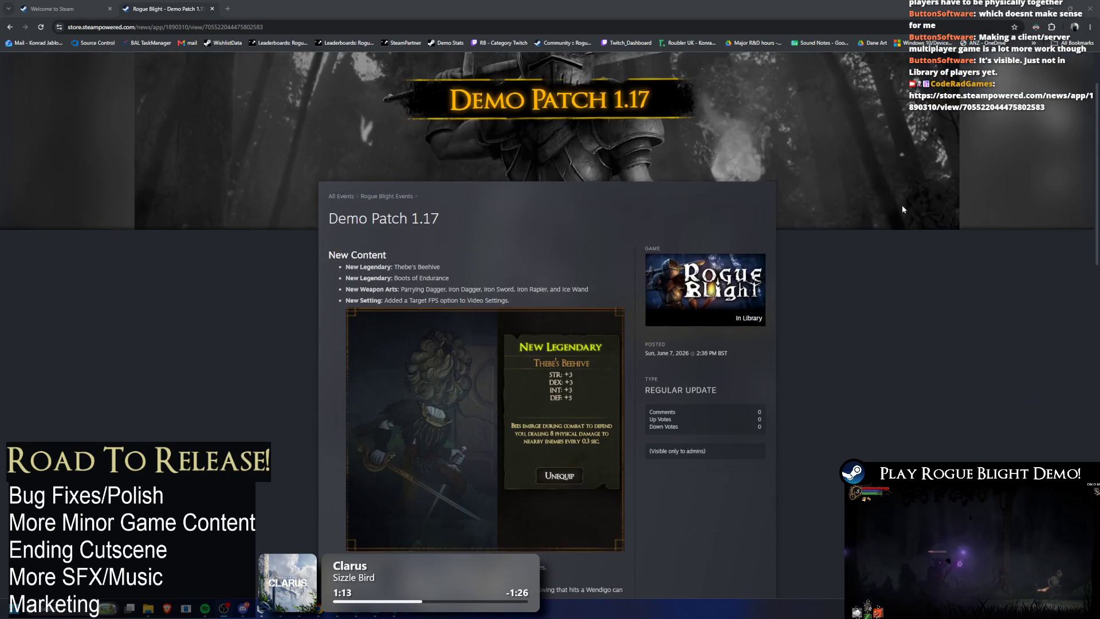
pyautogui.scroll(-2, 862, 208)
pyautogui.scroll(-5, 863, 369)
# Upvote the Demo Patch 1.17 post, then switch to the banner artwork in Photoshop.
pyautogui.click(382, 426)
pyautogui.scroll(8, 673, 390)
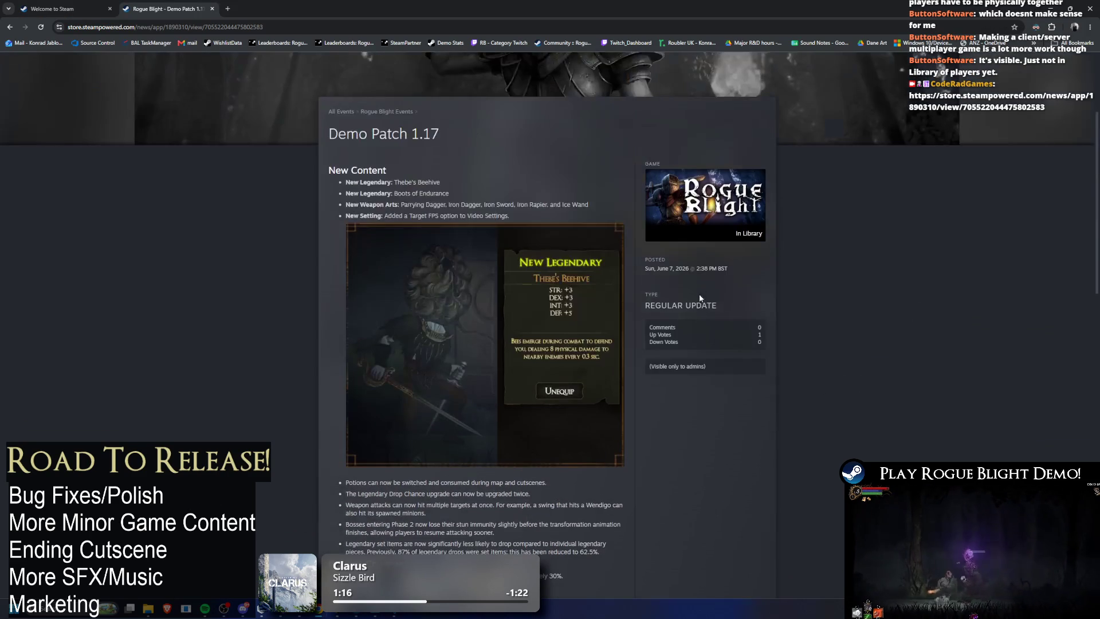
pyautogui.scroll(2, 785, 342)
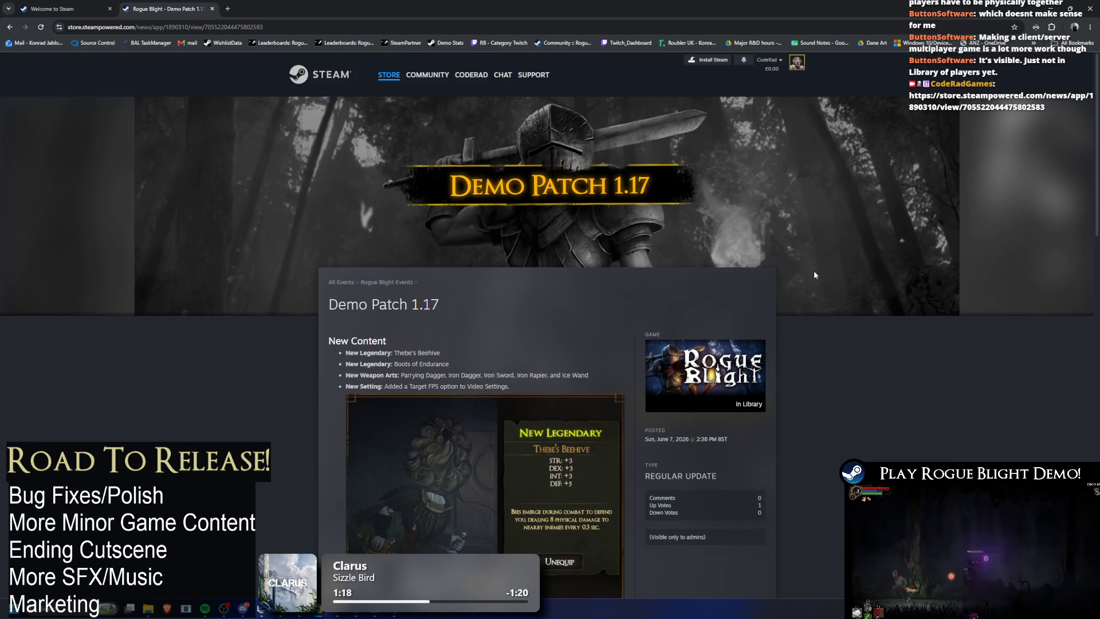
pyautogui.hotkey('alt', 'Tab')
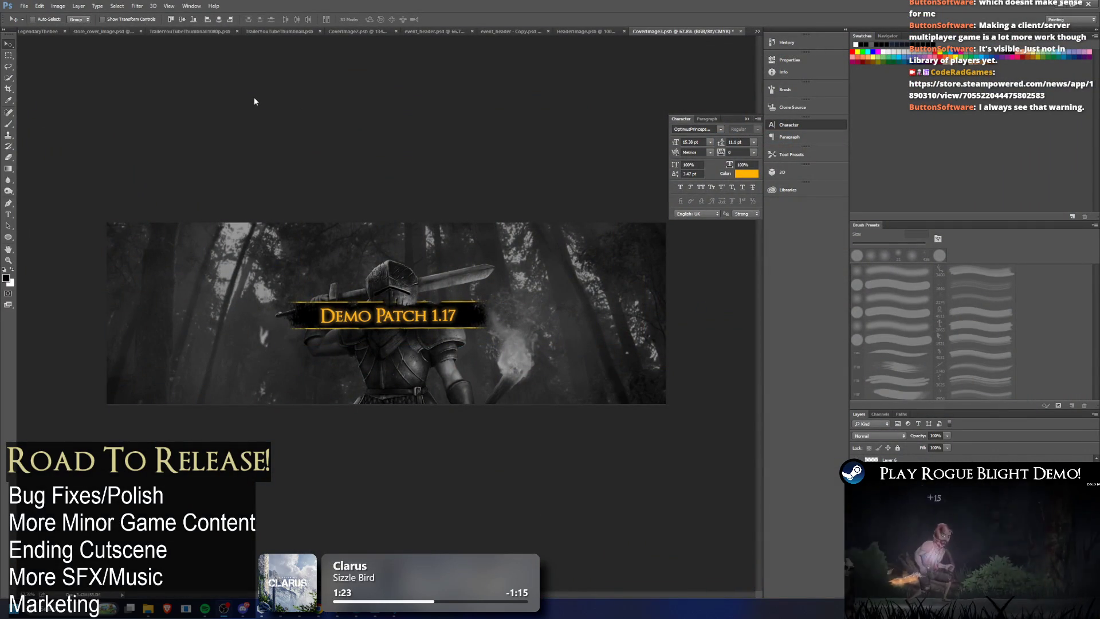
# In the Steam client library, select Rogue Blight and open its store page.
pyautogui.hotkey('alt', 'Tab')
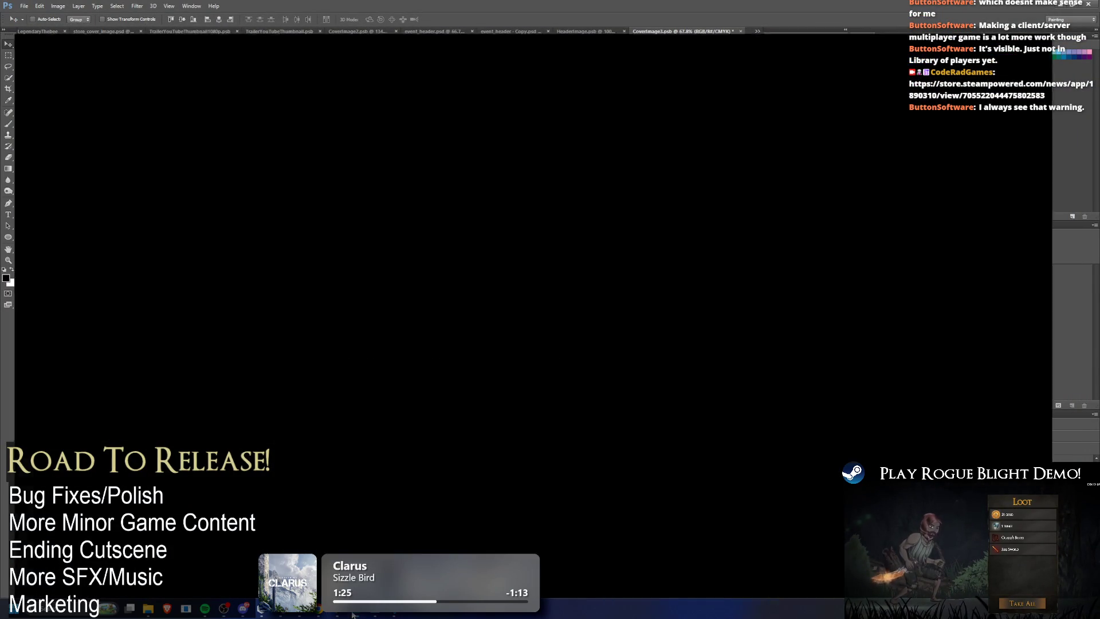
pyautogui.click(103, 150)
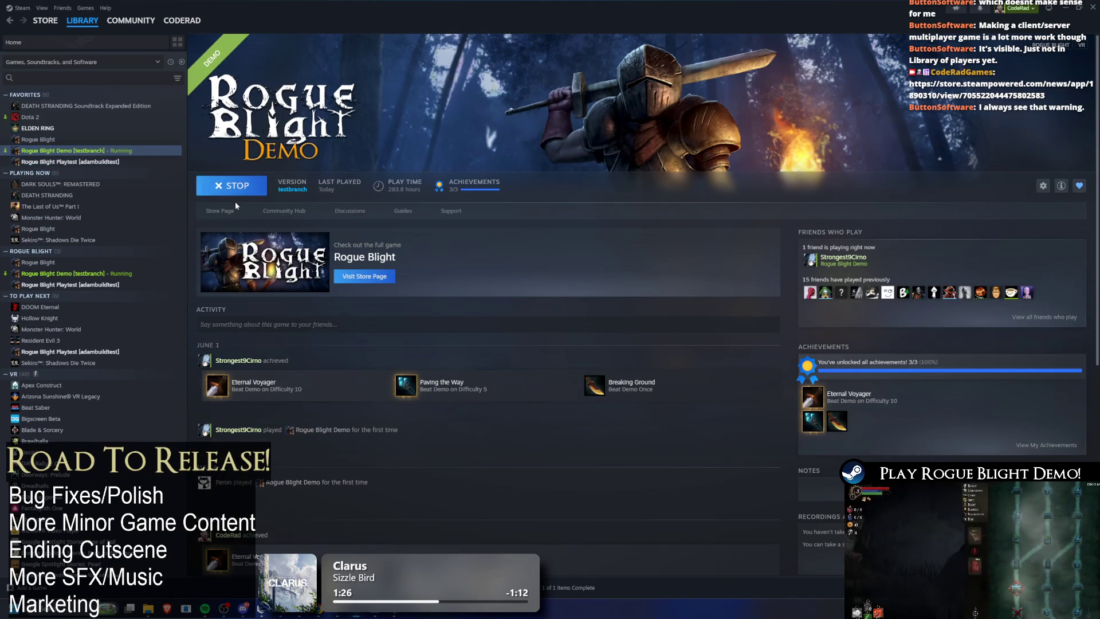
pyautogui.press('Down')
pyautogui.press('Up')
pyautogui.press('Up')
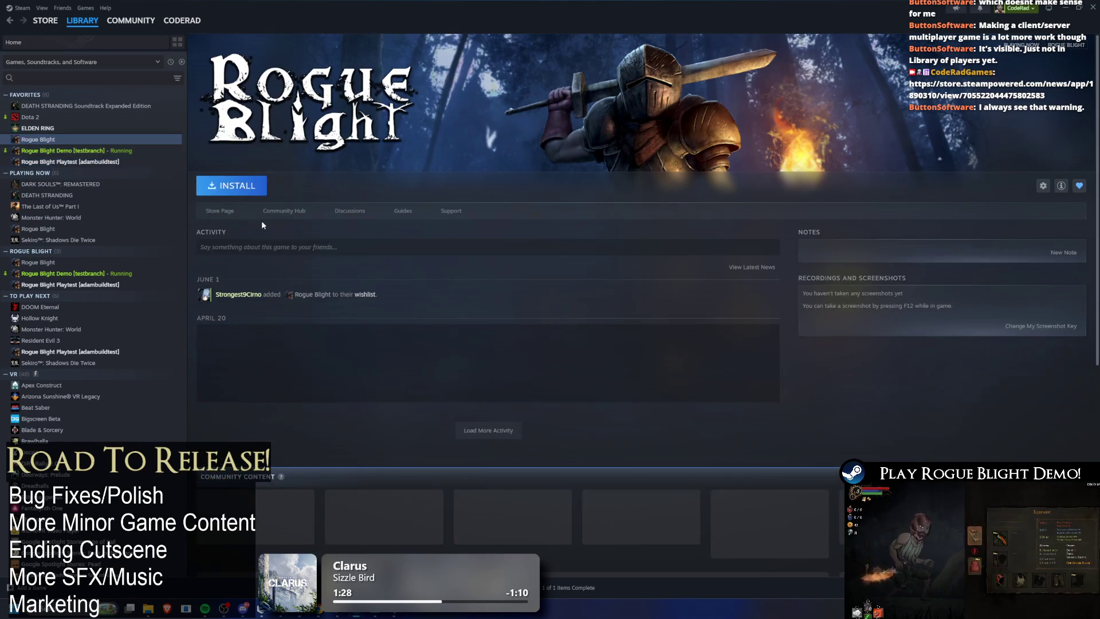
pyautogui.click(225, 210)
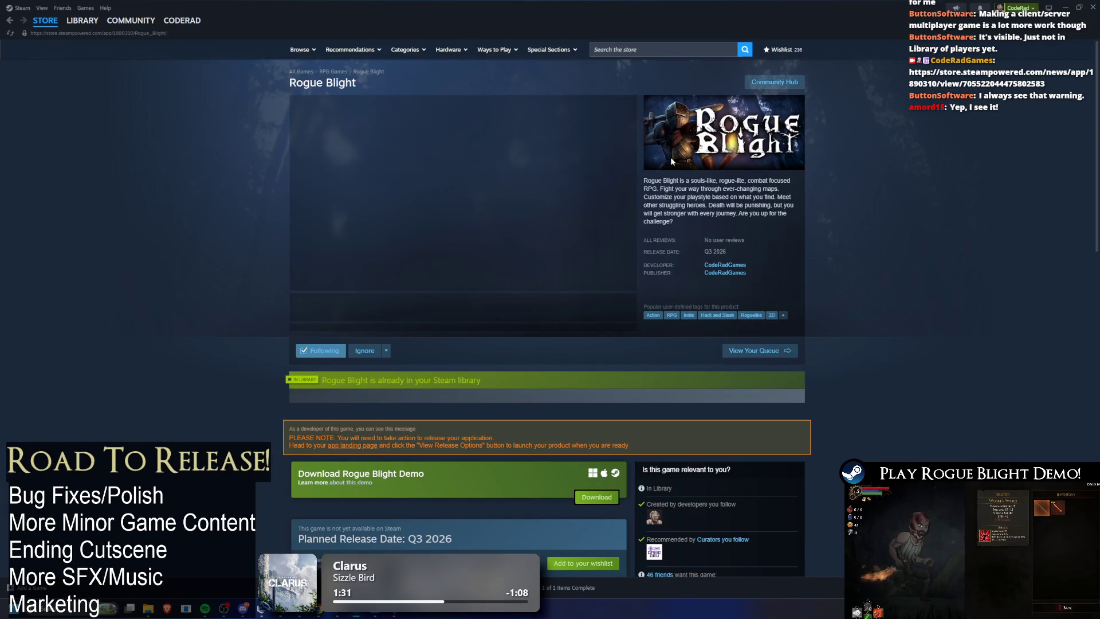
pyautogui.scroll(-5, 673, 191)
# Open the store page's recent event announcements to find Demo Patch 1.17, then close them.
pyautogui.click(567, 253)
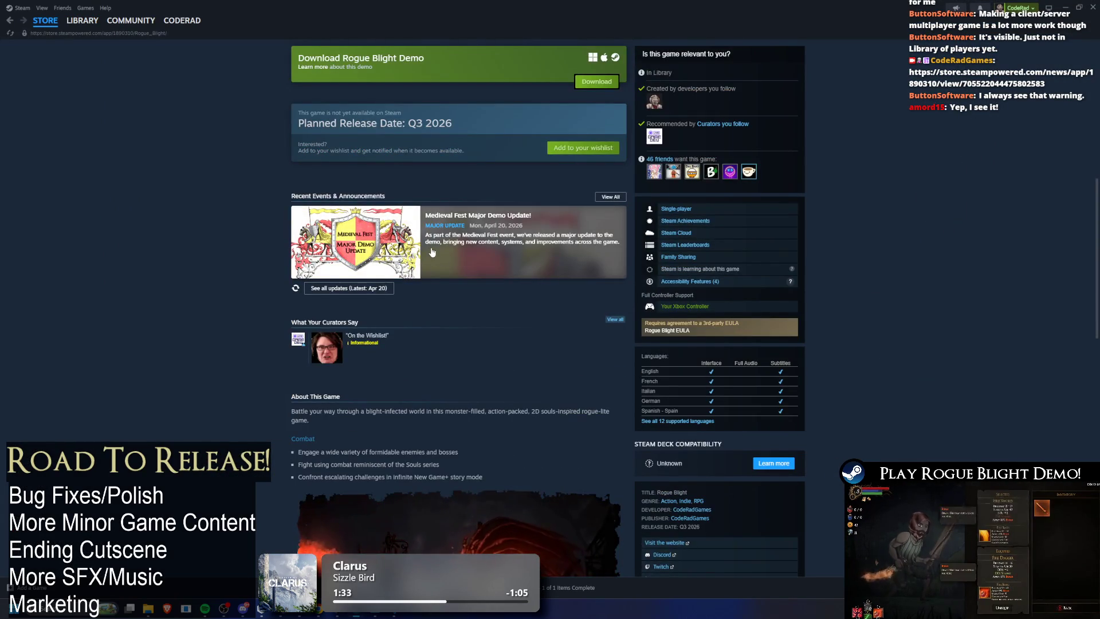
pyautogui.scroll(-8, 577, 282)
pyautogui.scroll(-10, 578, 282)
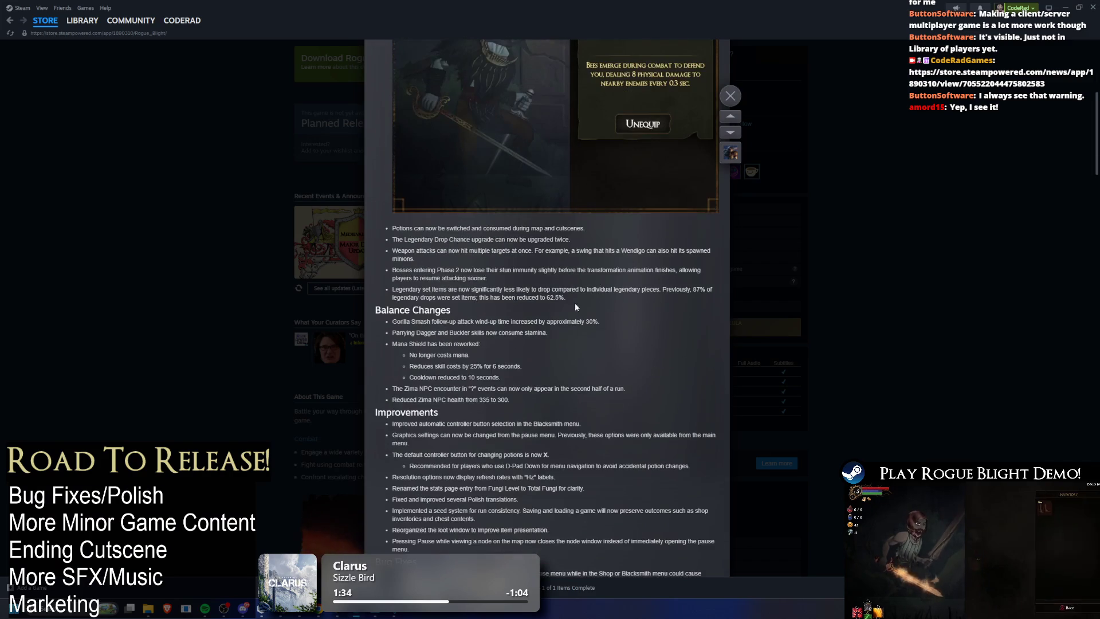
pyautogui.scroll(3, 455, 298)
pyautogui.scroll(-5, 454, 297)
pyautogui.scroll(-2, 423, 399)
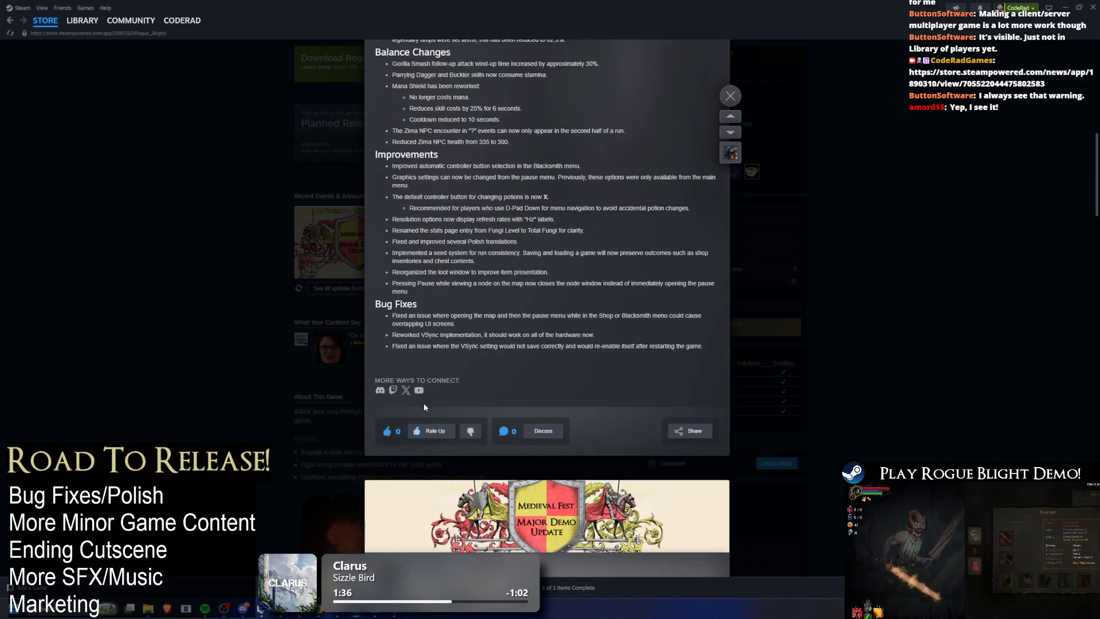
pyautogui.scroll(4, 452, 405)
pyautogui.scroll(3, 518, 244)
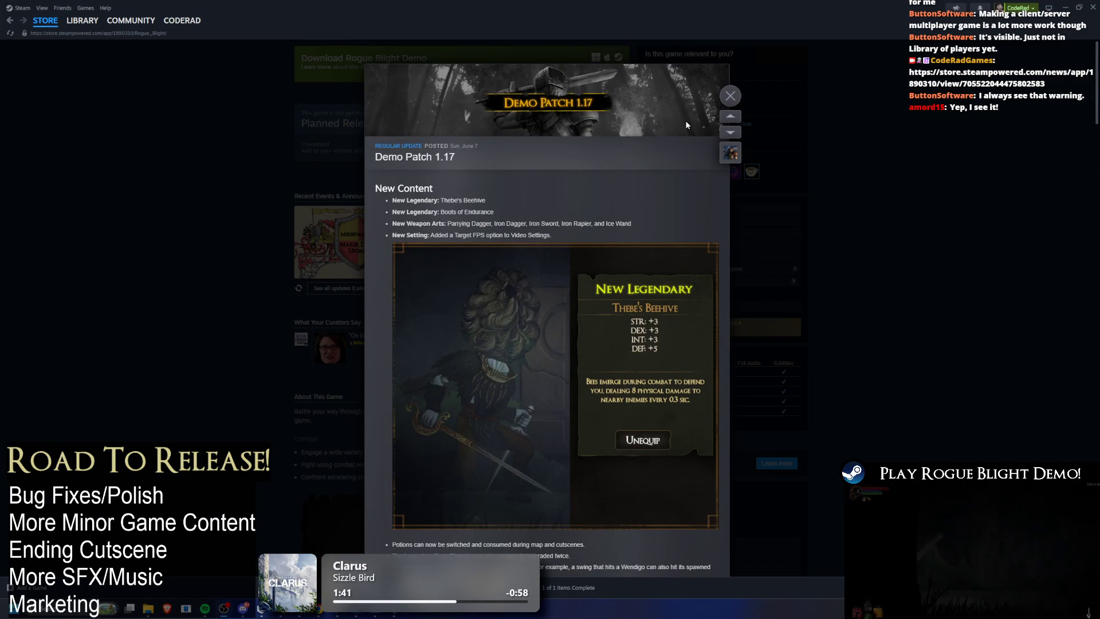
pyautogui.click(730, 96)
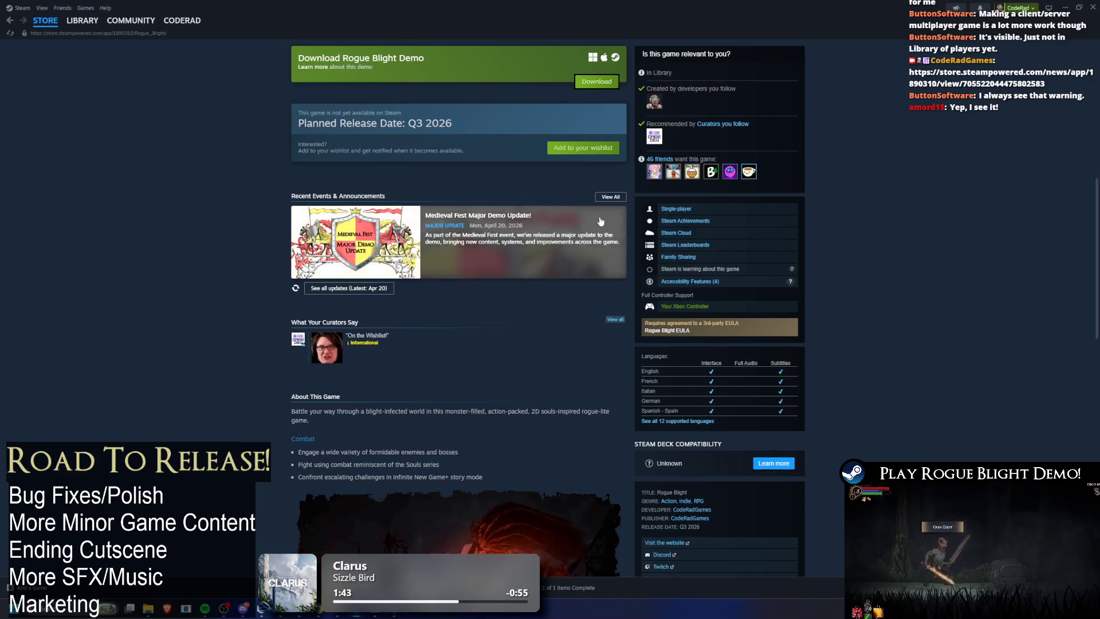